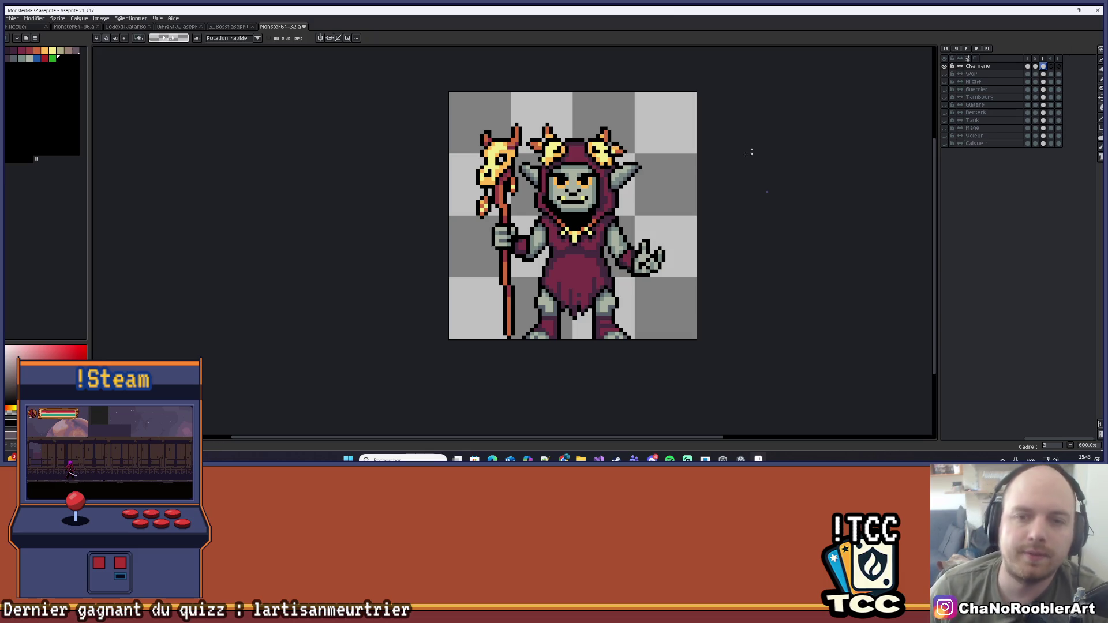
# Flip back and forth between animation frames 1, 2 and 3 to compare poses
pyautogui.scroll(3, 610, 225)
pyautogui.scroll(-1, 610, 225)
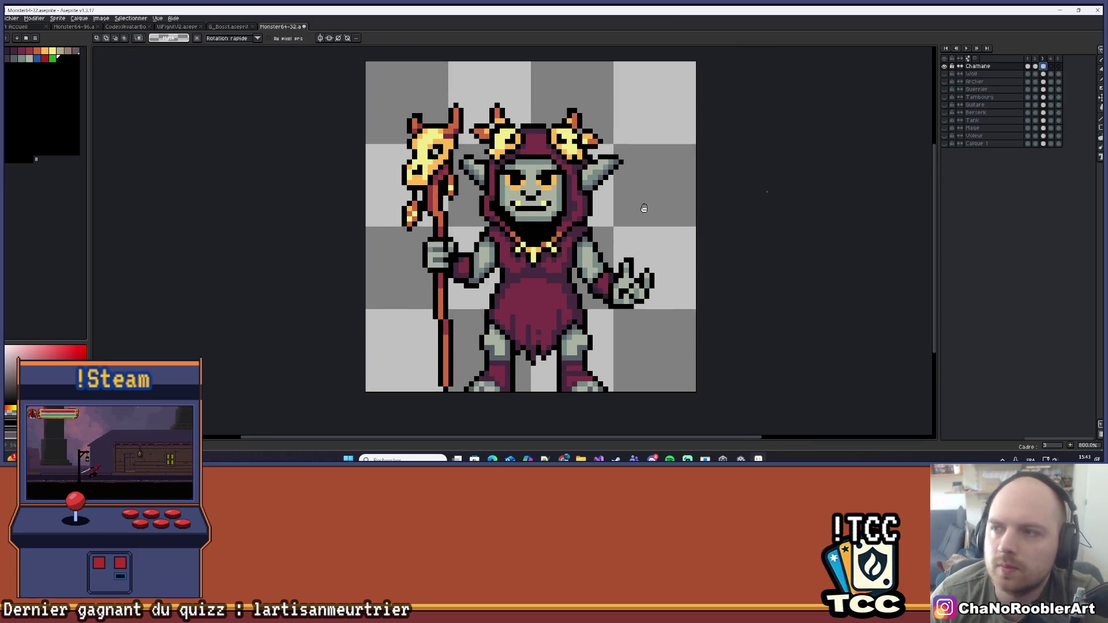
pyautogui.click(1030, 60)
pyautogui.click(1036, 59)
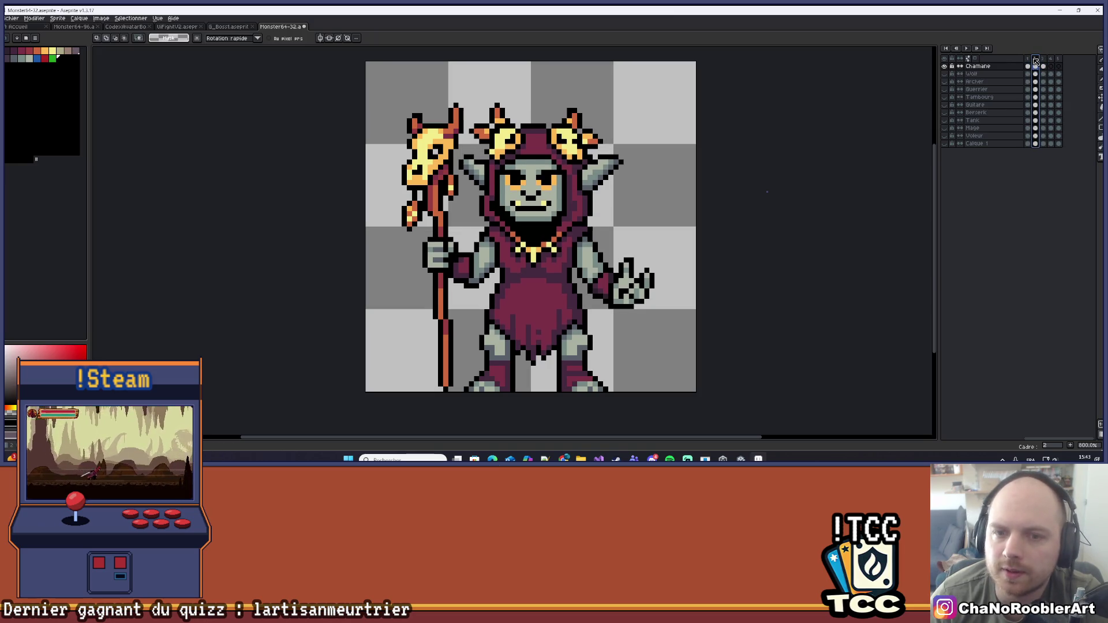
pyautogui.click(1028, 60)
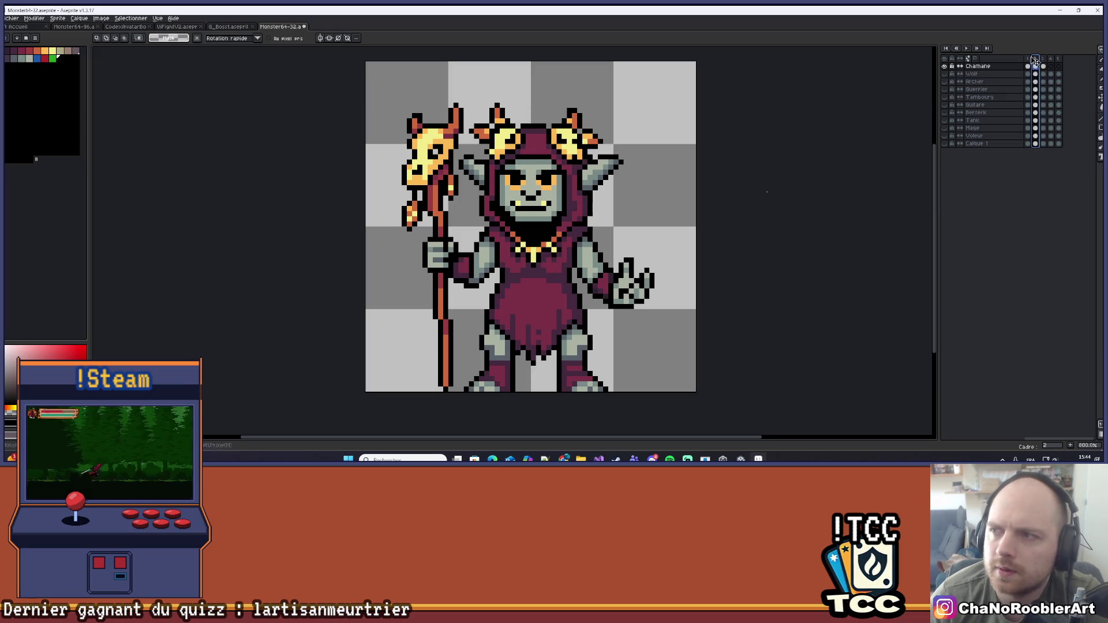
pyautogui.click(1035, 59)
pyautogui.click(1043, 60)
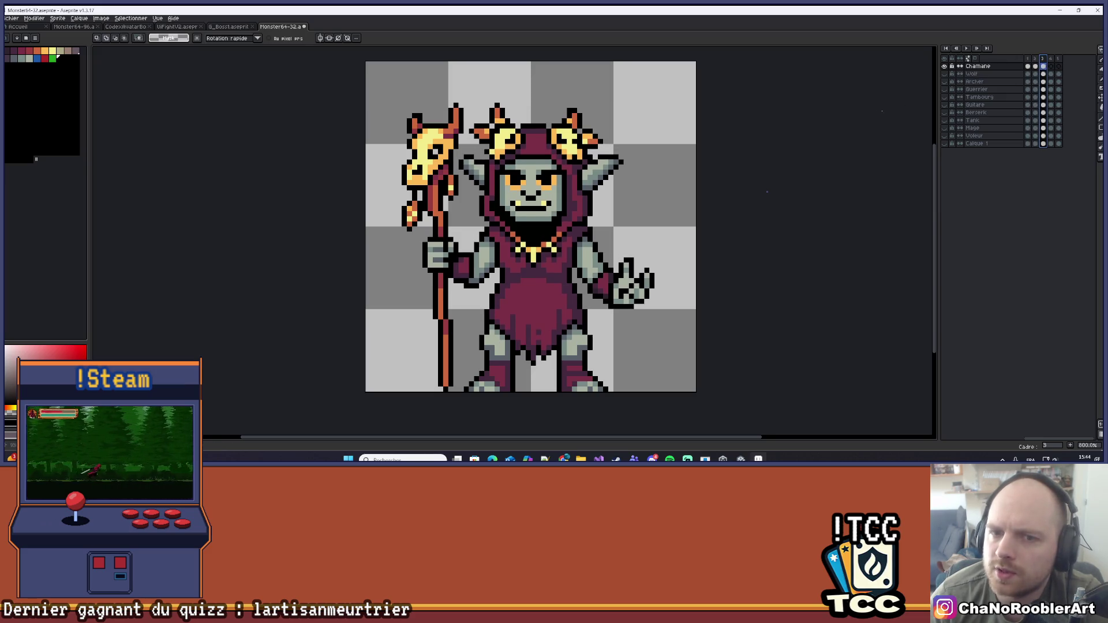
pyautogui.press('-')
pyautogui.press('-')
pyautogui.click(1036, 59)
pyautogui.click(1029, 59)
pyautogui.click(1036, 59)
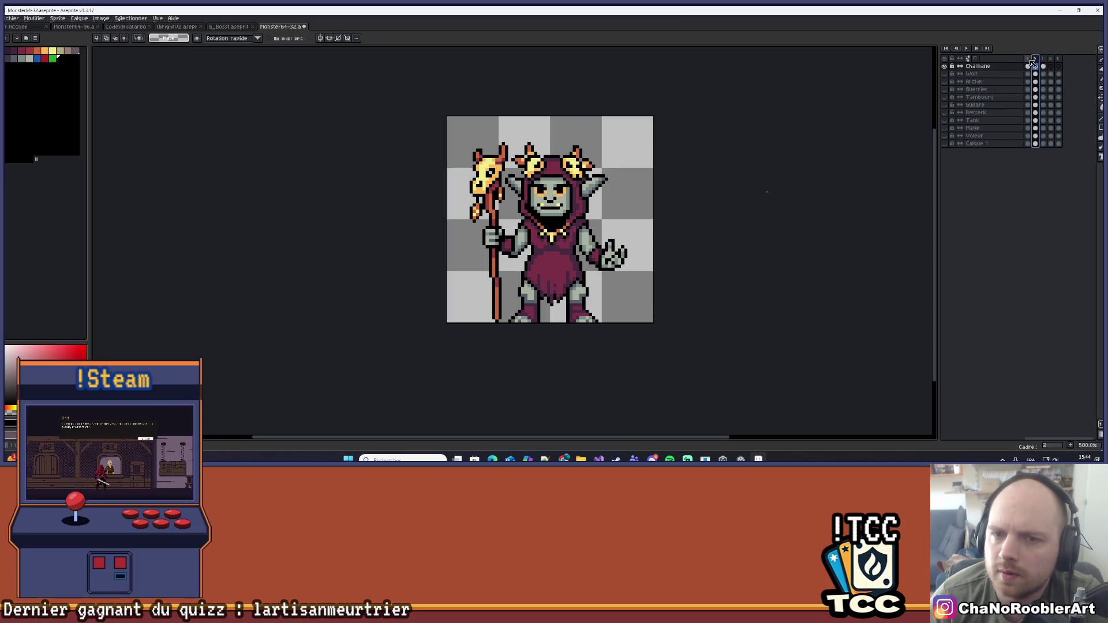
pyautogui.click(1029, 59)
pyautogui.click(1036, 59)
pyautogui.click(1043, 59)
pyautogui.click(1036, 59)
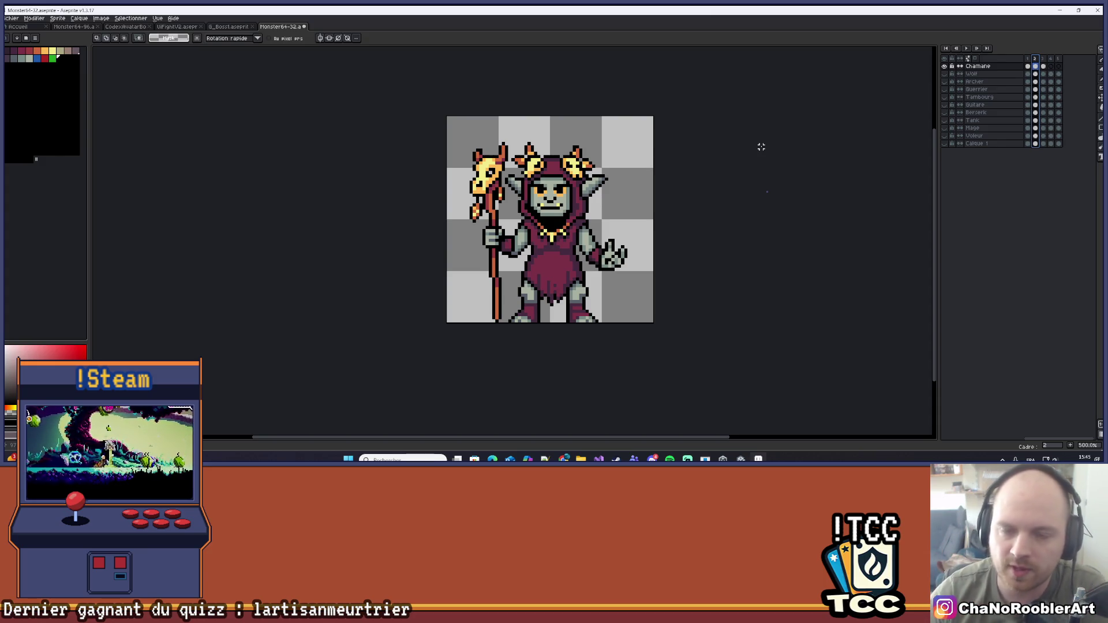
# Zoom in on the sprite and flick between frames again, settling on frame 3
pyautogui.press('4')
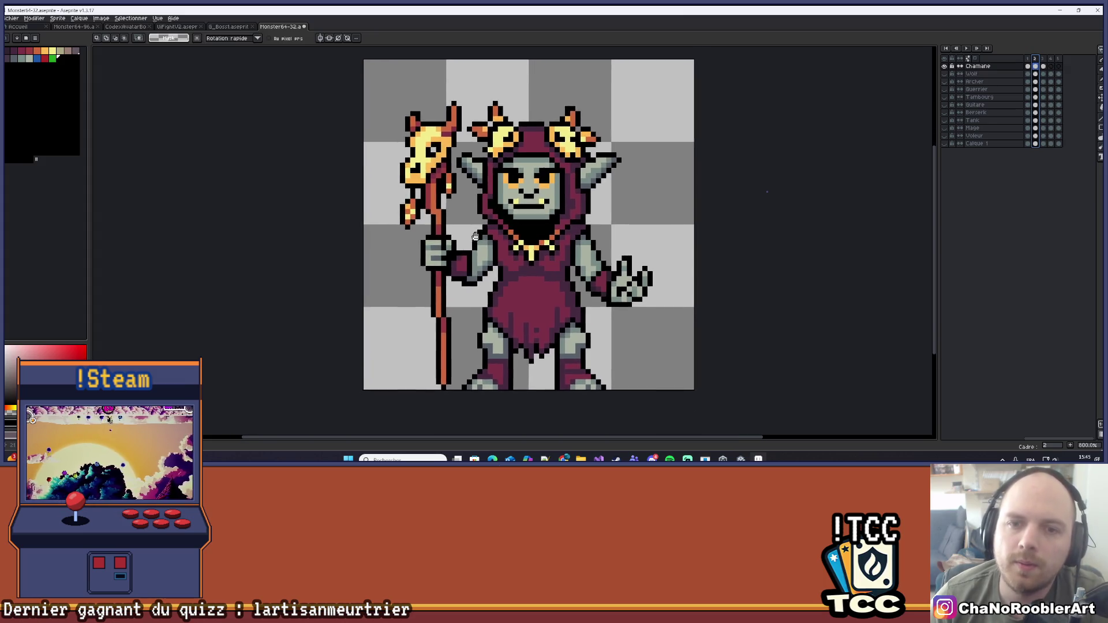
pyautogui.click(1043, 59)
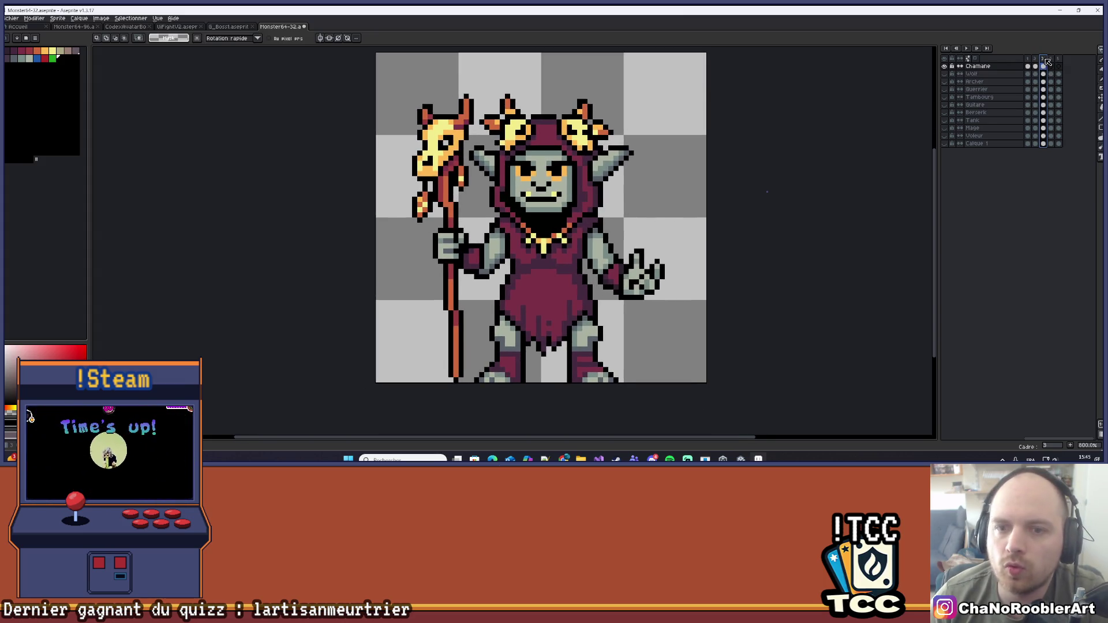
pyautogui.click(1036, 59)
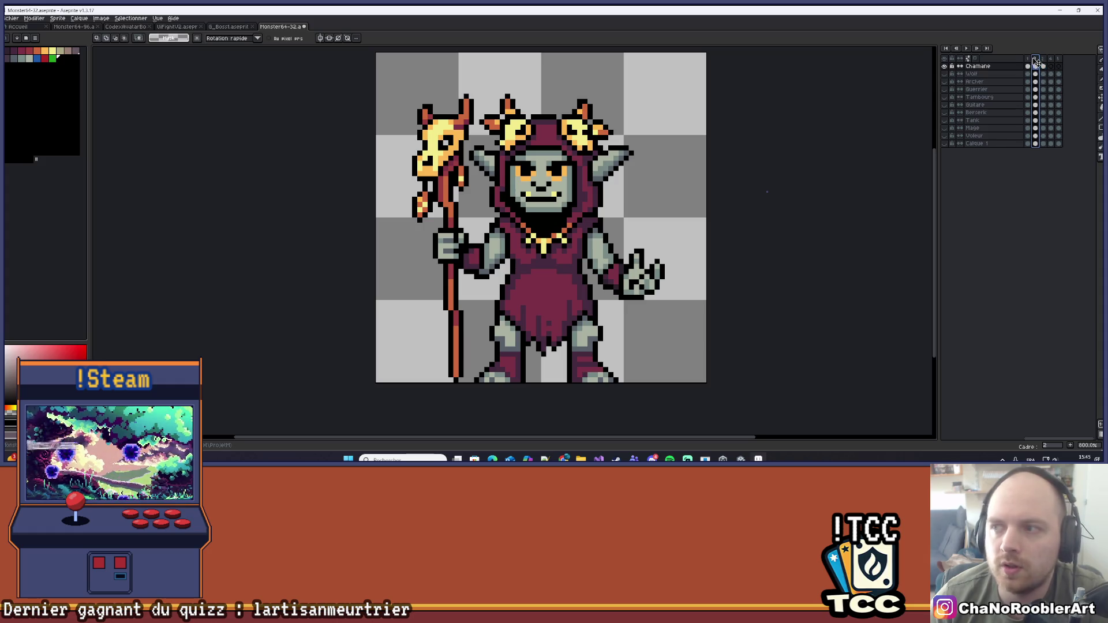
pyautogui.click(1028, 59)
pyautogui.click(1043, 59)
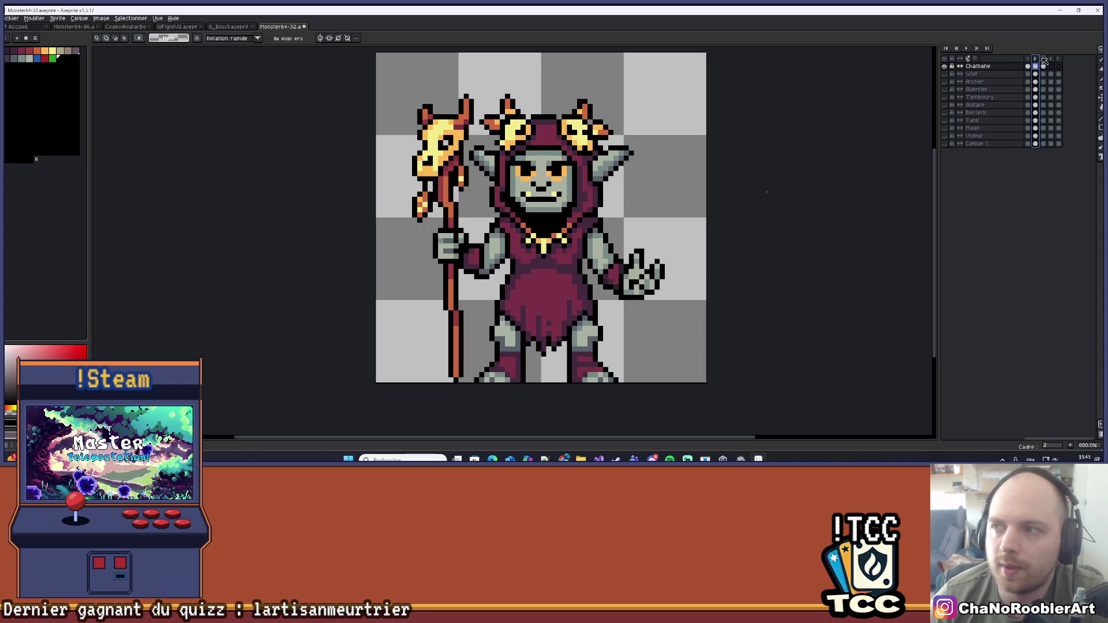
pyautogui.click(1036, 58)
pyautogui.click(1044, 59)
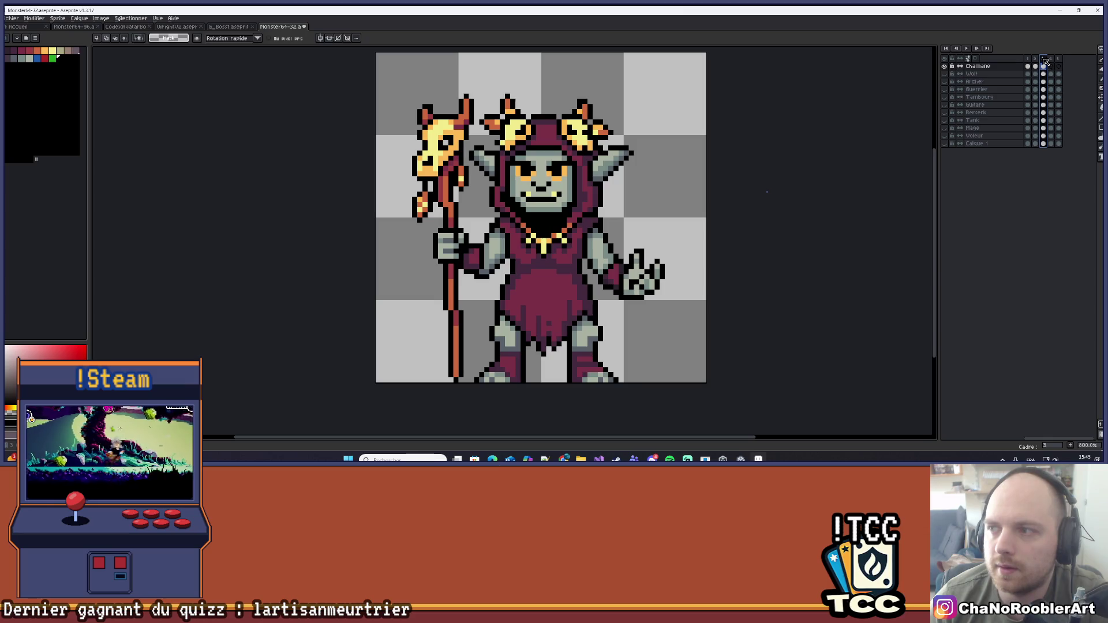
pyautogui.click(1044, 70)
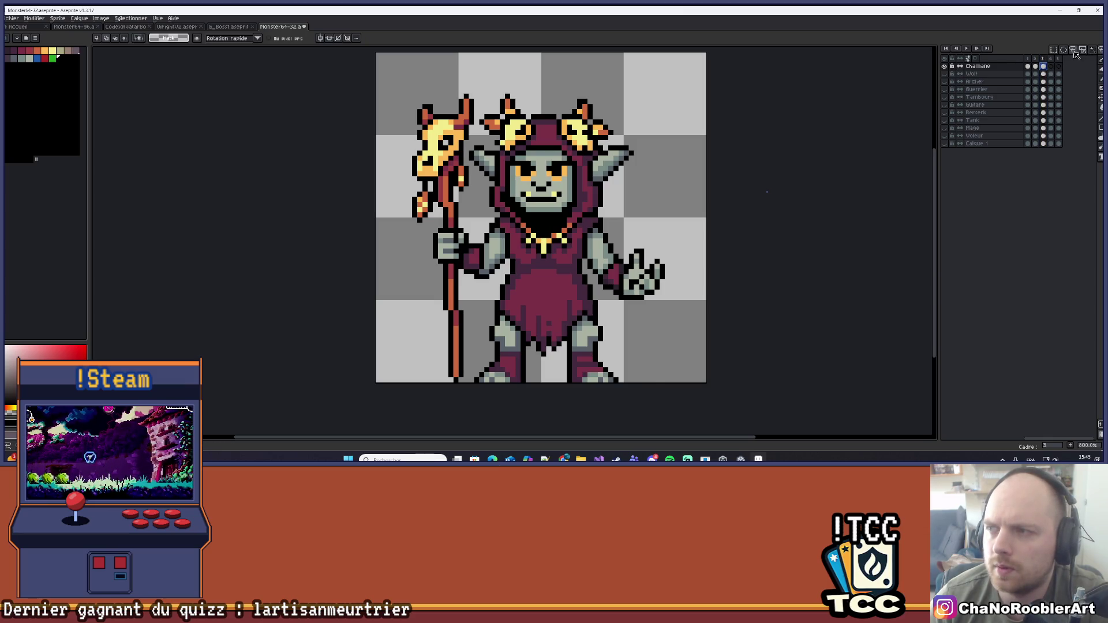
# Lasso the hooded head, nudge it one pixel right and down, and deselect
pyautogui.scroll(2, 504, 111)
pyautogui.scroll(1, 505, 110)
pyautogui.moveTo(517, 81)
pyautogui.mouseDown()
pyautogui.moveTo(465, 119)
pyautogui.moveTo(433, 228)
pyautogui.moveTo(456, 303)
pyautogui.moveTo(548, 381)
pyautogui.moveTo(546, 407)
pyautogui.moveTo(563, 424)
pyautogui.moveTo(606, 415)
pyautogui.moveTo(670, 334)
pyautogui.moveTo(738, 302)
pyautogui.moveTo(789, 168)
pyautogui.moveTo(576, 68)
pyautogui.moveTo(512, 70)
pyautogui.mouseUp()
pyautogui.scroll(-3, 553, 174)
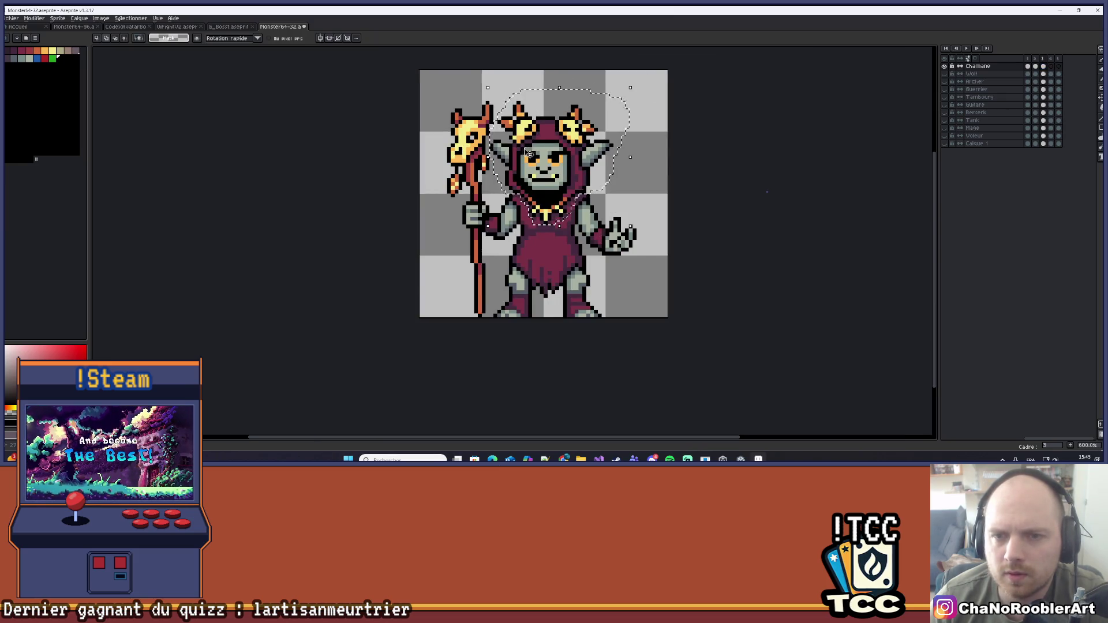
pyautogui.scroll(1, 553, 174)
pyautogui.moveTo(553, 174); pyautogui.dragTo(552, 177)
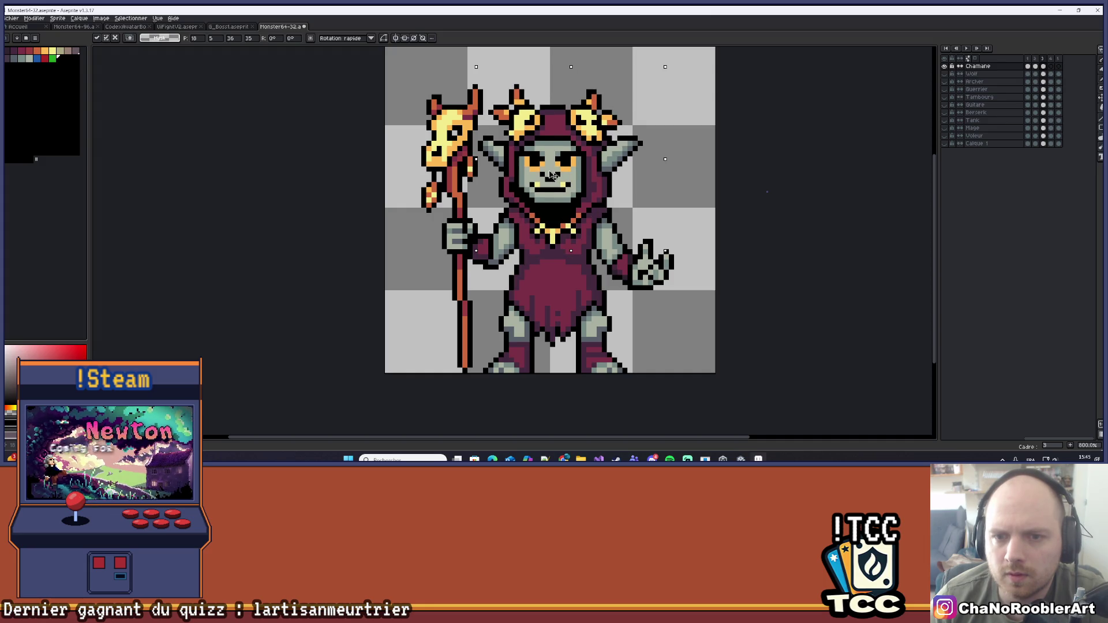
pyautogui.hotkey('ctrl', 'd')
pyautogui.scroll(3, 589, 174)
pyautogui.scroll(-6, 635, 219)
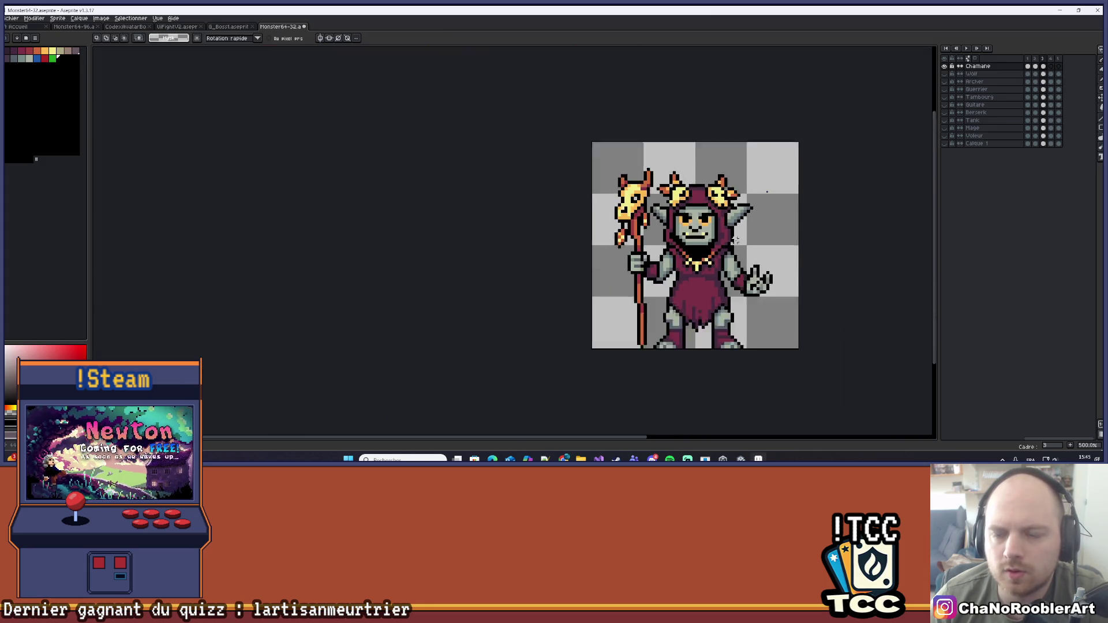
# View frames 2, 3 and the empty fourth frame, then preview the animation playing
pyautogui.scroll(1, 653, 251)
pyautogui.scroll(1, 652, 251)
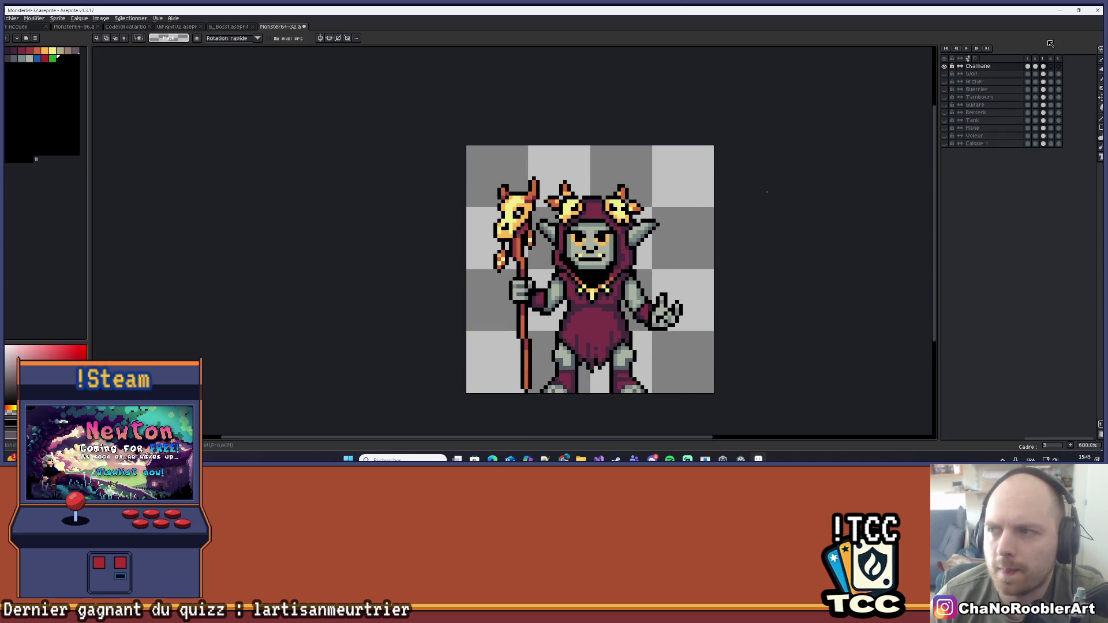
pyautogui.click(1037, 65)
pyautogui.click(1043, 64)
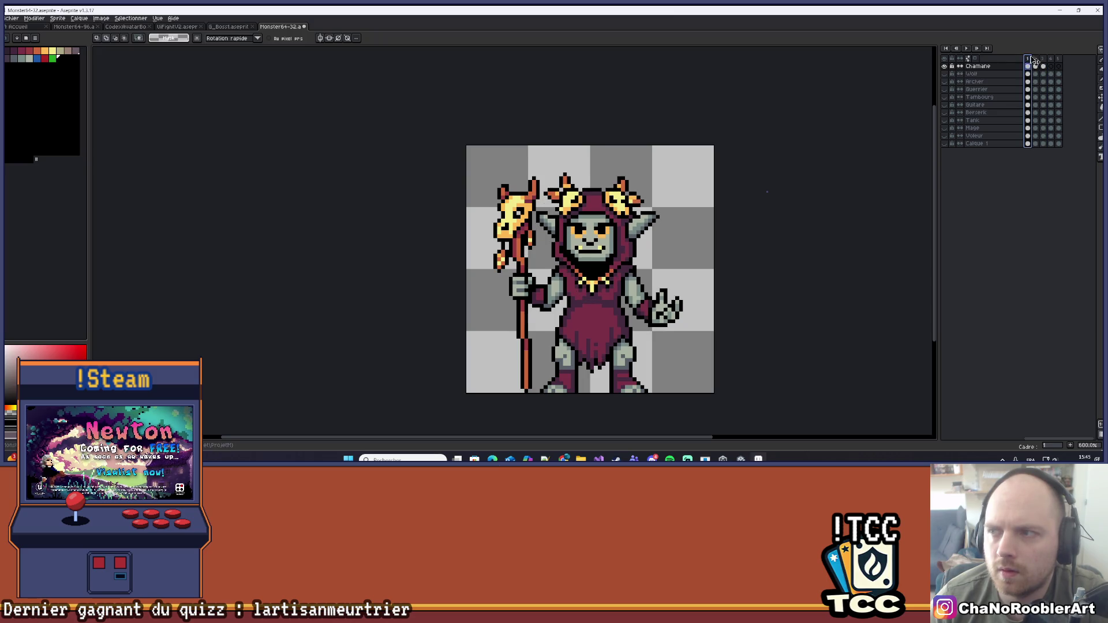
pyautogui.click(1051, 60)
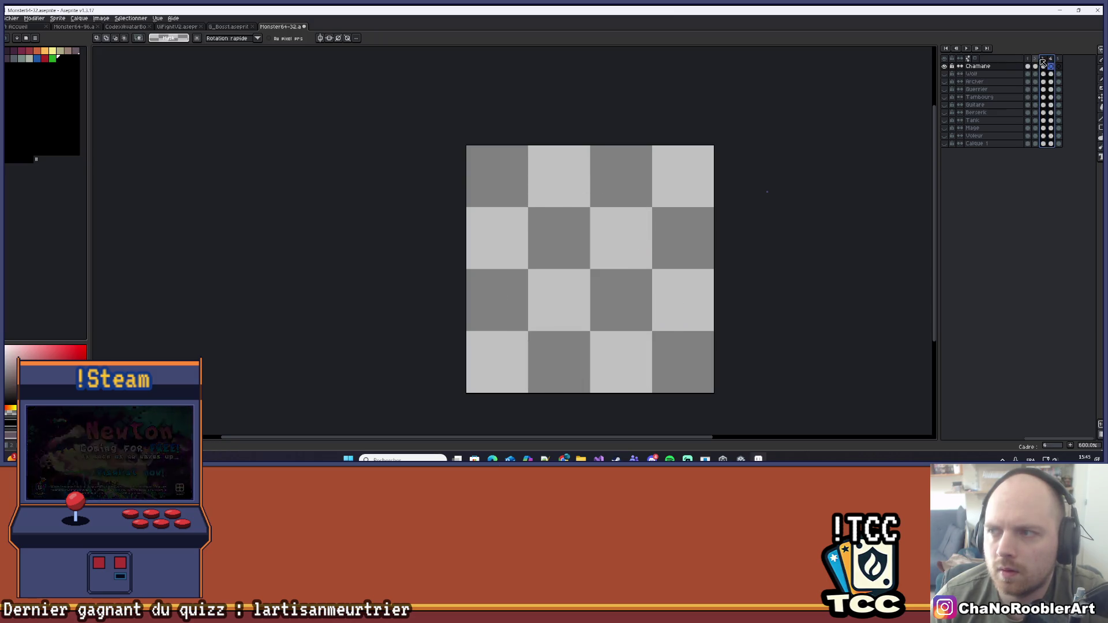
pyautogui.click(1037, 61)
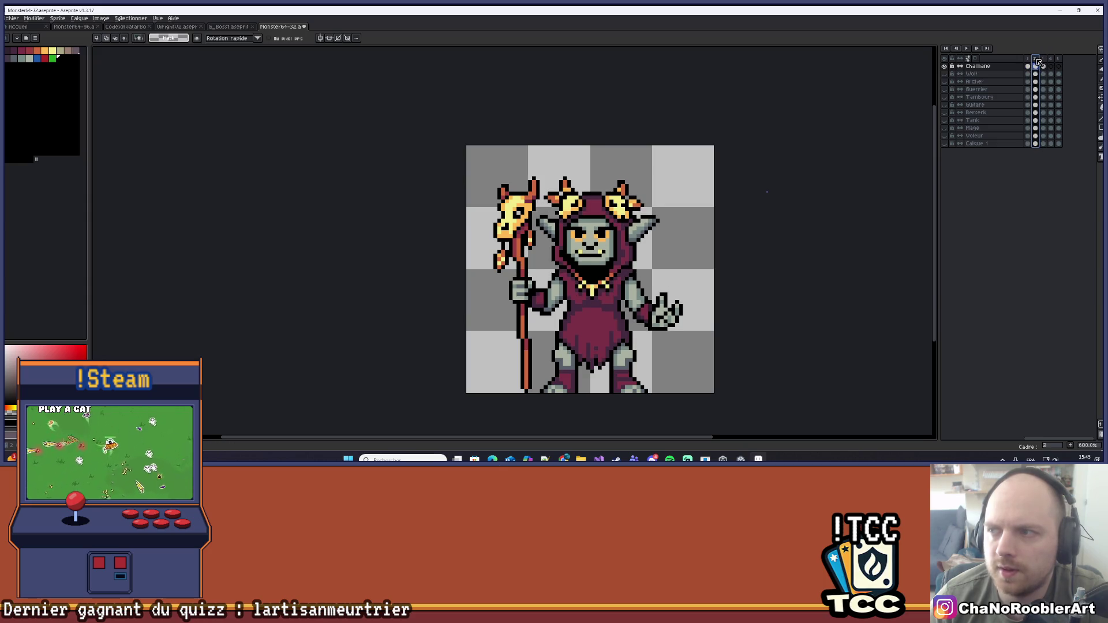
pyautogui.click(1043, 61)
pyautogui.press('Return')
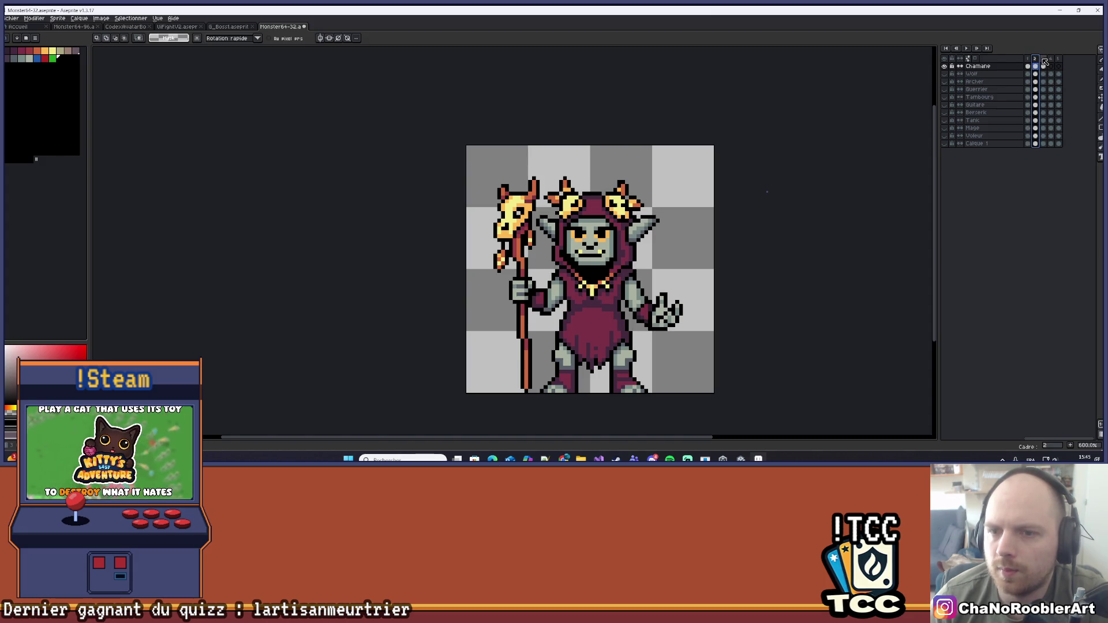
pyautogui.click(1044, 61)
# Select the Pencil tool and compare frame 2 against frame 3
pyautogui.scroll(4, 627, 266)
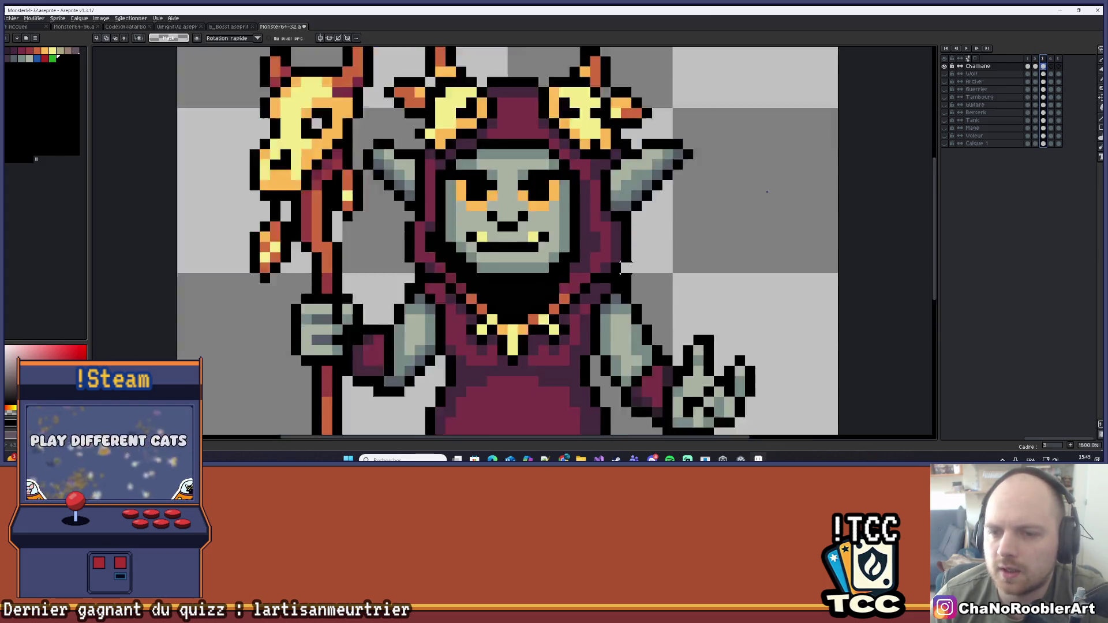
pyautogui.scroll(-4, 627, 265)
pyautogui.scroll(7, 687, 249)
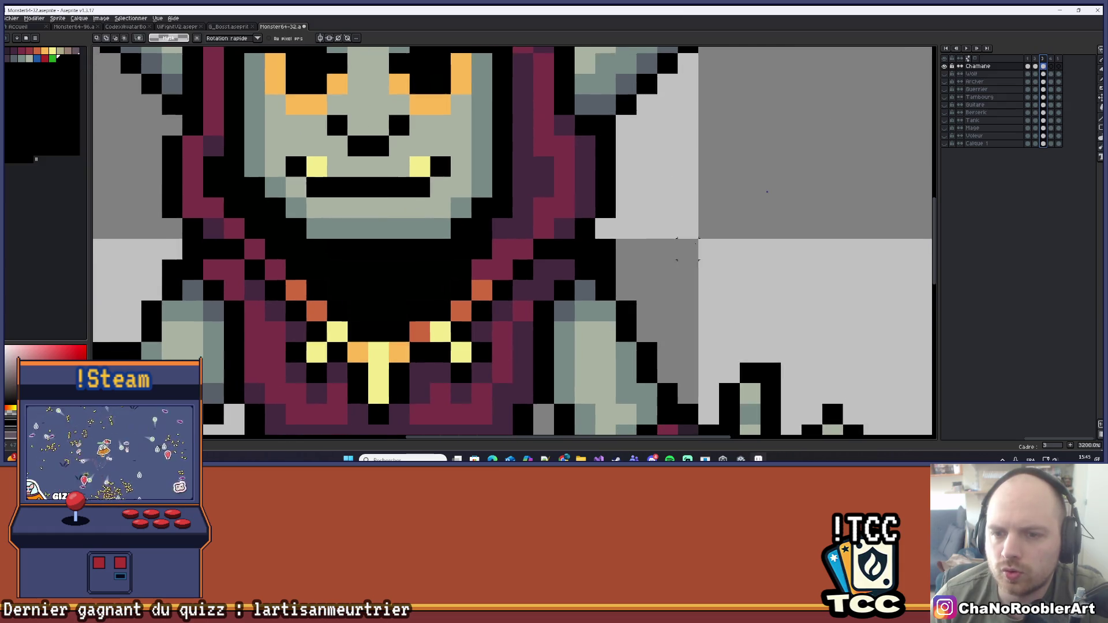
pyautogui.scroll(-1, 687, 248)
pyautogui.press('b')
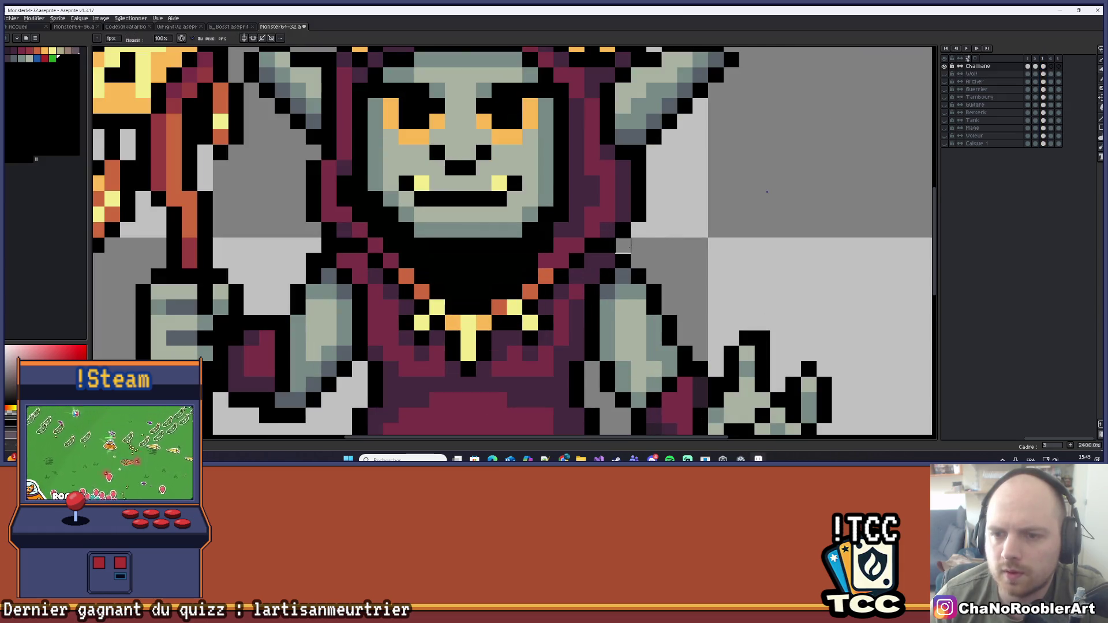
pyautogui.scroll(-6, 624, 249)
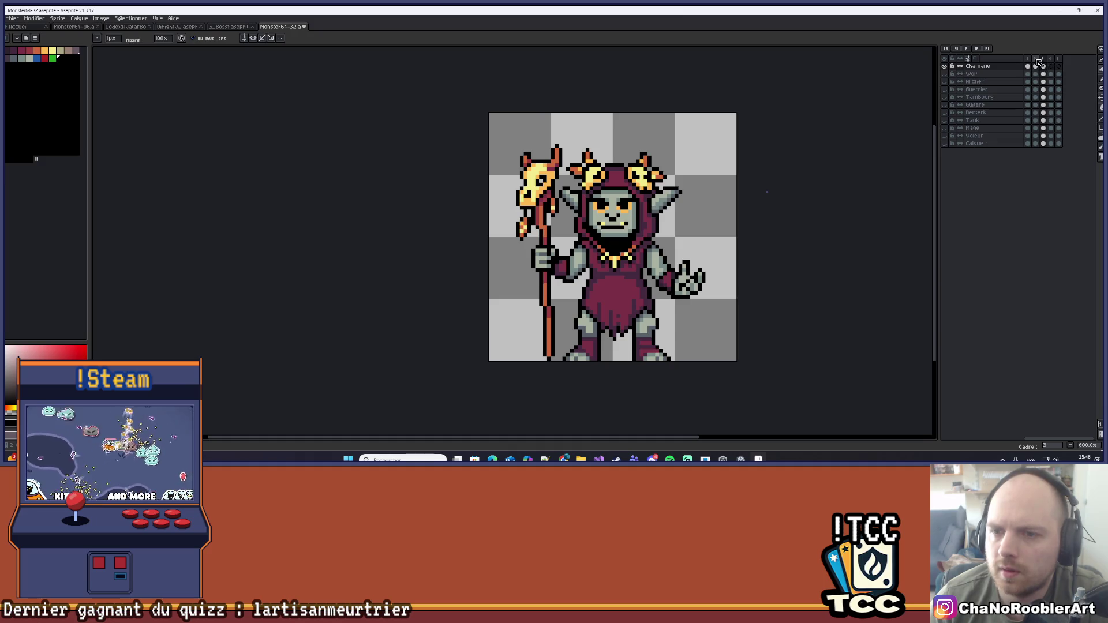
pyautogui.click(1038, 60)
pyautogui.click(1043, 60)
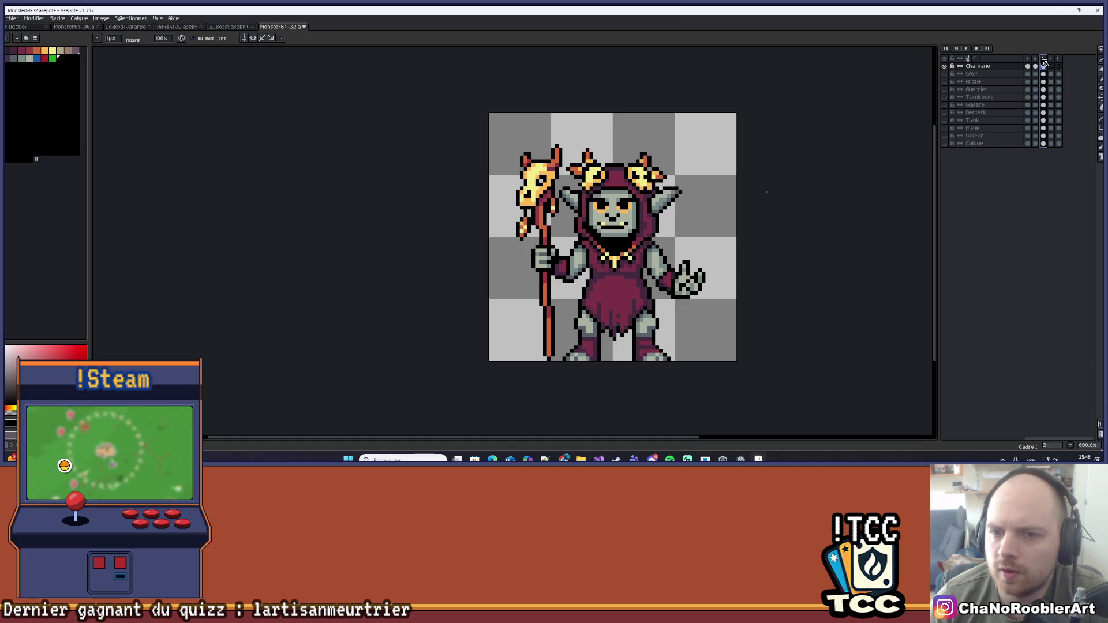
# Cycle through frames 1, 2 and 3 several times, ending on frame 3
pyautogui.click(1037, 59)
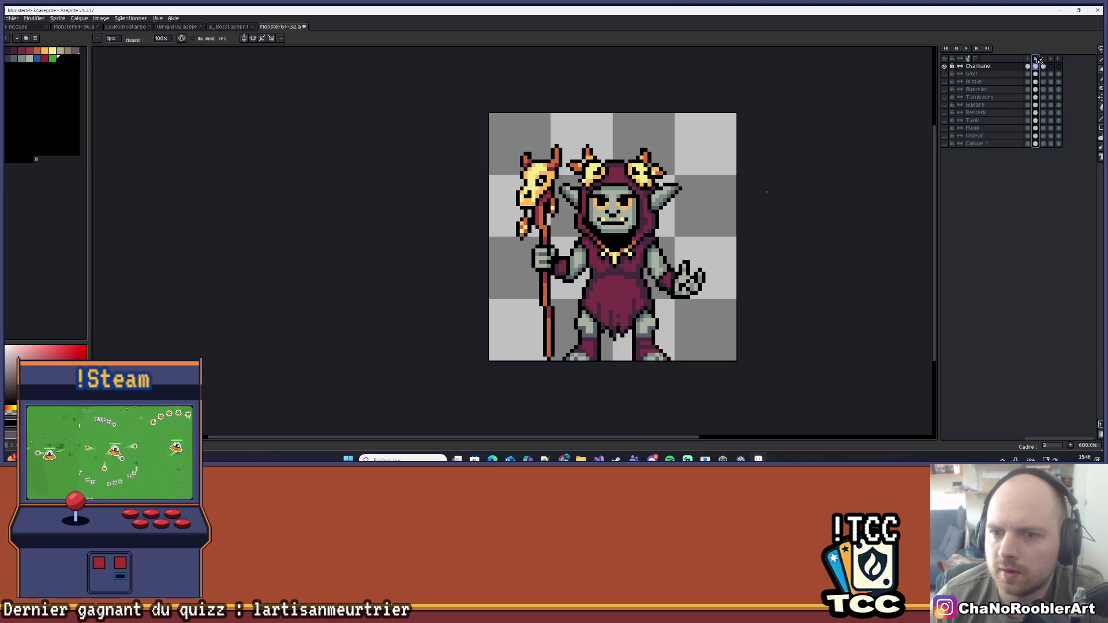
pyautogui.click(1044, 59)
pyautogui.click(1037, 59)
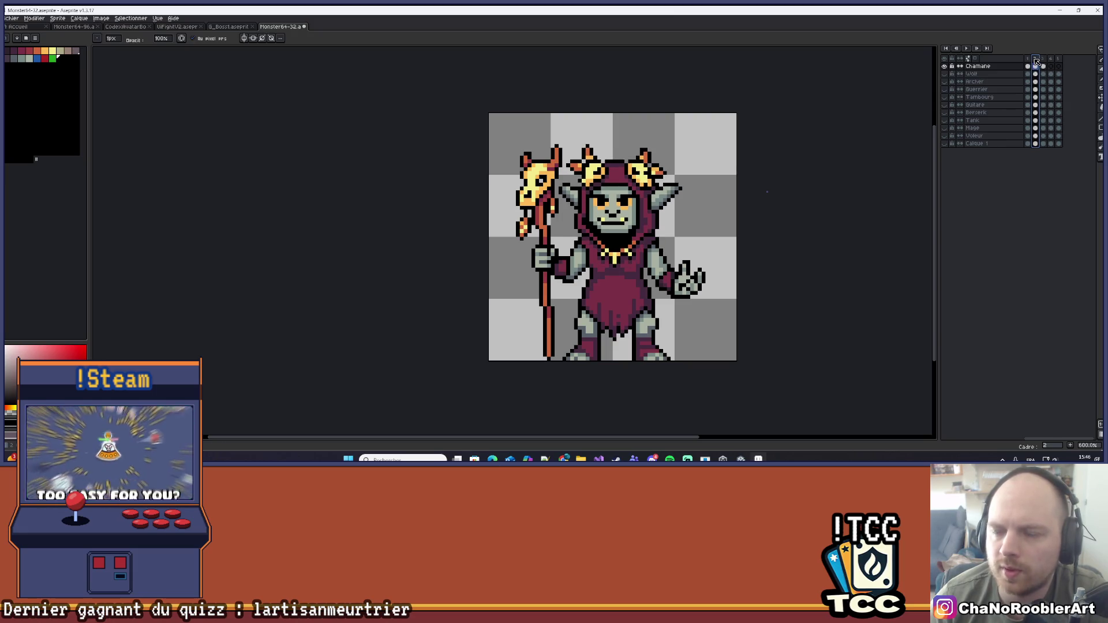
pyautogui.click(1029, 58)
pyautogui.click(1036, 63)
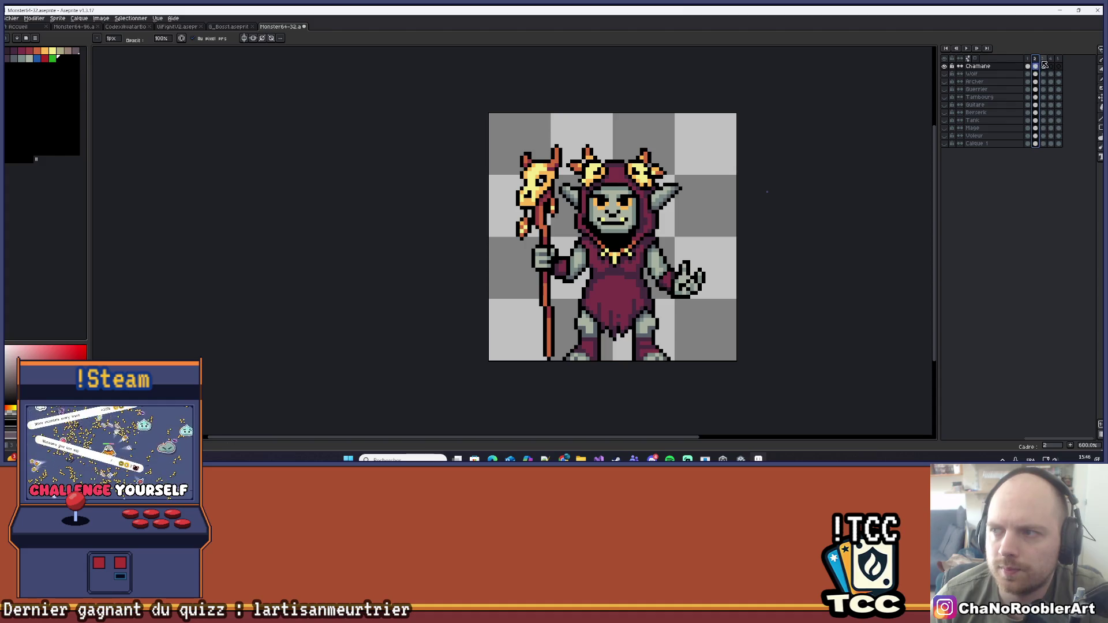
pyautogui.click(1044, 61)
pyautogui.click(1036, 62)
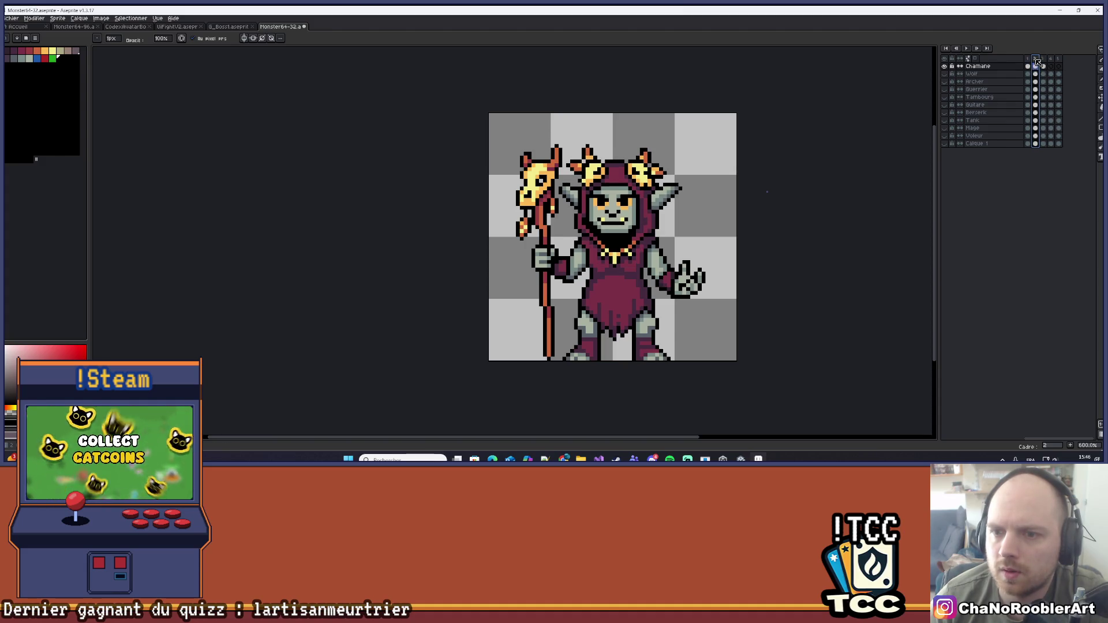
pyautogui.click(1029, 62)
pyautogui.click(1037, 62)
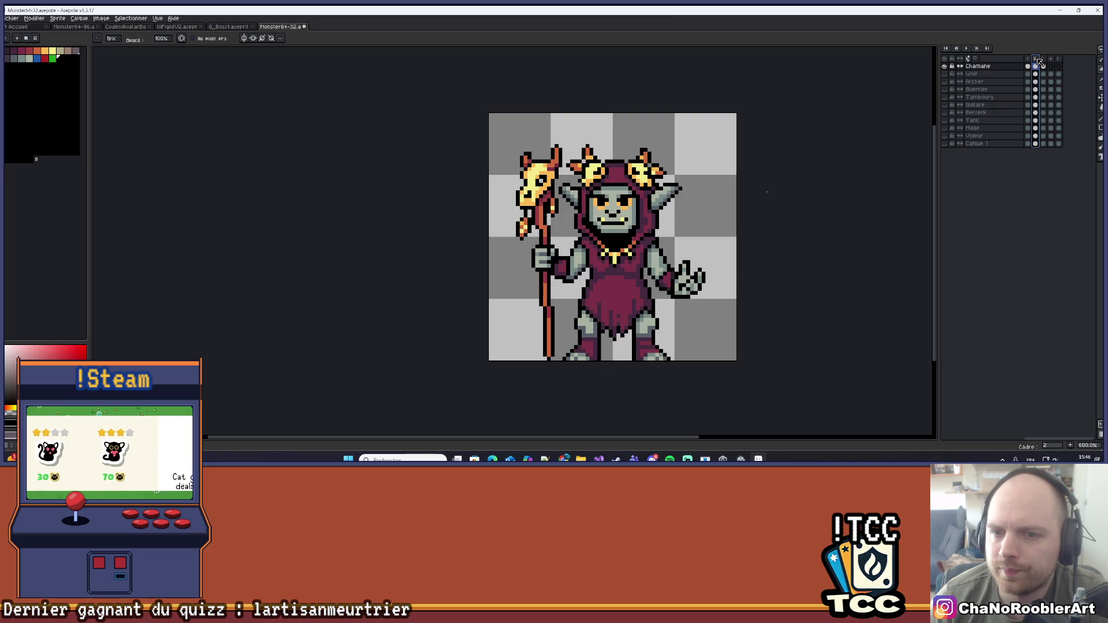
pyautogui.click(1028, 62)
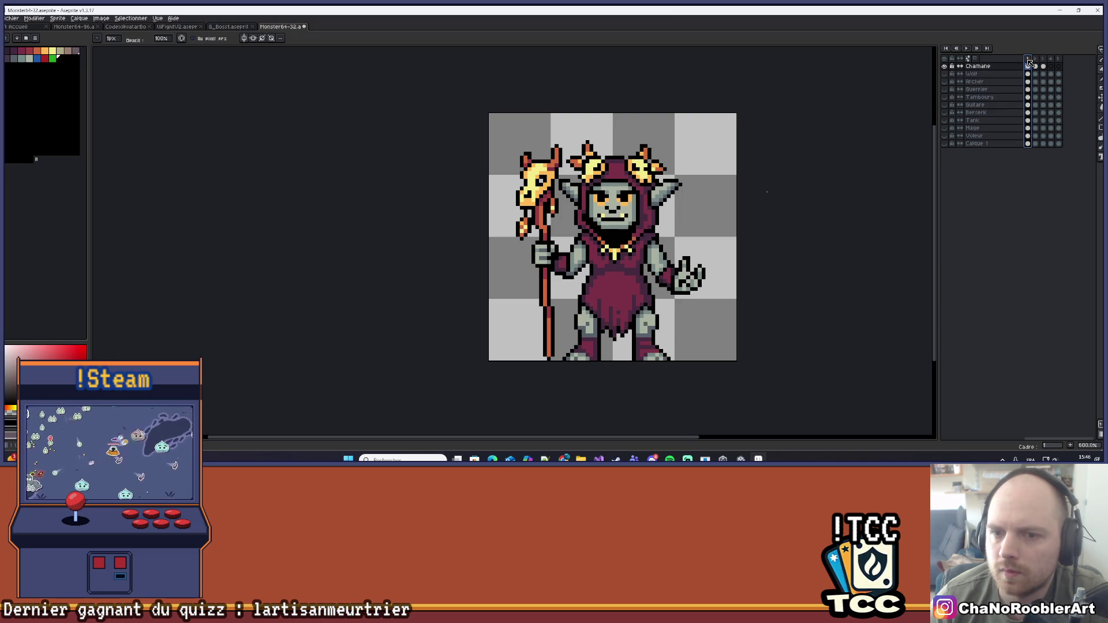
pyautogui.click(1037, 60)
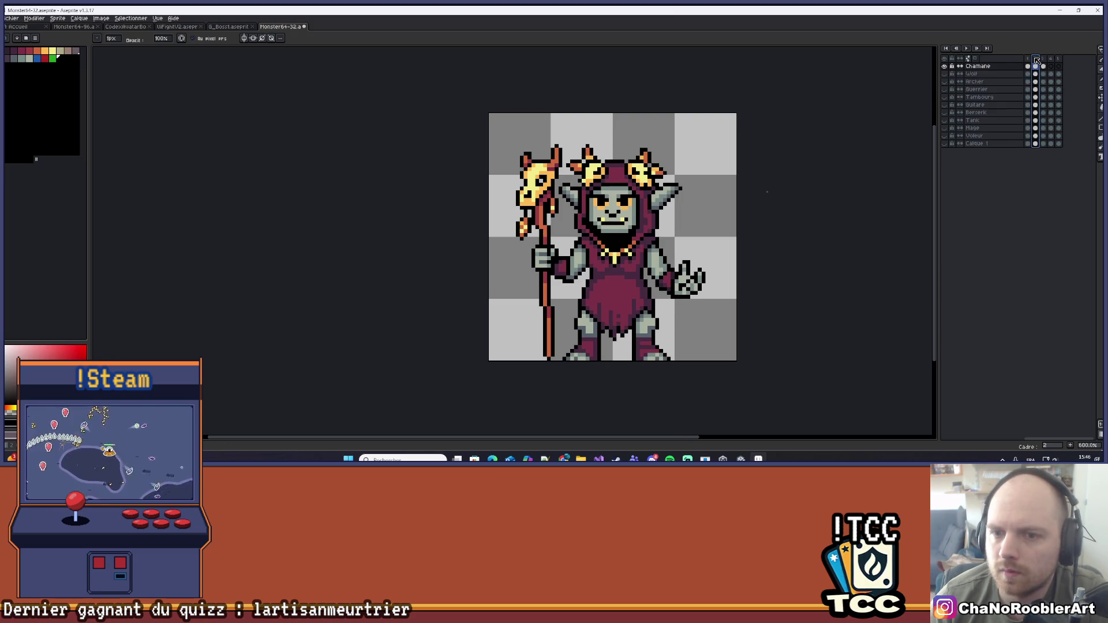
pyautogui.click(1043, 61)
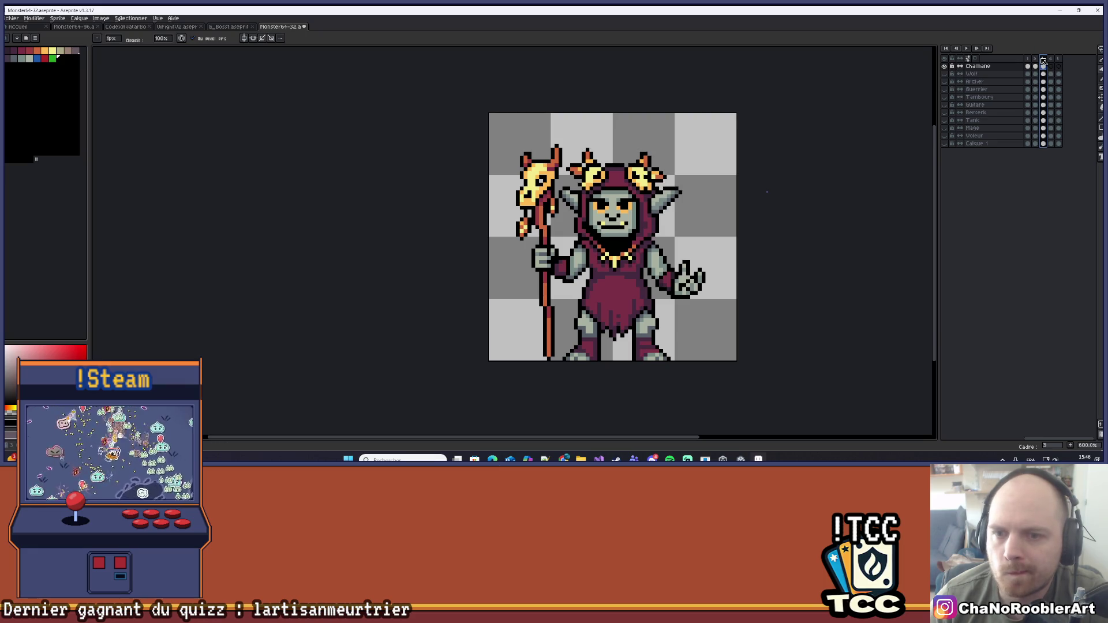
# Darken two collar pixels in frame 3 with the Pencil and save the sprite
pyautogui.scroll(6, 530, 222)
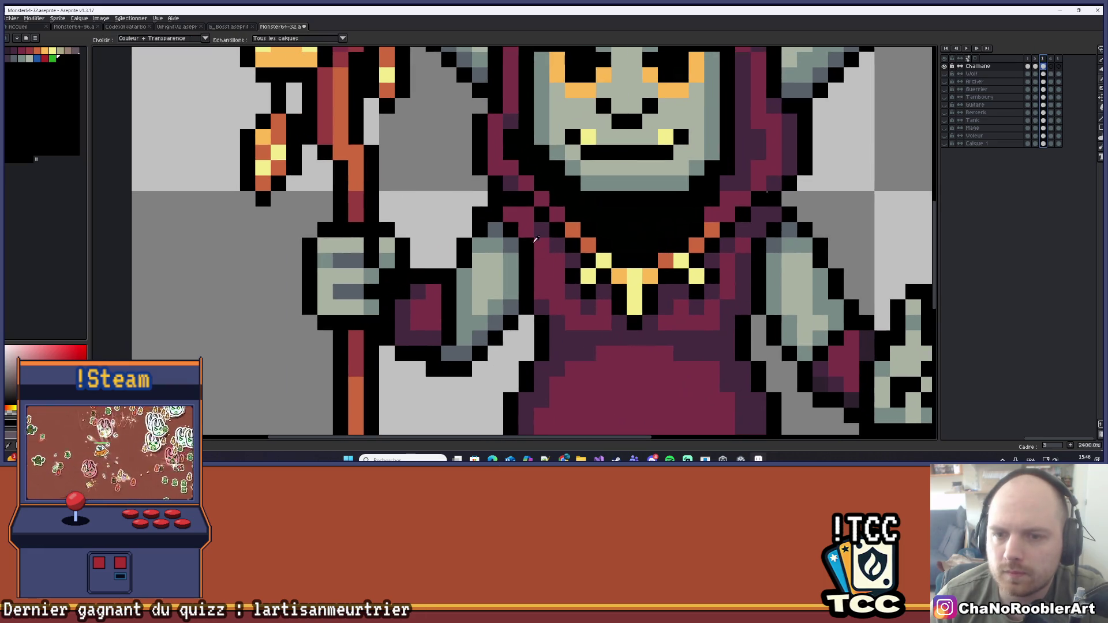
pyautogui.press('b')
pyautogui.click(511, 214)
pyautogui.click(541, 275)
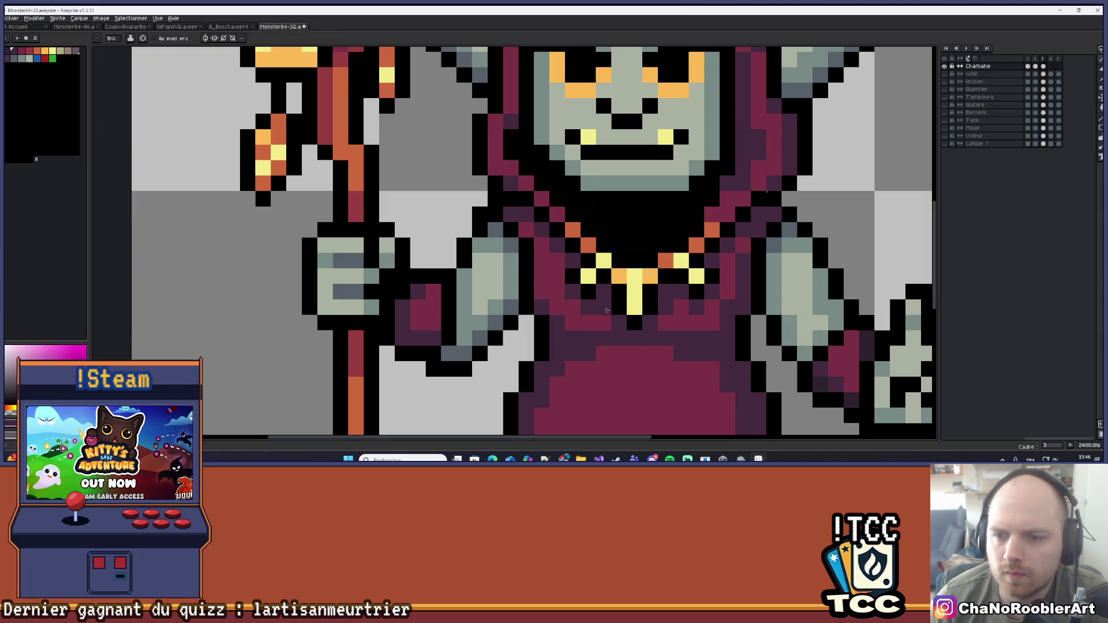
pyautogui.scroll(-5, 745, 238)
pyautogui.hotkey('ctrl', 's')
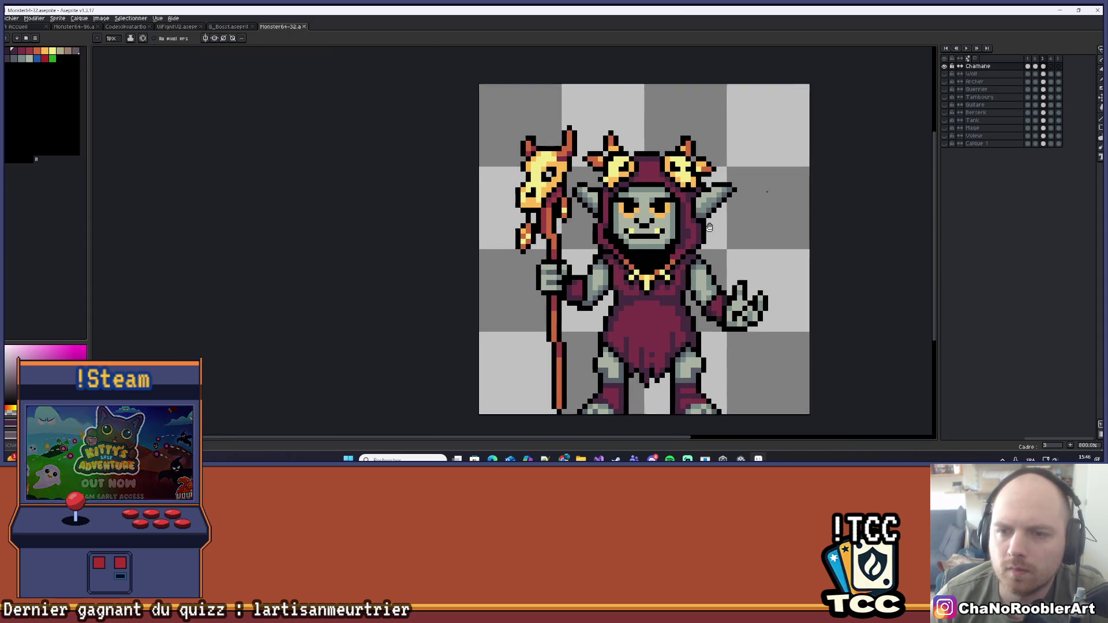
# Step through frames 1 to 3 and back, ending on frame 2's head pose
pyautogui.click(1035, 59)
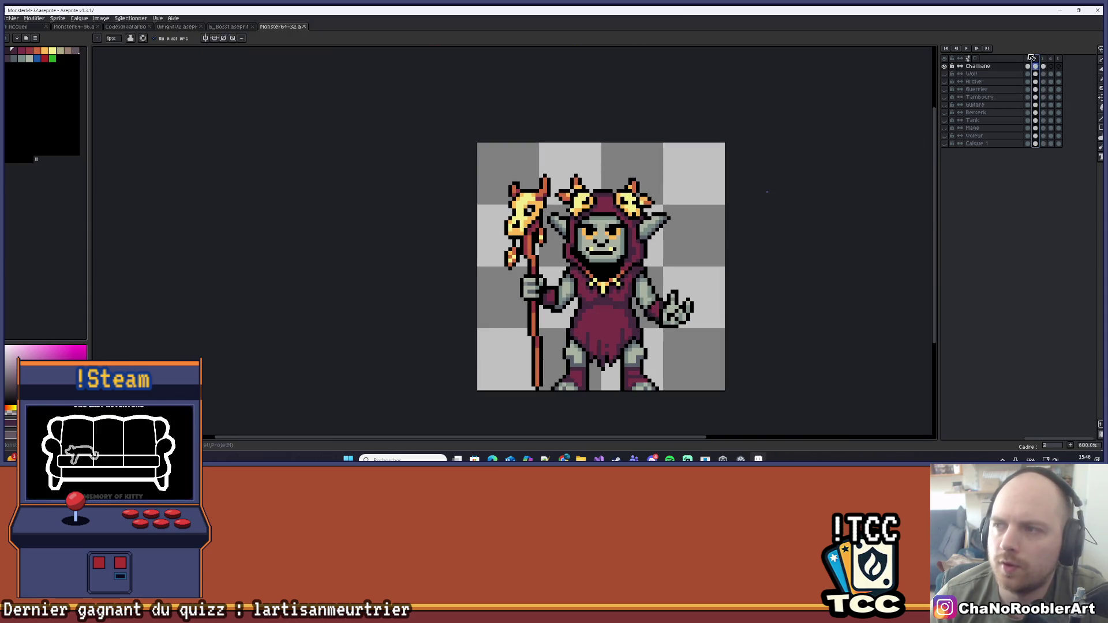
pyautogui.click(1028, 59)
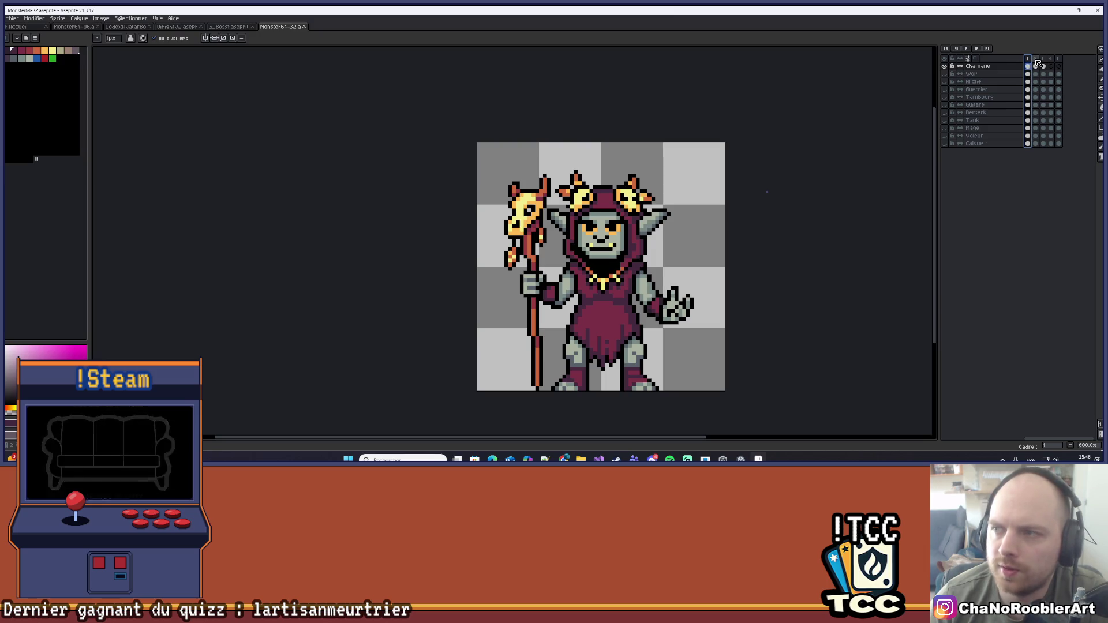
pyautogui.click(1035, 59)
pyautogui.click(1043, 59)
pyautogui.click(1035, 59)
pyautogui.click(1028, 58)
pyautogui.click(1036, 59)
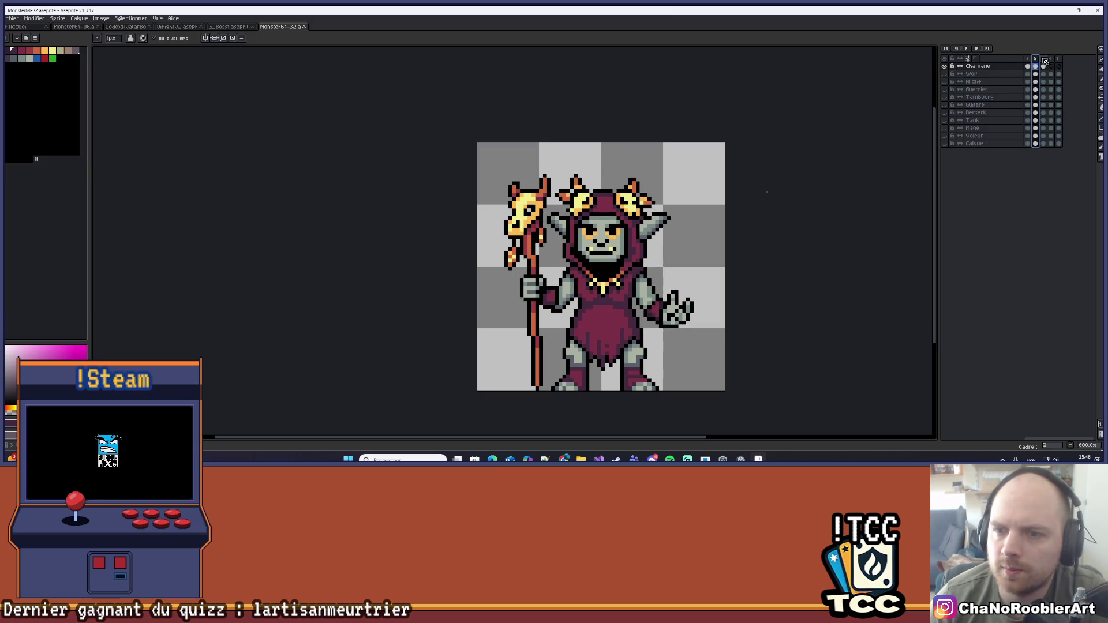
pyautogui.click(1043, 59)
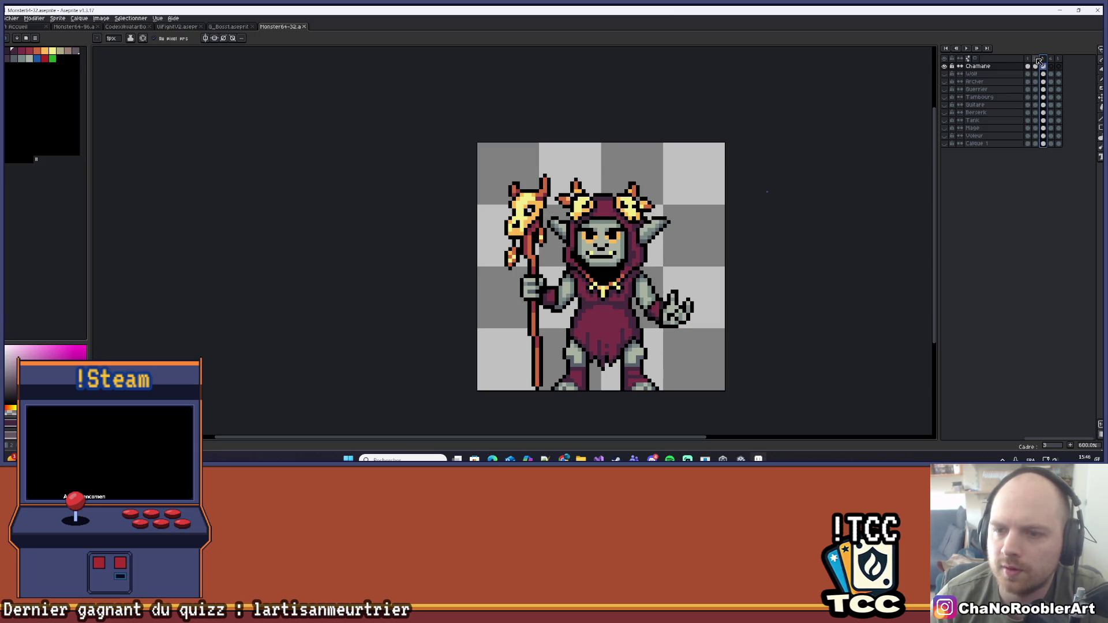
pyautogui.click(1037, 59)
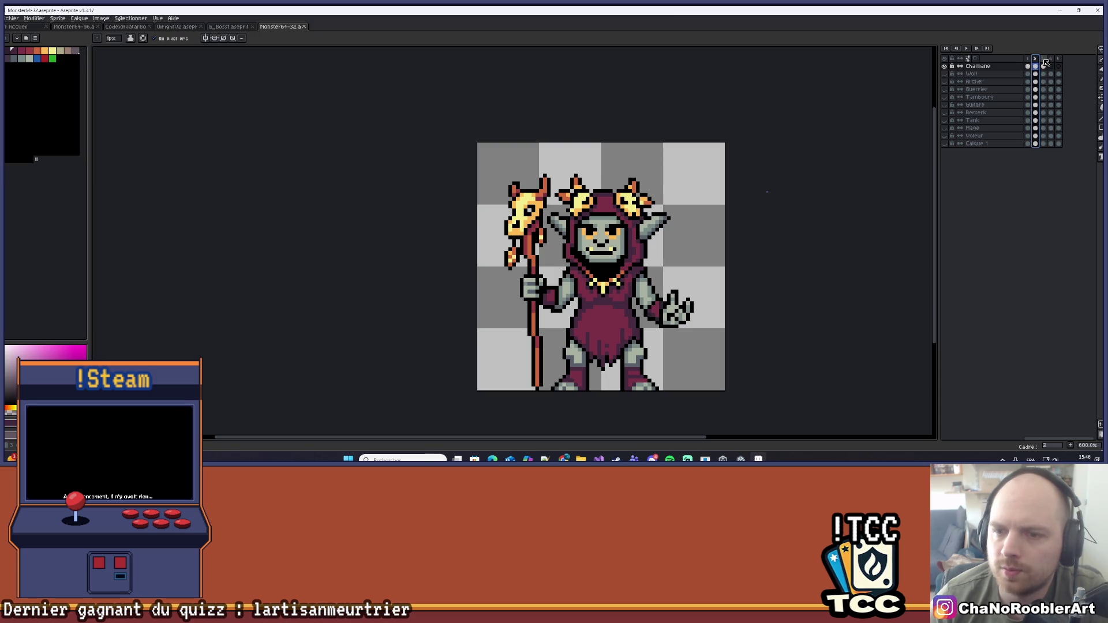
# Alternate between frames 3 and 2, then play the three-frame animation on loop and zoom in
pyautogui.click(1044, 60)
pyautogui.click(1037, 59)
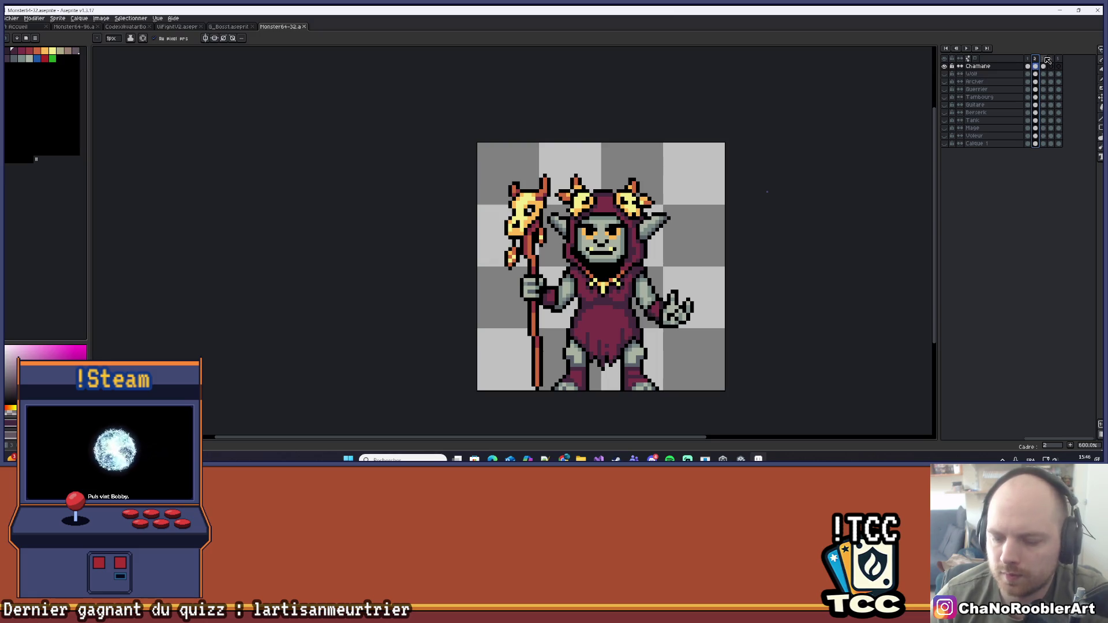
pyautogui.click(1042, 65)
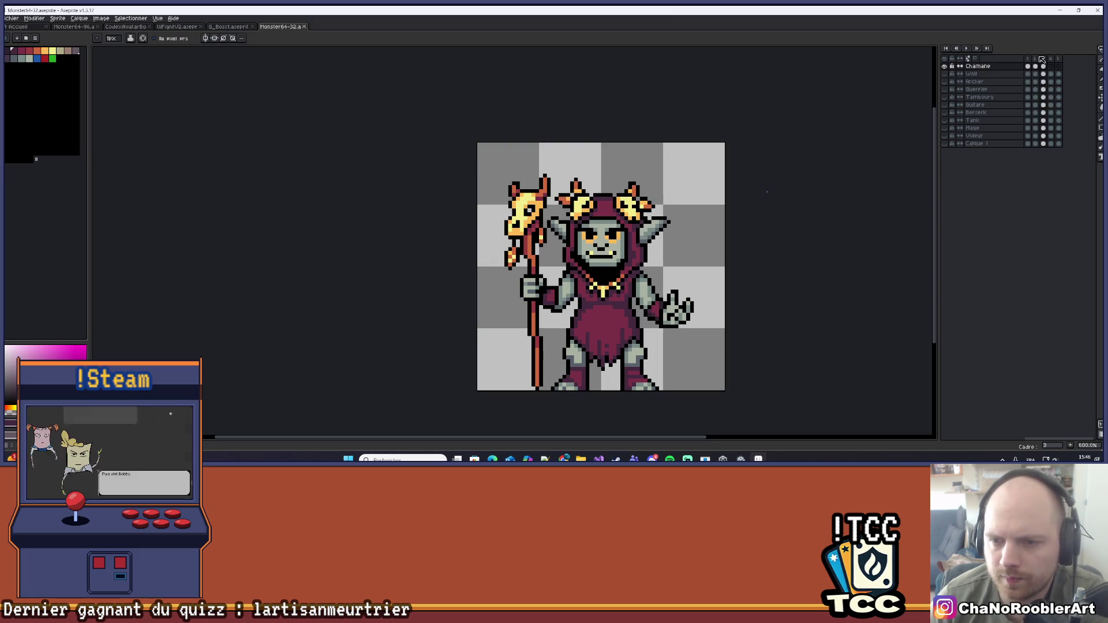
pyautogui.scroll(1, 699, 296)
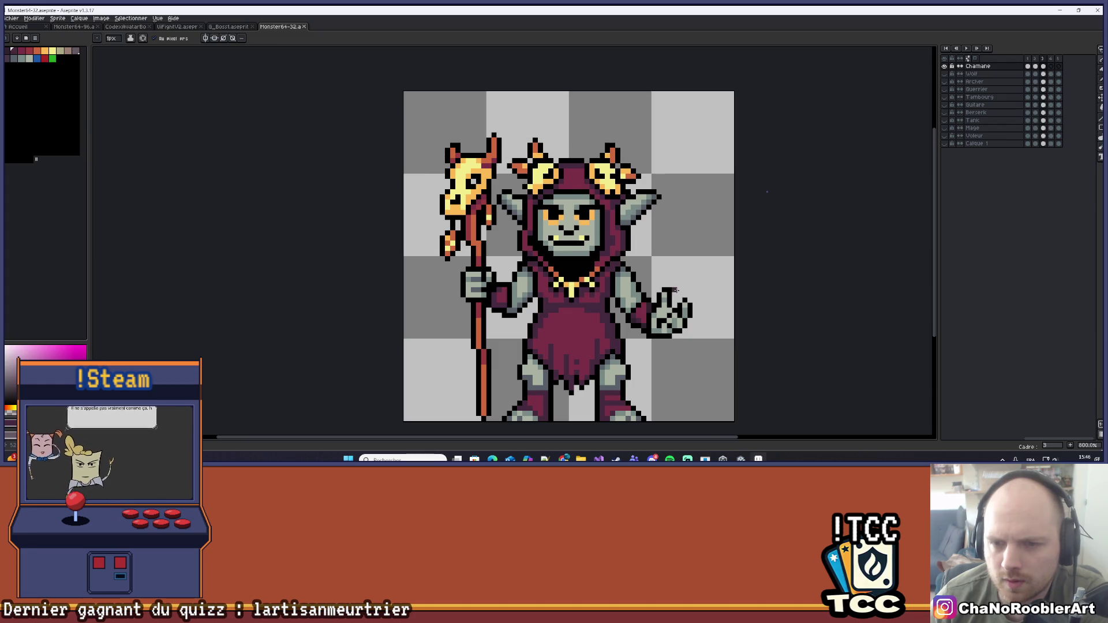
pyautogui.scroll(-2, 731, 253)
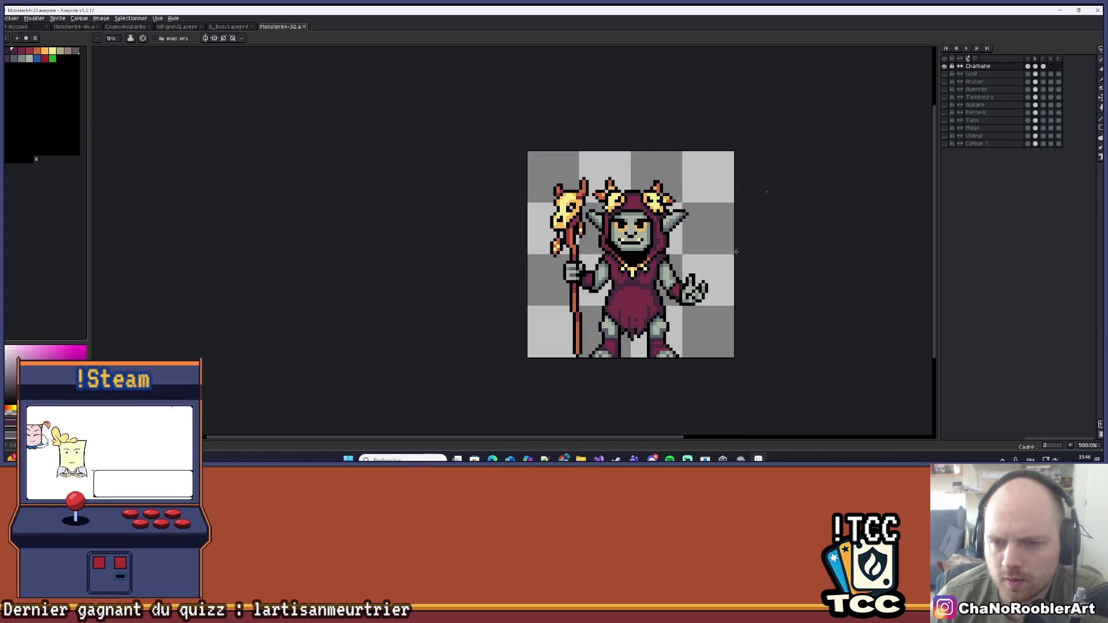
pyautogui.press('Return')
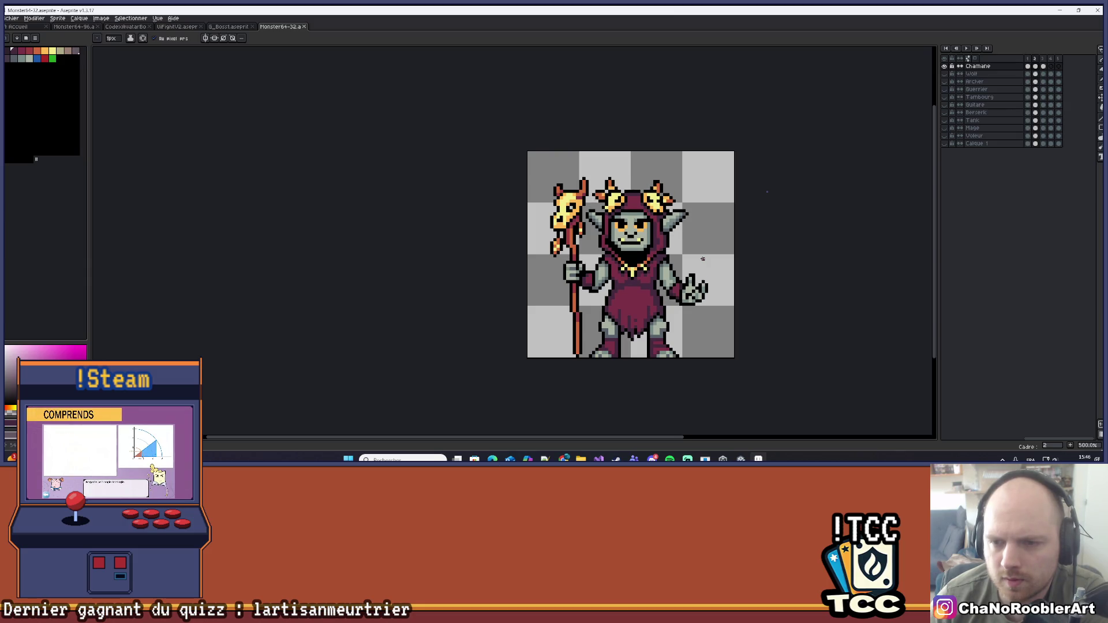
pyautogui.scroll(2, 666, 259)
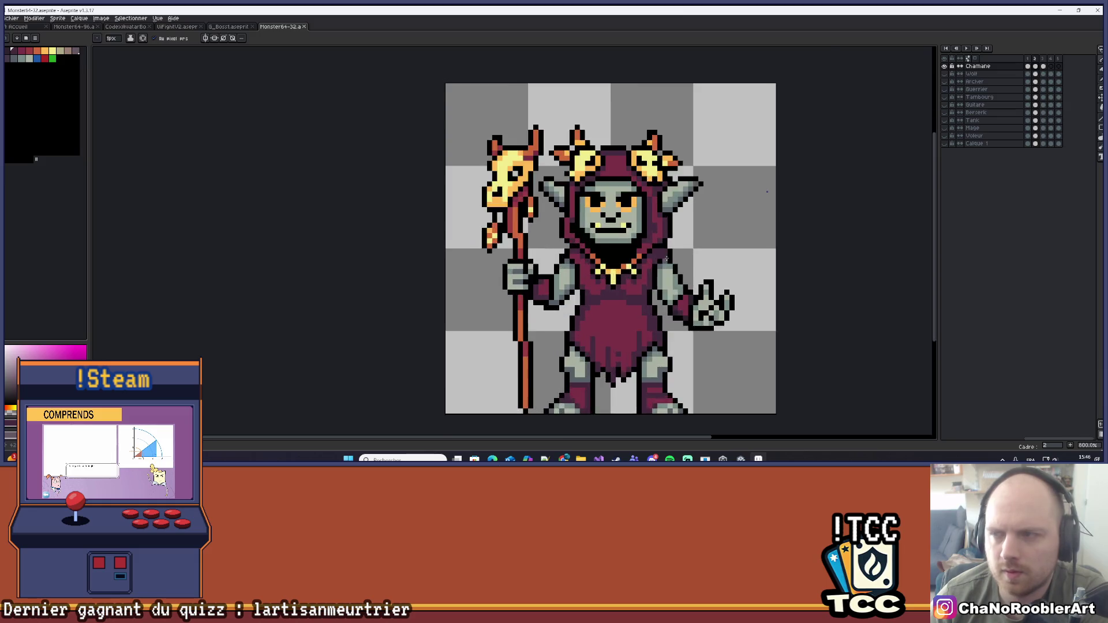
pyautogui.scroll(5, 667, 259)
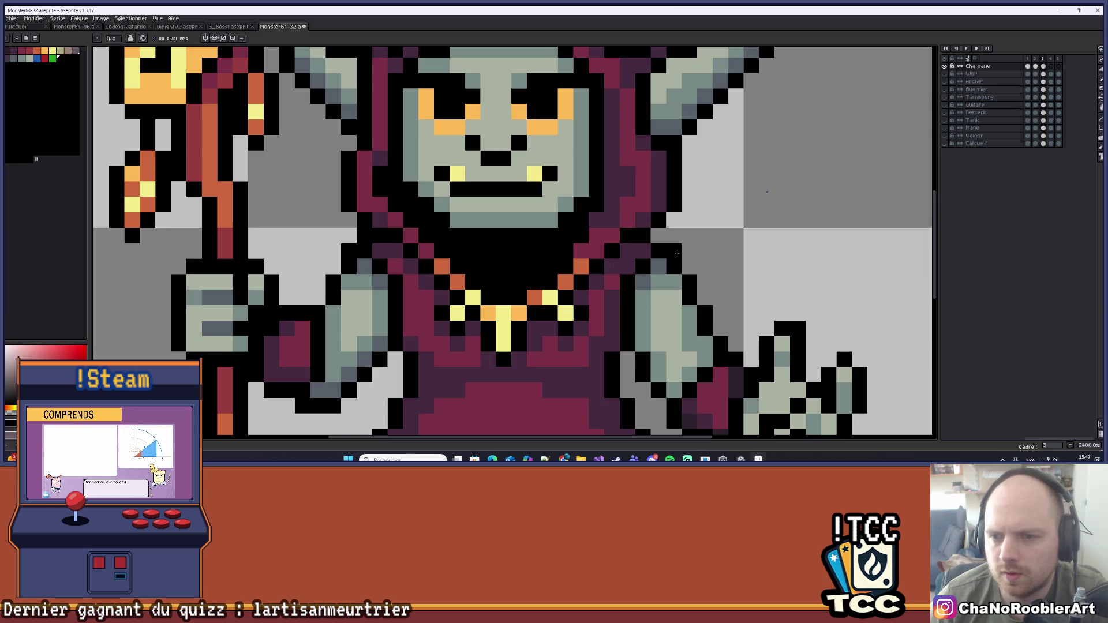
pyautogui.scroll(-6, 678, 253)
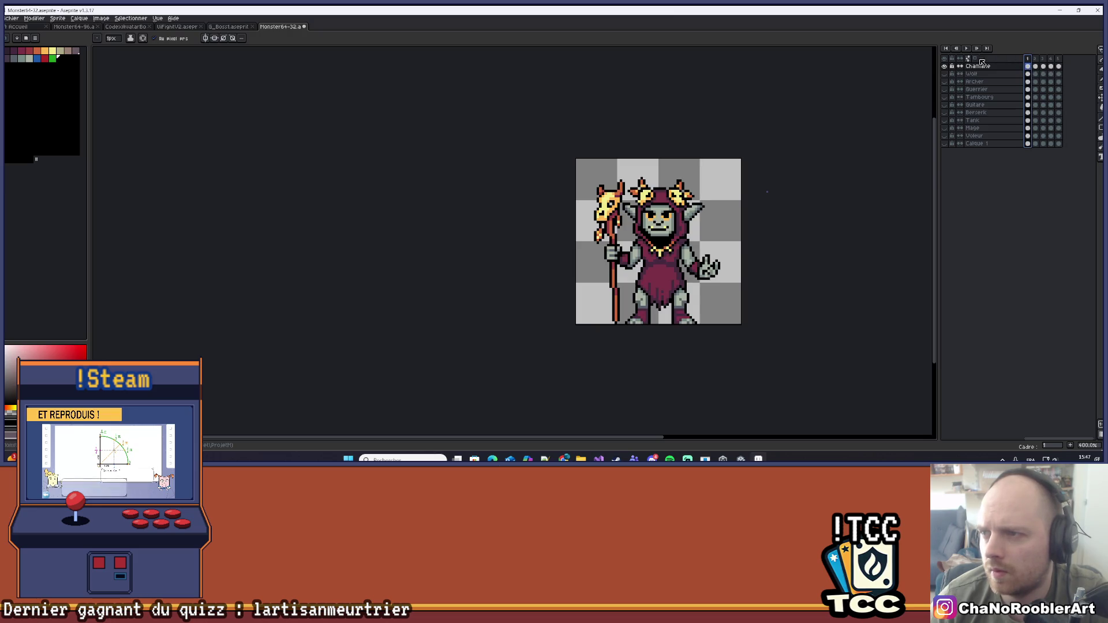
# Pan and zoom onto the shaman sprite and pick the 1px pixel-perfect Pencil
pyautogui.scroll(-2, 682, 189)
pyautogui.moveTo(682, 189); pyautogui.dragTo(606, 230)
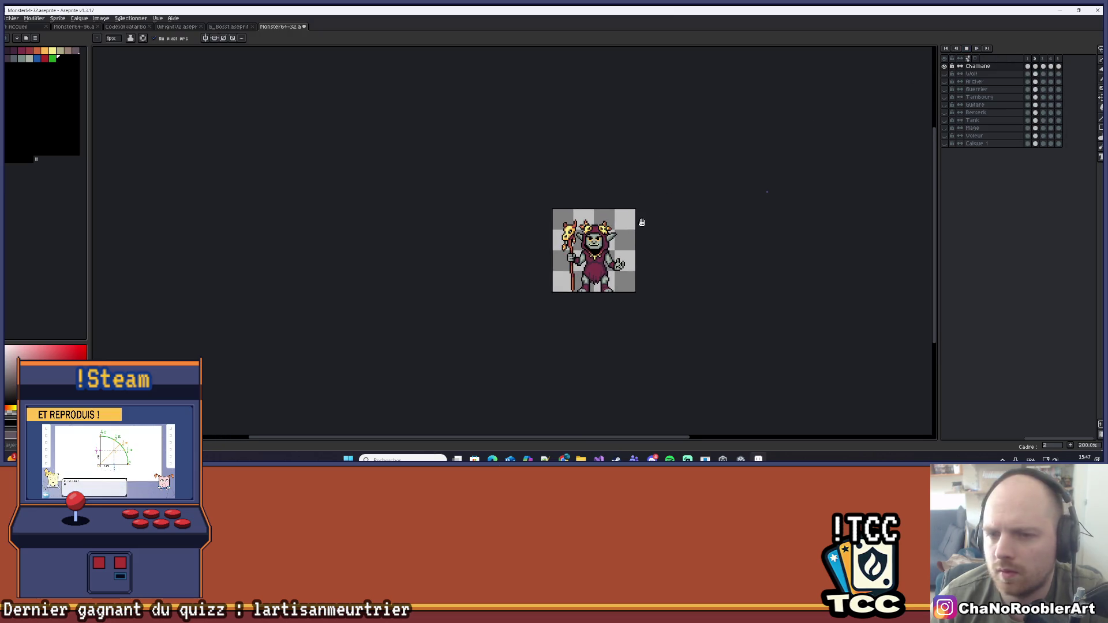
pyautogui.scroll(1, 622, 218)
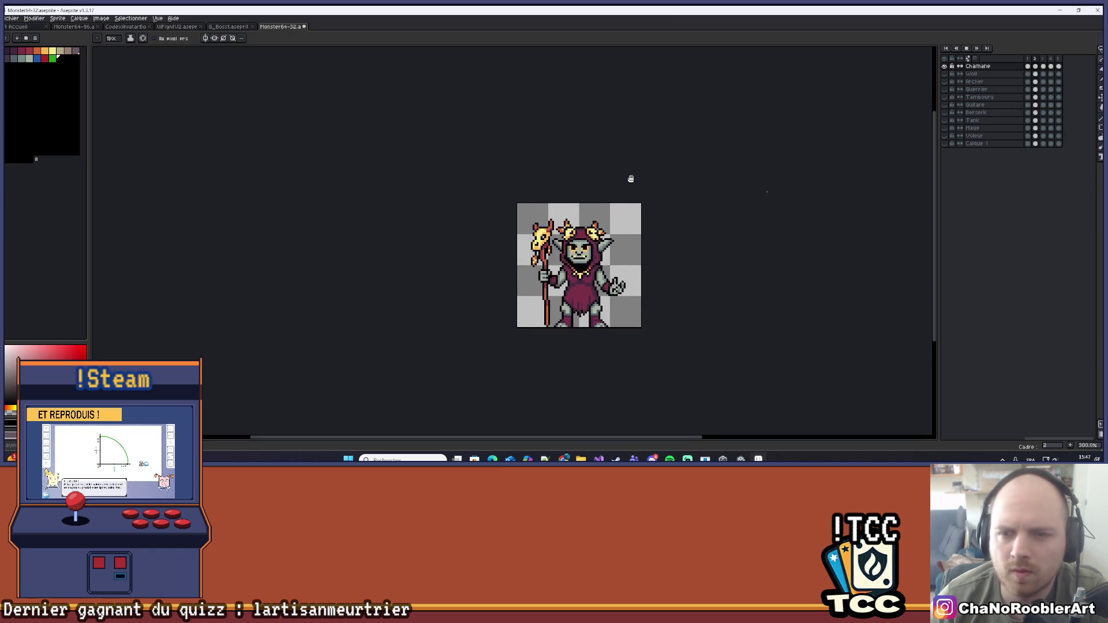
pyautogui.scroll(2, 627, 191)
pyautogui.press('b')
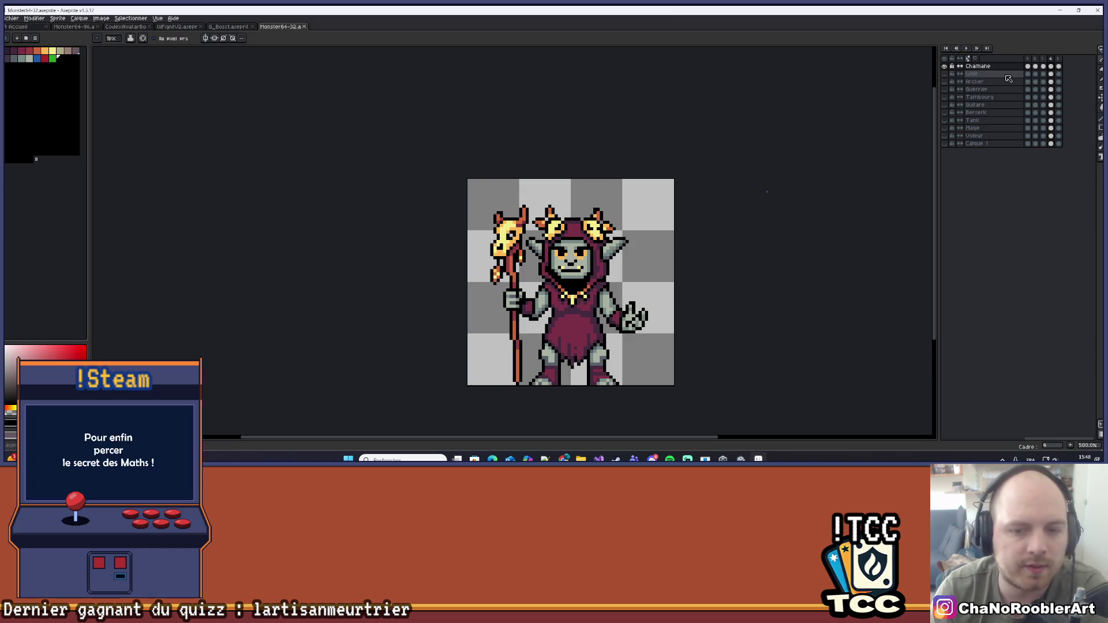
pyautogui.scroll(2, 683, 242)
pyautogui.moveTo(583, 250)
pyautogui.mouseDown()
pyautogui.moveTo(568, 156)
pyautogui.moveTo(557, 183)
pyautogui.moveTo(580, 206)
pyautogui.moveTo(599, 201)
pyautogui.mouseUp()
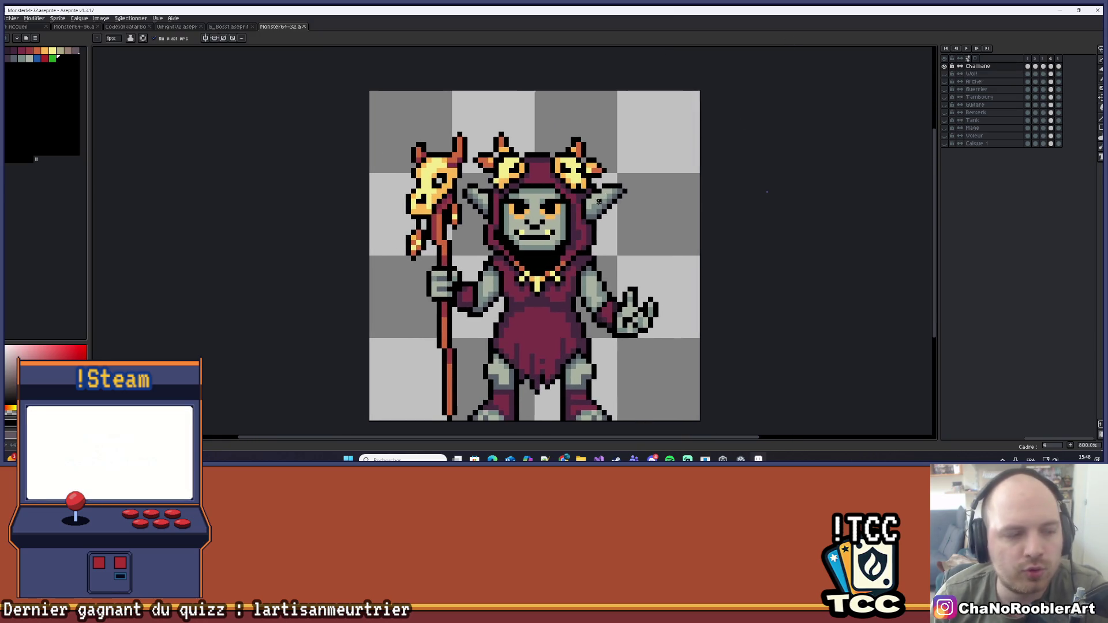
pyautogui.moveTo(748, 228)
pyautogui.mouseDown()
pyautogui.moveTo(742, 216)
pyautogui.moveTo(769, 205)
pyautogui.moveTo(740, 213)
pyautogui.moveTo(716, 201)
pyautogui.mouseUp()
pyautogui.scroll(2, 715, 201)
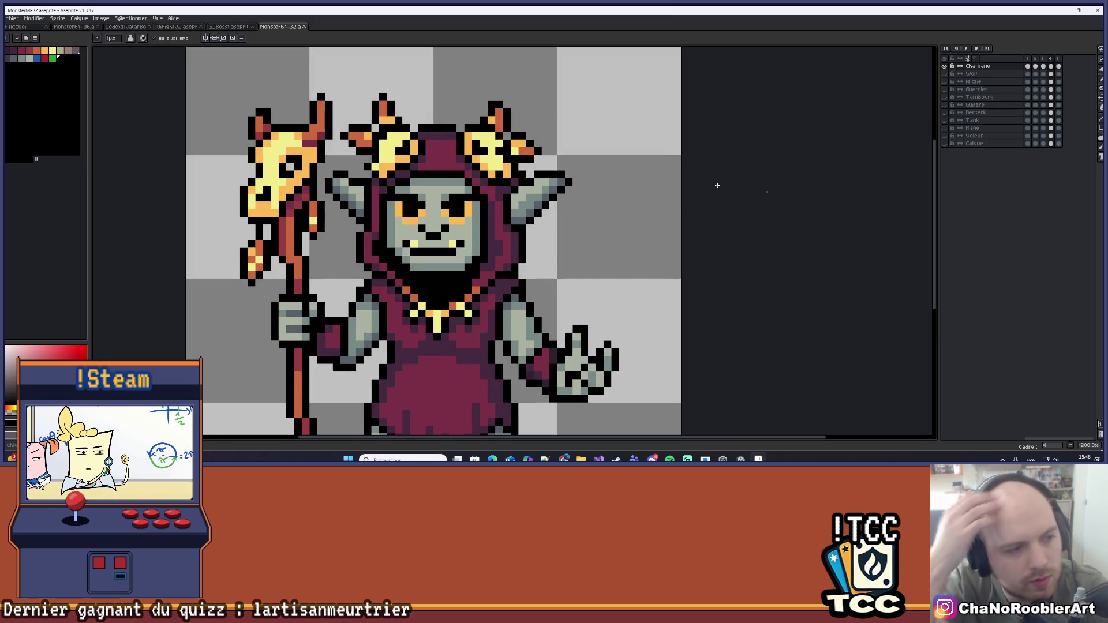
pyautogui.scroll(-1, 718, 185)
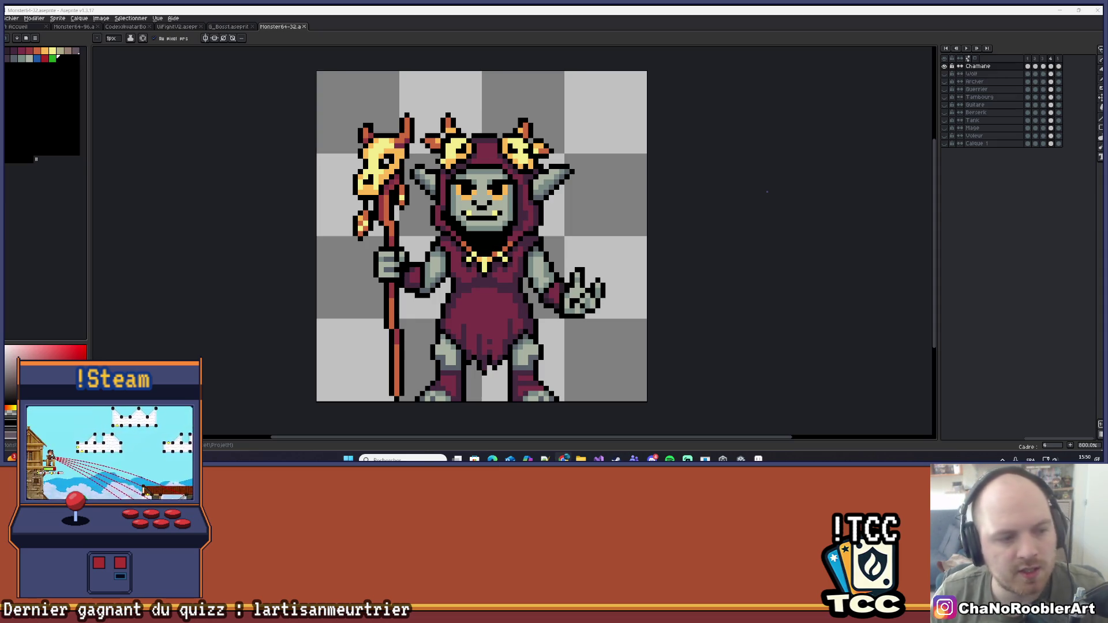
# Pan the view and step through frames 1 to 5, stopping on frame 4
pyautogui.scroll(-2, 269, 173)
pyautogui.scroll(1, 270, 173)
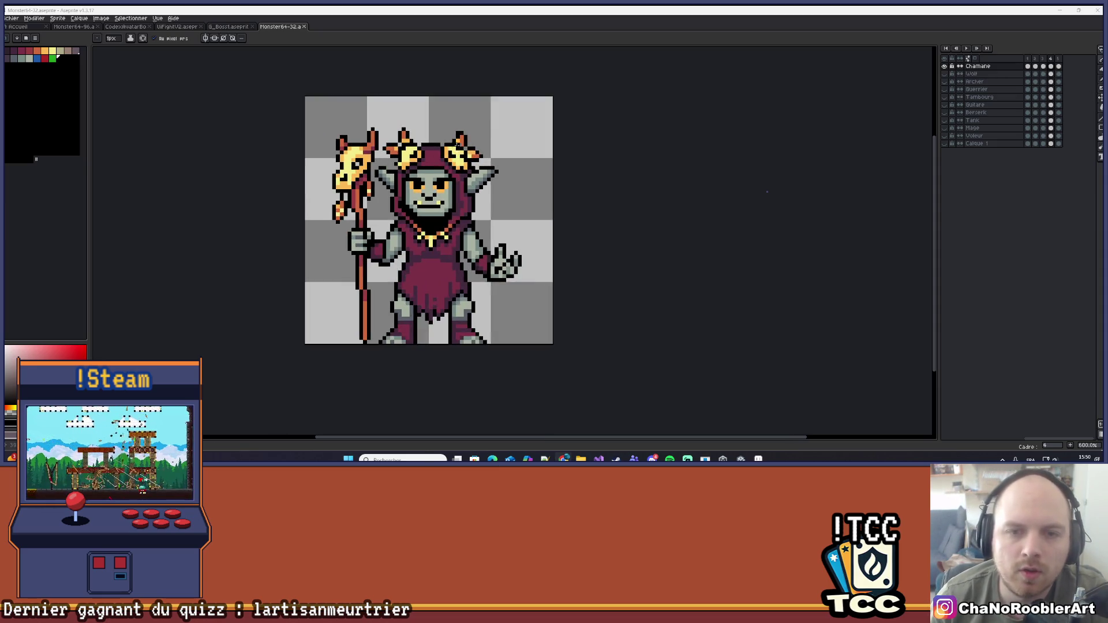
pyautogui.scroll(1, 440, 148)
pyautogui.scroll(-1, 440, 149)
pyautogui.scroll(1, 440, 149)
pyautogui.moveTo(538, 180); pyautogui.dragTo(463, 165)
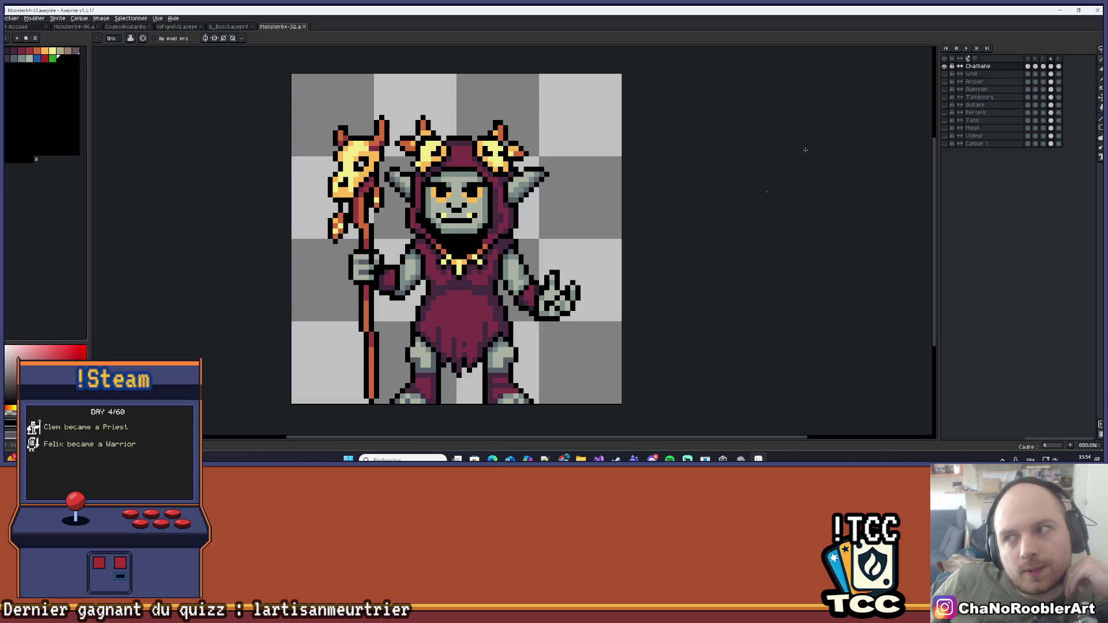
pyautogui.click(1030, 60)
pyautogui.click(1035, 59)
pyautogui.click(1042, 59)
pyautogui.click(1050, 59)
pyautogui.click(1059, 58)
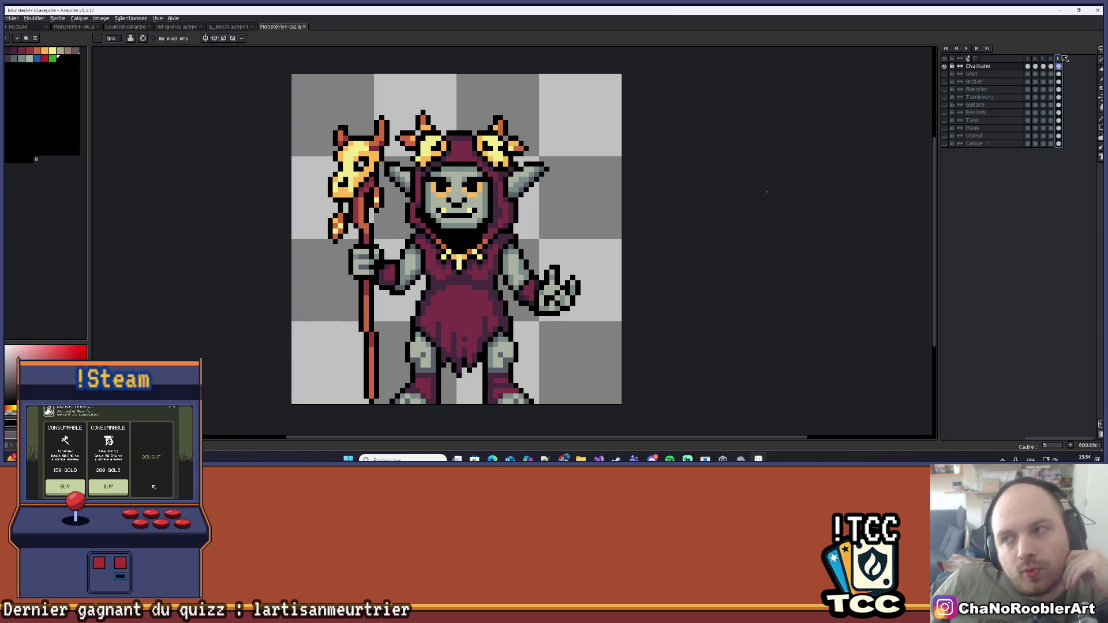
pyautogui.click(1051, 59)
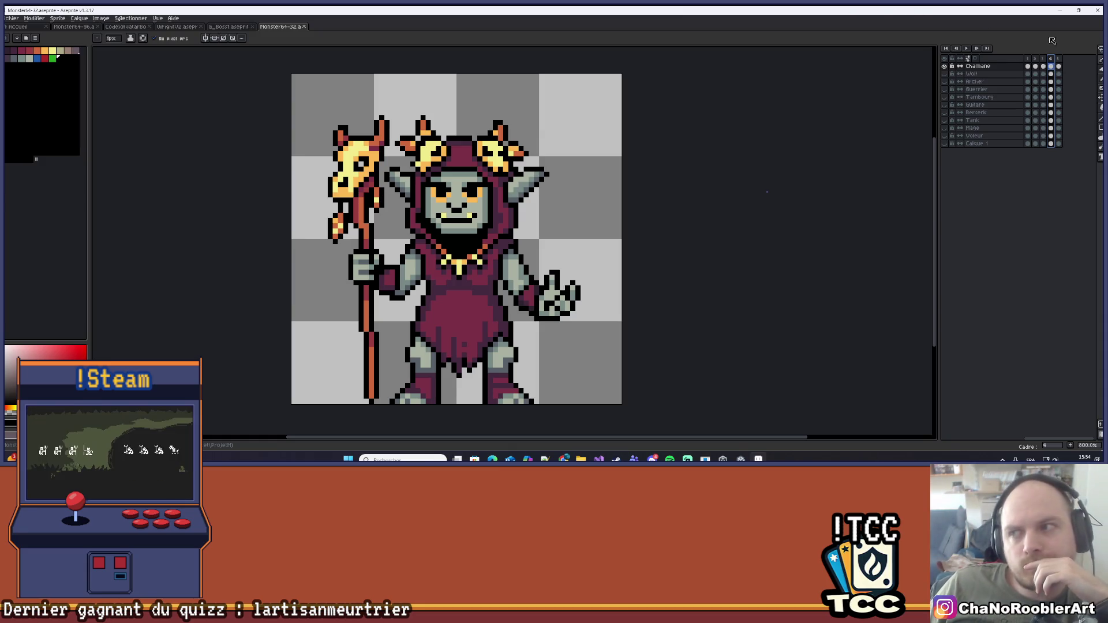
# Compare frame 1 with frame 4, then switch to the G_Boss1 orc document
pyautogui.click(1028, 58)
pyautogui.click(1043, 58)
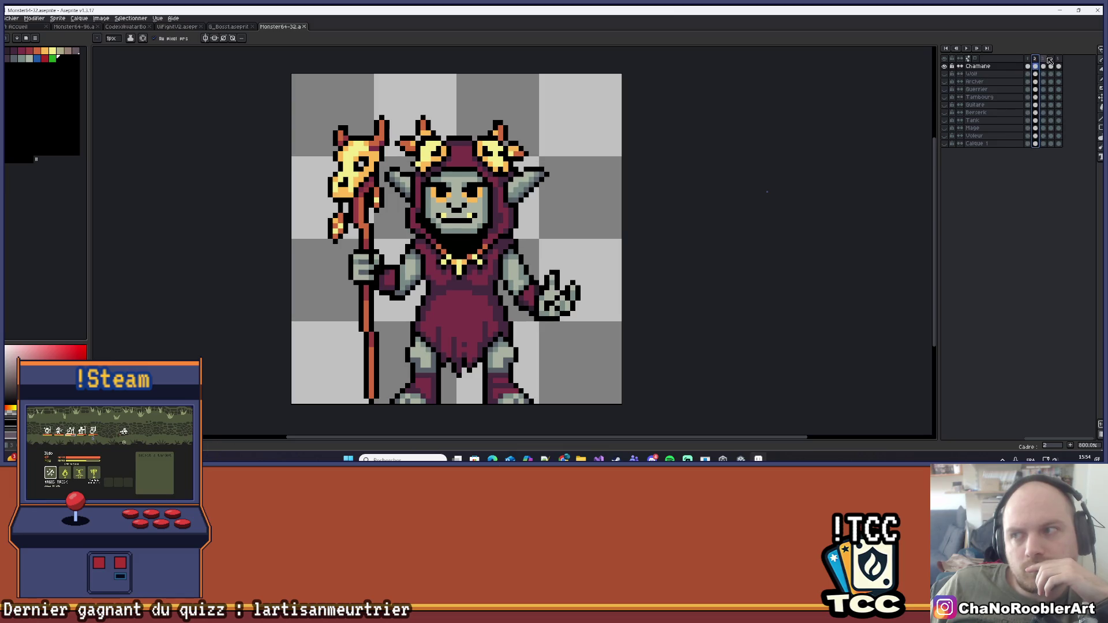
pyautogui.click(1052, 58)
pyautogui.click(1043, 58)
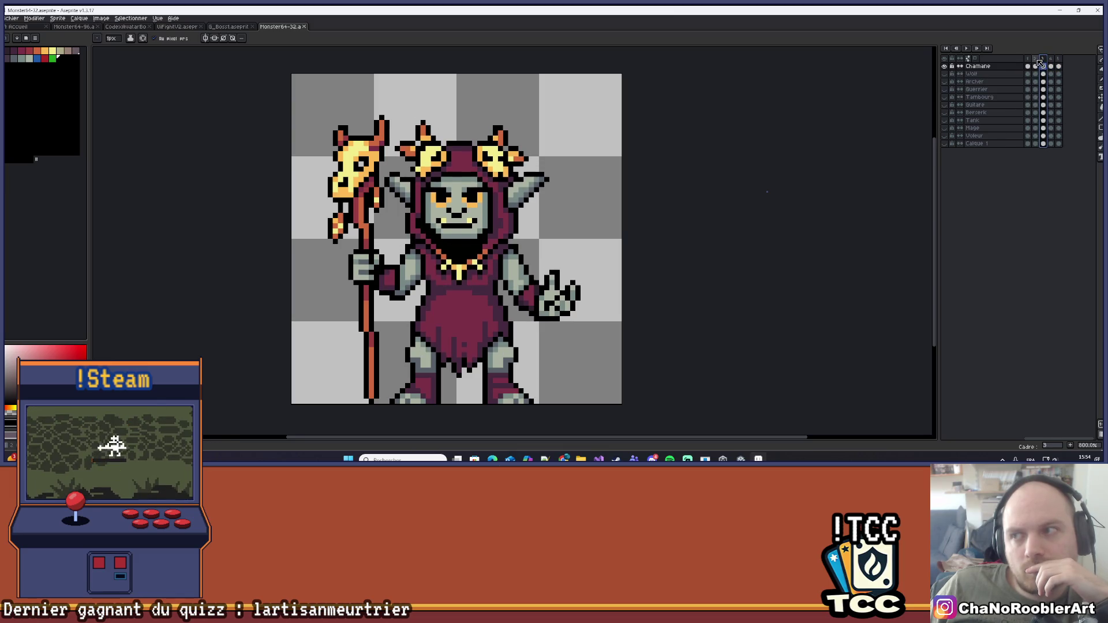
pyautogui.click(1035, 58)
pyautogui.click(1028, 58)
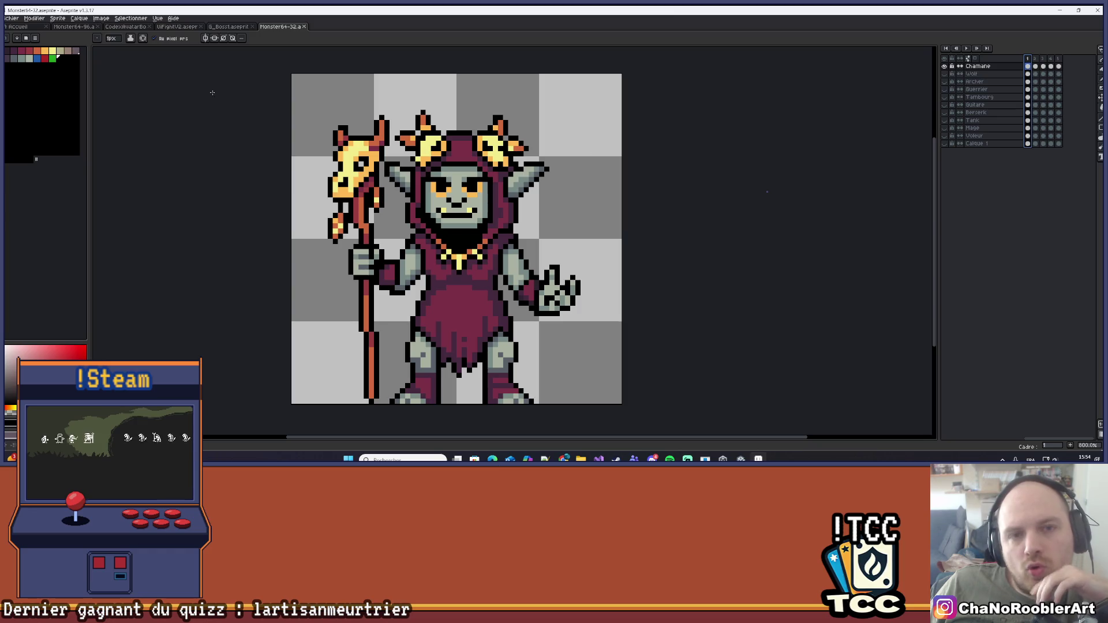
pyautogui.click(219, 27)
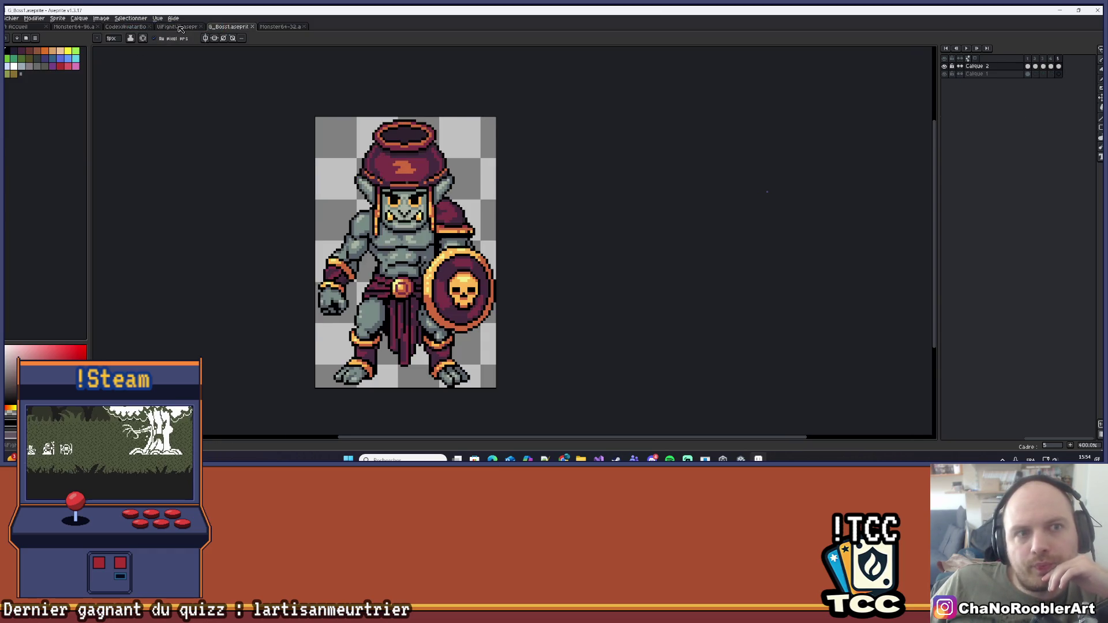
# Glance over the UIFightV2 mockup and a neighbouring sprite tab, then bring Unity forward
pyautogui.click(177, 27)
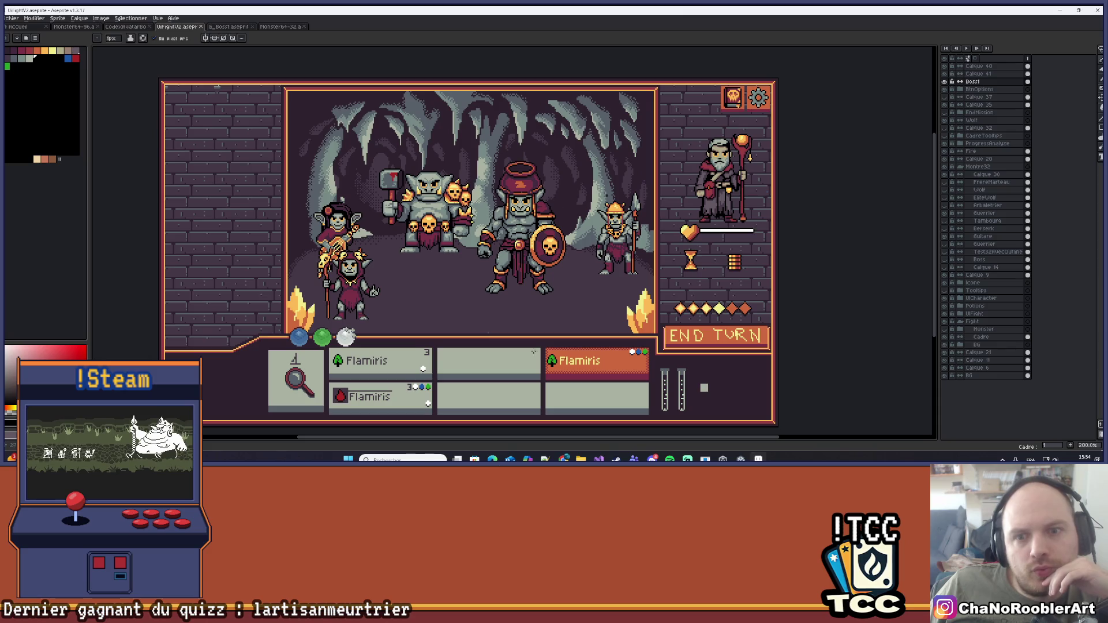
pyautogui.click(141, 27)
pyautogui.click(175, 27)
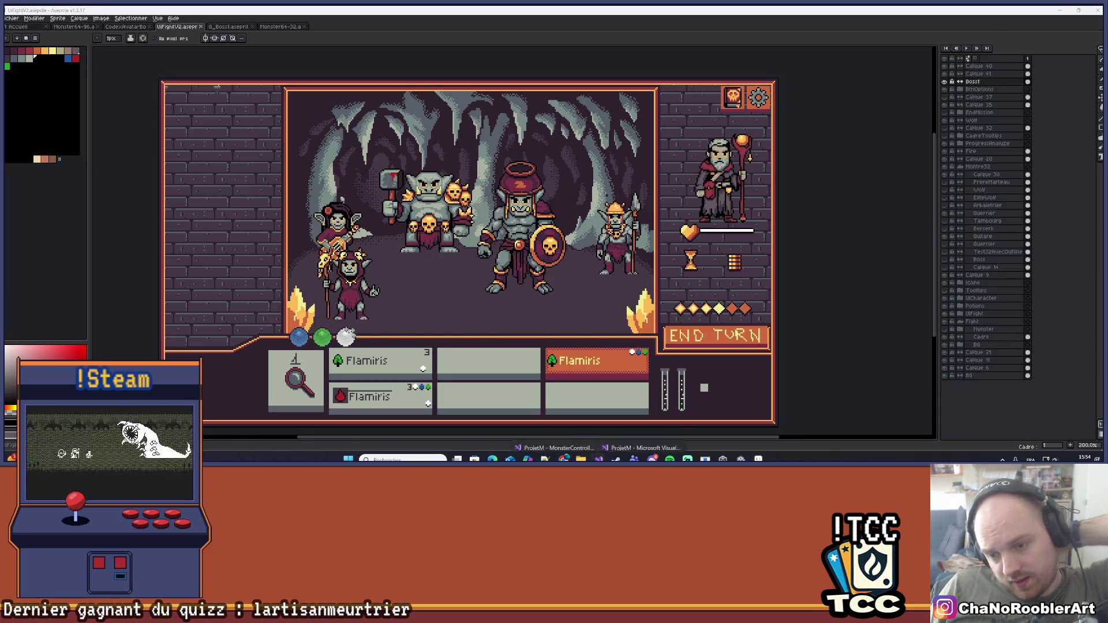
pyautogui.moveTo(599, 459)
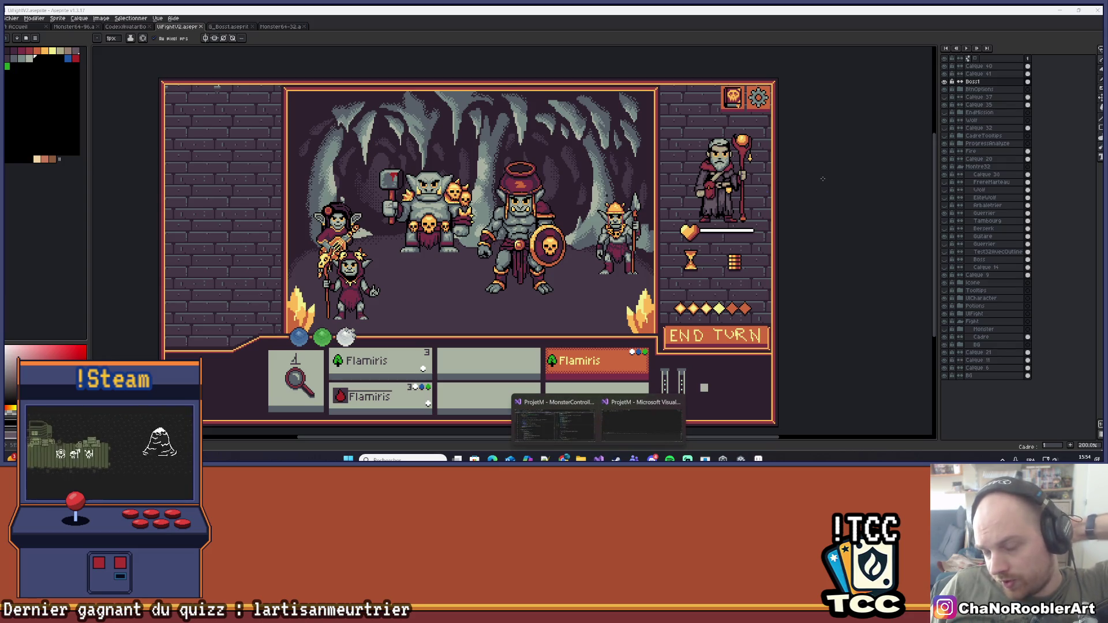
pyautogui.click(743, 459)
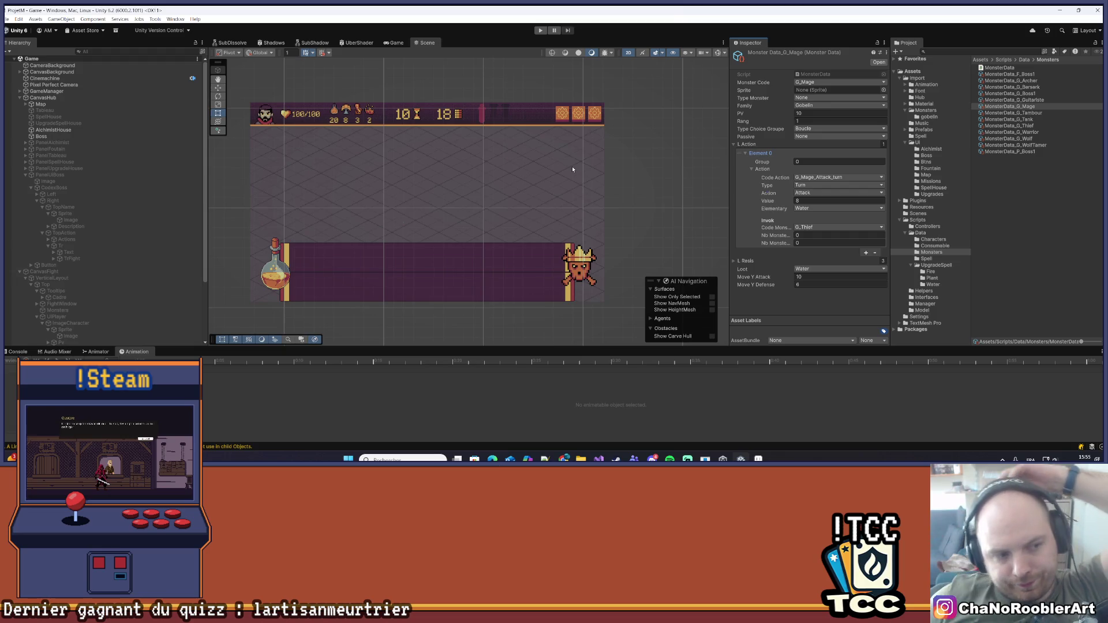
# Bring the Visual Studio monster code forward, then return to the Aseprite mockup
pyautogui.moveTo(598, 459)
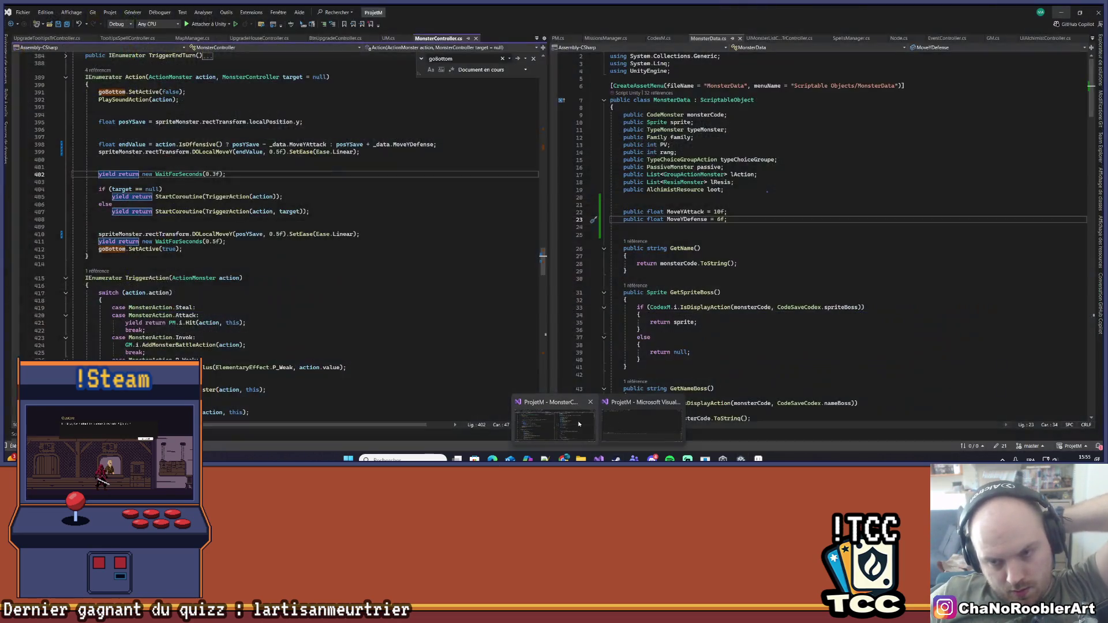
pyautogui.click(620, 426)
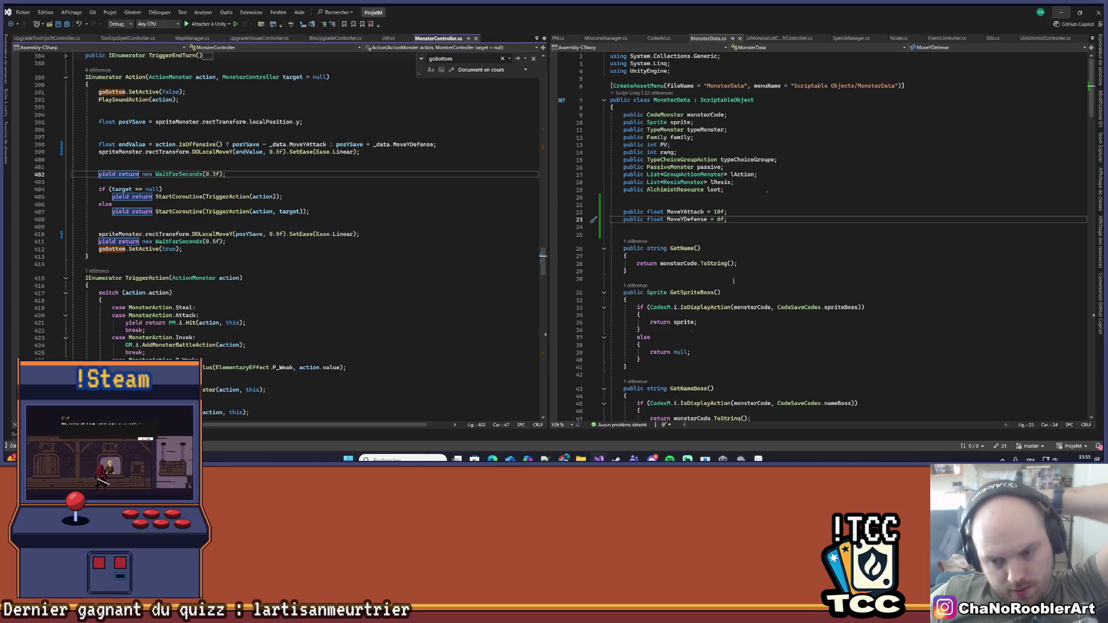
pyautogui.click(1061, 13)
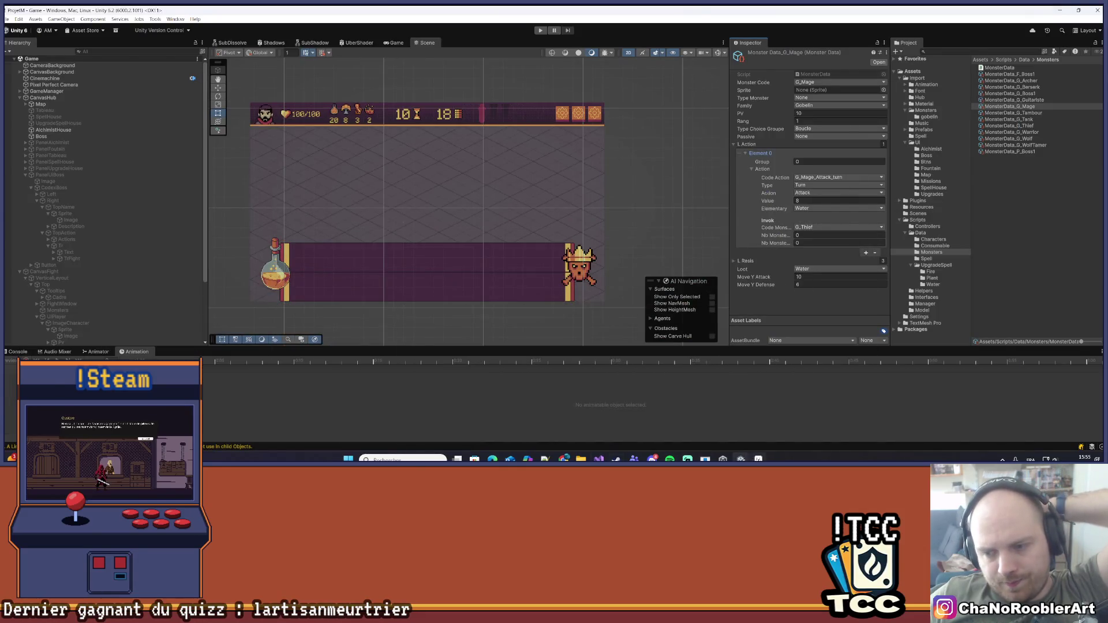
pyautogui.click(1060, 8)
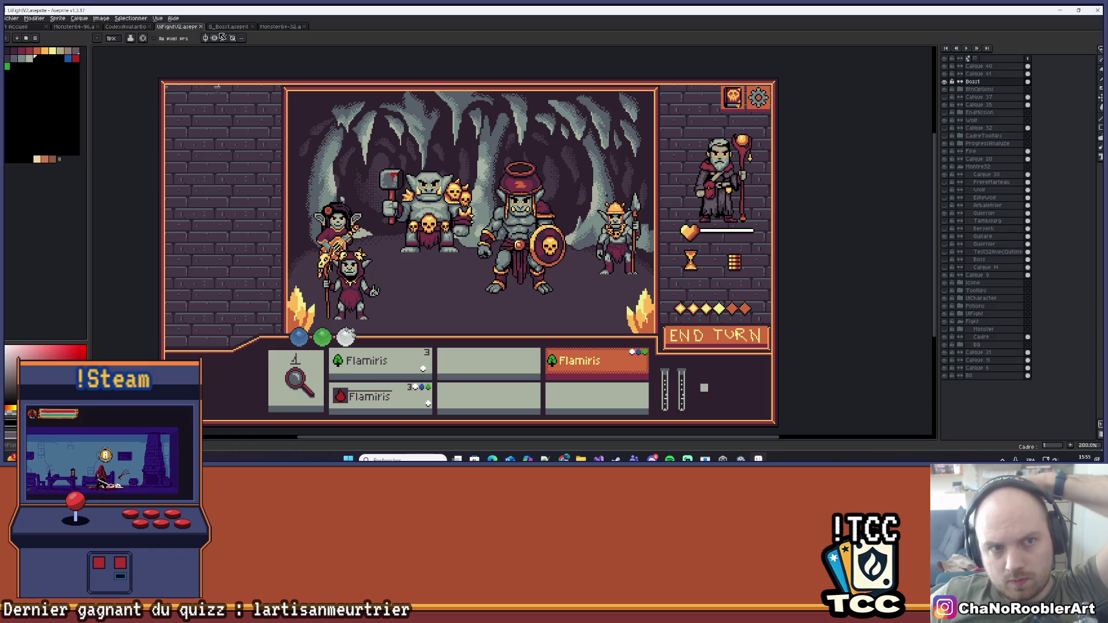
# Switch via the G_Boss1 tab to the Monster64-32 shaman document
pyautogui.click(228, 26)
pyautogui.click(280, 26)
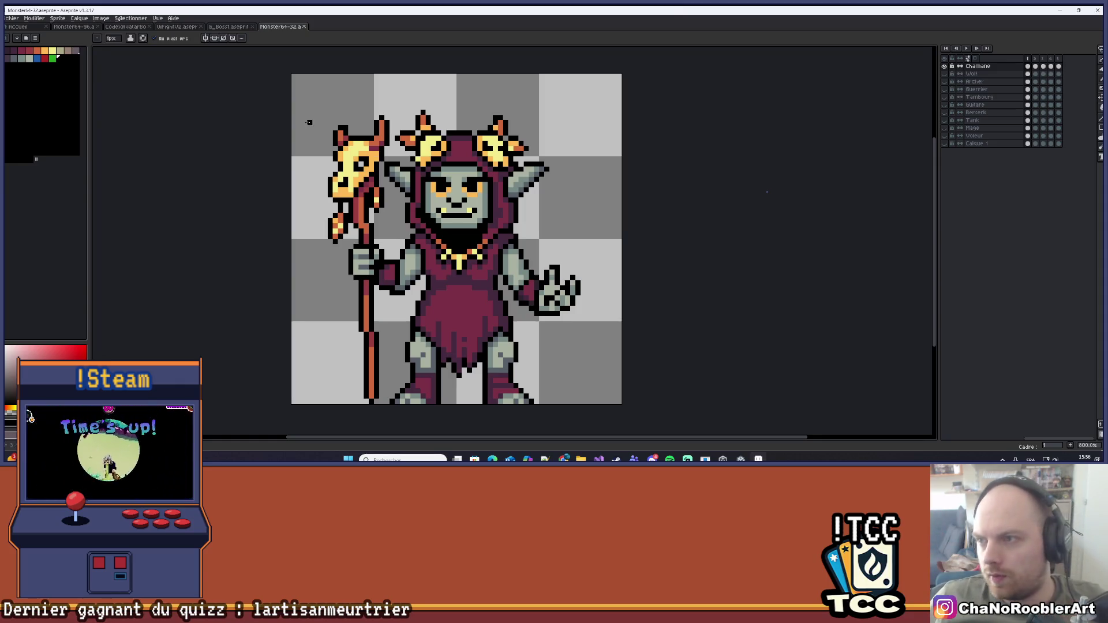
# Toggle the Chamane layer hidden and shown several times to compare the sprite
pyautogui.click(945, 67)
pyautogui.click(944, 67)
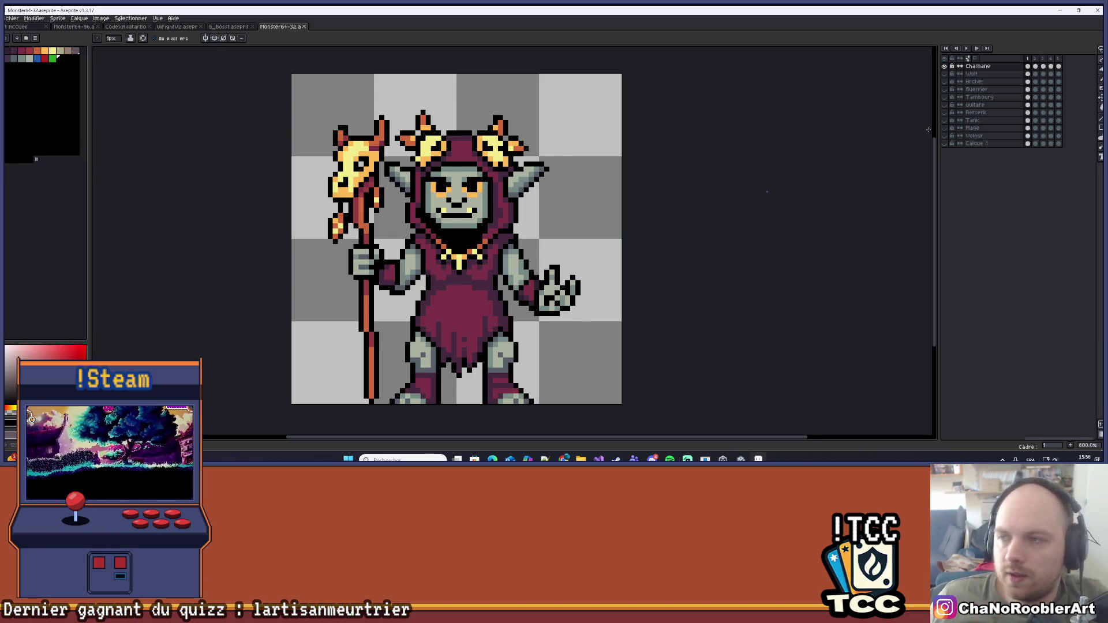
pyautogui.scroll(-1, 929, 130)
pyautogui.click(945, 67)
pyautogui.click(945, 67)
pyautogui.click(945, 66)
pyautogui.click(945, 67)
pyautogui.click(945, 67)
pyautogui.click(945, 66)
# Nudge and zoom the canvas view, then open the Fichier menu
pyautogui.moveTo(786, 111); pyautogui.dragTo(783, 114)
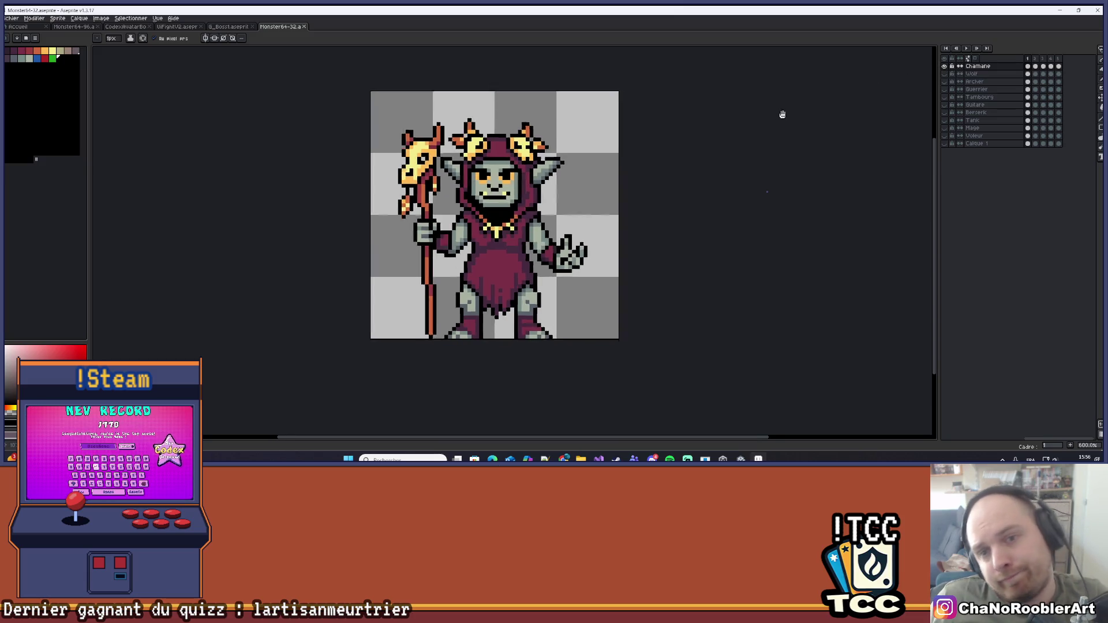
pyautogui.scroll(2, 751, 127)
pyautogui.scroll(-3, 692, 173)
pyautogui.scroll(1, 635, 207)
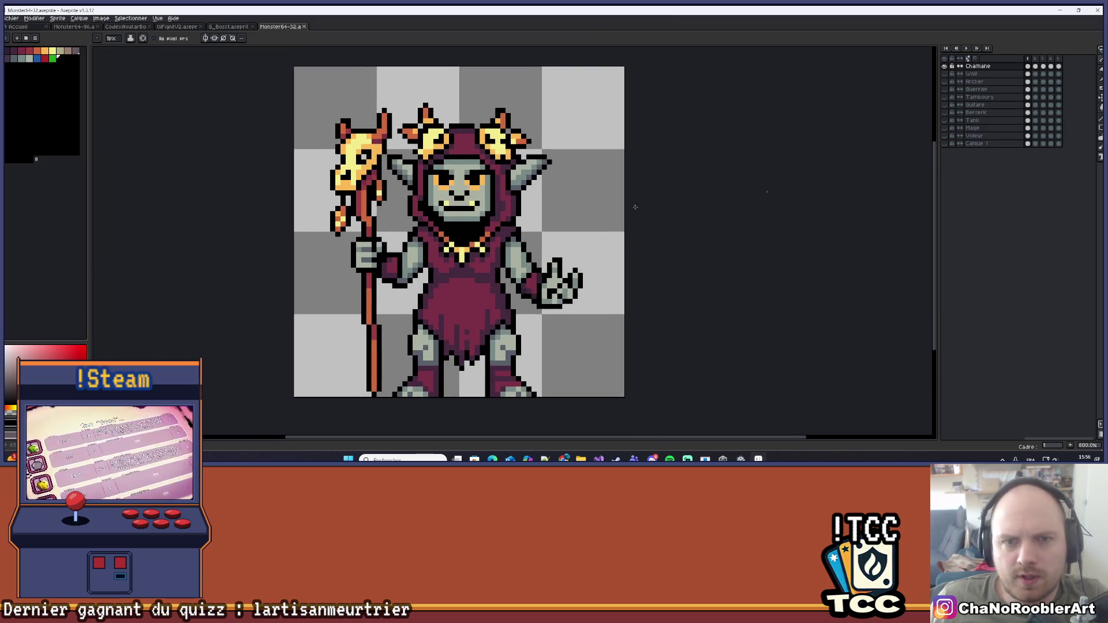
pyautogui.click(11, 18)
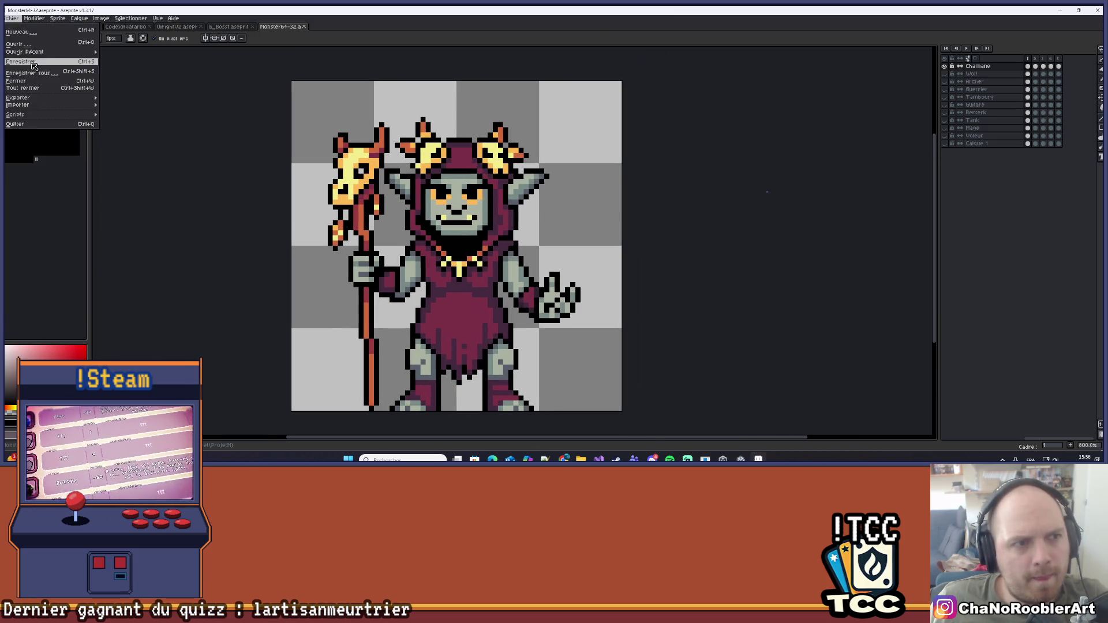
# Save the shaman sprite document from the Fichier menu
pyautogui.click(34, 66)
pyautogui.click(15, 18)
pyautogui.moveTo(52, 54)
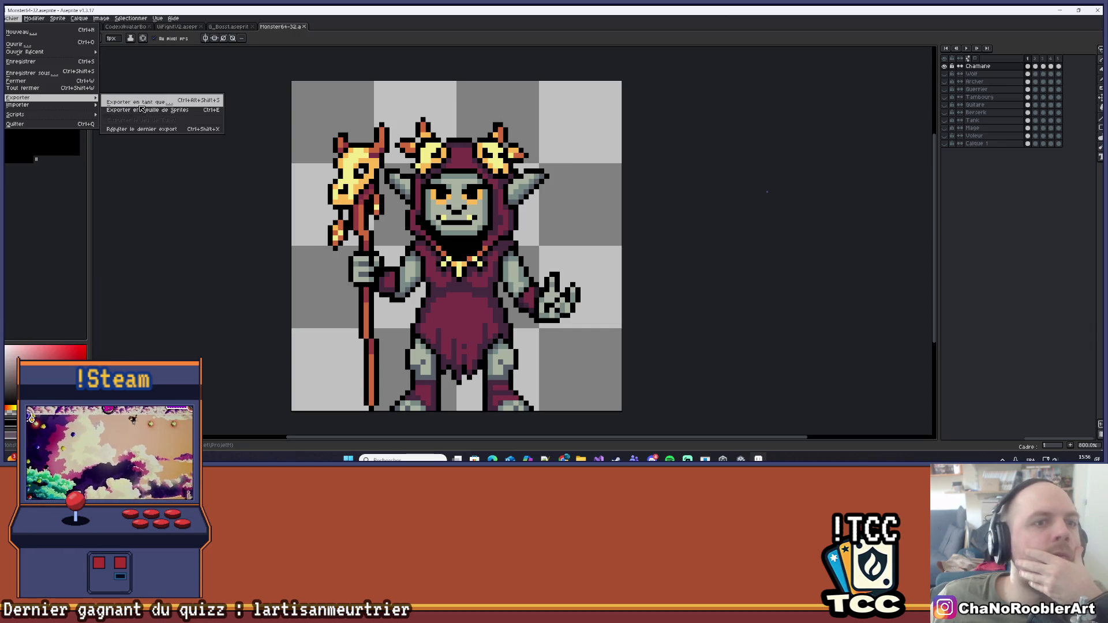
# Open Export Sprite Sheet and browse for the destination in the Monsters export folder
pyautogui.hotkey('ctrl', 'e')
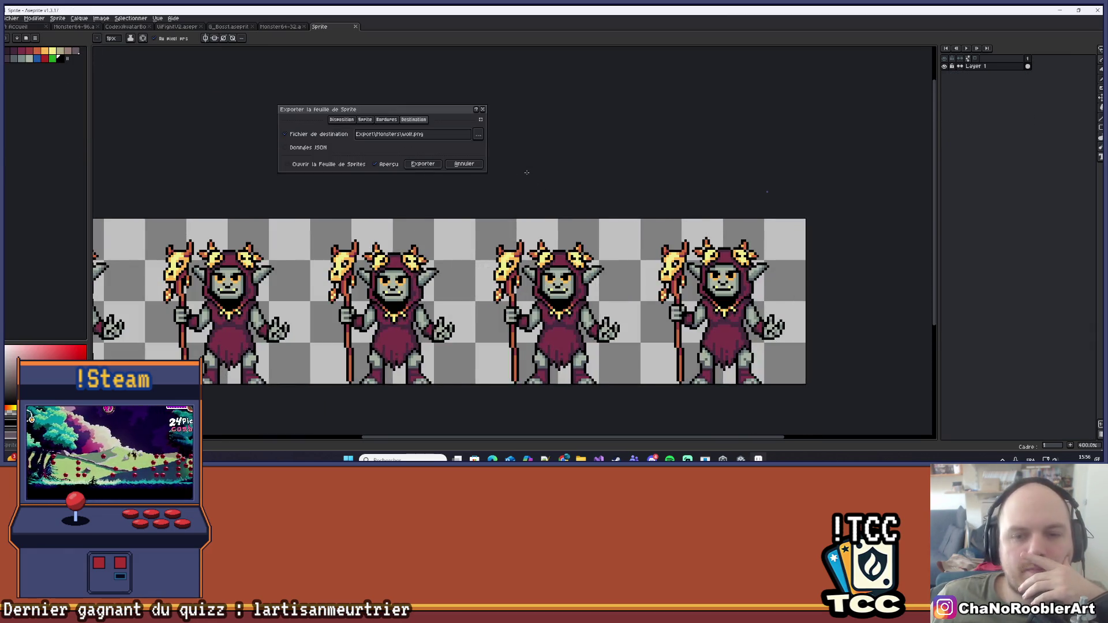
pyautogui.scroll(-1, 537, 173)
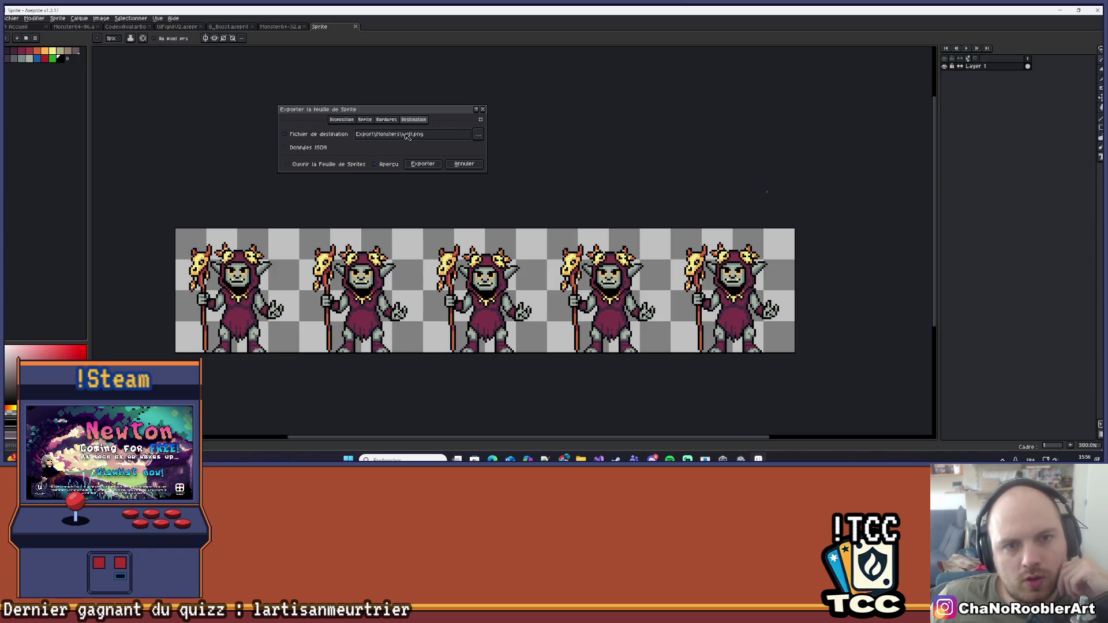
pyautogui.click(479, 134)
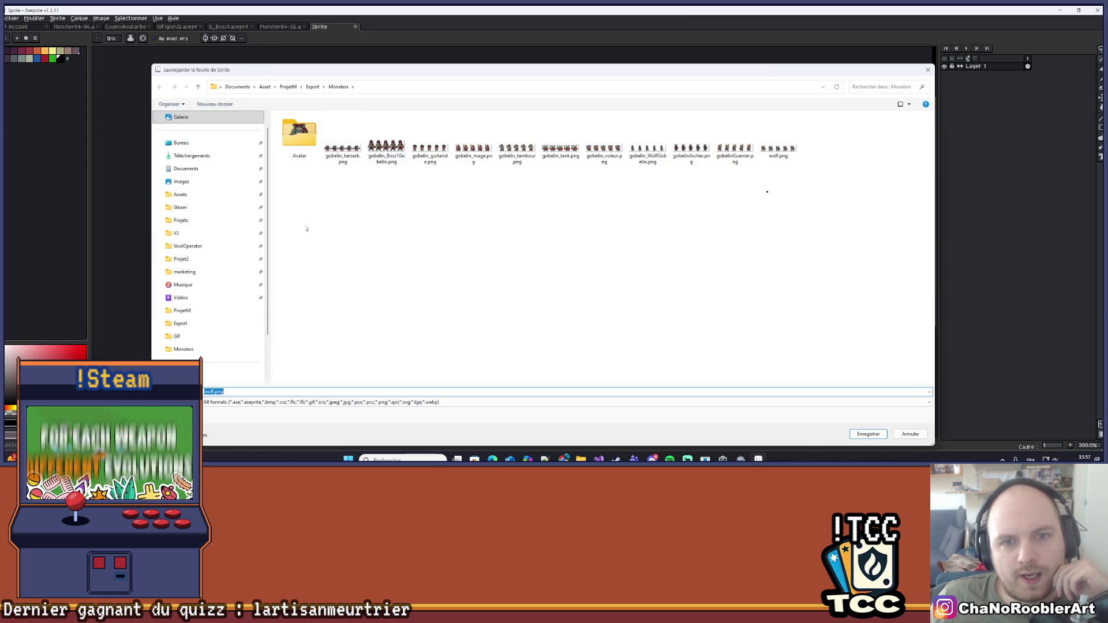
# Set the sprite-sheet destination to gobelinChaman.png, edited from gobelinGuerrier.png, in Export/Monsters
pyautogui.click(420, 146)
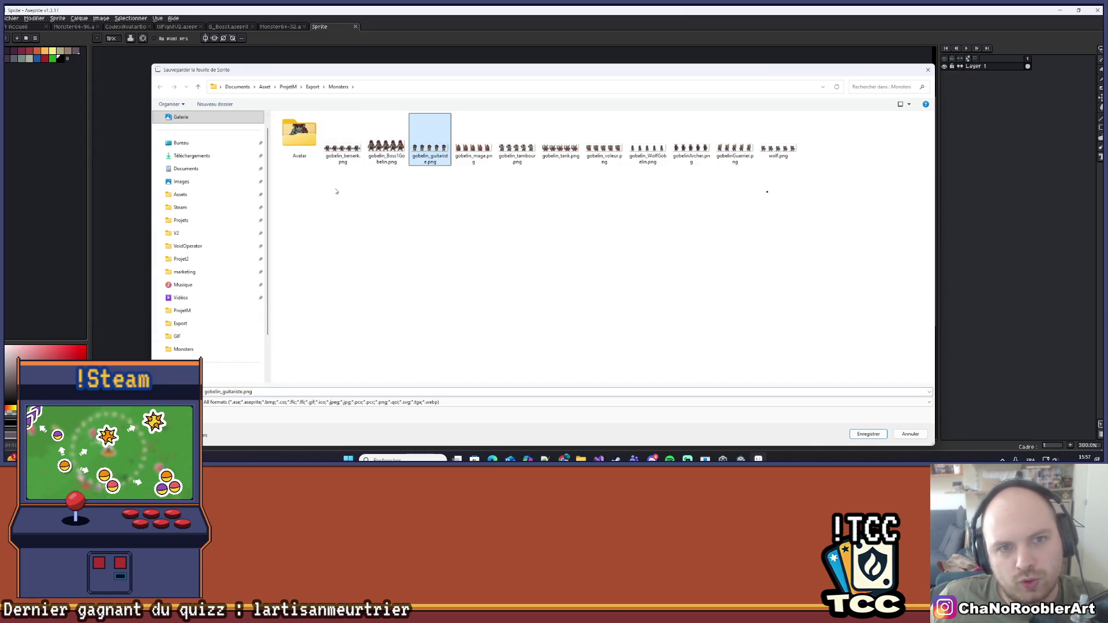
pyautogui.click(928, 69)
pyautogui.moveTo(501, 198)
pyautogui.mouseDown()
pyautogui.moveTo(539, 223)
pyautogui.moveTo(506, 223)
pyautogui.mouseUp()
pyautogui.click(478, 134)
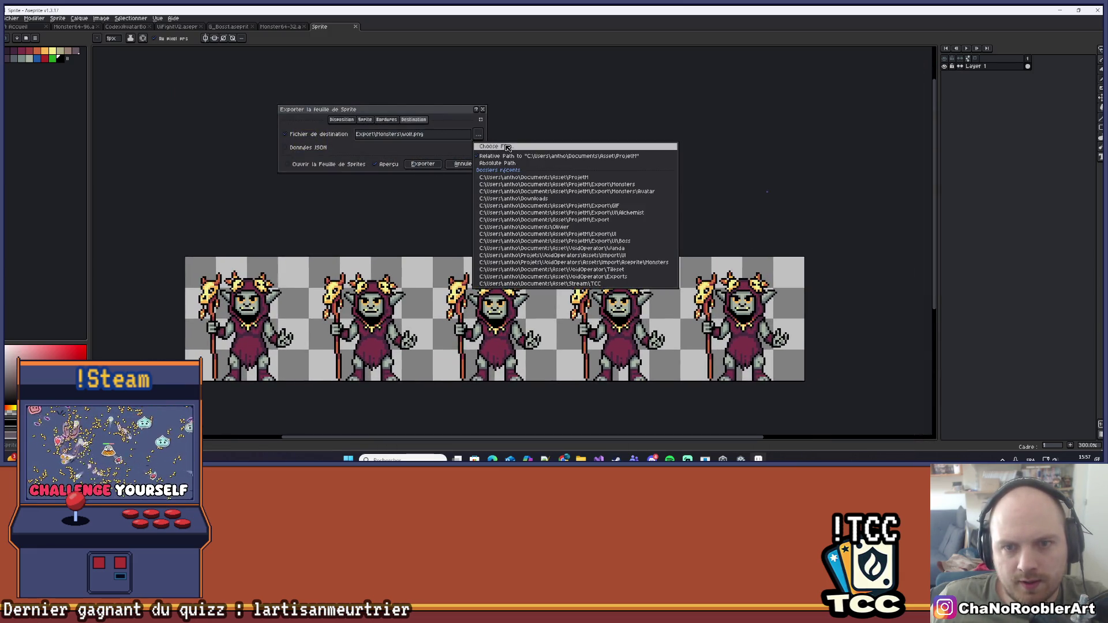
pyautogui.click(505, 145)
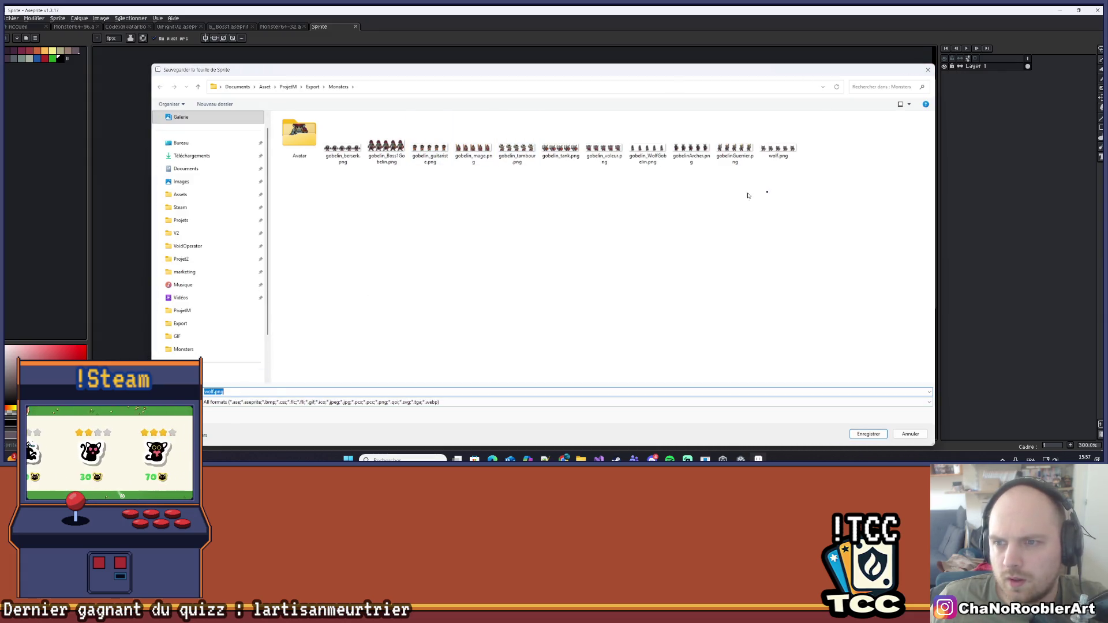
pyautogui.click(731, 157)
pyautogui.click(238, 393)
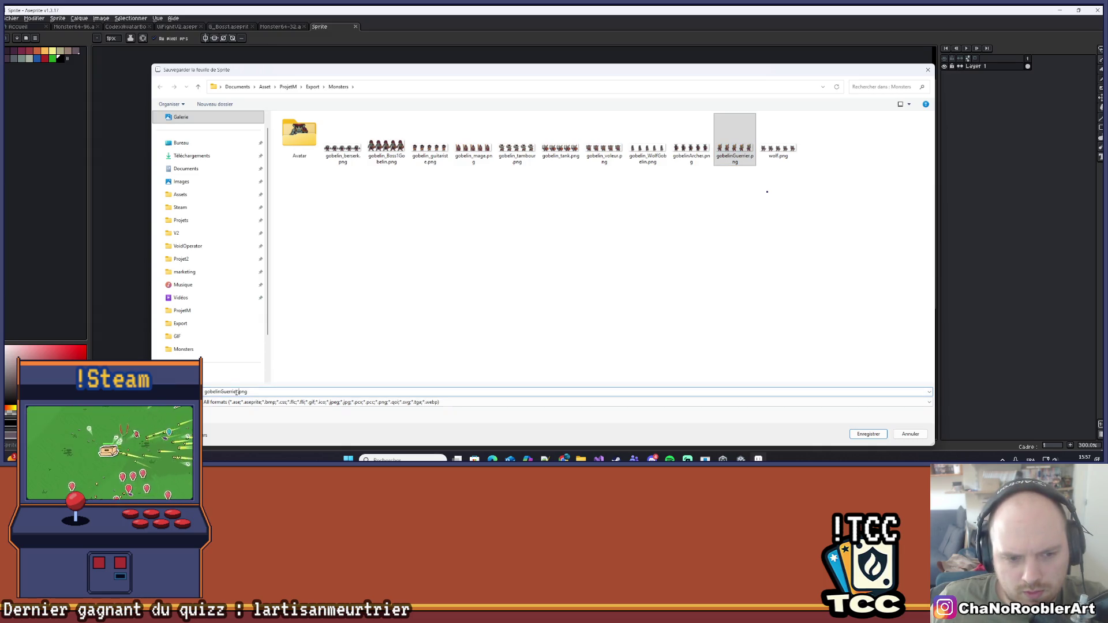
pyautogui.press('BackSpace')
pyautogui.press('BackSpace')
pyautogui.press('BackSpace')
pyautogui.press('BackSpace')
pyautogui.write('haman')
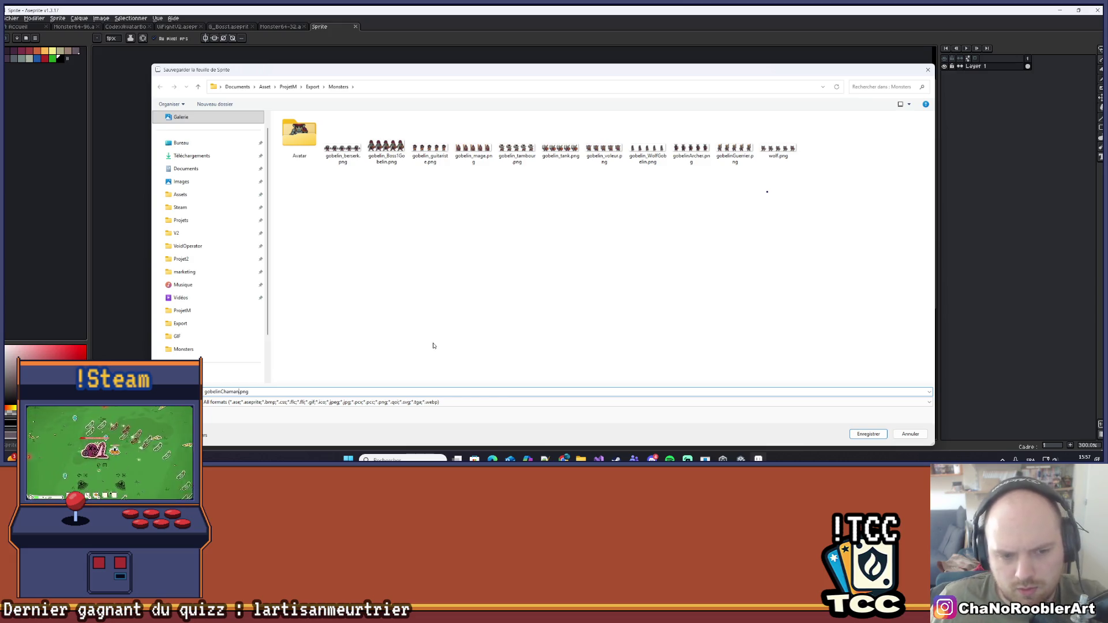
pyautogui.click(867, 434)
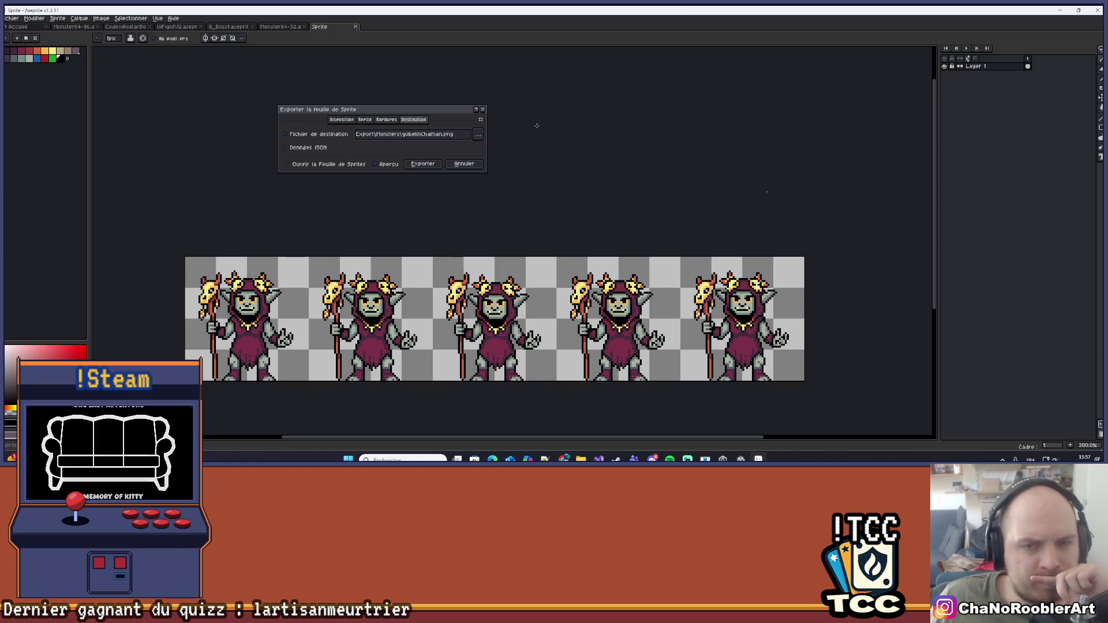
# Export the shaman sprite sheet to gobelinChaman.png
pyautogui.click(422, 164)
pyautogui.moveTo(459, 167)
pyautogui.mouseDown()
pyautogui.moveTo(475, 171)
pyautogui.moveTo(575, 128)
pyautogui.mouseUp()
pyautogui.scroll(-2, 312, 101)
pyautogui.scroll(1, 372, 121)
pyautogui.moveTo(733, 169); pyautogui.dragTo(779, 198)
# Play the shaman's animation in the timeline and select the Chamane layer
pyautogui.click(966, 48)
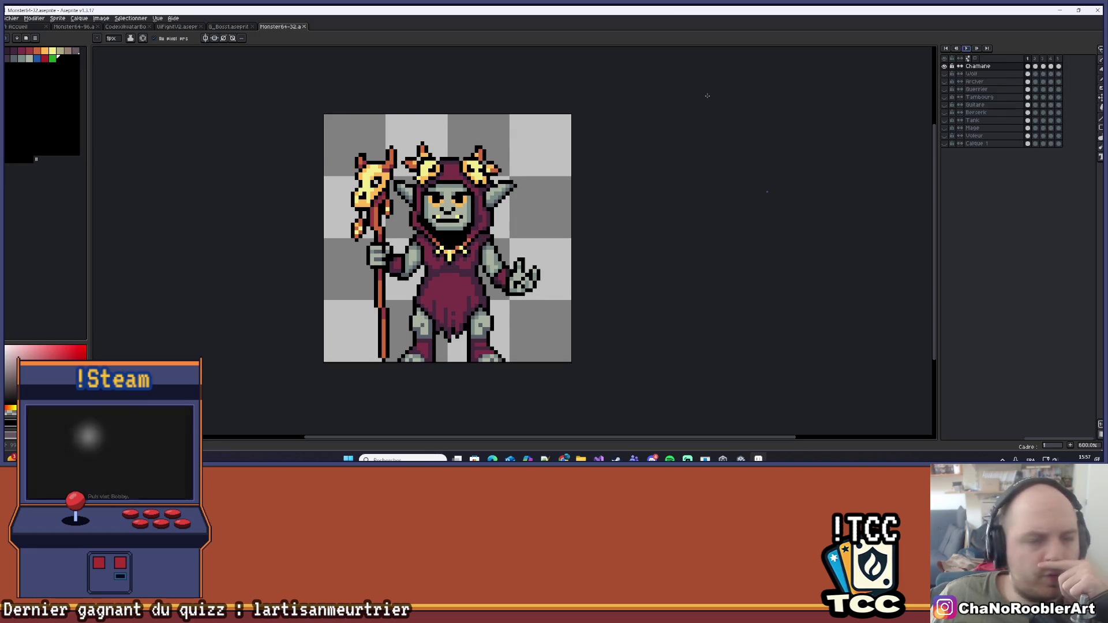
pyautogui.moveTo(642, 188); pyautogui.dragTo(626, 193)
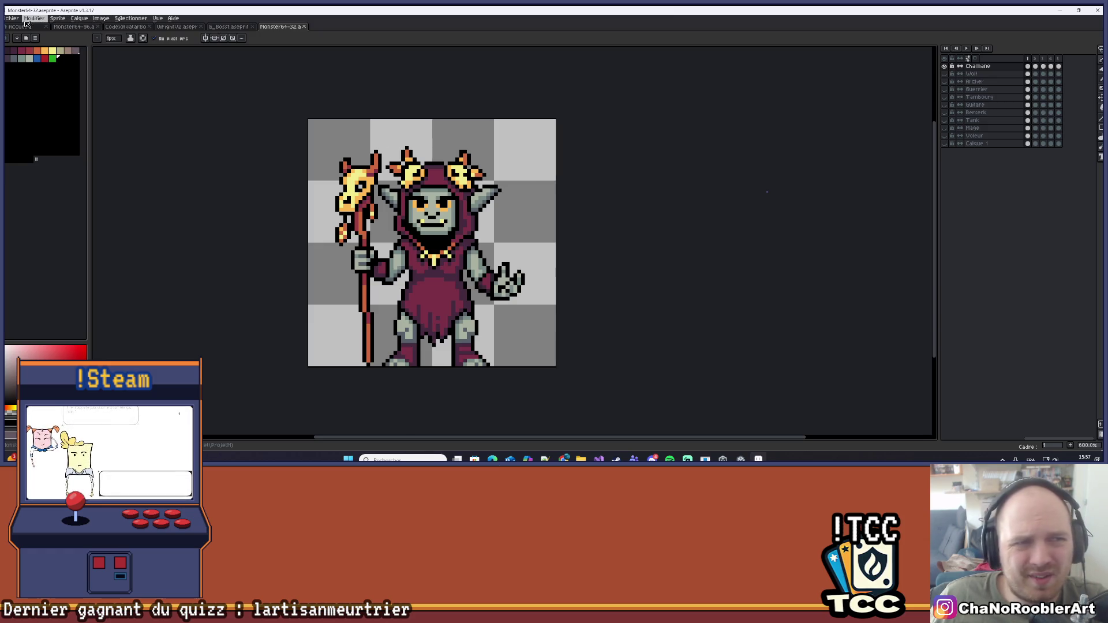
pyautogui.scroll(1, 622, 222)
pyautogui.moveTo(621, 221)
pyautogui.mouseDown()
pyautogui.moveTo(639, 205)
pyautogui.moveTo(649, 232)
pyautogui.mouseUp()
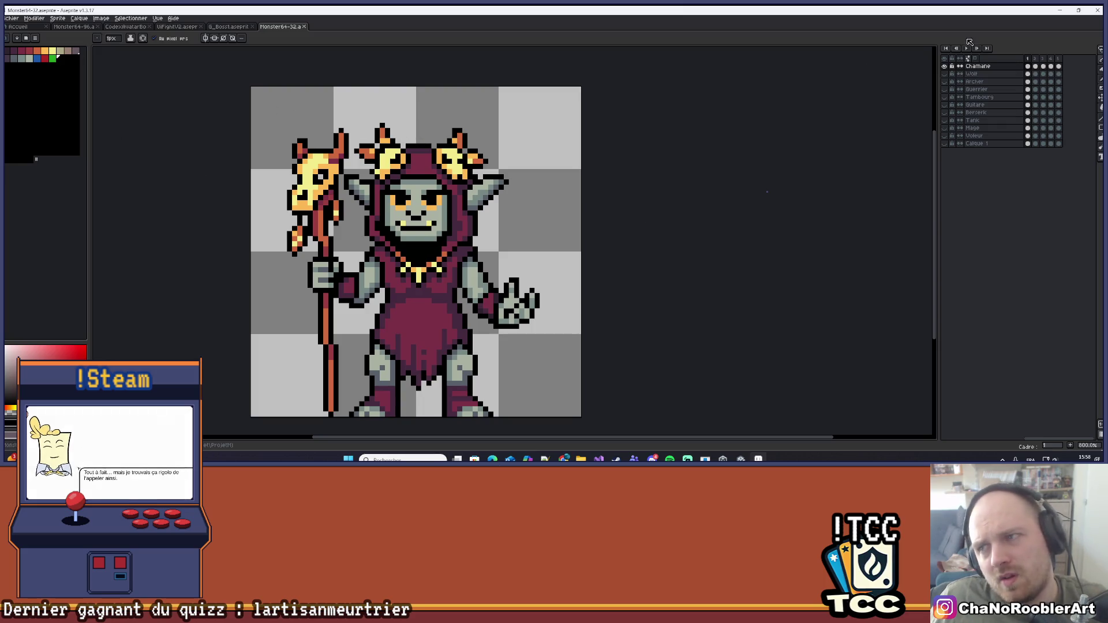
pyautogui.click(979, 68)
# Hide the Chamane and Wolf layers and add the empty Calque 2 layer
pyautogui.click(944, 66)
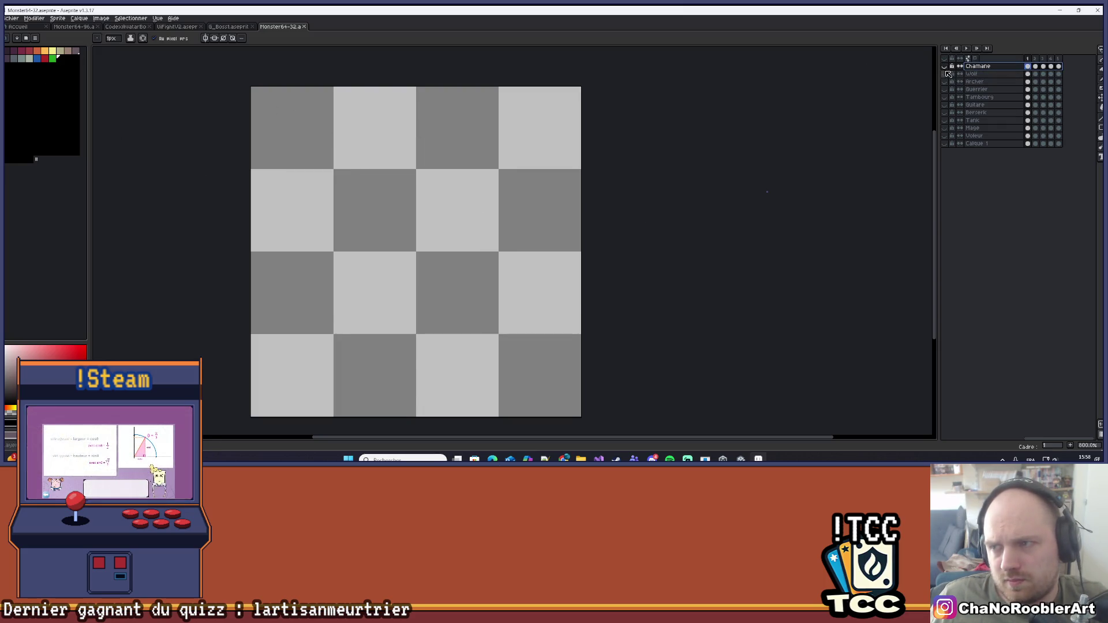
pyautogui.click(945, 74)
pyautogui.click(945, 75)
pyautogui.hotkey('shift', 'n')
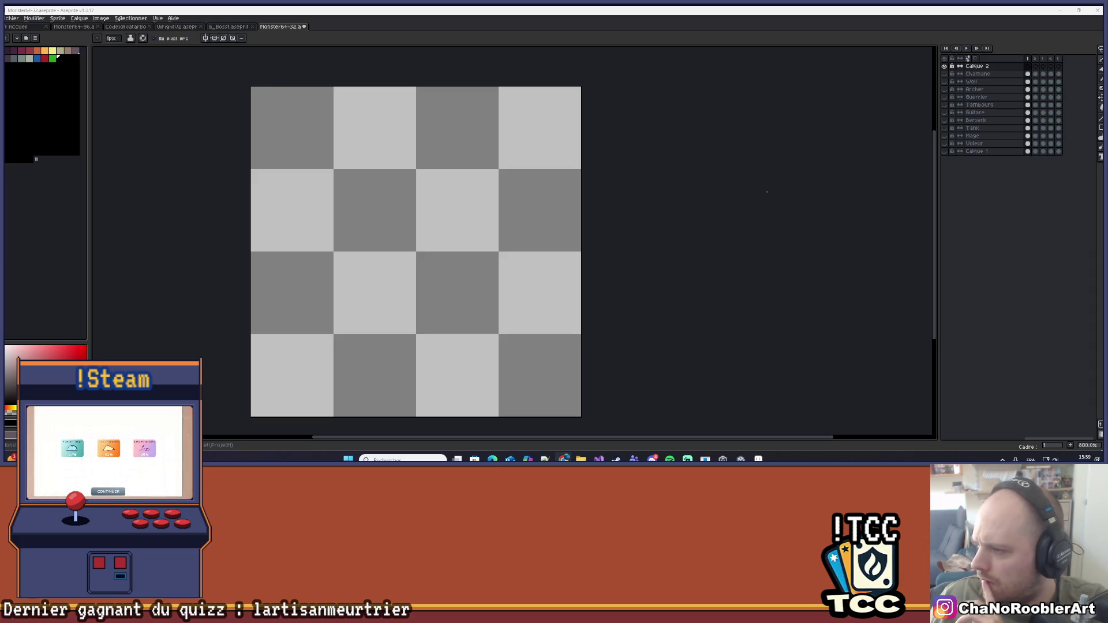
pyautogui.hotkey('alt', 'Tab')
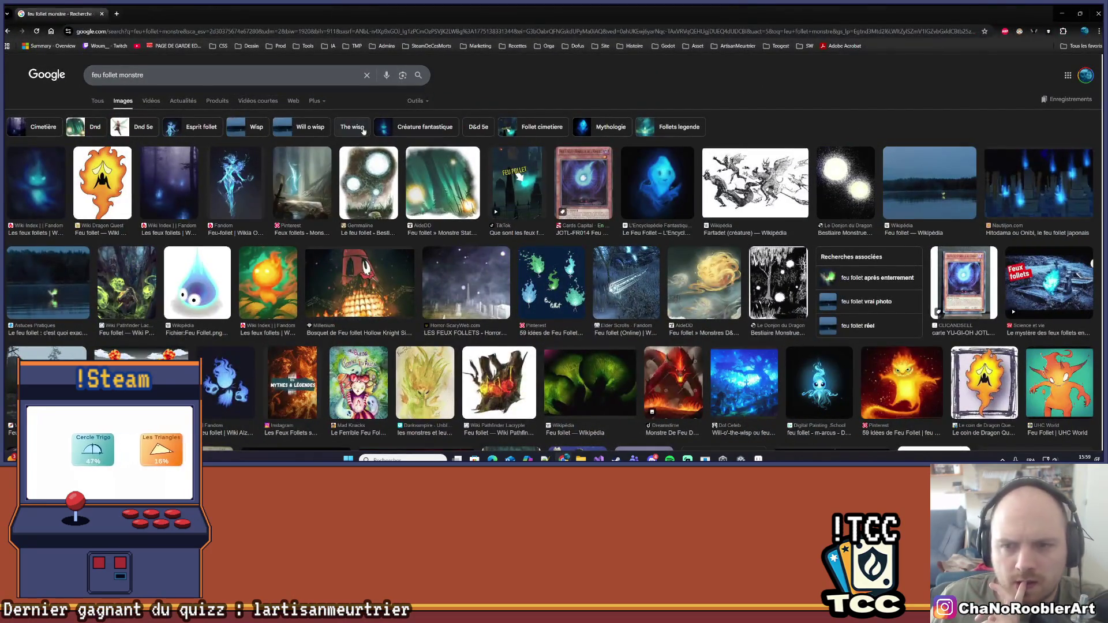
# Browse the 'feu follet monstre' image results, previewing the blue ghost picture
pyautogui.scroll(-2, 180, 219)
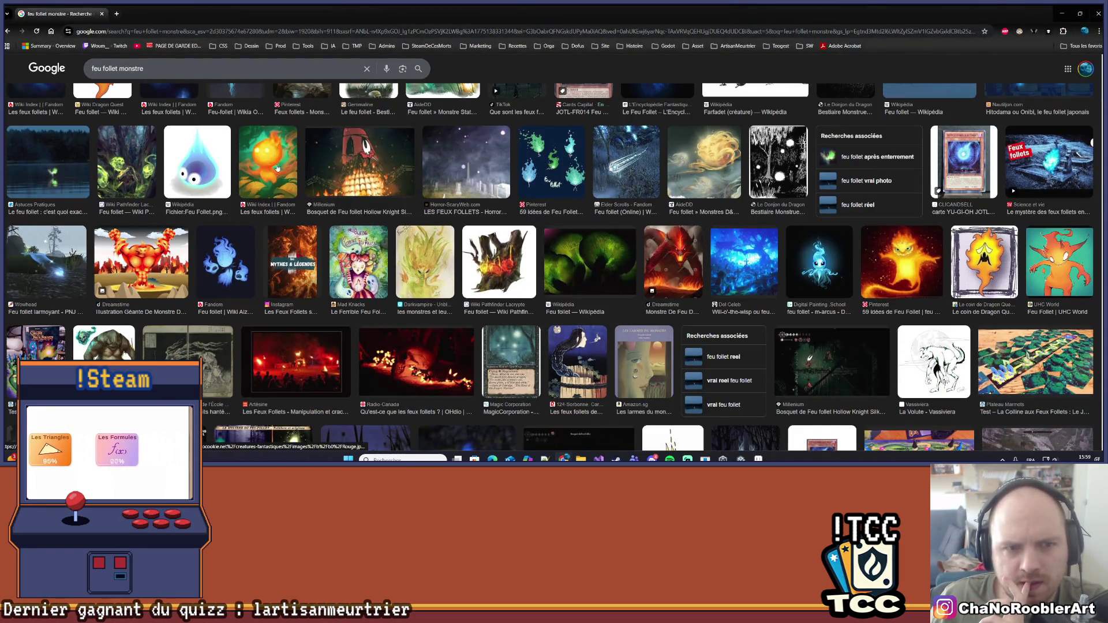
pyautogui.scroll(-1, 290, 176)
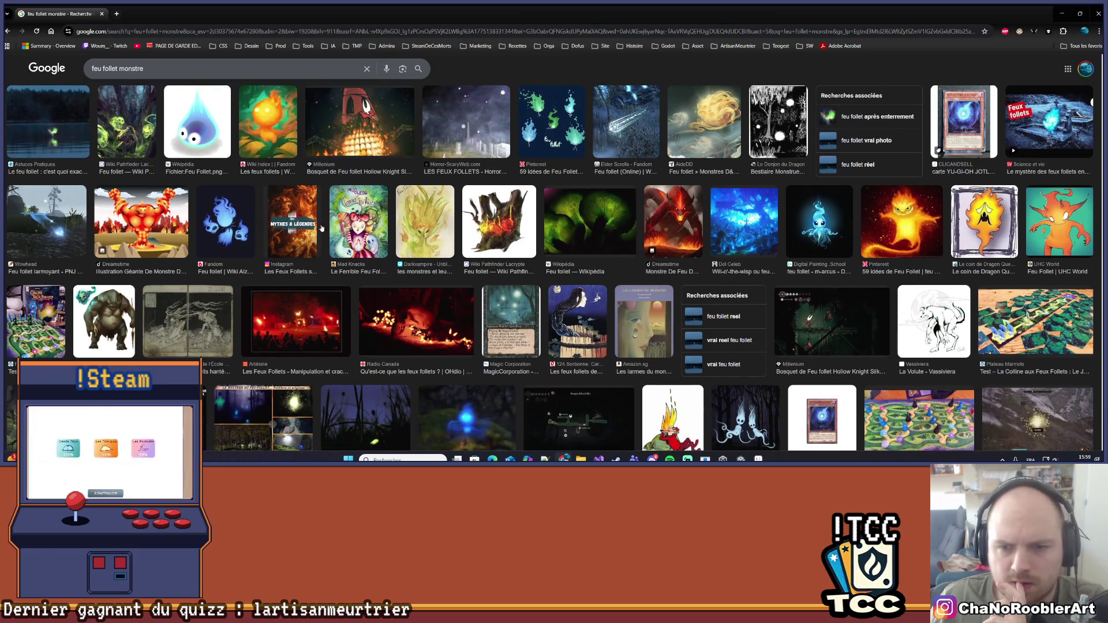
pyautogui.click(817, 222)
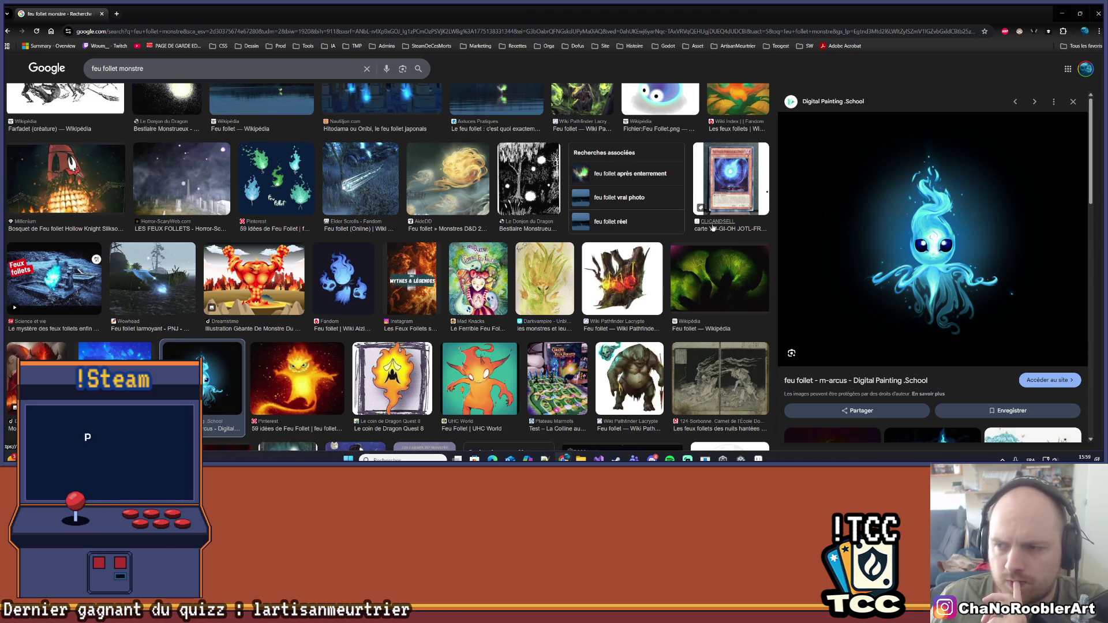
pyautogui.scroll(-4, 634, 228)
pyautogui.scroll(-3, 872, 337)
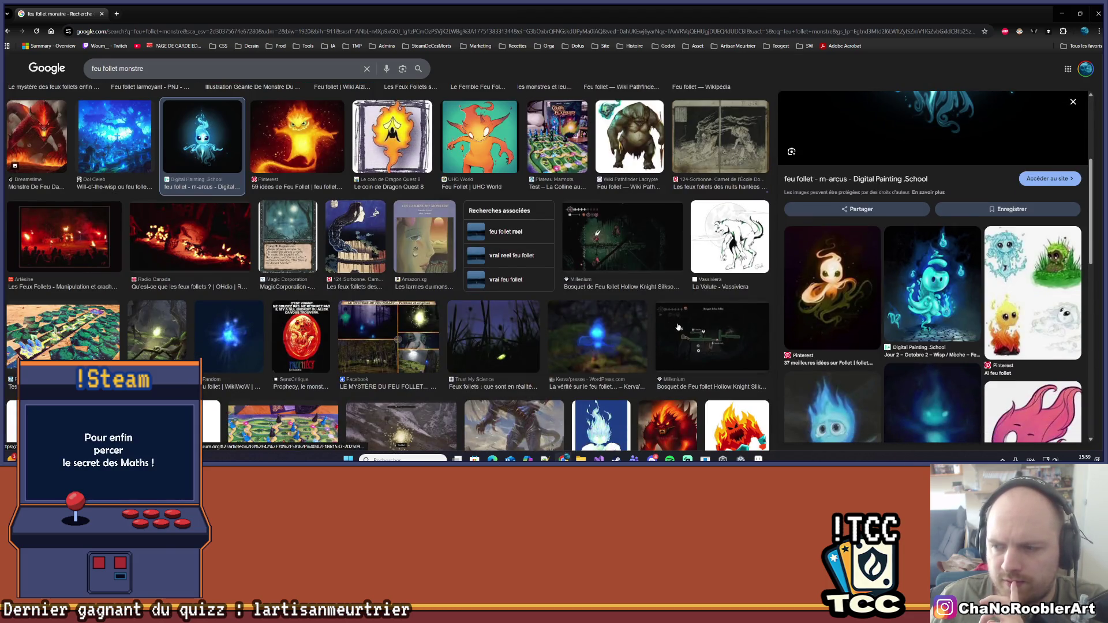
pyautogui.scroll(-2, 678, 328)
pyautogui.scroll(-2, 678, 328)
pyautogui.scroll(-3, 808, 301)
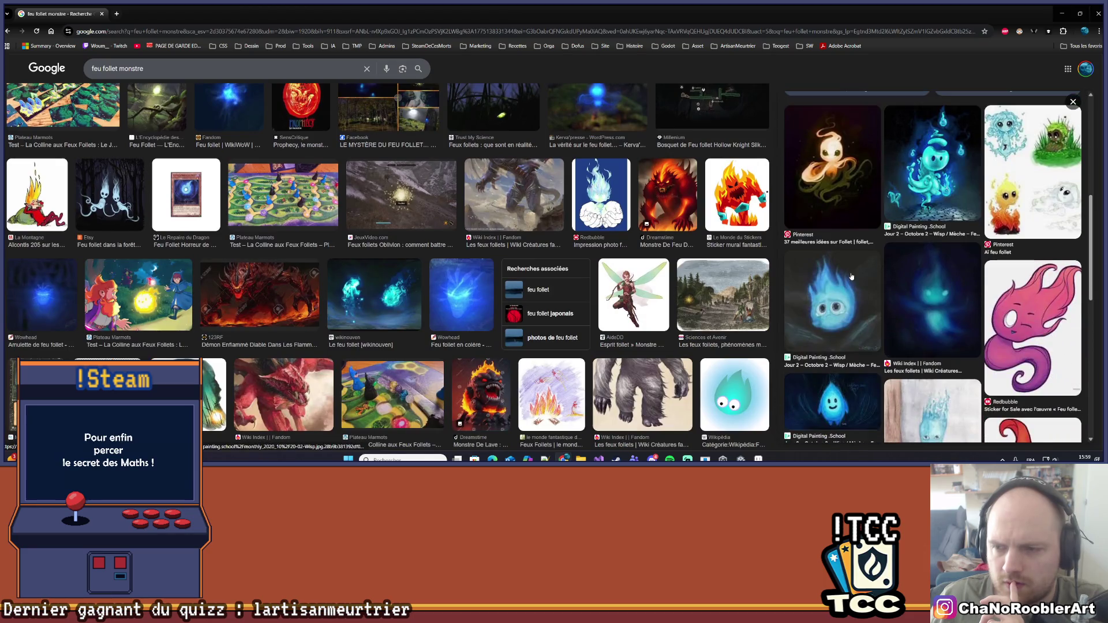
pyautogui.scroll(-5, 692, 312)
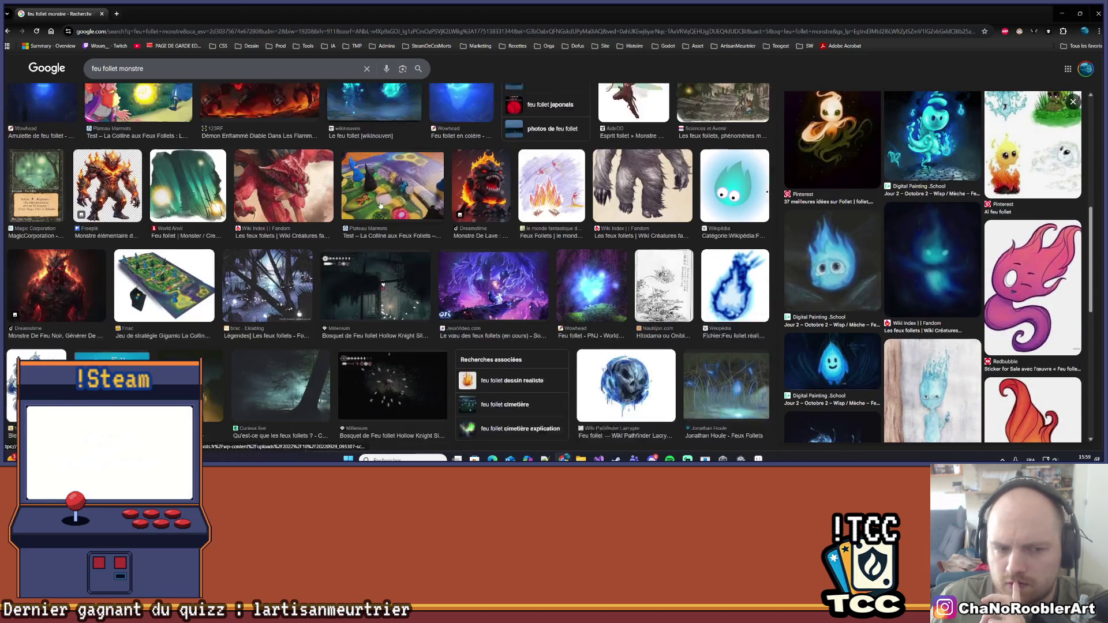
pyautogui.scroll(2, 225, 225)
pyautogui.scroll(1, 226, 225)
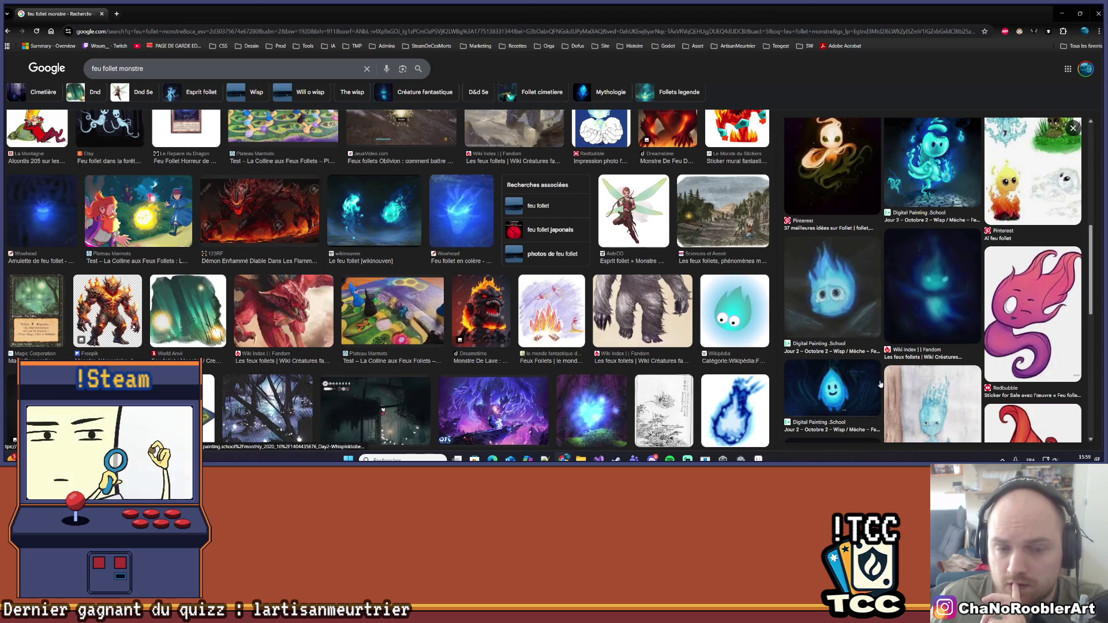
pyautogui.scroll(-3, 935, 325)
pyautogui.scroll(-5, 935, 325)
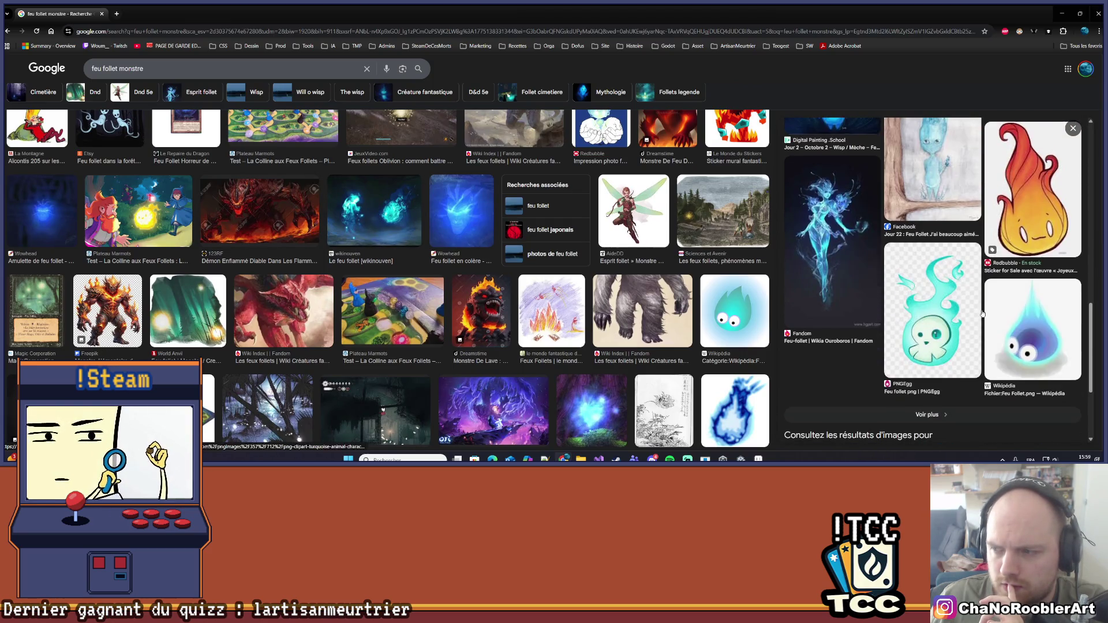
pyautogui.scroll(3, 985, 233)
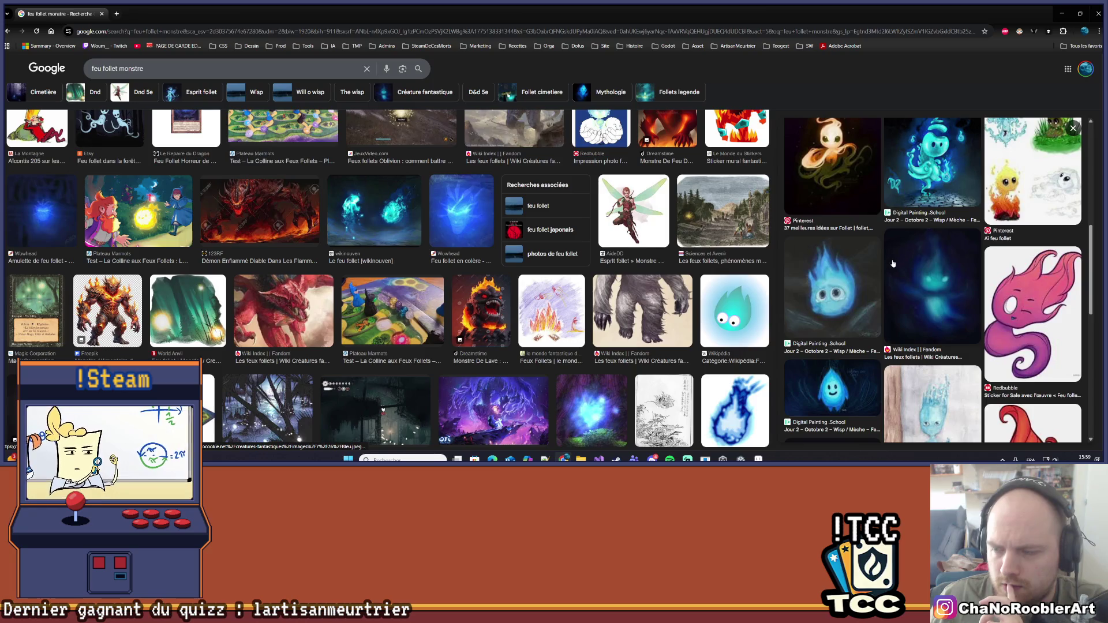
pyautogui.scroll(2, 947, 246)
pyautogui.scroll(2, 701, 248)
pyautogui.scroll(10, 700, 249)
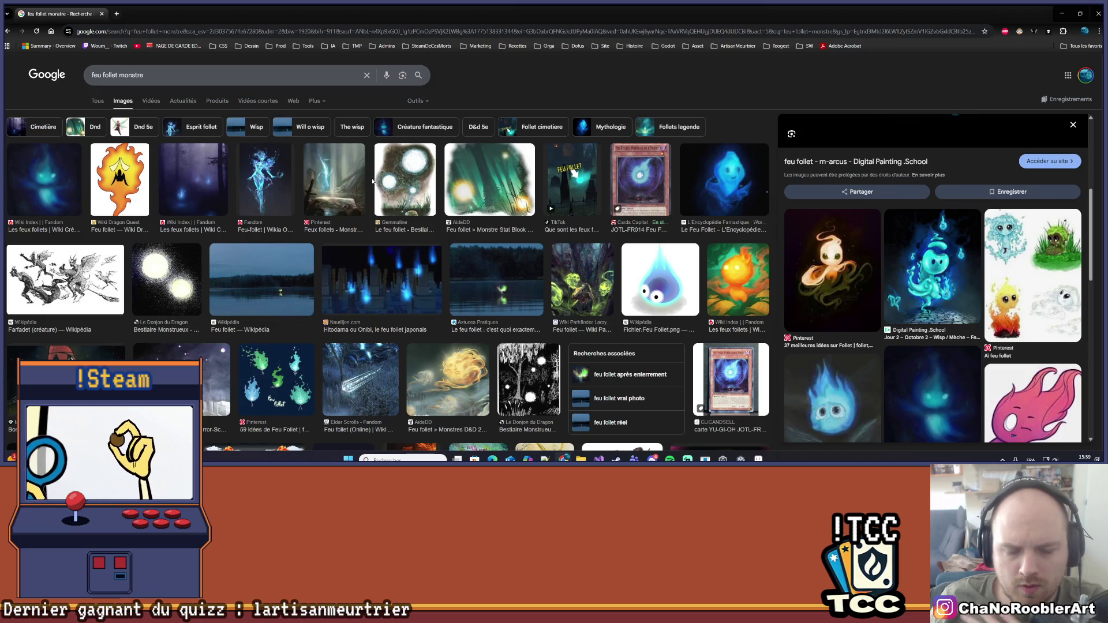
# Replace the query with a Google search for 'pinterest' and show the web results
pyautogui.press('/')
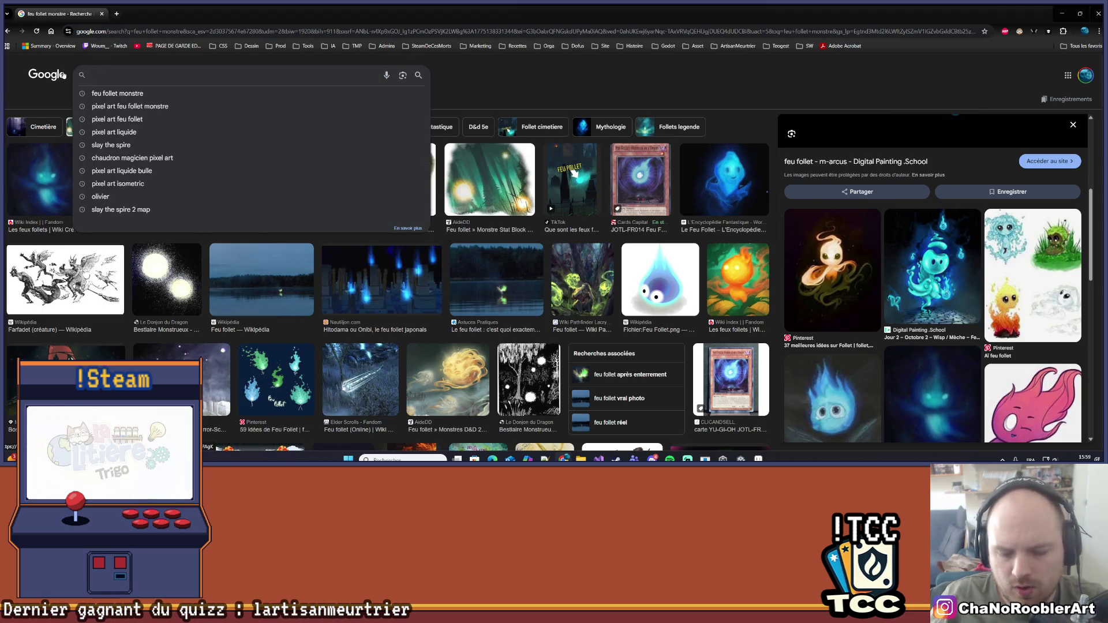
pyautogui.write('pinterest')
pyautogui.press('Return')
pyautogui.click(97, 100)
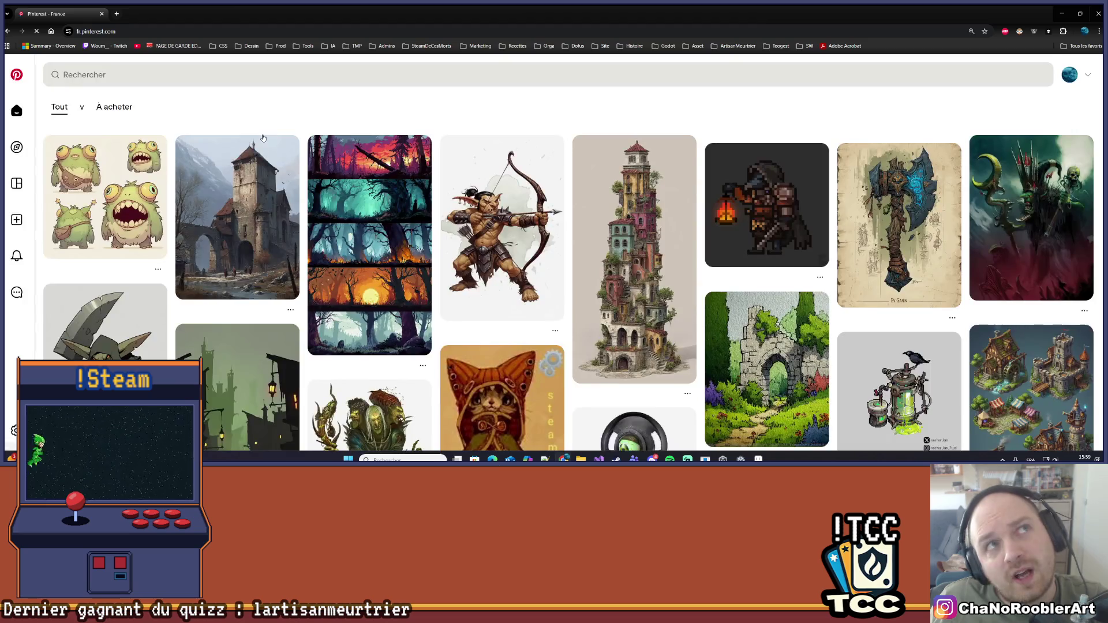
# Search Pinterest for 'feu follet monstre'
pyautogui.click(214, 75)
pyautogui.write('feu follet monstre')
pyautogui.press('Return')
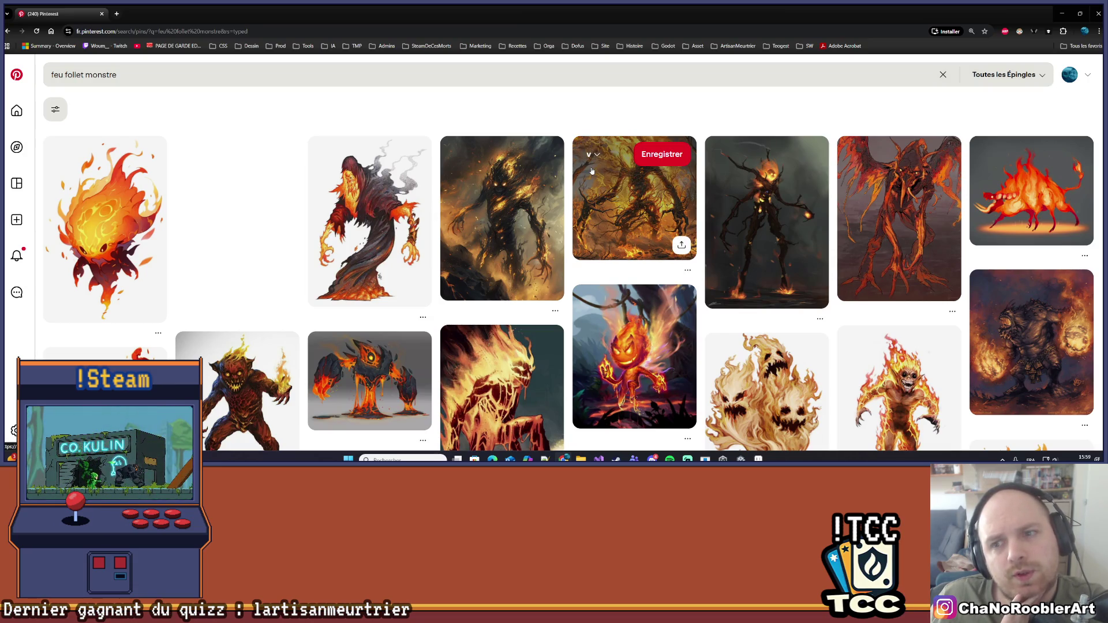
# Scroll the results and open the pin of three hooded fire ghosts
pyautogui.scroll(-3, 591, 171)
pyautogui.scroll(-8, 579, 176)
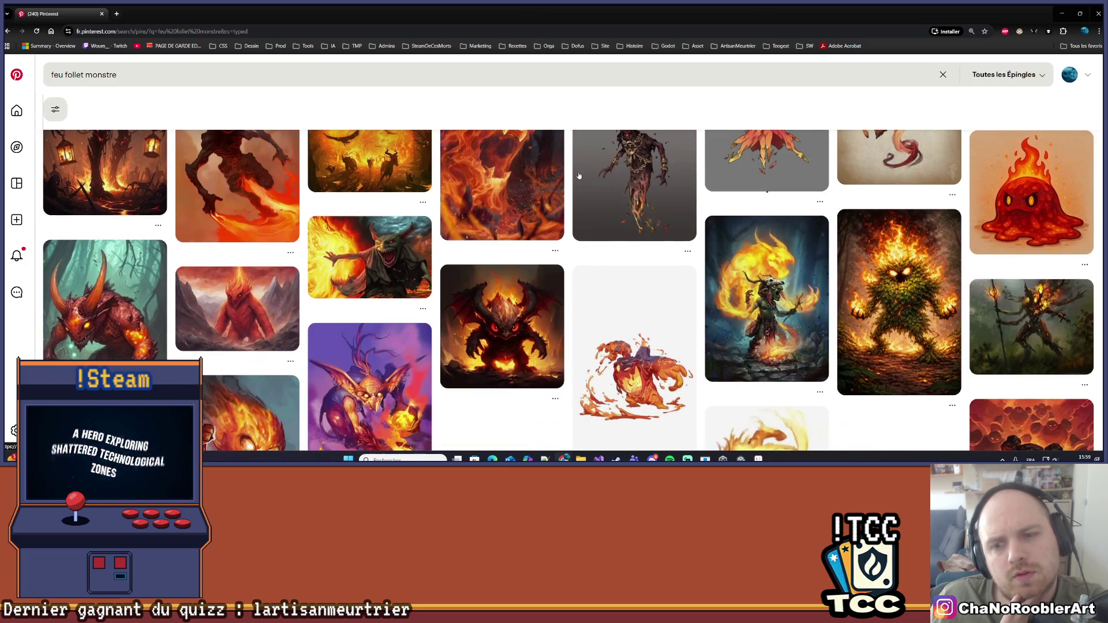
pyautogui.scroll(2, 579, 176)
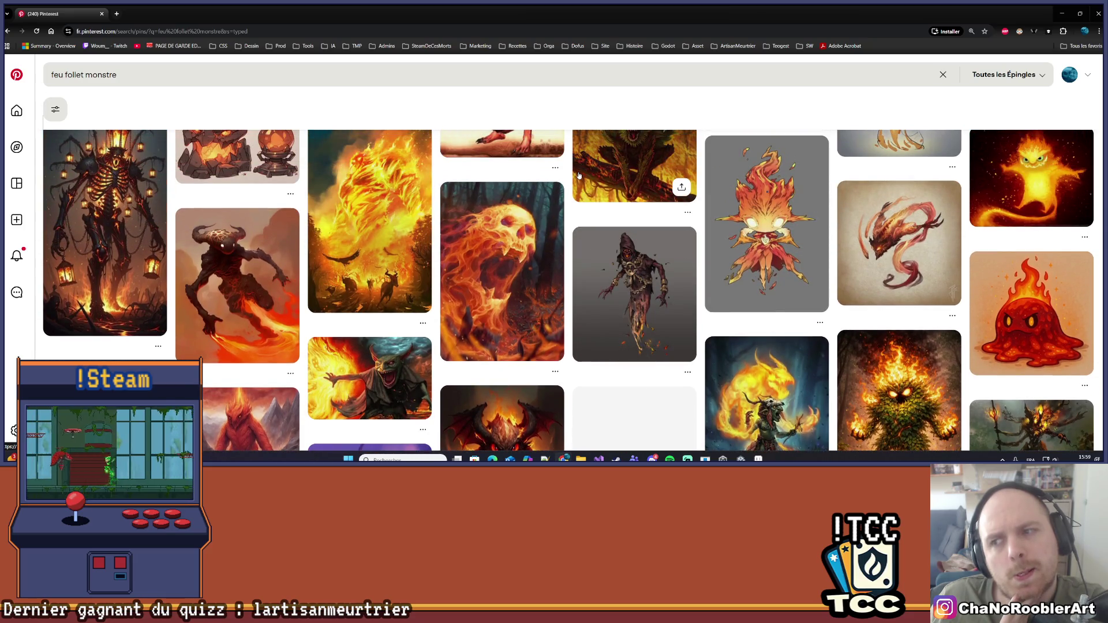
pyautogui.scroll(-5, 579, 175)
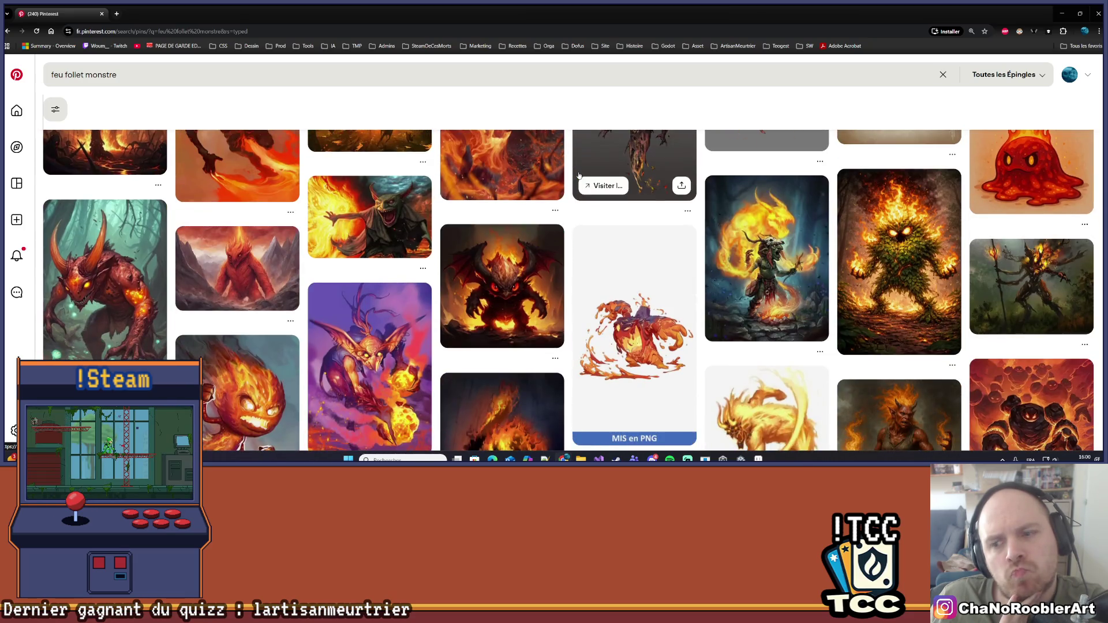
pyautogui.scroll(-2, 579, 175)
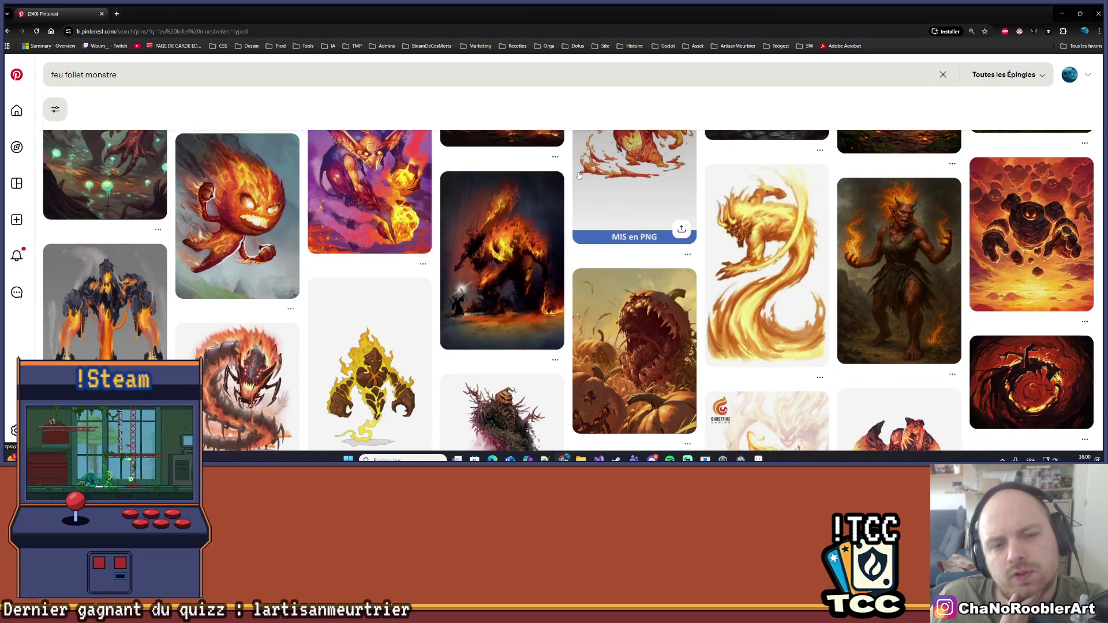
pyautogui.scroll(-7, 579, 176)
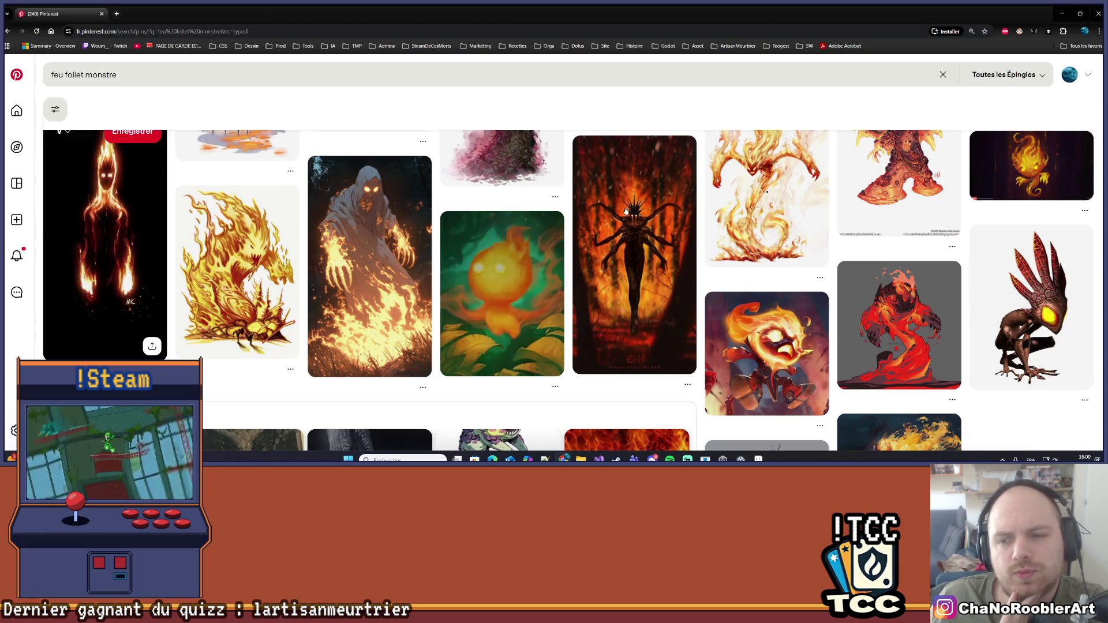
pyautogui.scroll(-2, 624, 213)
pyautogui.scroll(-2, 624, 212)
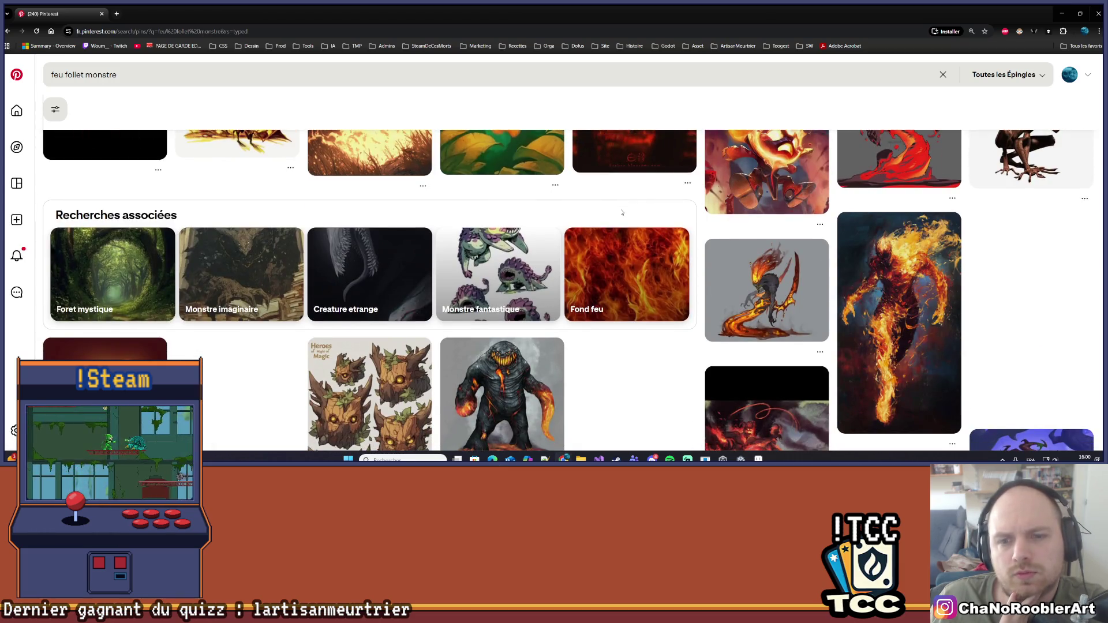
pyautogui.scroll(-2, 622, 213)
pyautogui.scroll(-10, 622, 213)
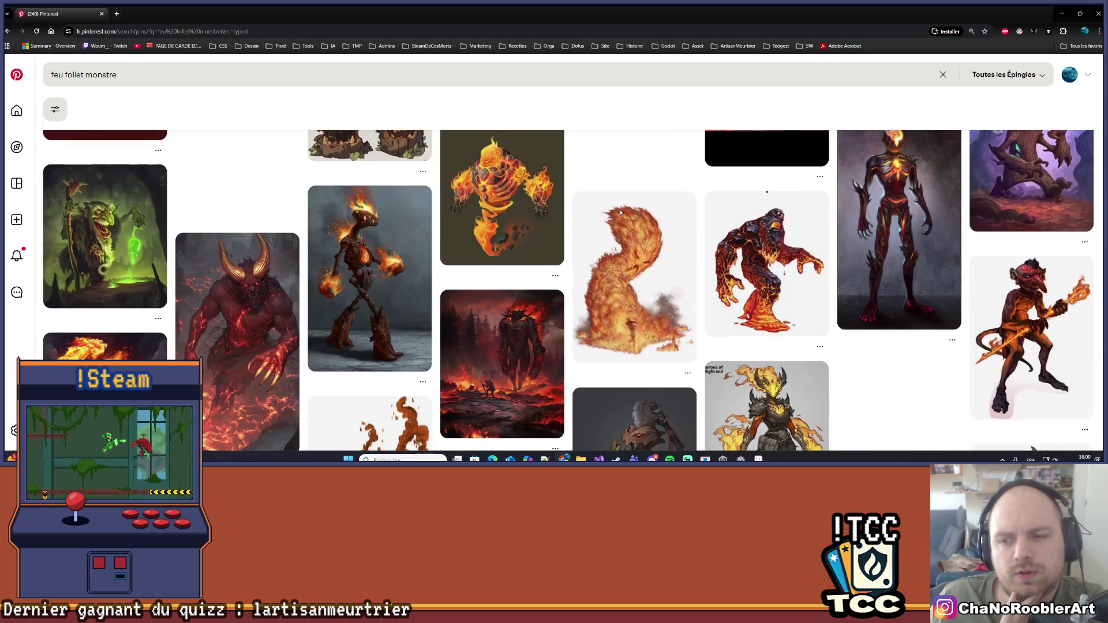
pyautogui.scroll(-8, 620, 214)
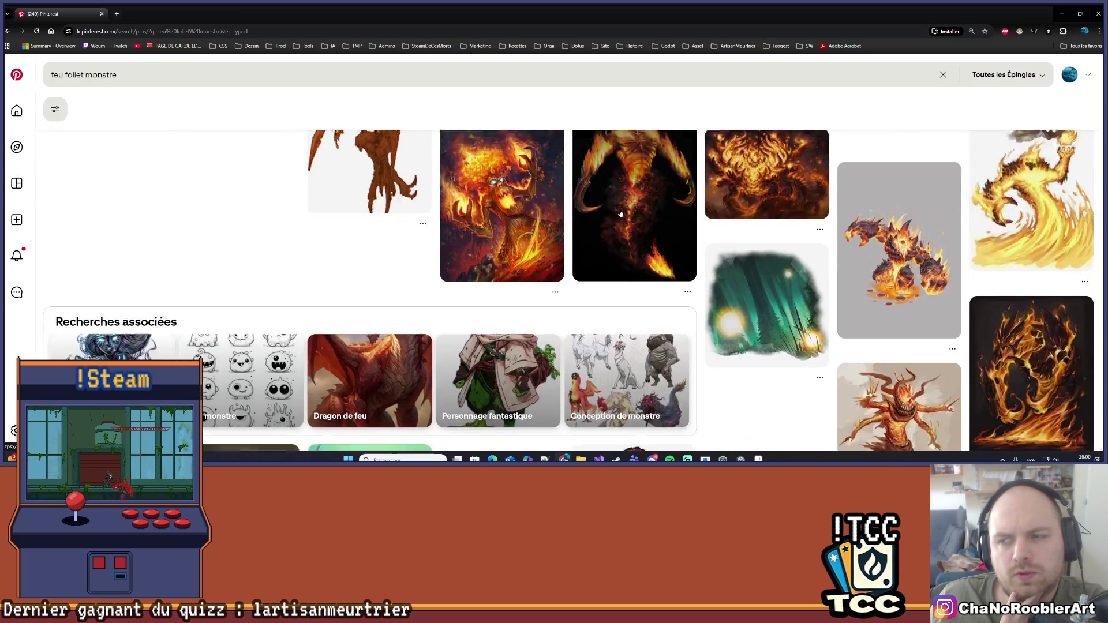
pyautogui.scroll(-3, 618, 220)
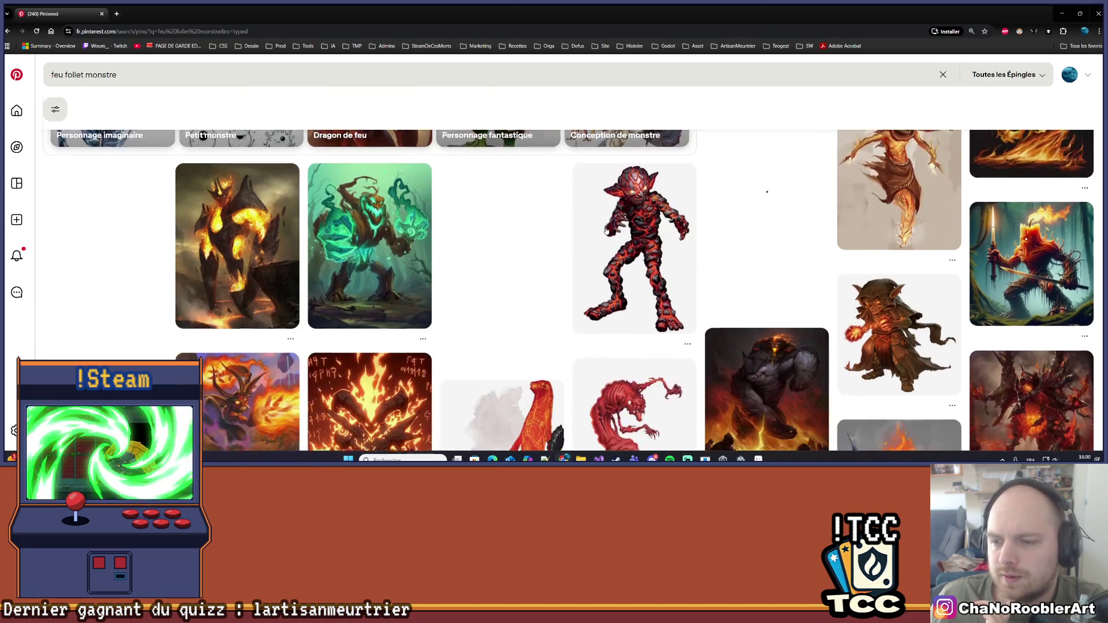
pyautogui.scroll(-4, 606, 231)
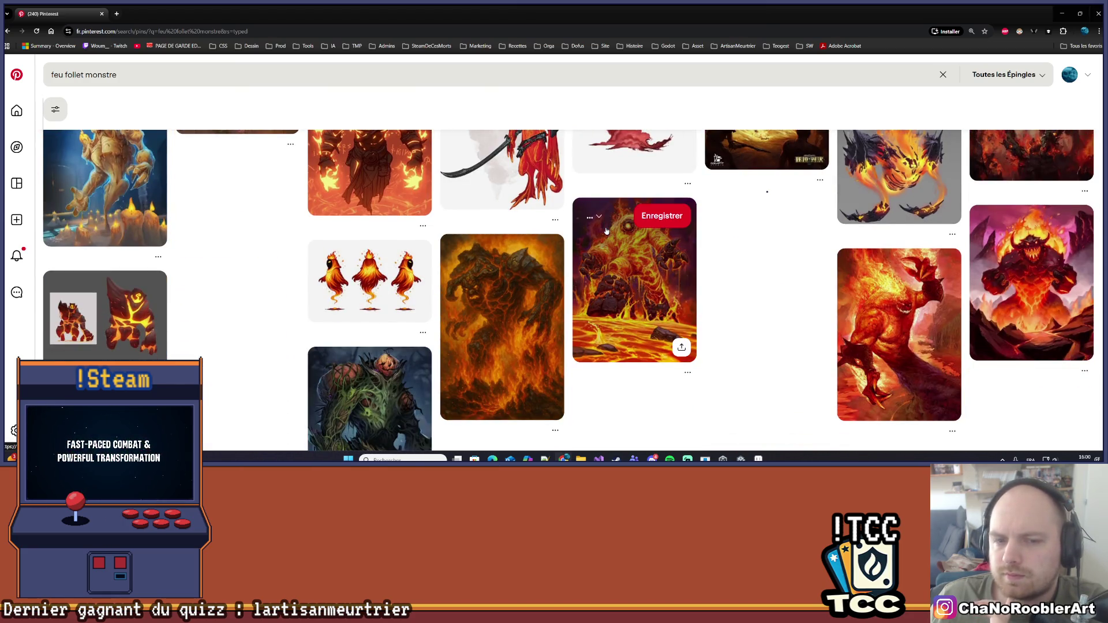
pyautogui.click(392, 287)
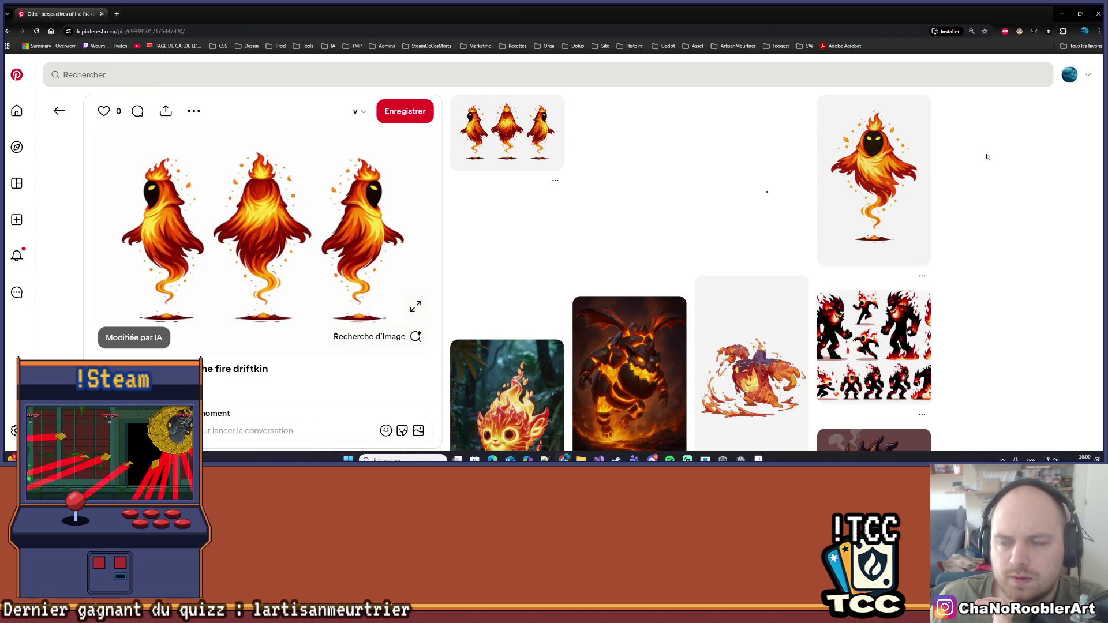
# Open the single hooded fire-ghost pin, briefly checking its blue water-ghost variant
pyautogui.click(875, 178)
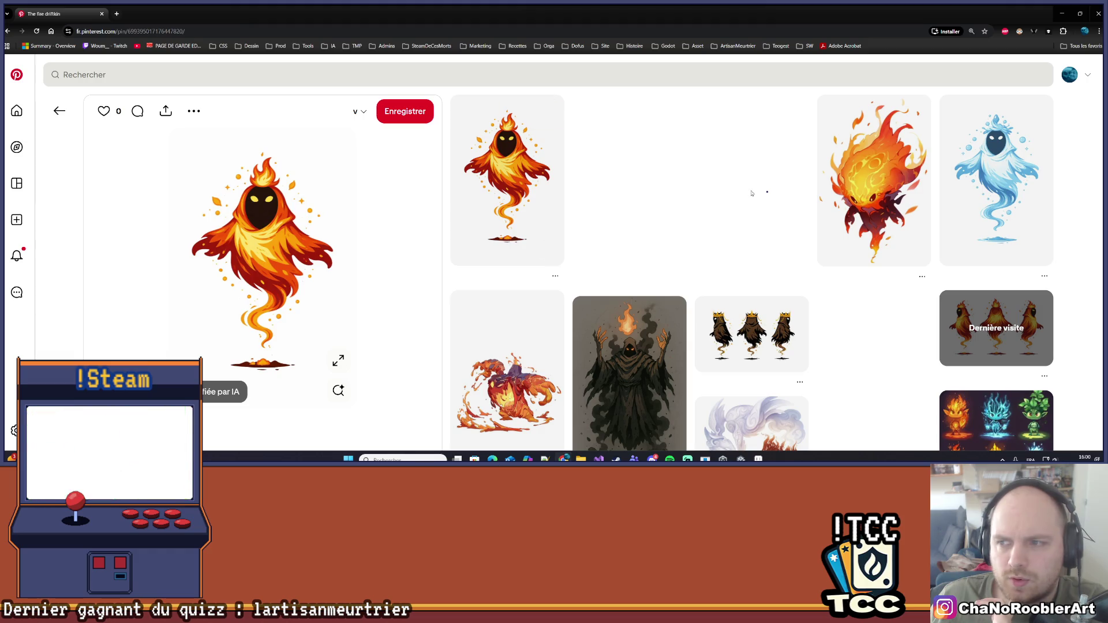
pyautogui.scroll(-2, 873, 374)
pyautogui.scroll(2, 806, 307)
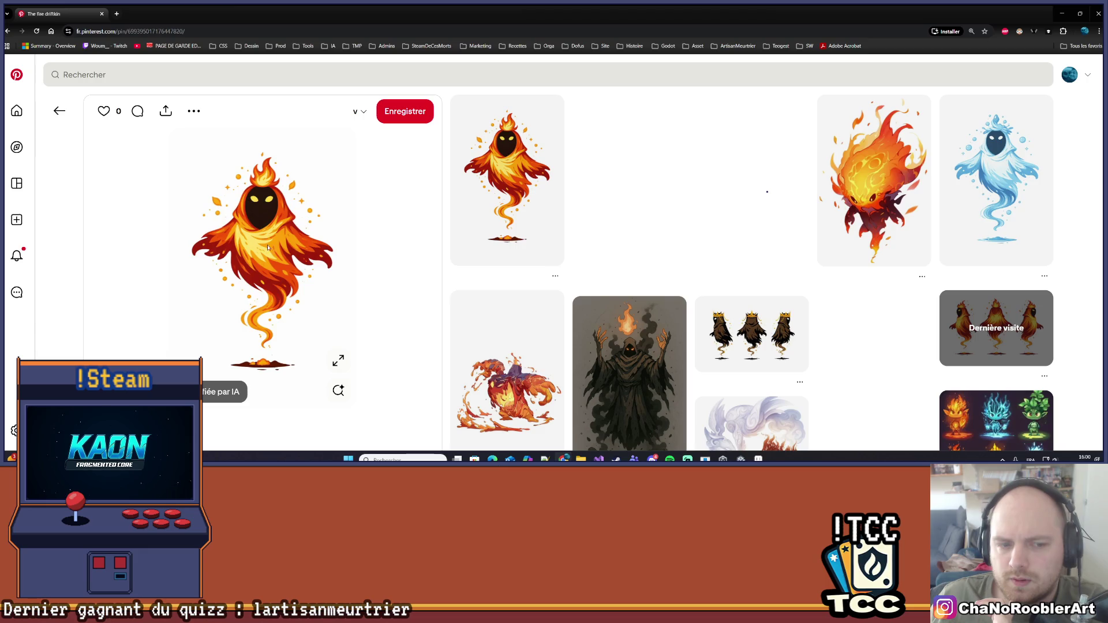
pyautogui.scroll(-3, 274, 213)
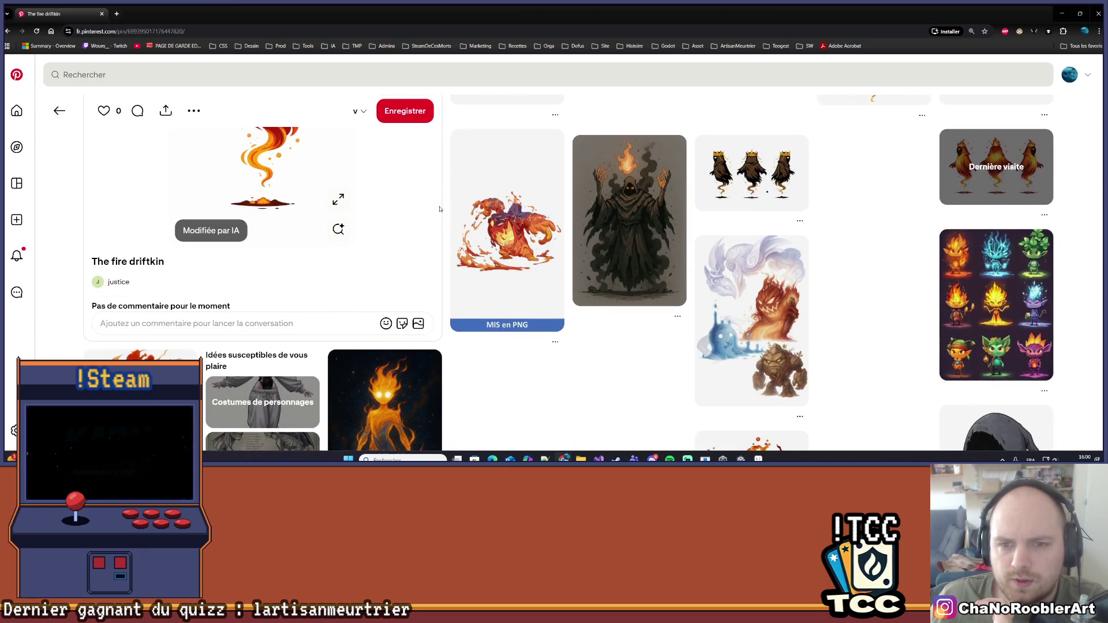
pyautogui.scroll(-3, 497, 364)
pyautogui.scroll(5, 526, 362)
pyautogui.scroll(1, 526, 362)
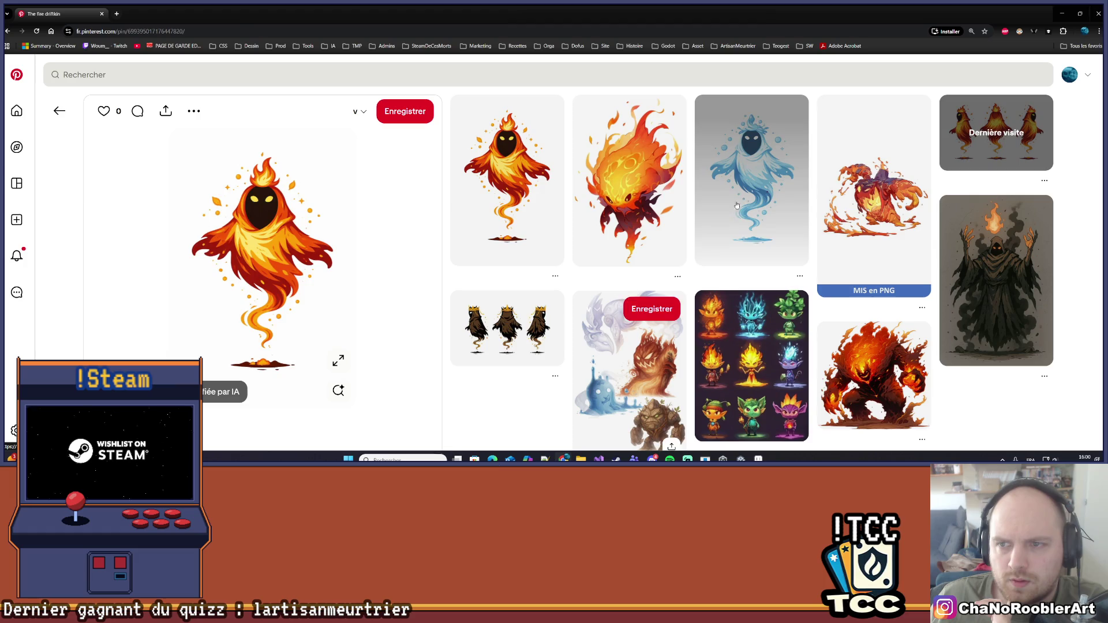
pyautogui.click(765, 191)
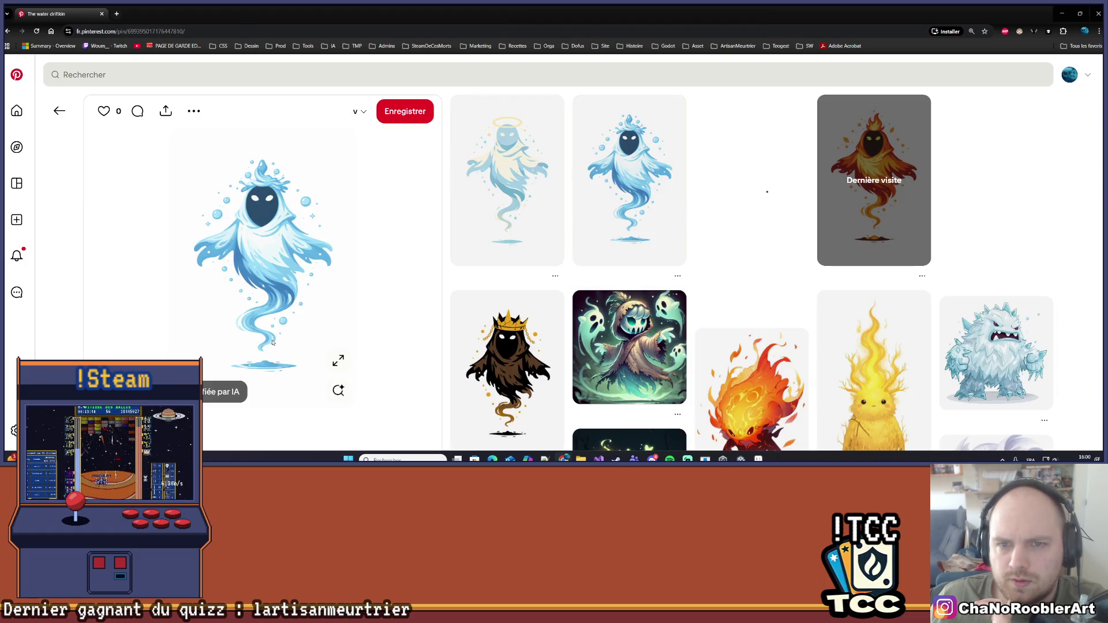
pyautogui.click(887, 180)
# Scroll through the related fire-creature pins beneath the hooded flame ghost
pyautogui.scroll(-3, 744, 309)
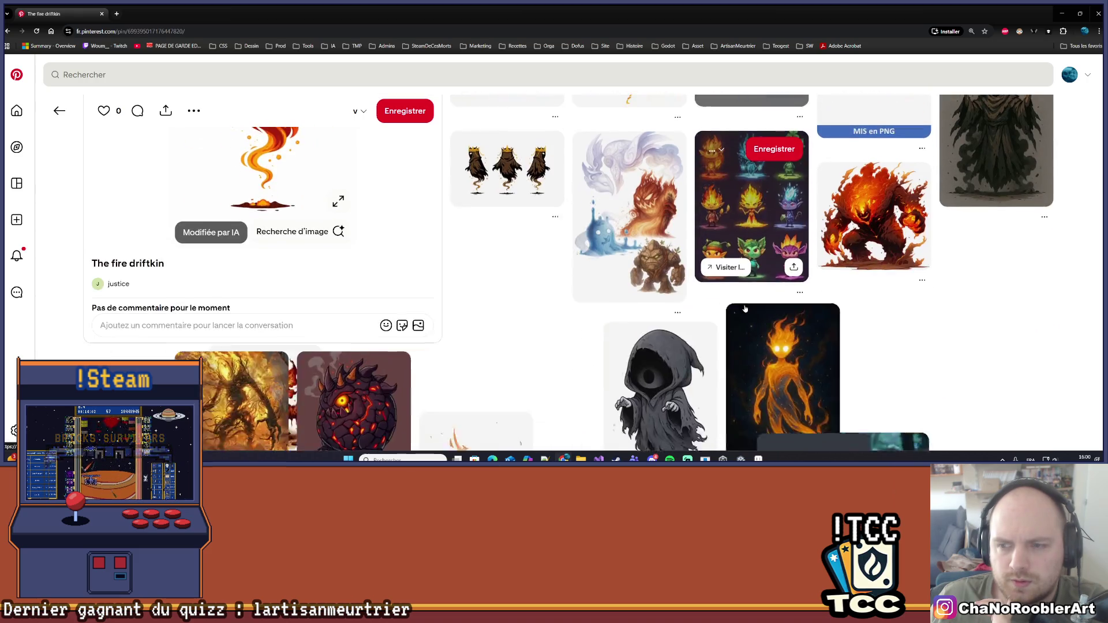
pyautogui.scroll(3, 837, 272)
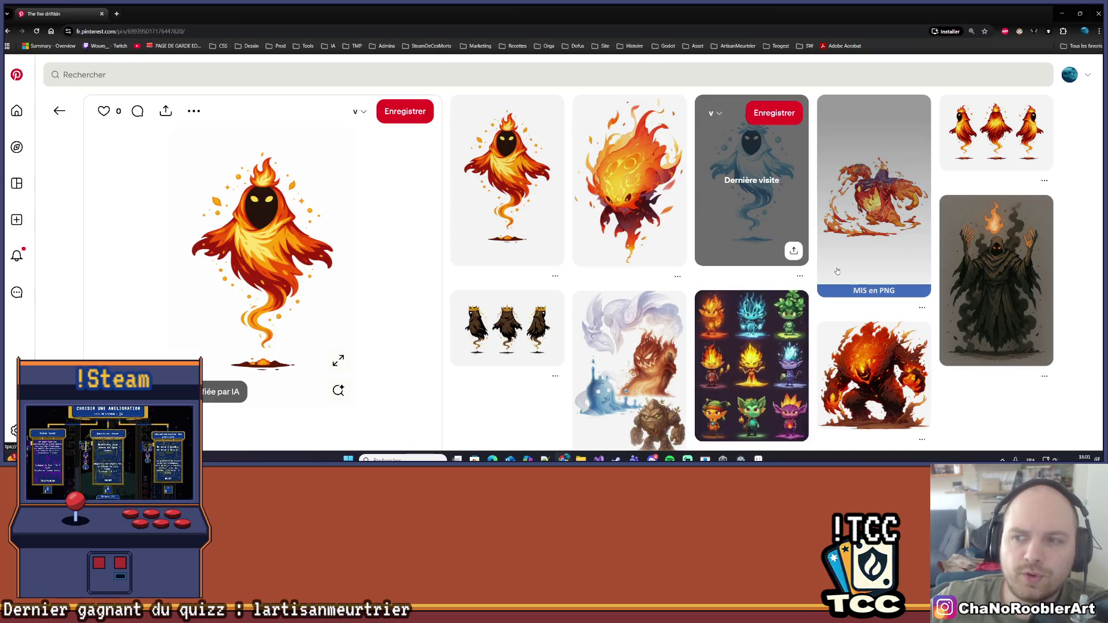
pyautogui.scroll(-5, 837, 271)
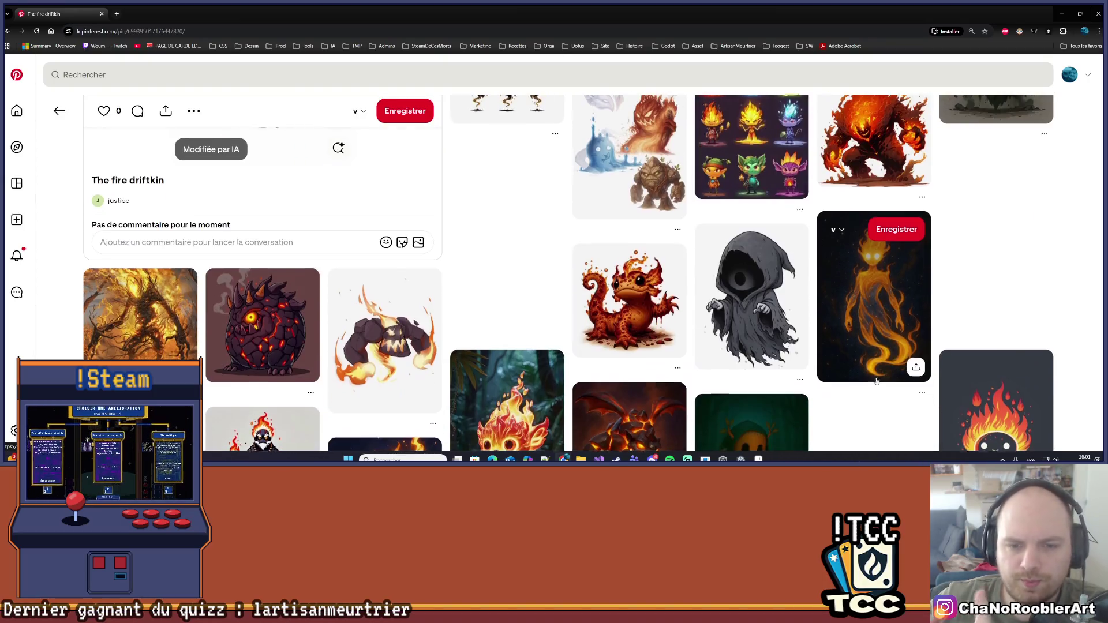
pyautogui.scroll(-2, 876, 381)
pyautogui.scroll(-3, 664, 355)
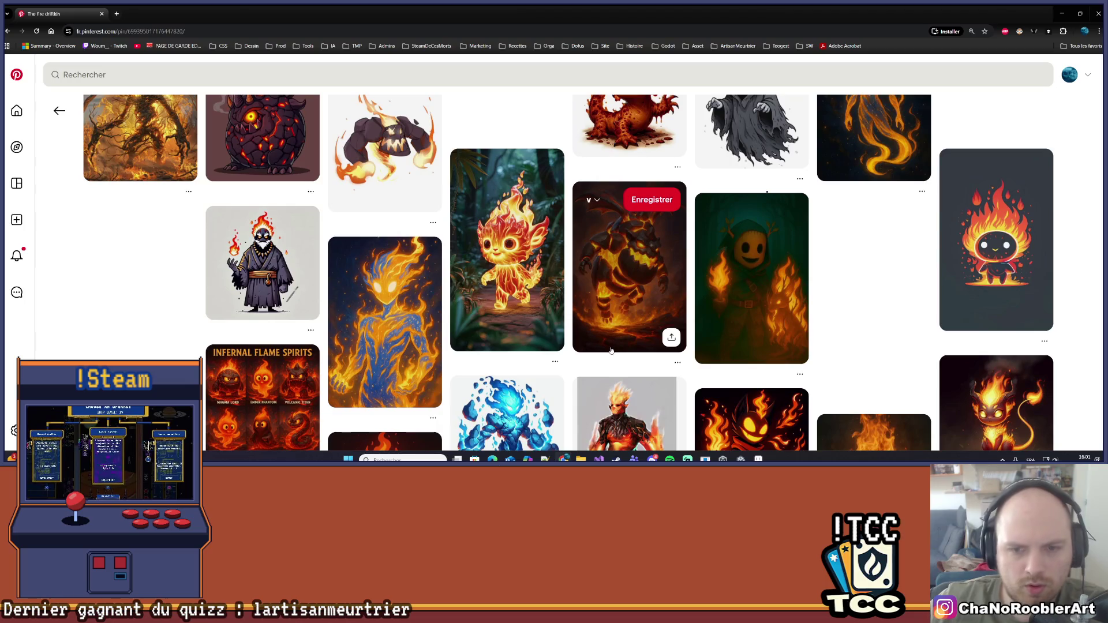
pyautogui.scroll(-2, 611, 350)
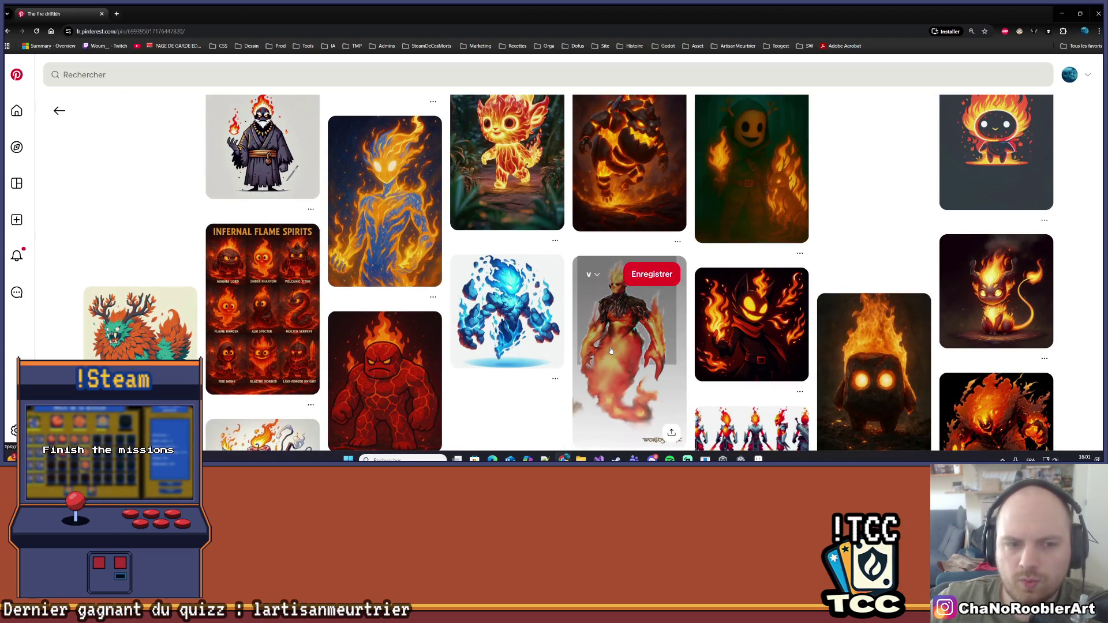
pyautogui.scroll(-2, 612, 351)
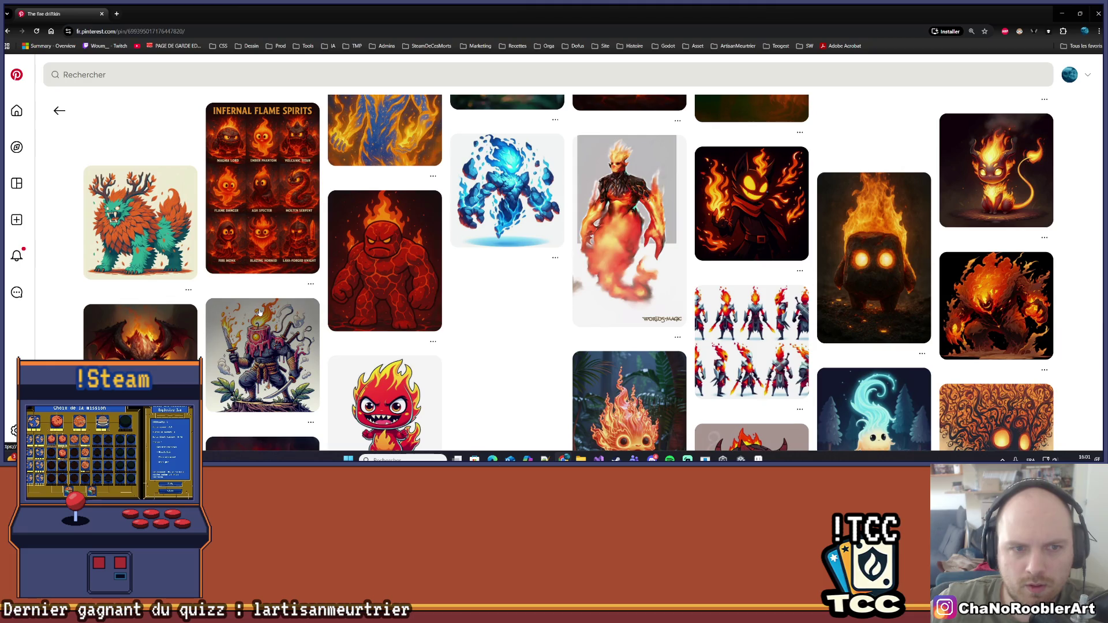
pyautogui.scroll(-3, 260, 313)
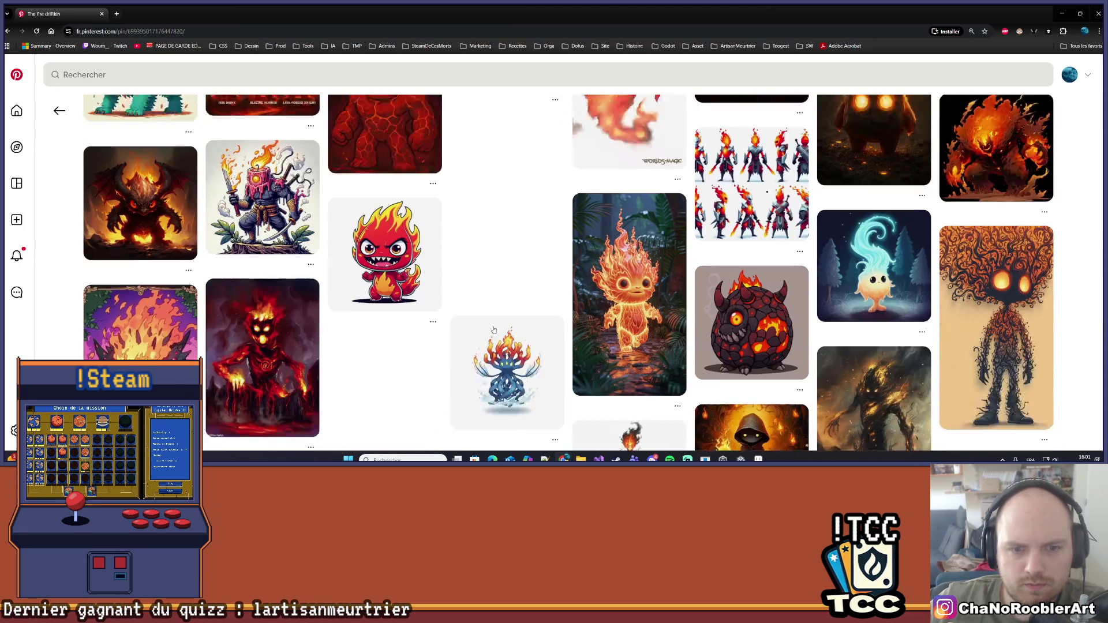
pyautogui.scroll(-1, 494, 330)
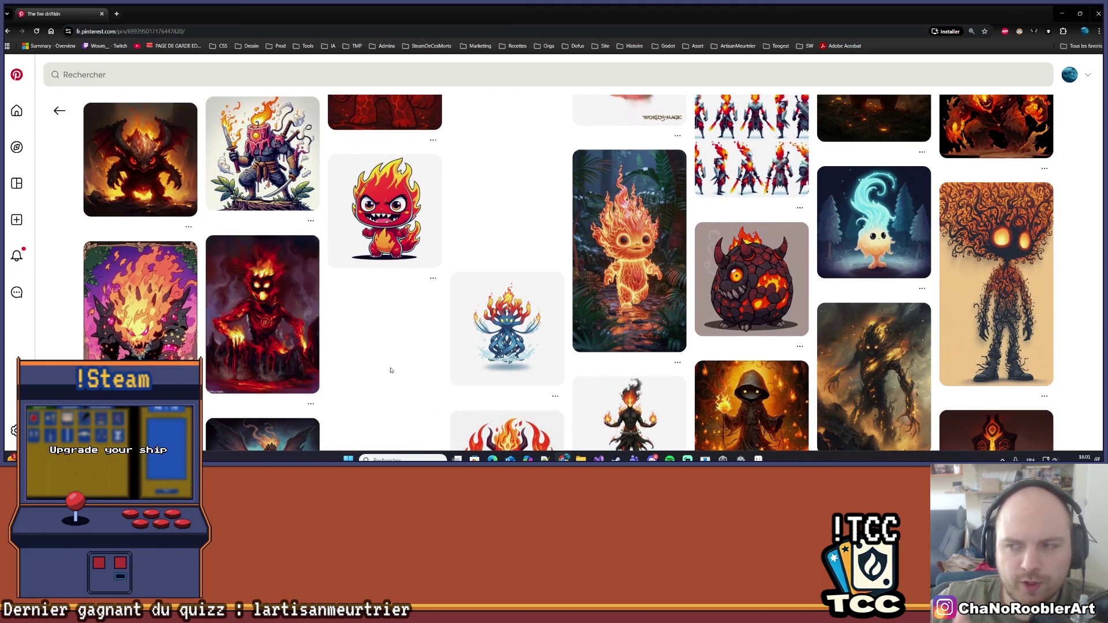
pyautogui.scroll(-3, 391, 370)
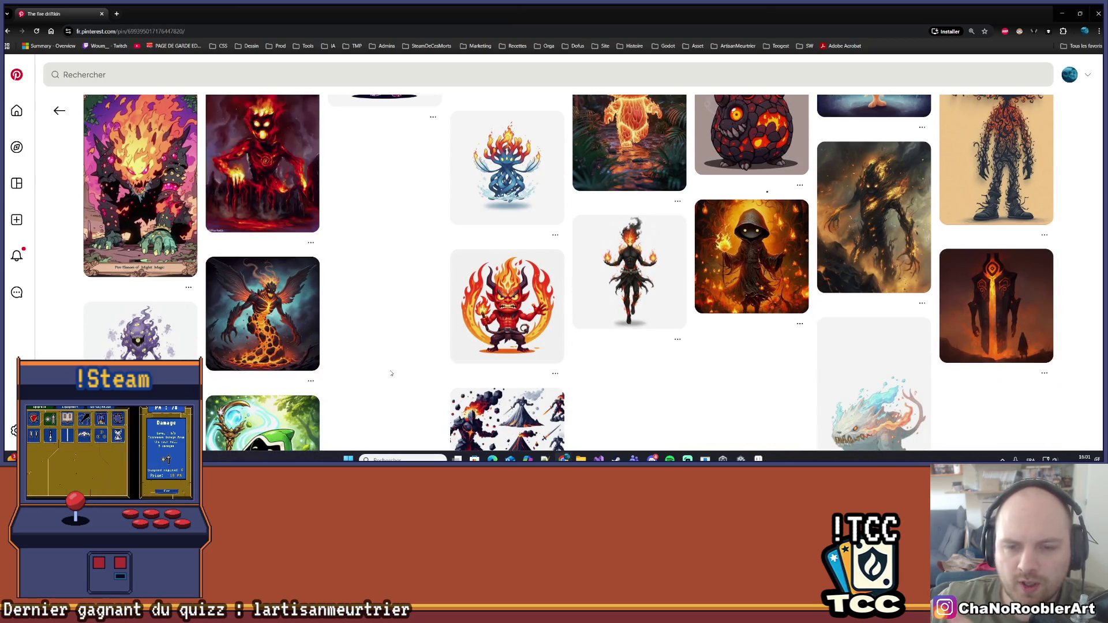
pyautogui.scroll(-3, 391, 374)
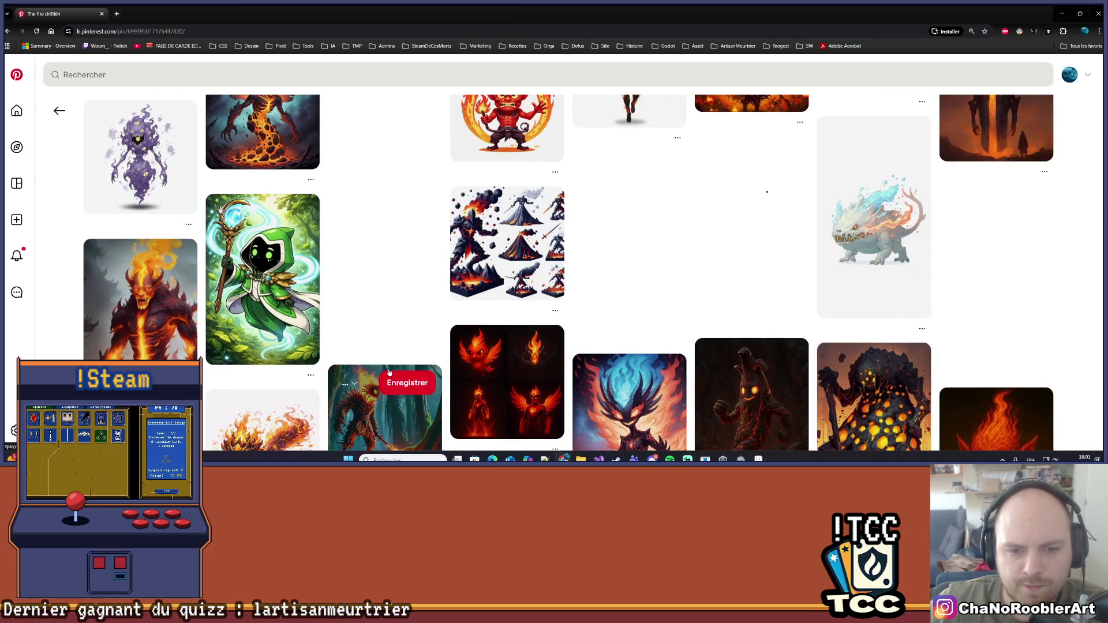
pyautogui.scroll(4, 381, 364)
pyautogui.scroll(-4, 364, 346)
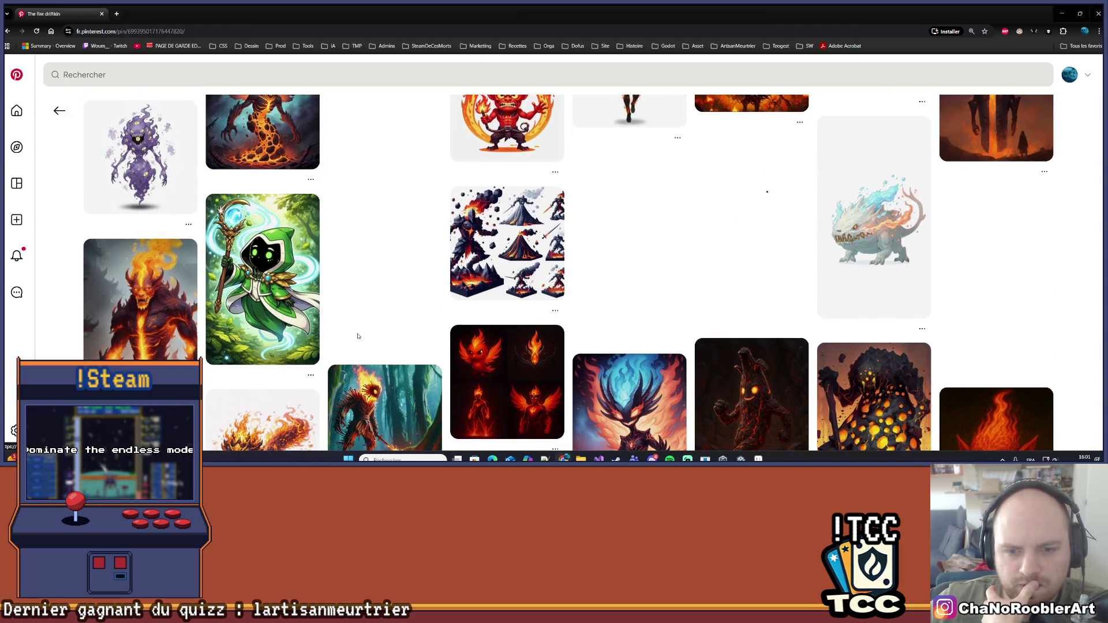
pyautogui.scroll(-1, 357, 336)
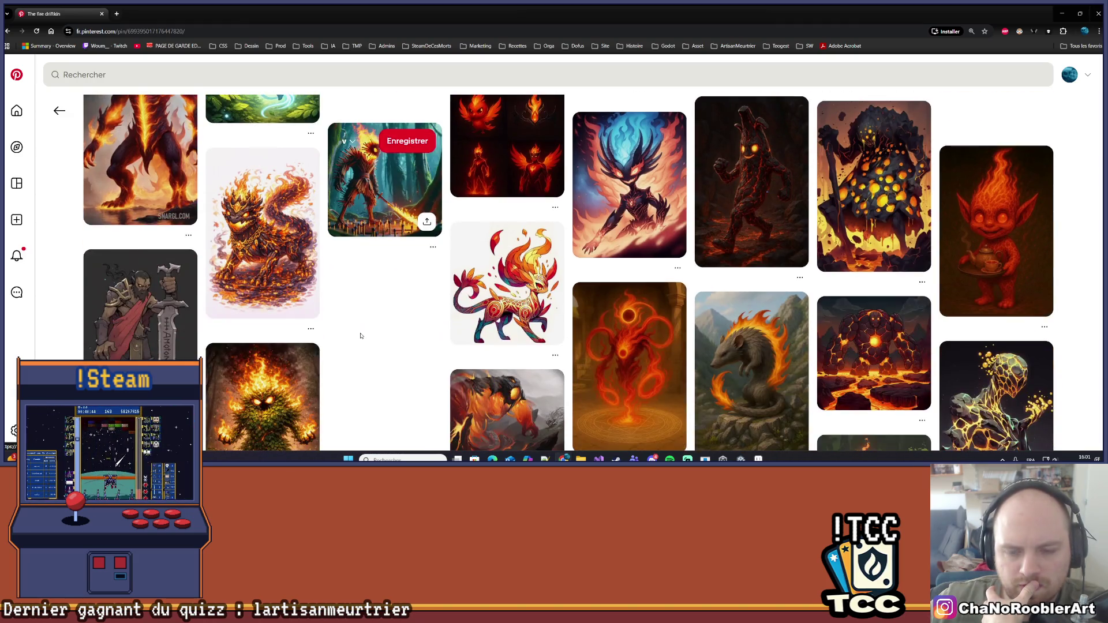
pyautogui.scroll(10, 364, 340)
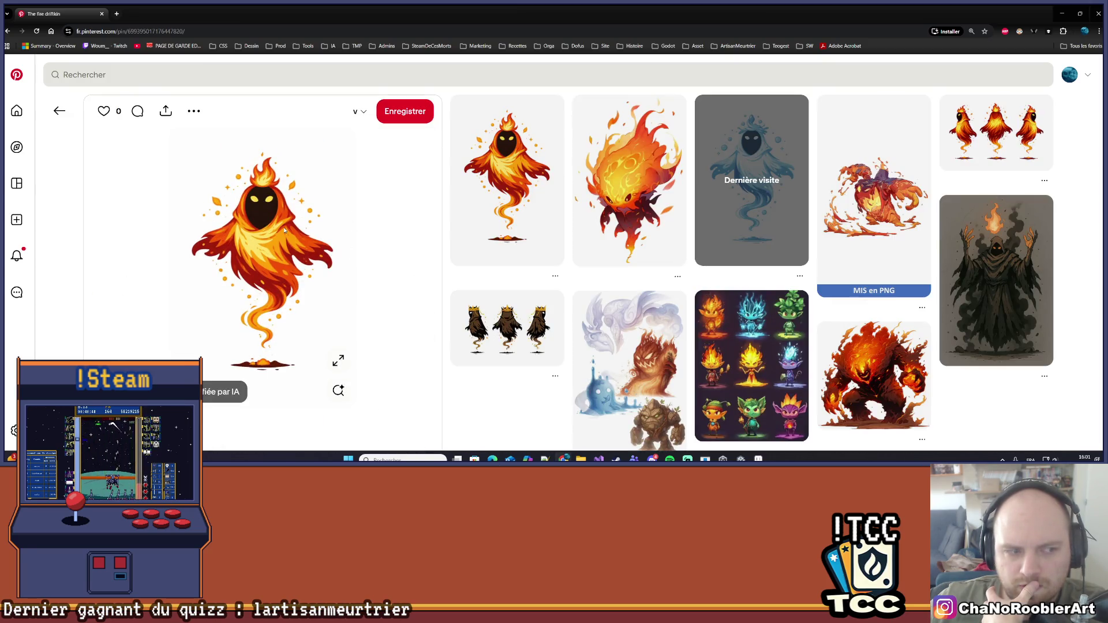
# Save the flame-ghost image as a JPG in Downloads and open it in the photo viewer
pyautogui.rightClick(285, 270)
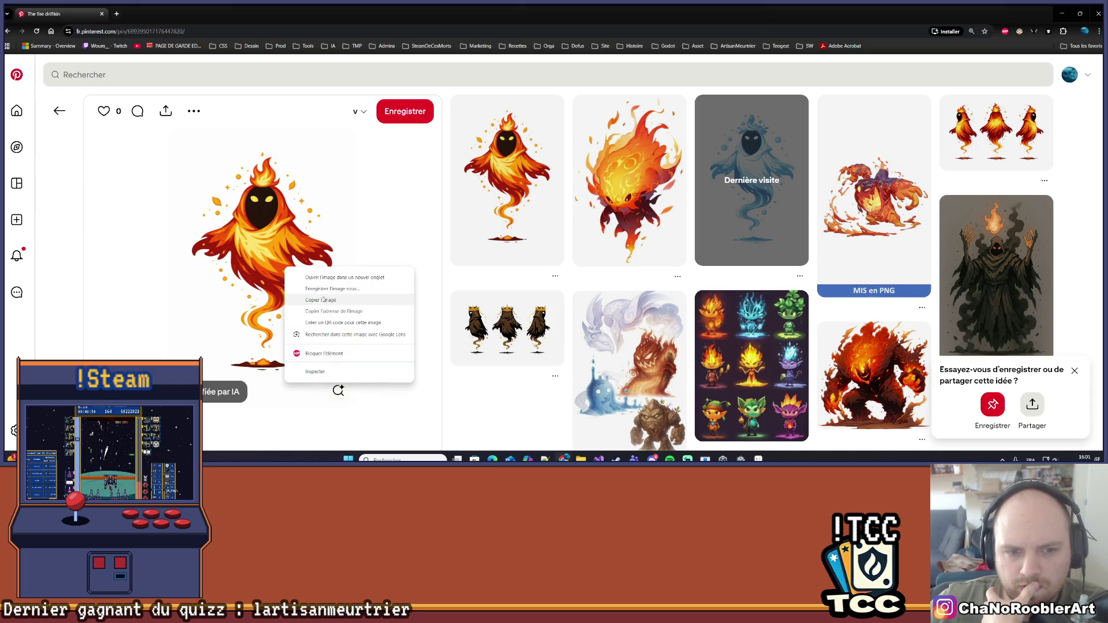
pyautogui.click(323, 299)
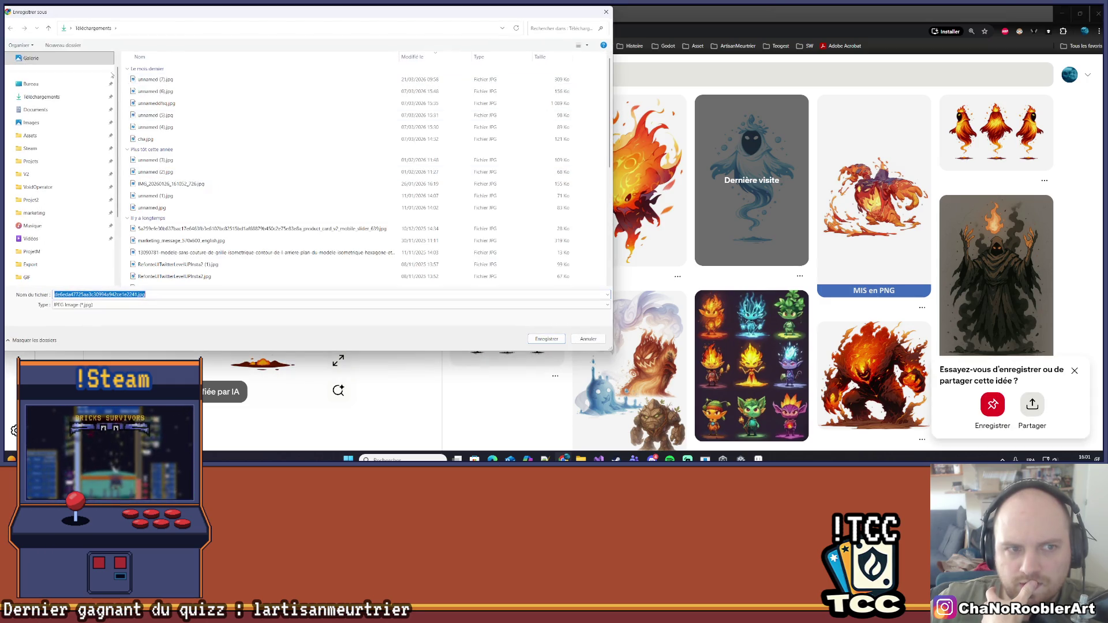
pyautogui.click(546, 339)
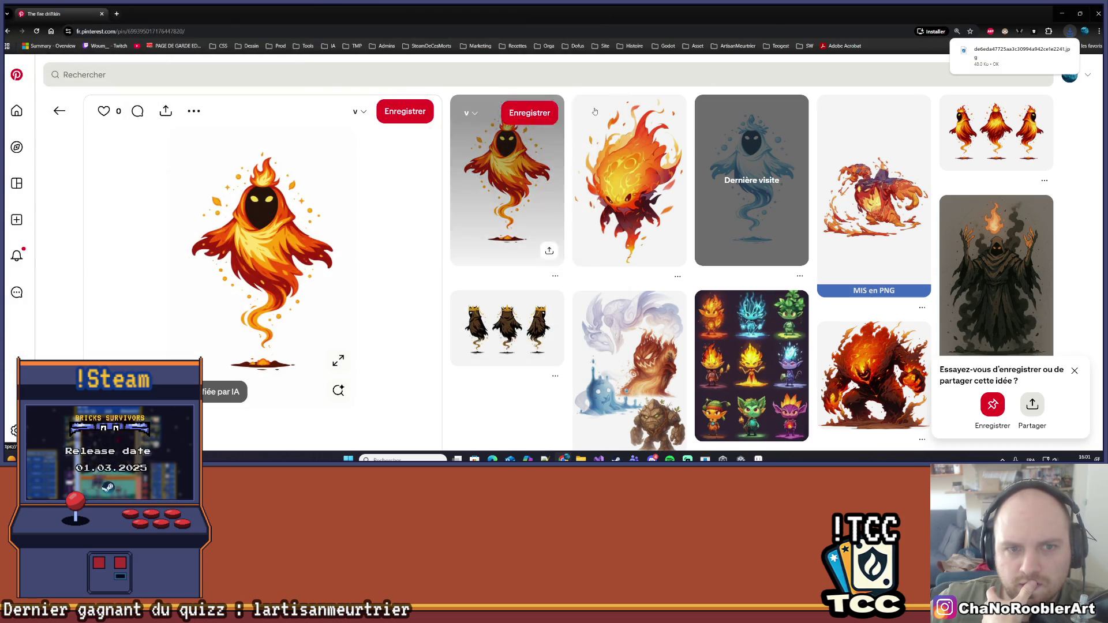
pyautogui.click(1011, 61)
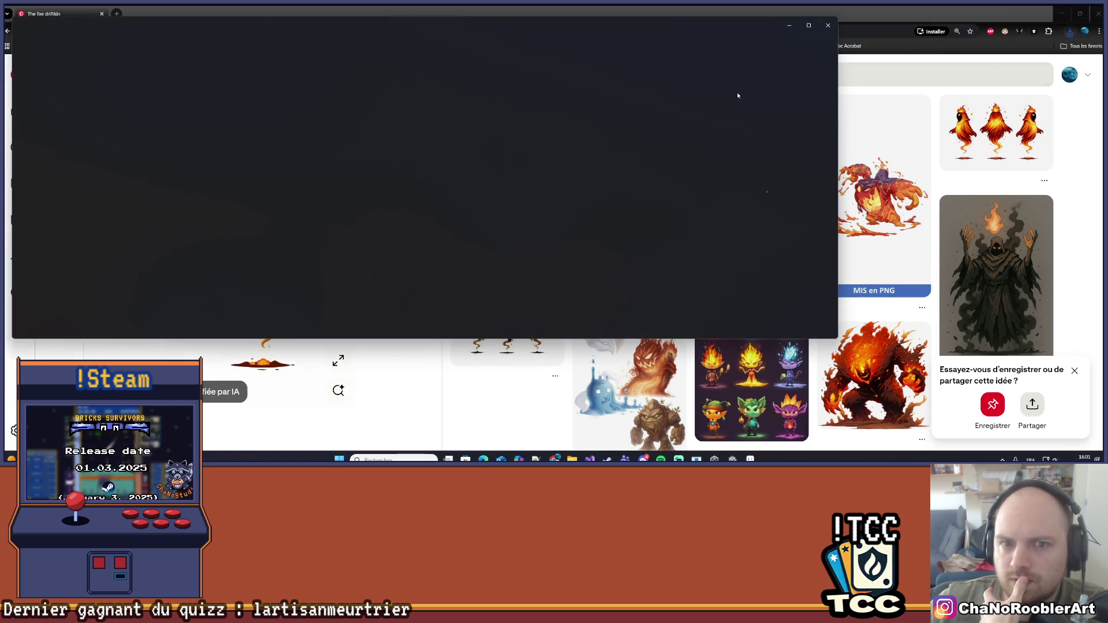
pyautogui.moveTo(459, 166); pyautogui.dragTo(1105, 190)
# Minimize the browser and return to Aseprite, leaving the Wolf and Archer layers hidden
pyautogui.click(1065, 17)
pyautogui.click(1064, 15)
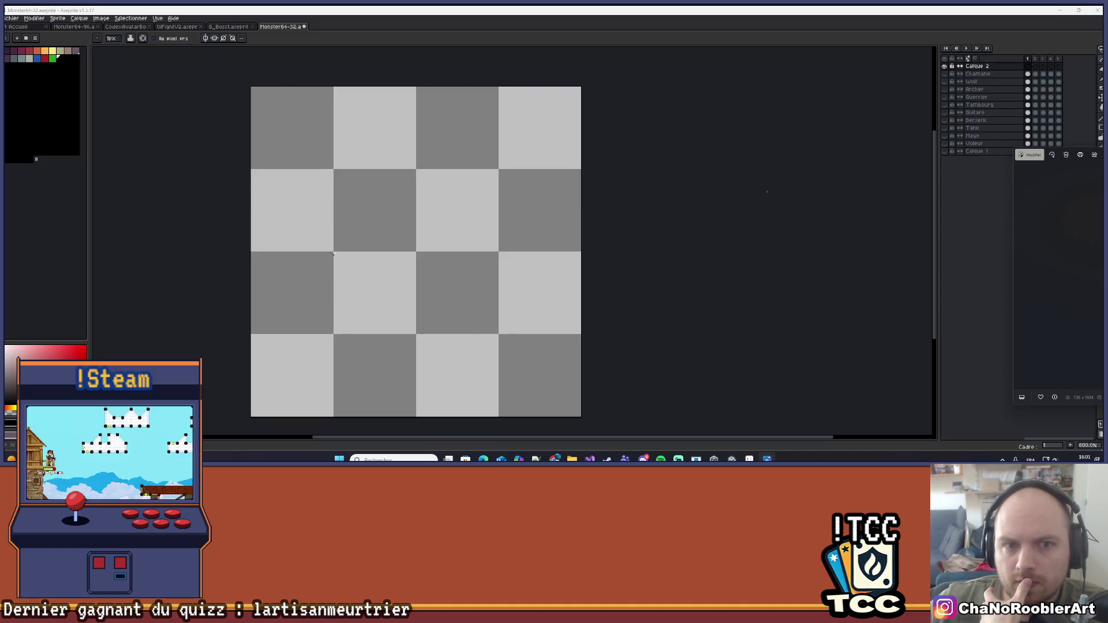
pyautogui.click(948, 69)
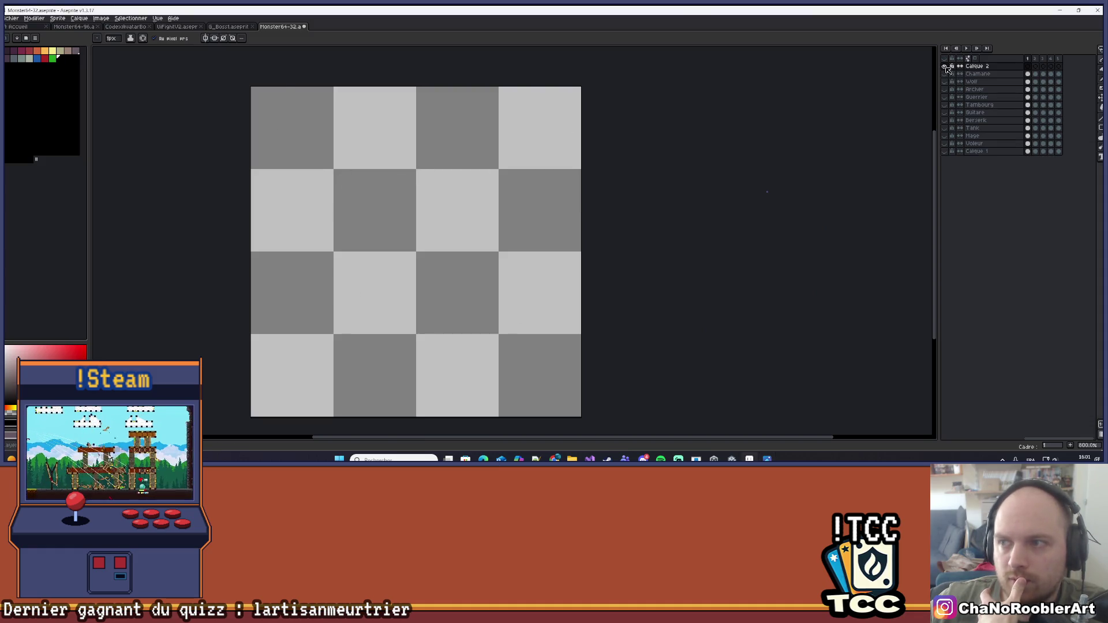
pyautogui.click(944, 81)
pyautogui.click(945, 82)
pyautogui.click(945, 90)
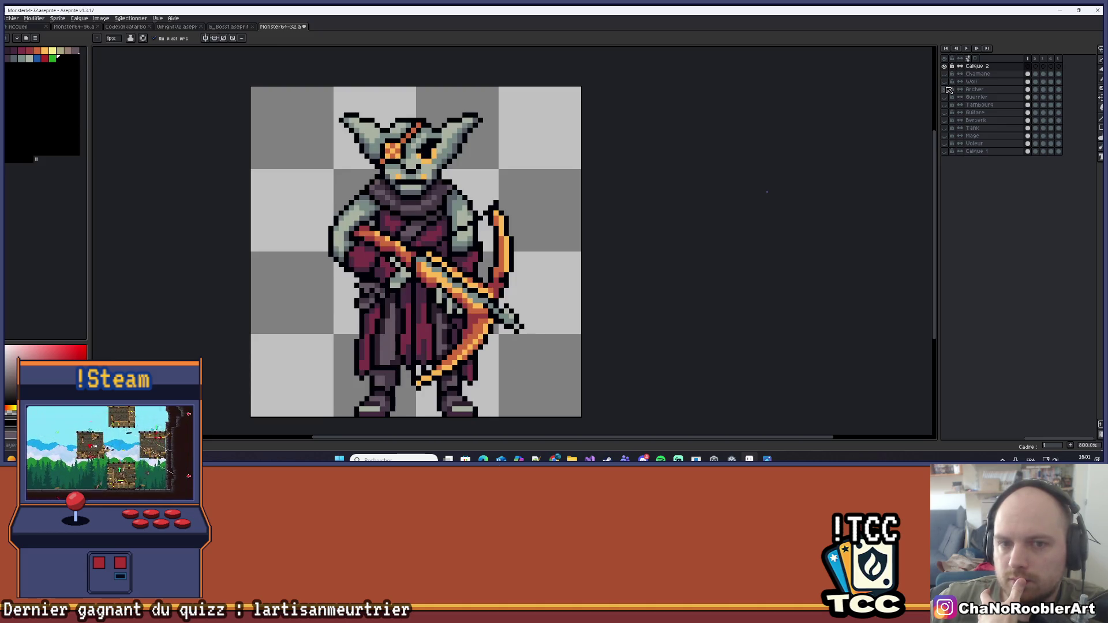
pyautogui.click(945, 89)
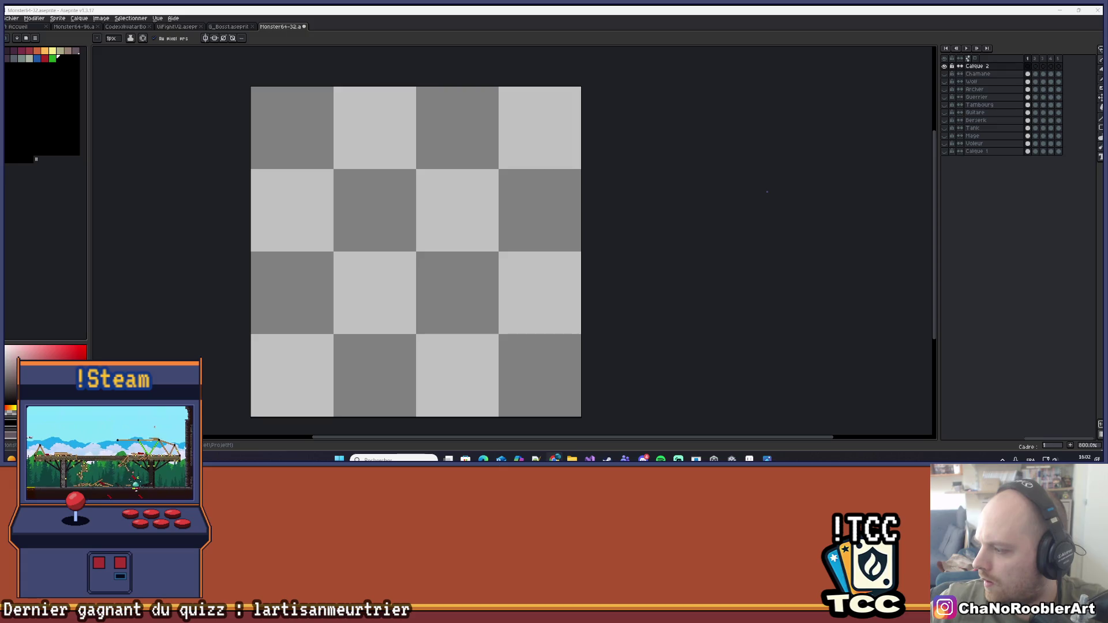
pyautogui.press('super+e')
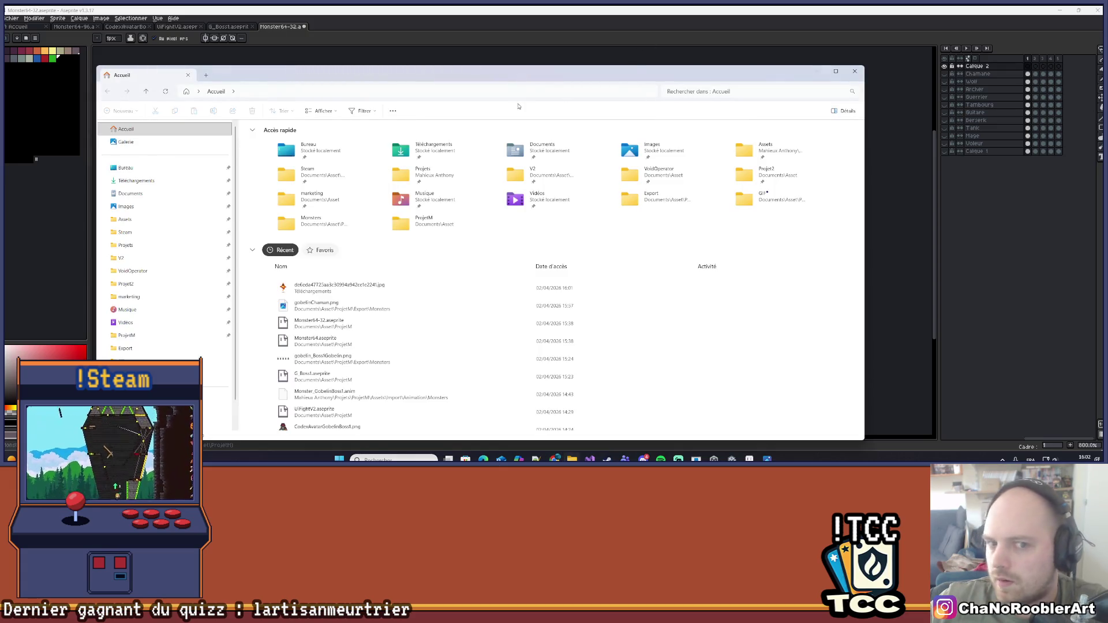
# Close File Explorer and bring the flame-ghost reference image to the front
pyautogui.hotkey('alt', 'F4')
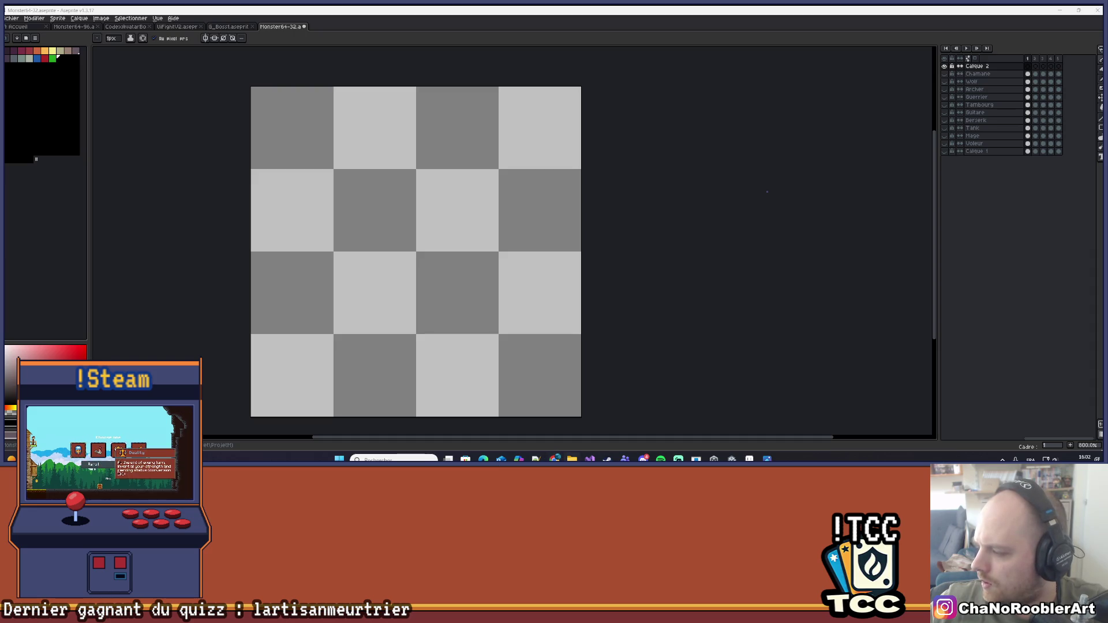
pyautogui.hotkey('alt', 'Tab')
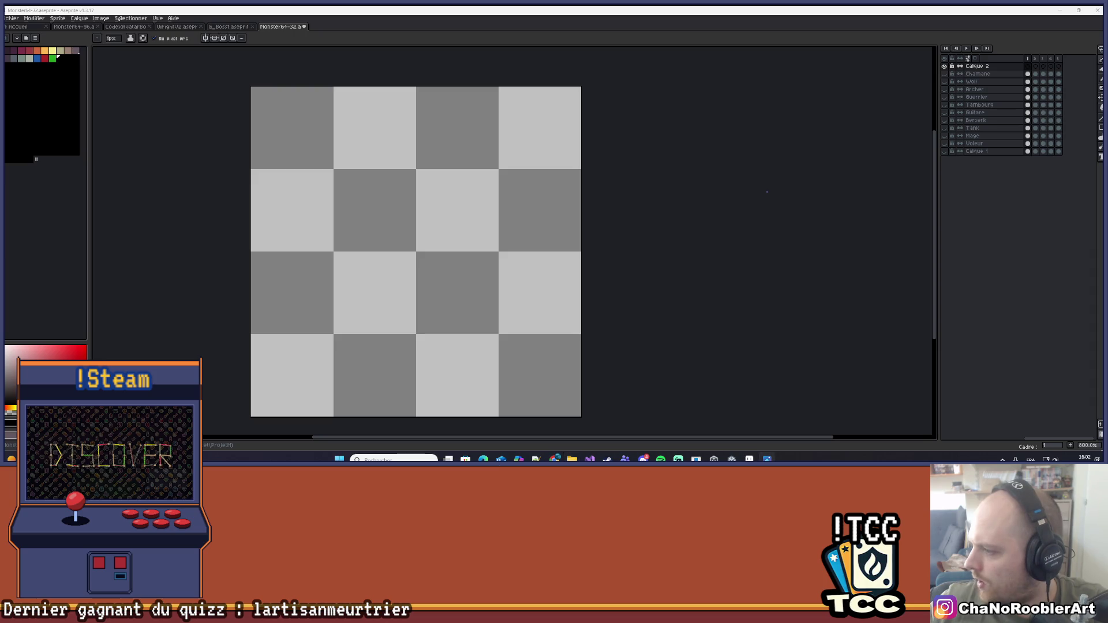
pyautogui.hotkey('alt', 'Tab')
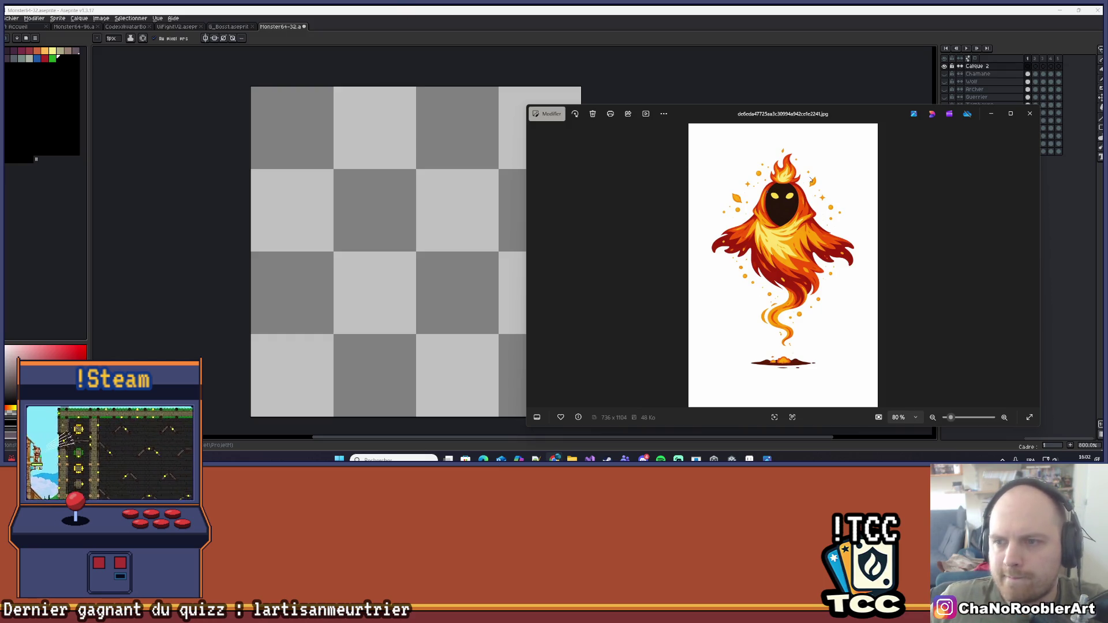
# Narrow the flame-ghost reference window from its left edge and nudge it up and right
pyautogui.moveTo(524, 194); pyautogui.dragTo(671, 195)
pyautogui.moveTo(869, 115)
pyautogui.mouseDown()
pyautogui.moveTo(848, 91)
pyautogui.moveTo(890, 93)
pyautogui.mouseUp()
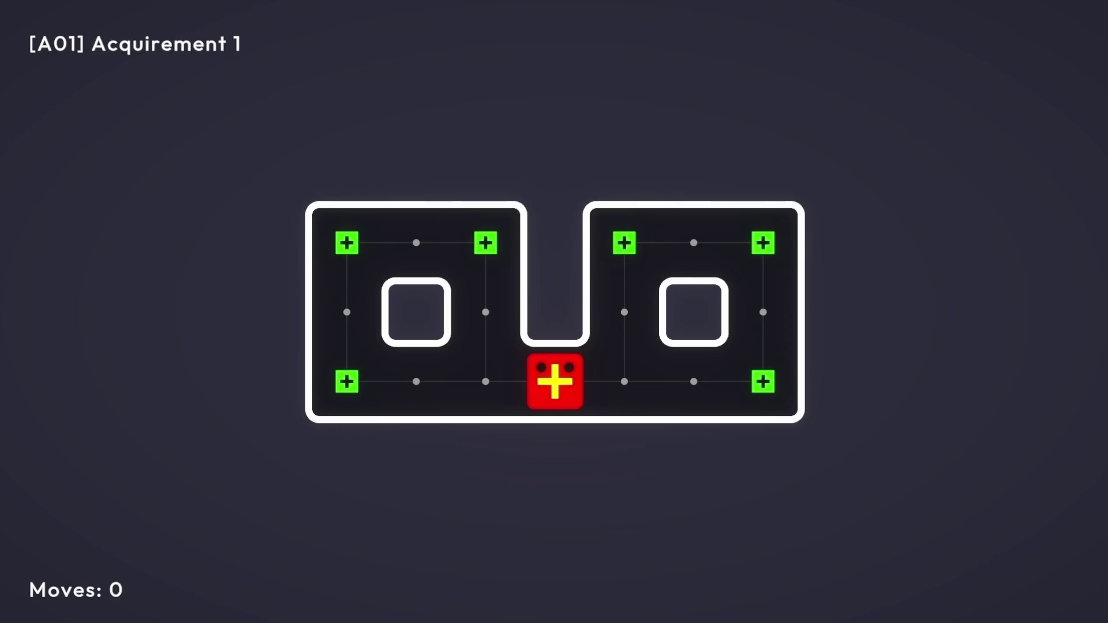
# Guide the snake around both blocks to eat the green pluses in the left and right rooms
pyautogui.press('Left')
pyautogui.press('Up')
pyautogui.press('Up')
pyautogui.press('Right')
pyautogui.press('Right')
pyautogui.press('Down')
pyautogui.press('Down')
pyautogui.press('Right')
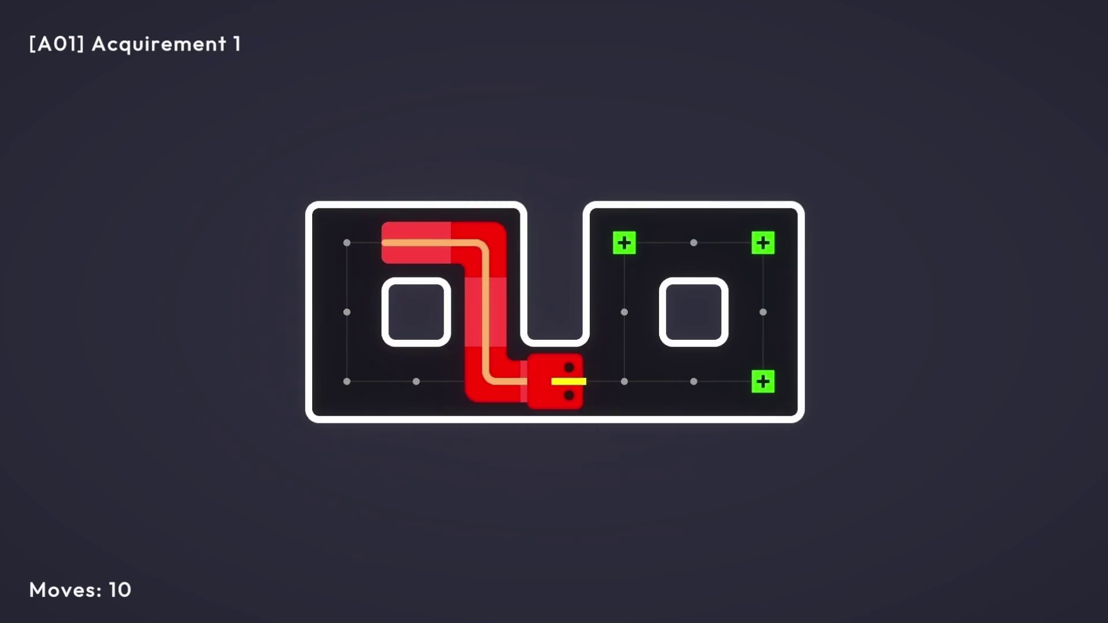
pyautogui.press('Right')
pyautogui.press('Right')
pyautogui.press('Right')
pyautogui.press('Up')
pyautogui.press('Up')
pyautogui.press('Left')
pyautogui.press('Left')
pyautogui.press('Down')
pyautogui.press('Down')
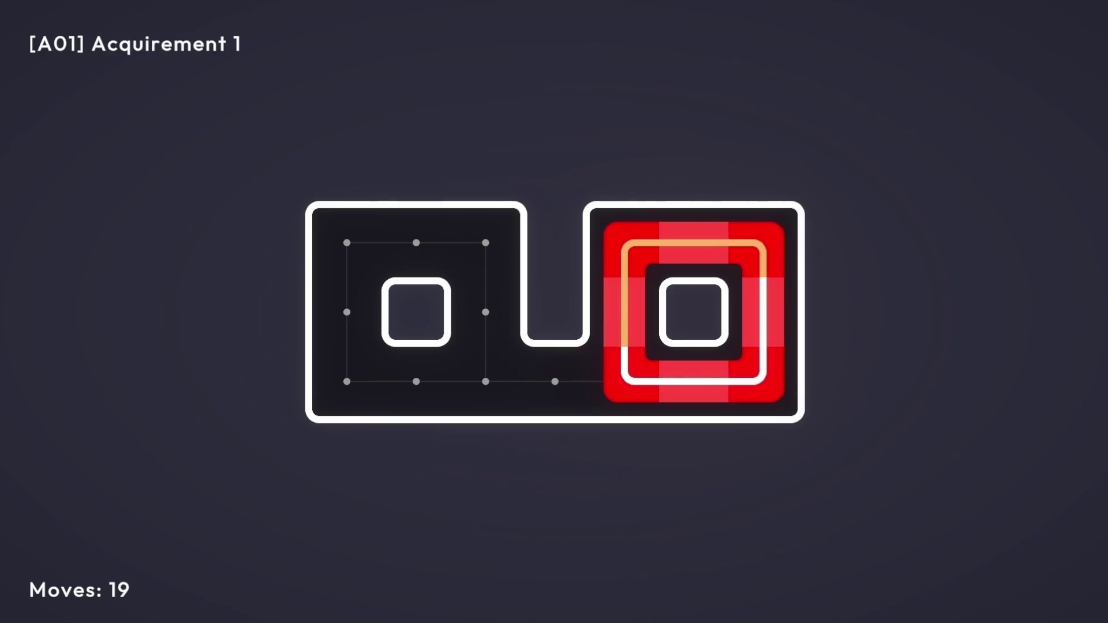
# Run the snake along the top row eating pluses and minuses, then tuck it into the left pocket
pyautogui.press('Right')
pyautogui.press('Right')
pyautogui.press('Right')
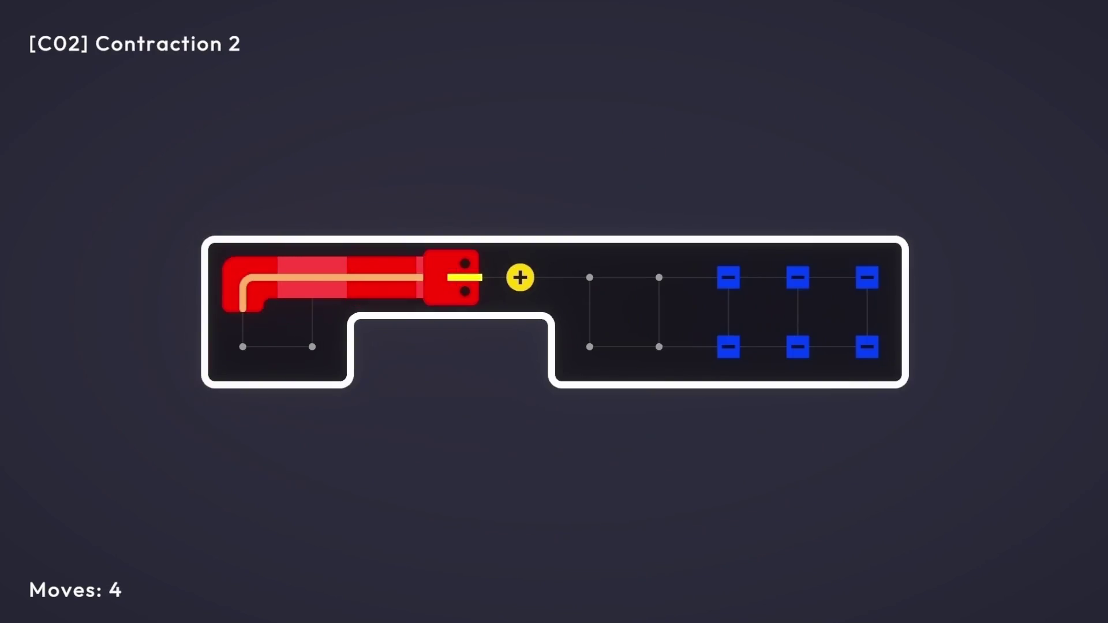
pyautogui.press('Right')
pyautogui.press('Right')
pyautogui.press('Right')
pyautogui.press('Right')
pyautogui.press('Right')
pyautogui.press('Down')
pyautogui.press('Left')
pyautogui.press('Left')
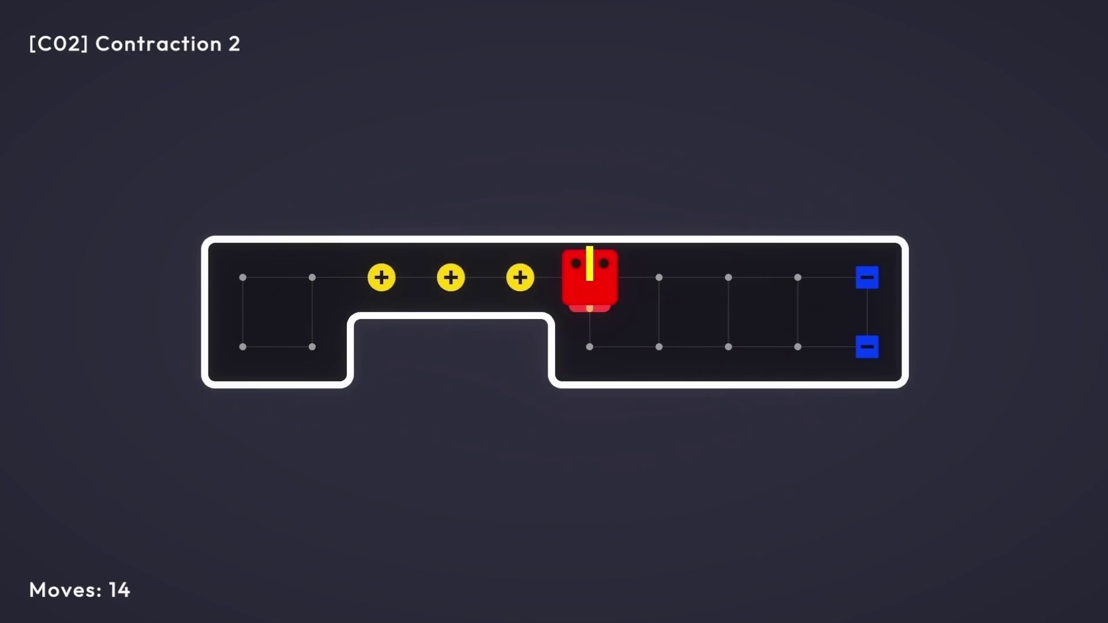
pyautogui.press('Left')
pyautogui.press('Left')
pyautogui.press('Down')
pyautogui.press('Right')
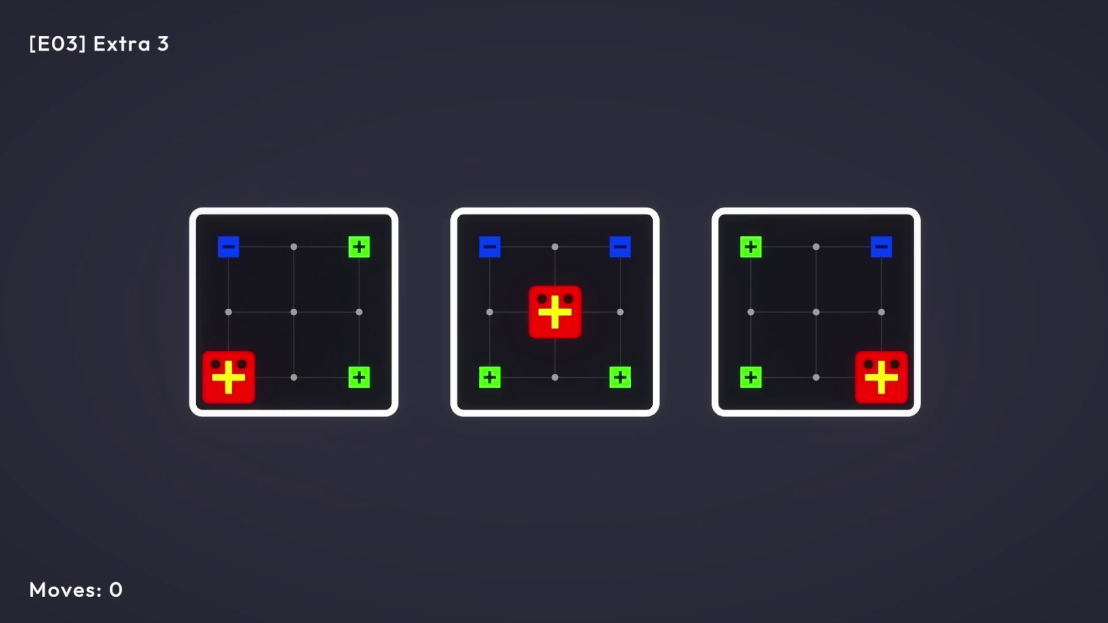
# Move the three snakes step by step across the boards
pyautogui.press('Right')
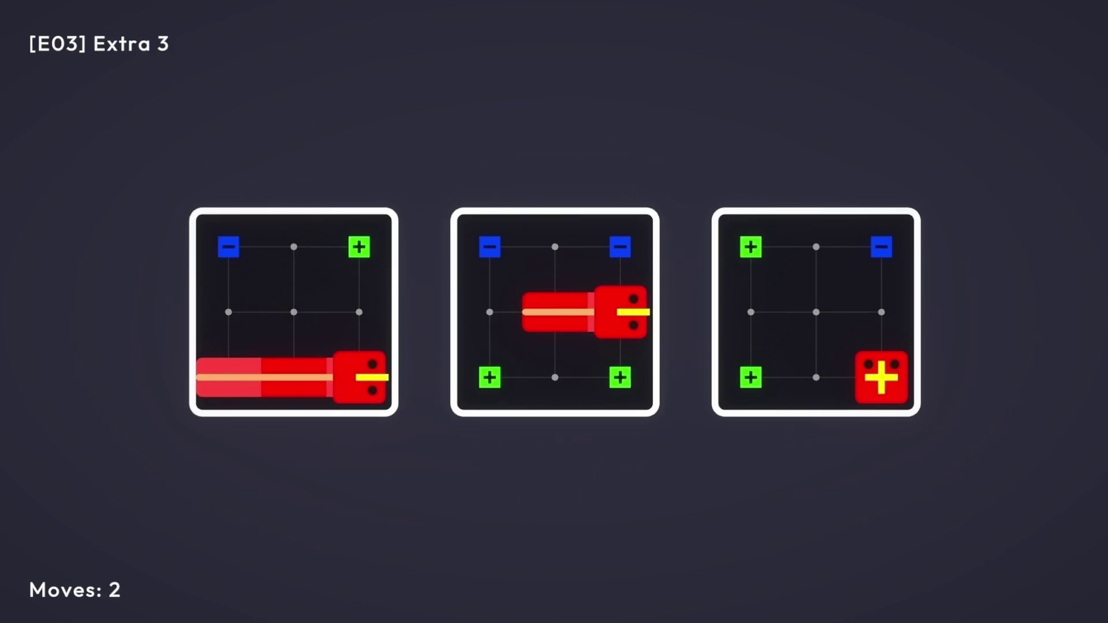
pyautogui.press('Down')
pyautogui.press('Left')
pyautogui.press('Left')
pyautogui.press('Up')
pyautogui.press('Right')
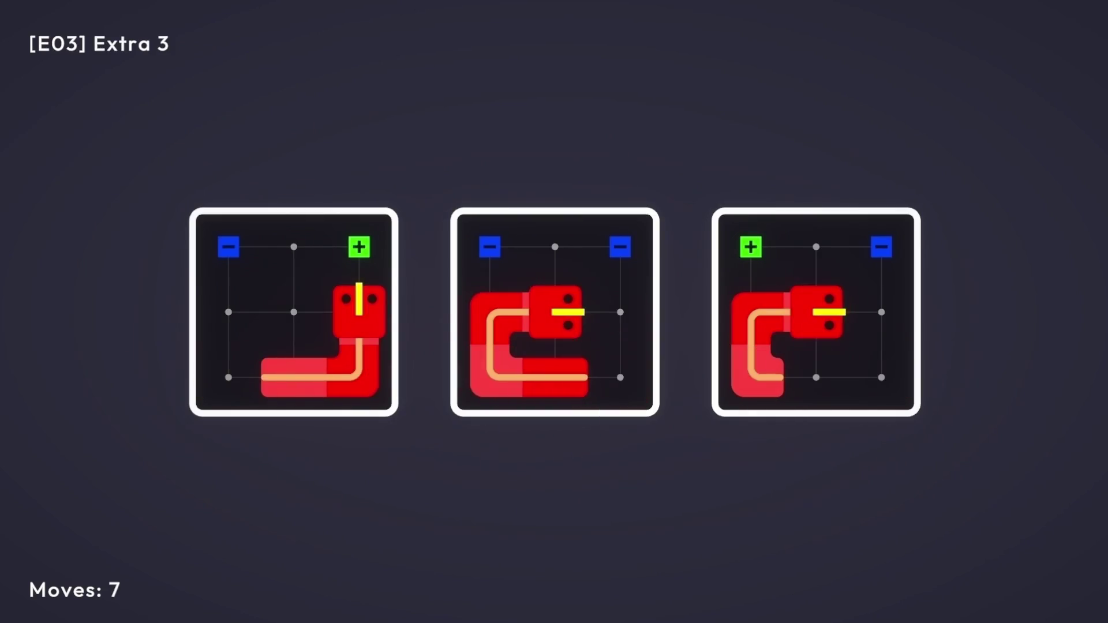
pyautogui.press('Down')
pyautogui.press('Left')
pyautogui.press('Up')
pyautogui.press('Right')
pyautogui.press('Down')
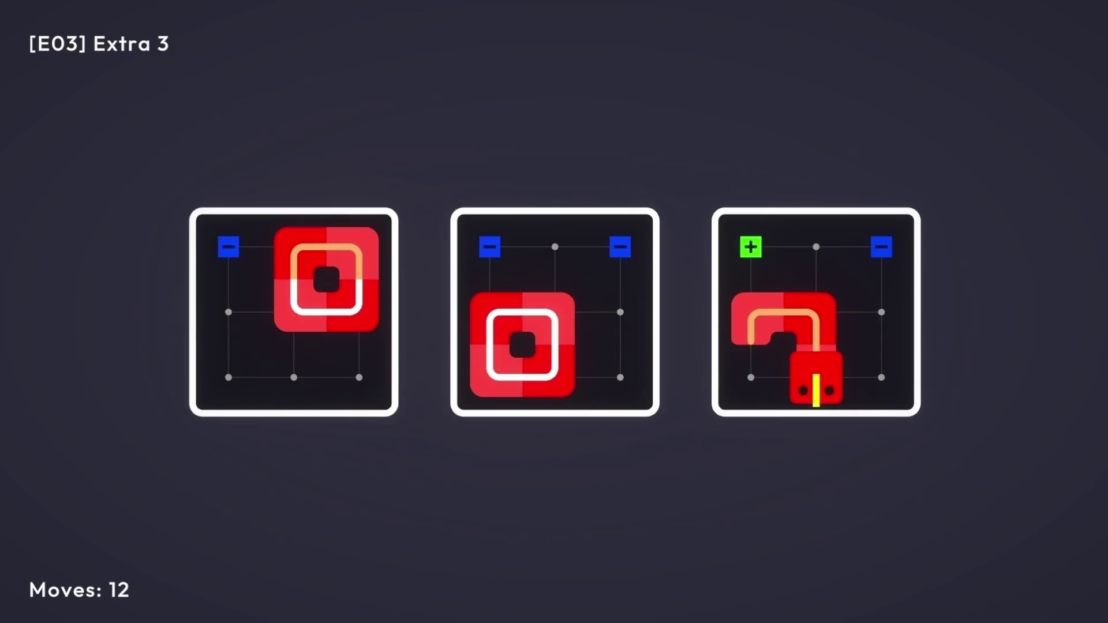
pyautogui.press('Left')
pyautogui.press('Up')
pyautogui.press('Up')
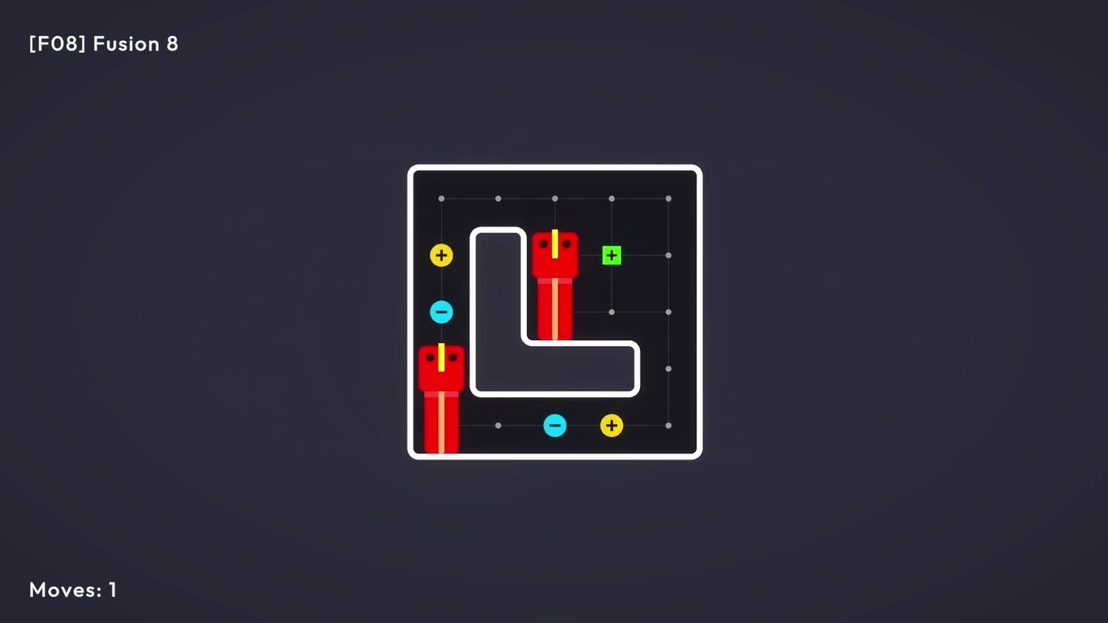
# Steer the red snakes around the final board until the loop closes and Fusion 8 completes
pyautogui.press('Up')
pyautogui.press('Up')
pyautogui.press('Up')
pyautogui.press('Right')
pyautogui.press('Right')
pyautogui.press('Left')
pyautogui.press('Up')
pyautogui.press('Right')
pyautogui.press('Right')
pyautogui.press('Down')
pyautogui.press('Down')
pyautogui.press('Down')
pyautogui.press('Down')
pyautogui.press('Left')
pyautogui.press('Left')
pyautogui.press('Left')
pyautogui.press('Left')
pyautogui.press('Up')
pyautogui.press('Up')
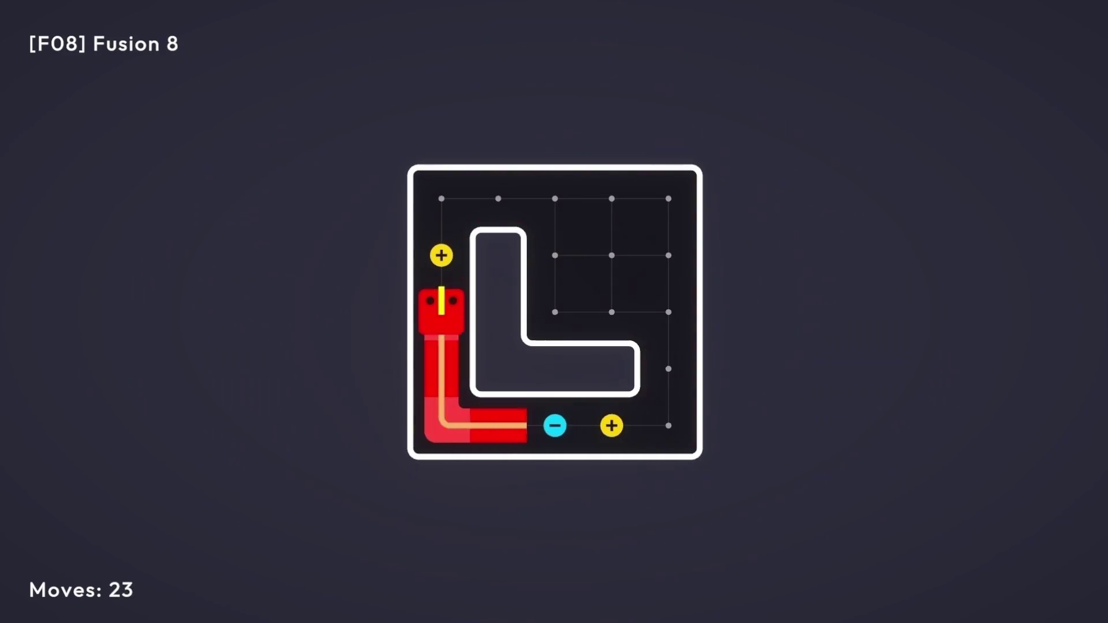
pyautogui.press('Up')
pyautogui.press('Up')
pyautogui.press('Right')
pyautogui.press('Right')
pyautogui.press('Right')
pyautogui.press('Right')
pyautogui.press('Down')
pyautogui.press('Left')
pyautogui.press('Left')
pyautogui.press('Up')
pyautogui.press('Right')
pyautogui.press('Right')
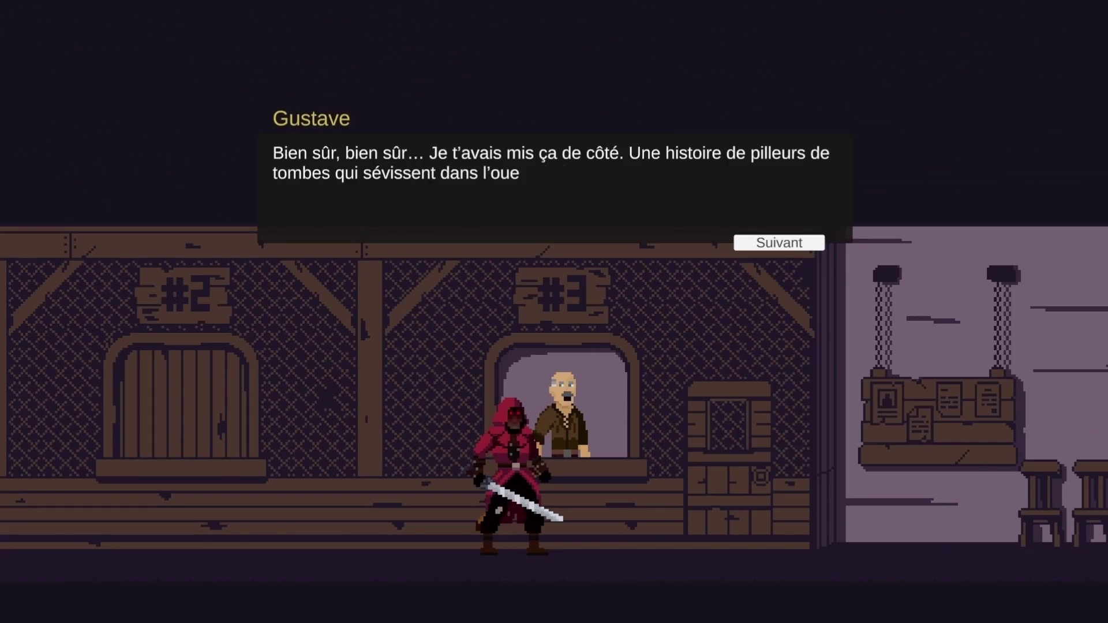
# Skip the shopkeeper dialogue and slash the green-clad enemy until it falls
pyautogui.press('Return')
pyautogui.press('Return')
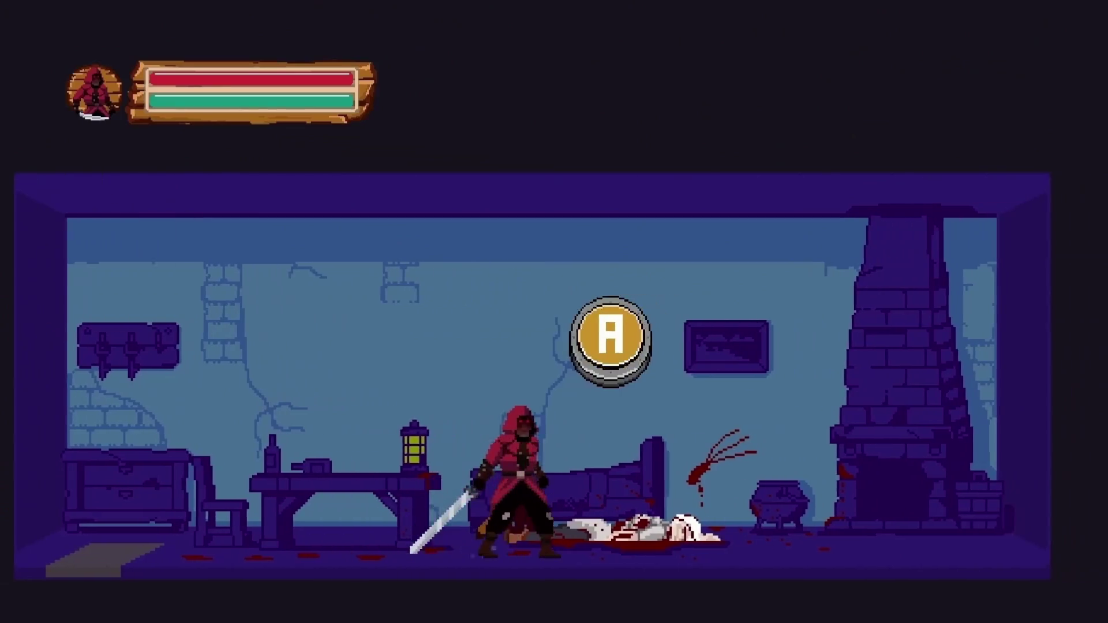
pyautogui.press('Return')
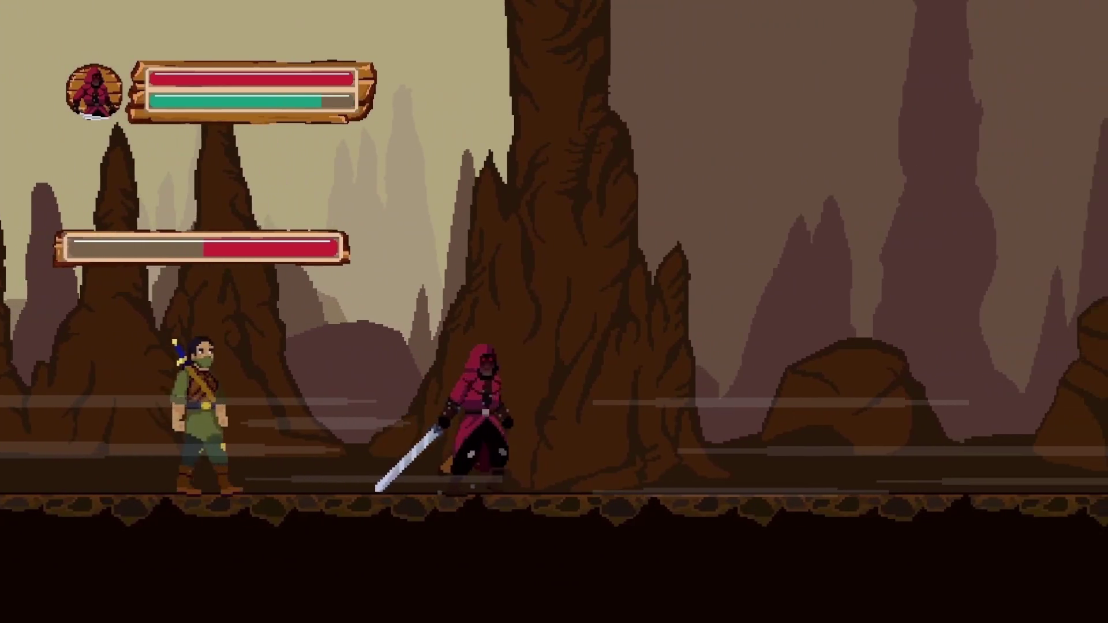
pyautogui.press('x')
pyautogui.press('x')
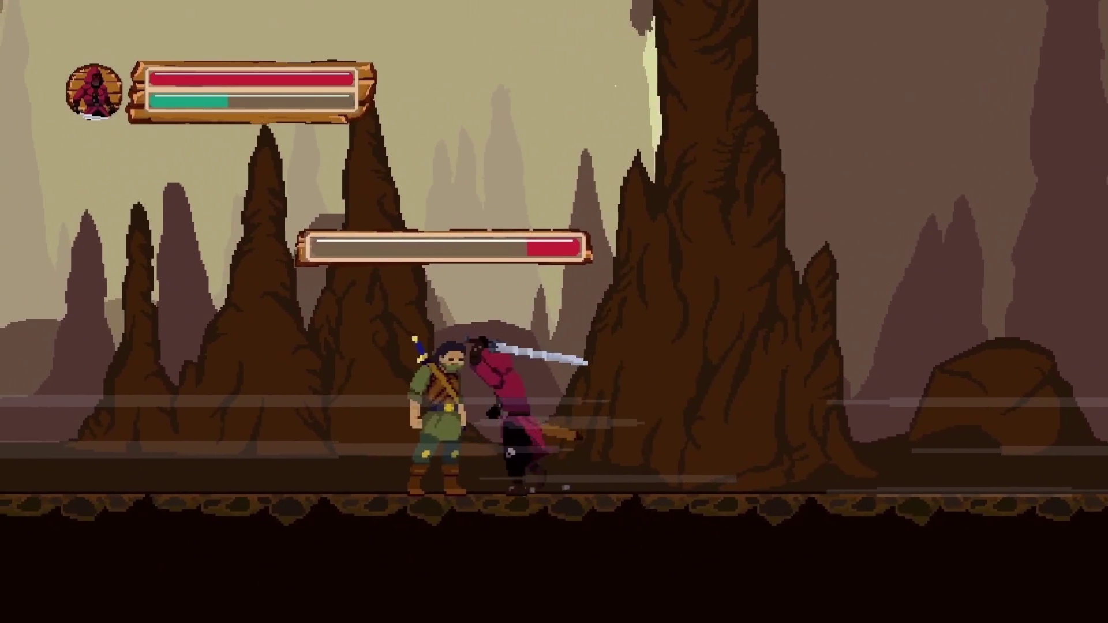
pyautogui.press('x')
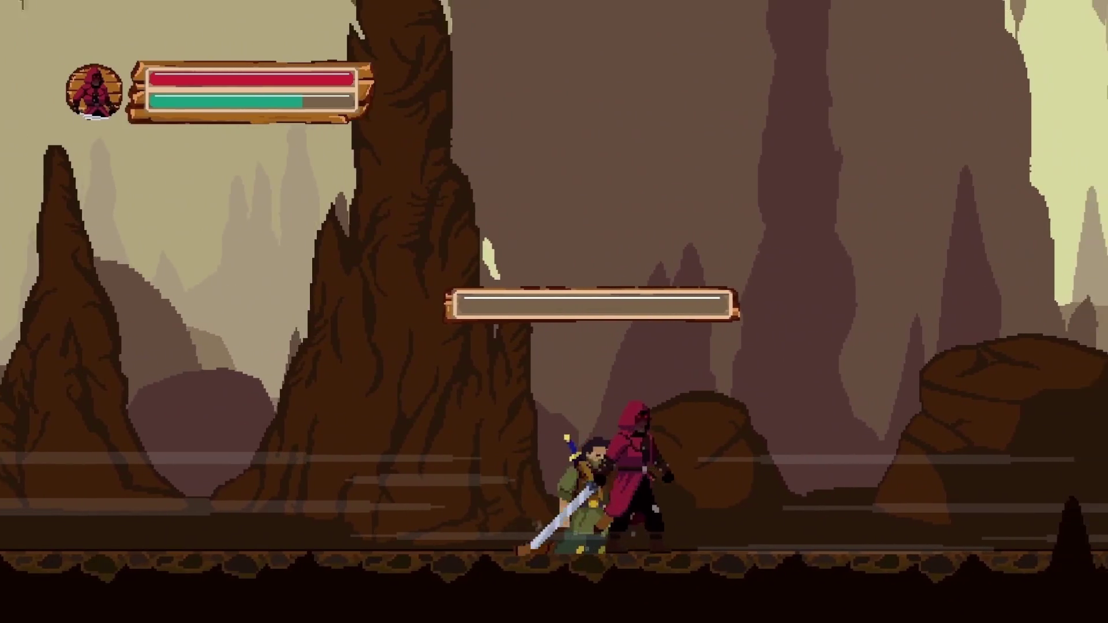
pyautogui.press('Left')
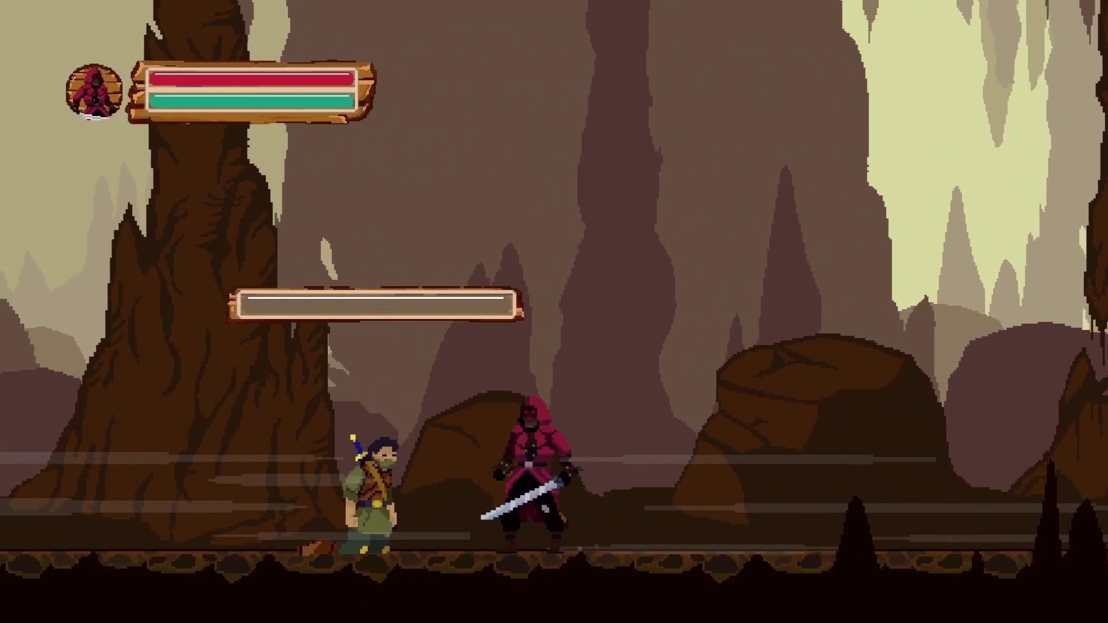
pyautogui.press('x')
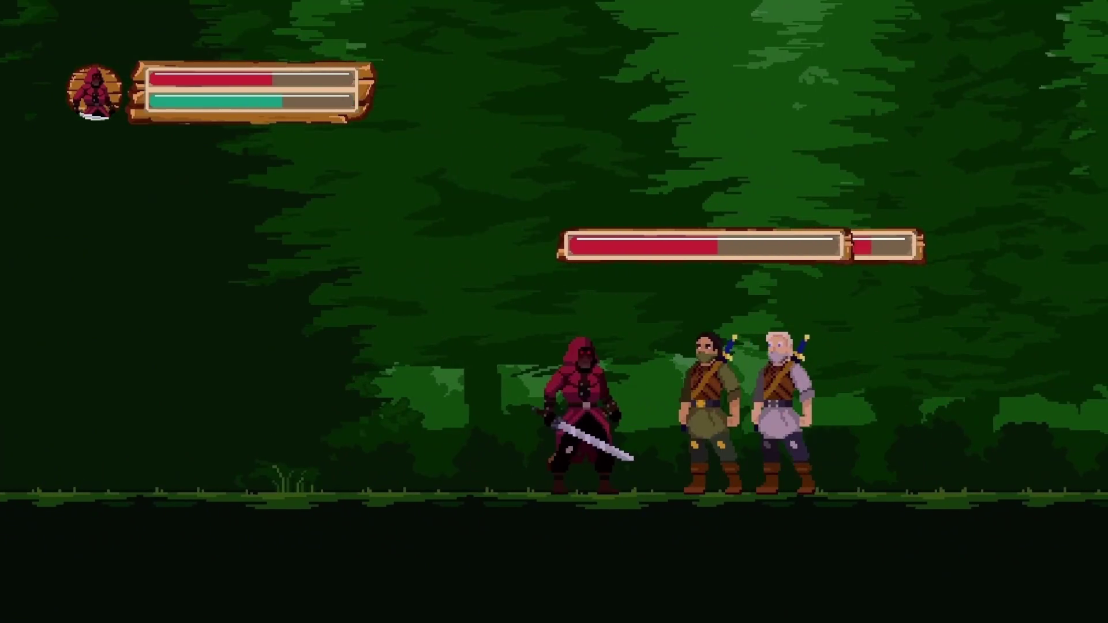
# Fight the two approaching enemies, finishing with a jump-attack on the white-haired one
pyautogui.press('x')
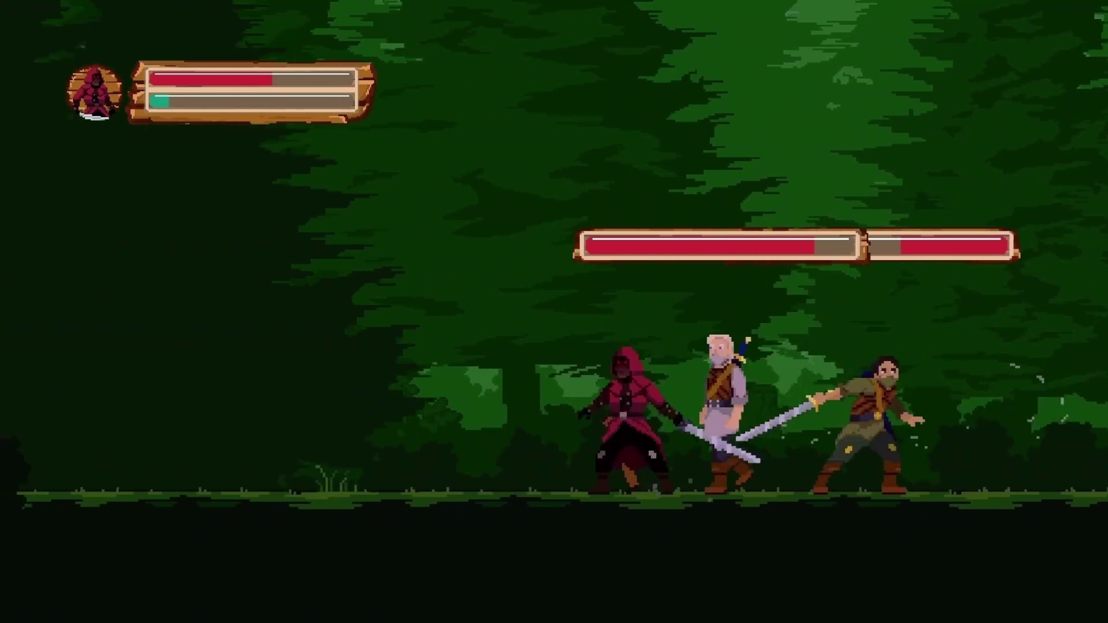
pyautogui.press('Left')
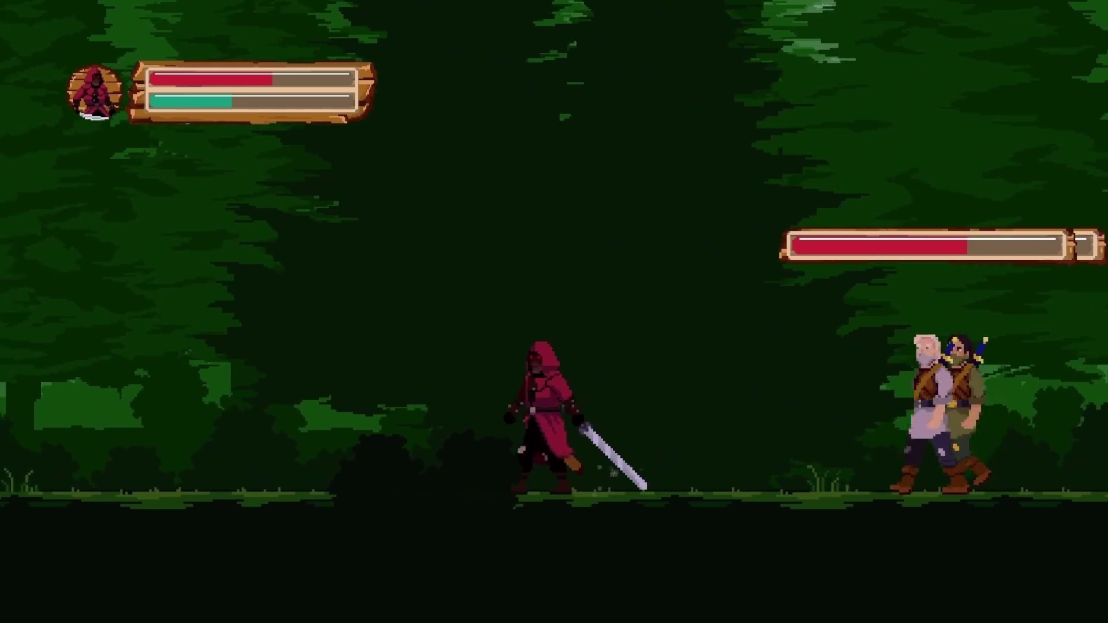
pyautogui.press('Right')
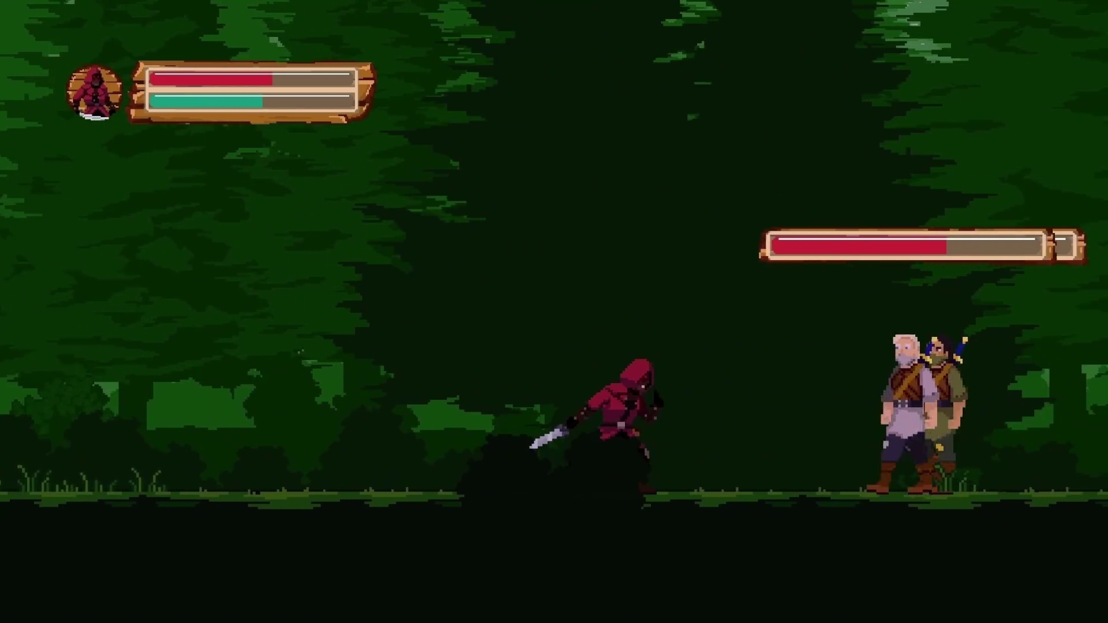
pyautogui.press('x')
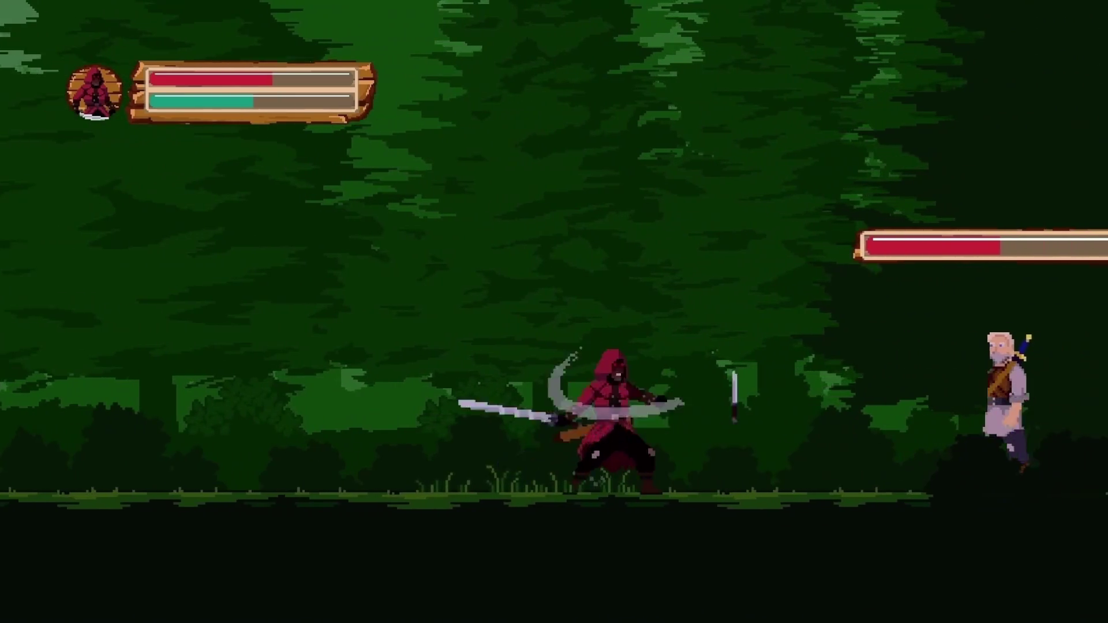
pyautogui.press('x')
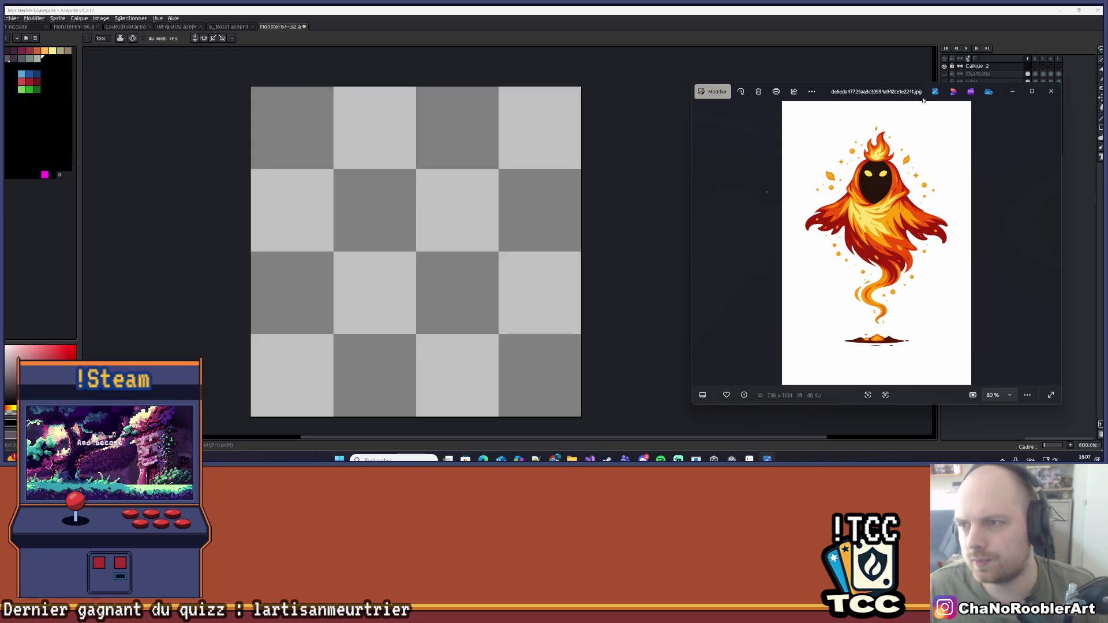
# Move the Photos viewer off the right edge of the screen and adjust the canvas zoom
pyautogui.moveTo(876, 92); pyautogui.dragTo(1107, 93)
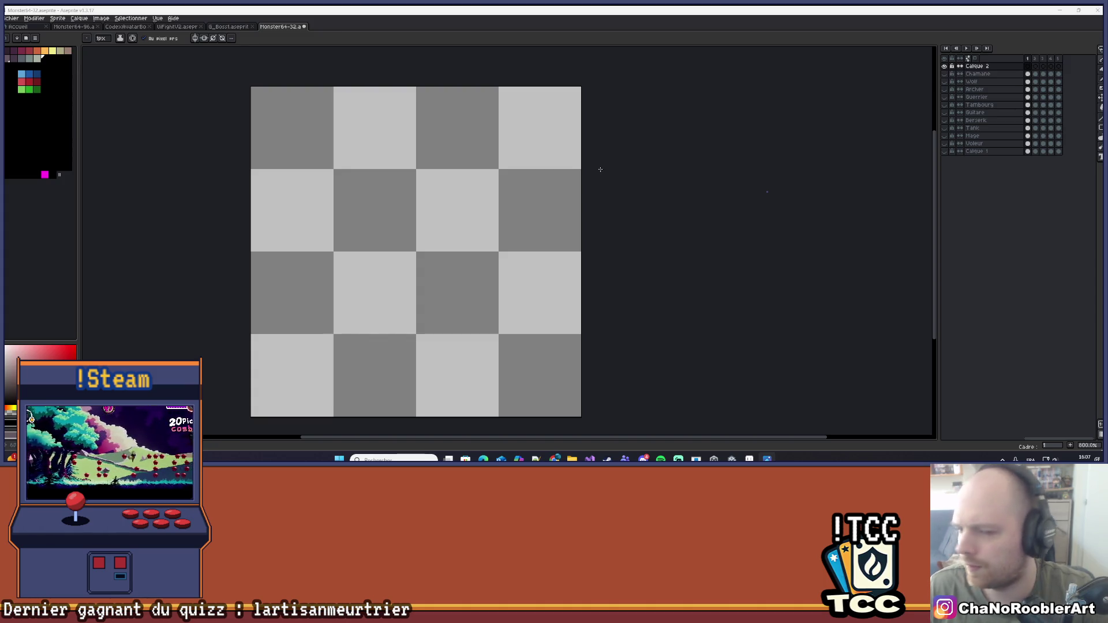
pyautogui.scroll(5, 421, 228)
pyautogui.scroll(1, 420, 227)
pyautogui.scroll(-9, 404, 220)
pyautogui.scroll(2, 392, 202)
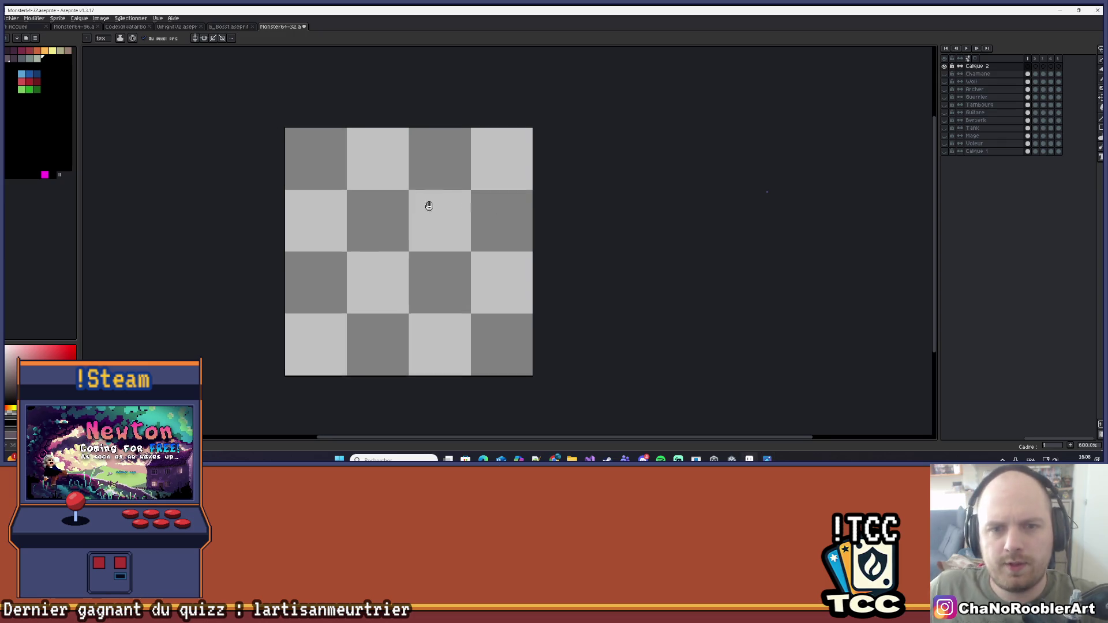
pyautogui.scroll(4, 498, 196)
pyautogui.scroll(-1, 488, 213)
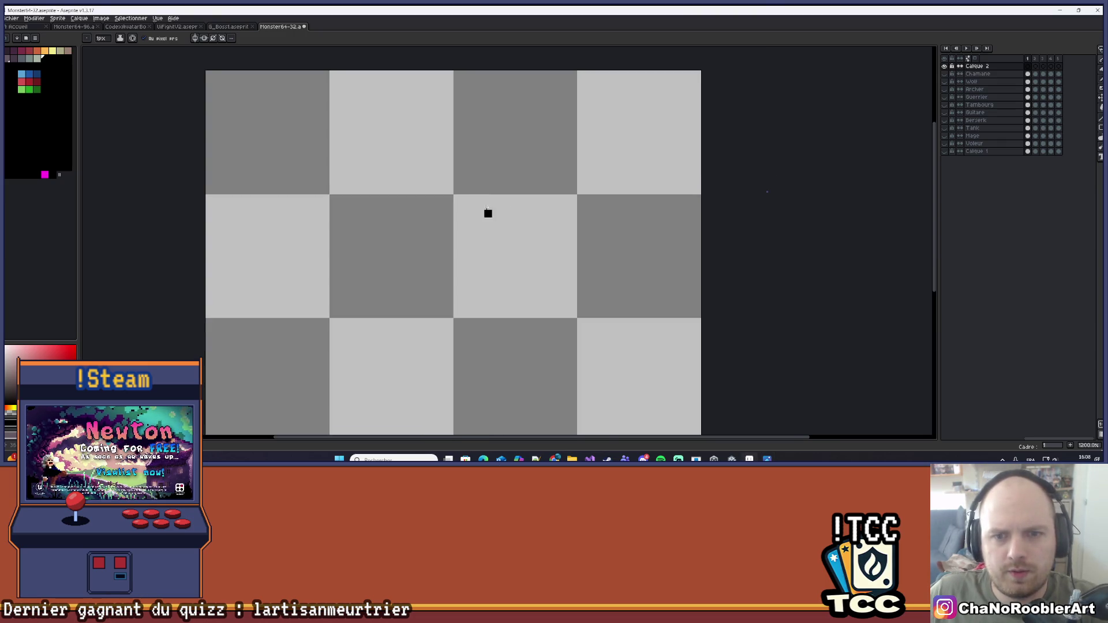
pyautogui.scroll(-2, 490, 157)
pyautogui.scroll(2, 449, 142)
# Pick red from the palette, undo a first attempt, and reframe the canvas view
pyautogui.click(22, 82)
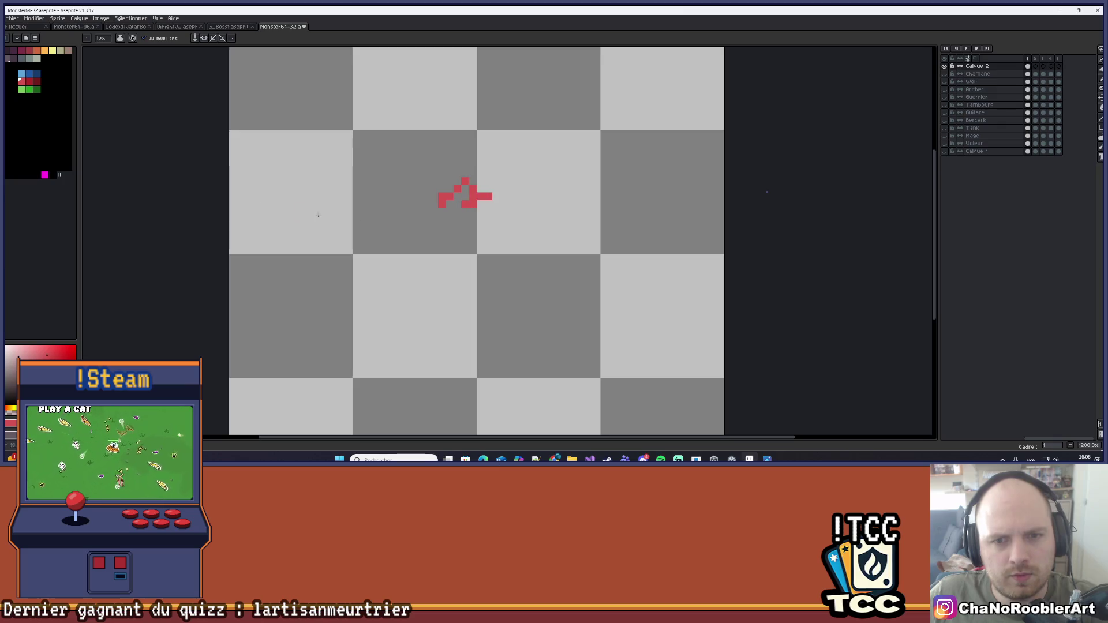
pyautogui.hotkey('ctrl', 'z')
pyautogui.scroll(-1, 471, 154)
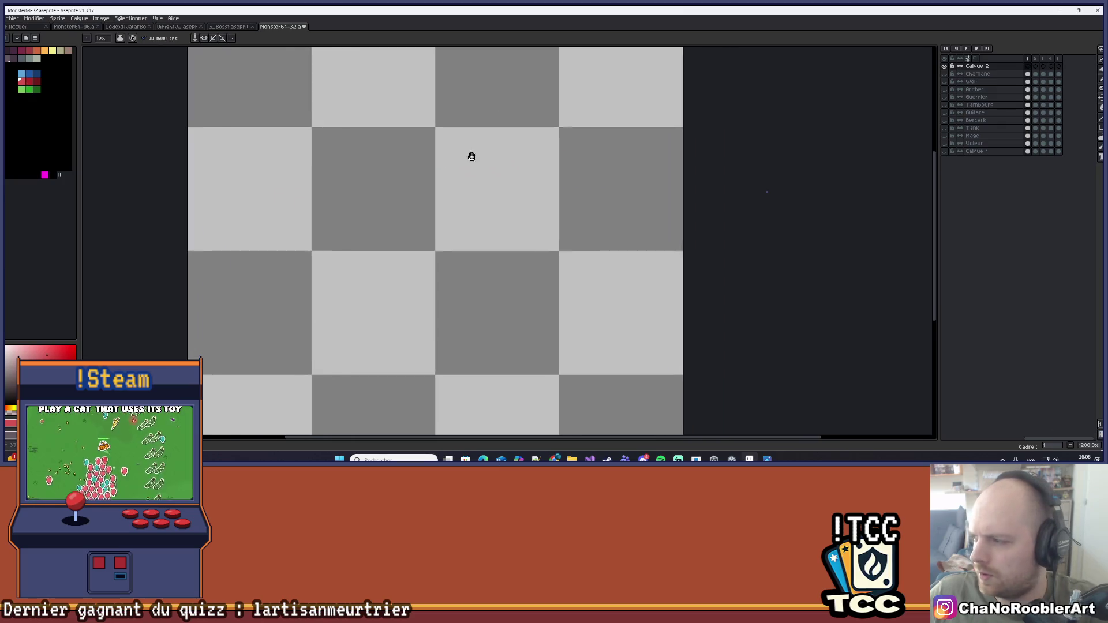
pyautogui.scroll(1, 492, 143)
pyautogui.scroll(3, 493, 143)
pyautogui.scroll(-5, 478, 243)
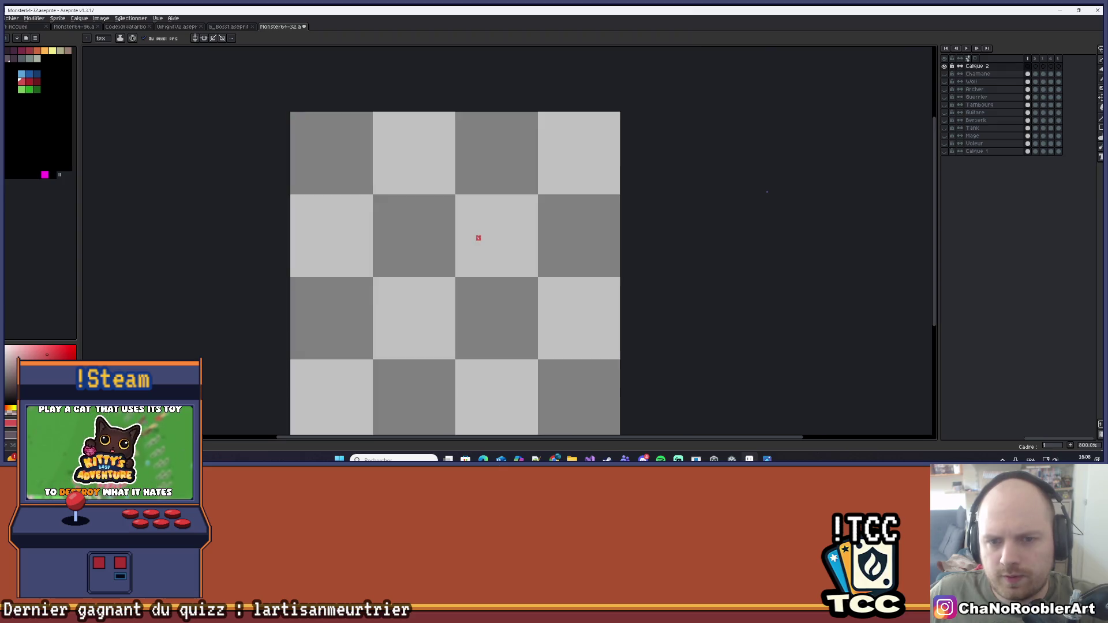
pyautogui.moveTo(486, 168); pyautogui.dragTo(483, 171)
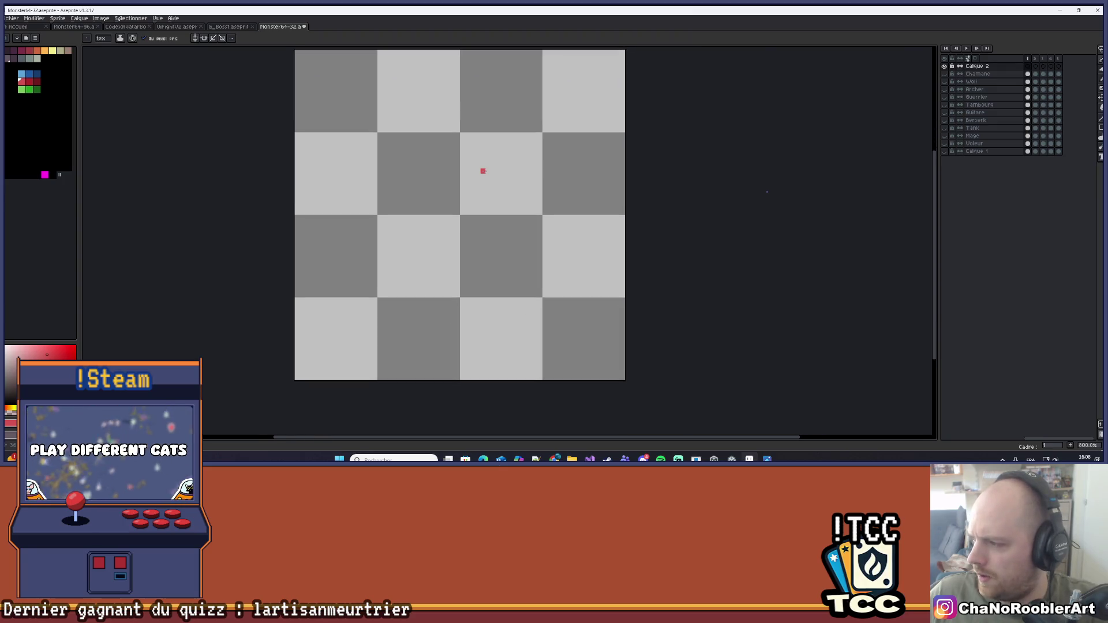
pyautogui.scroll(3, 482, 176)
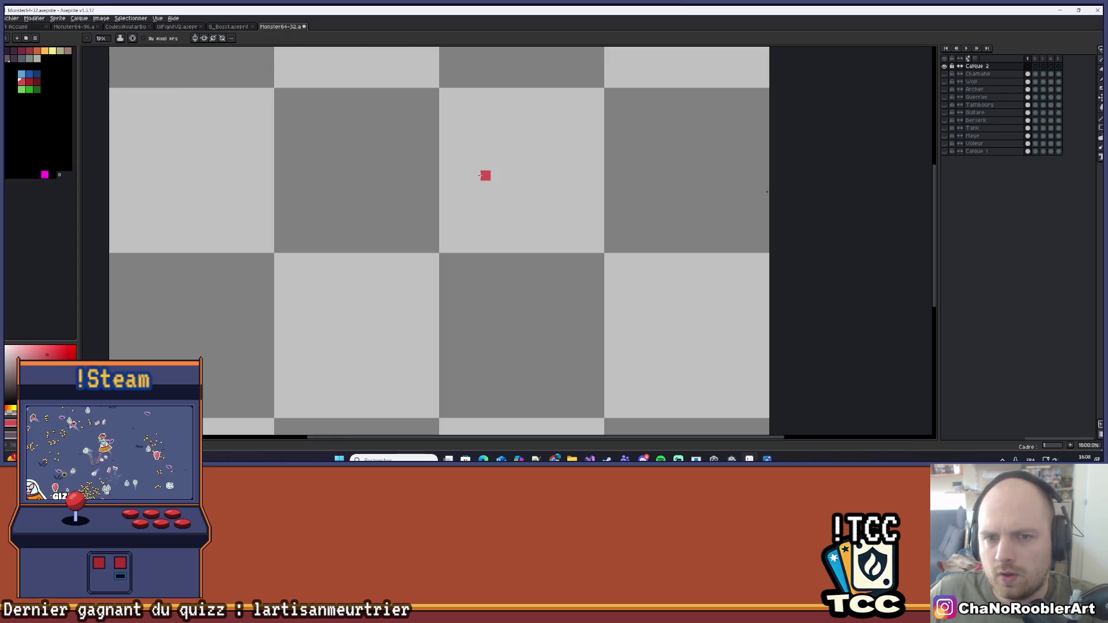
pyautogui.scroll(2, 485, 174)
# Pencil a small red stepped shape with an extra red pixel to its left
pyautogui.moveTo(487, 173); pyautogui.dragTo(474, 212)
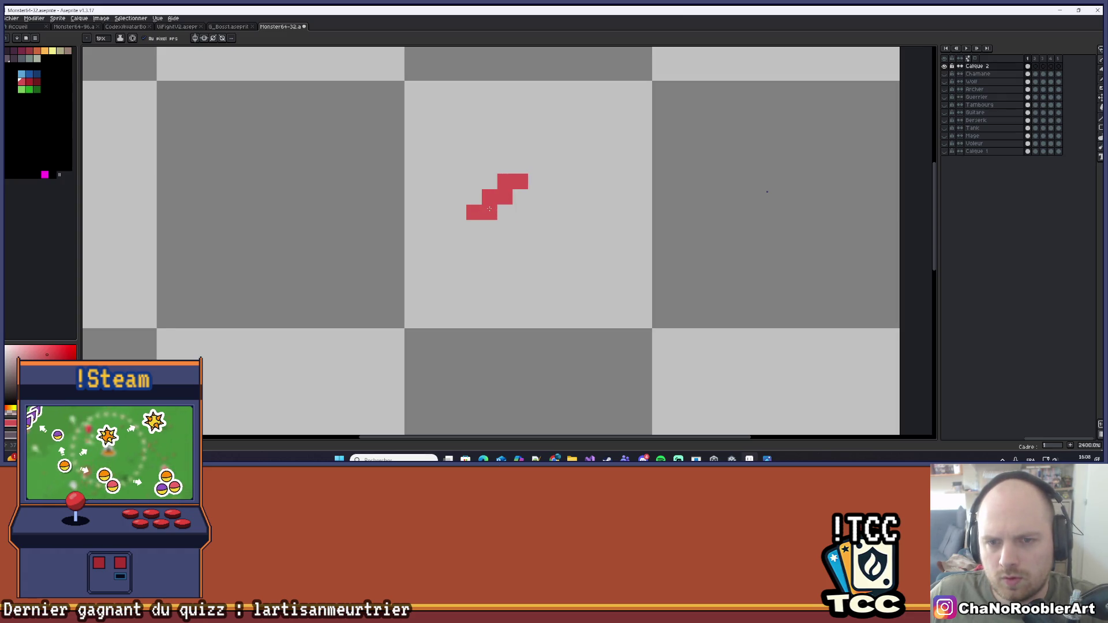
pyautogui.scroll(-5, 515, 198)
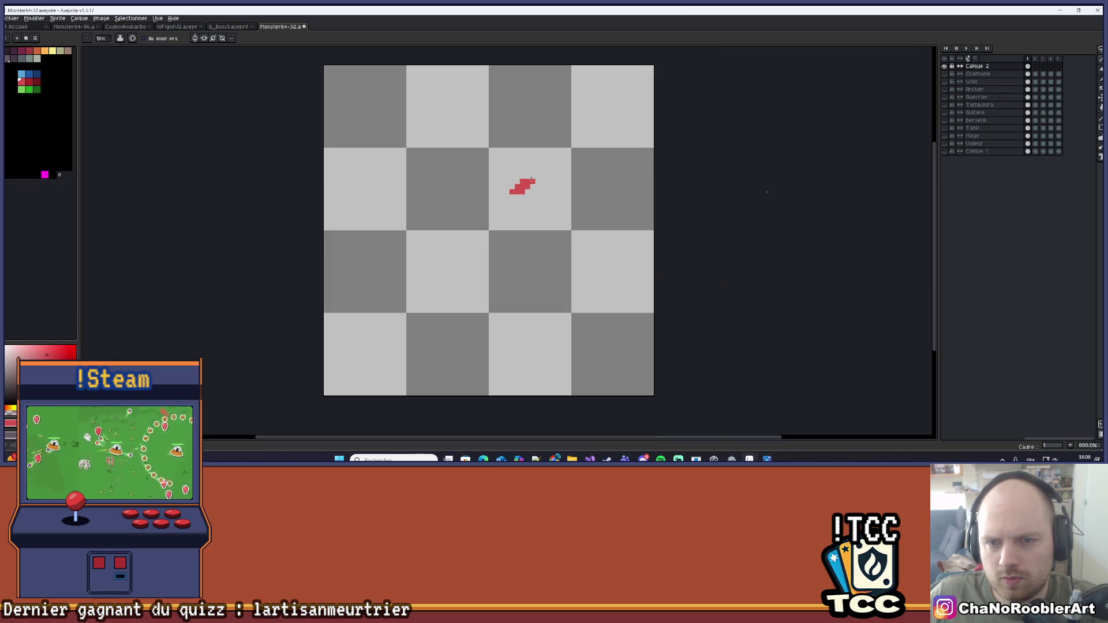
pyautogui.scroll(3, 497, 192)
pyautogui.click(494, 190)
pyautogui.scroll(-1, 494, 191)
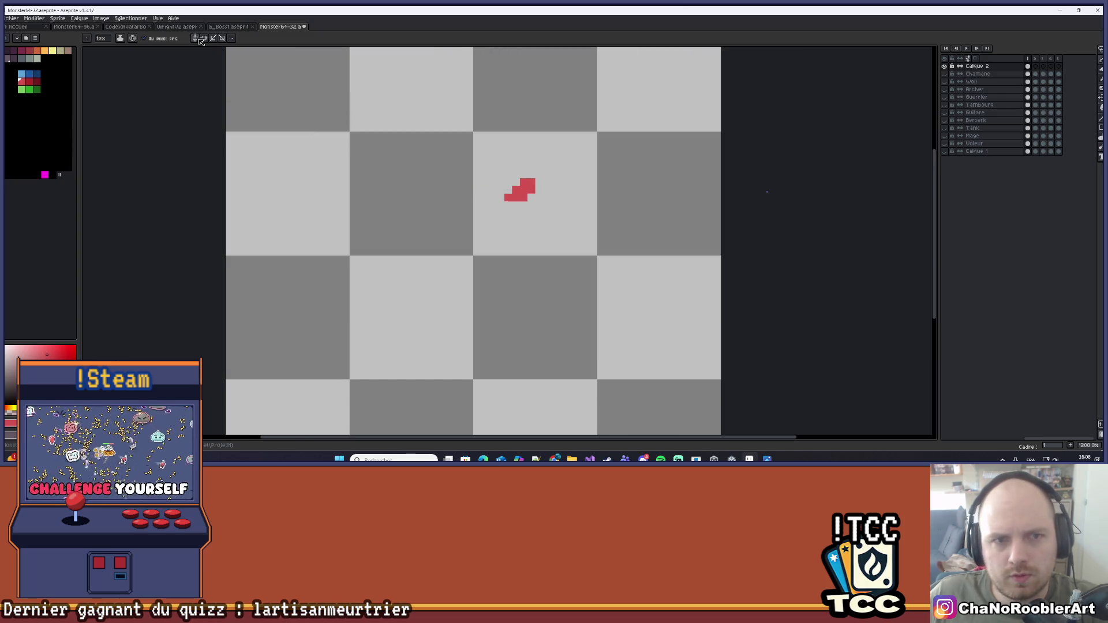
pyautogui.scroll(3, 555, 177)
pyautogui.scroll(-4, 456, 180)
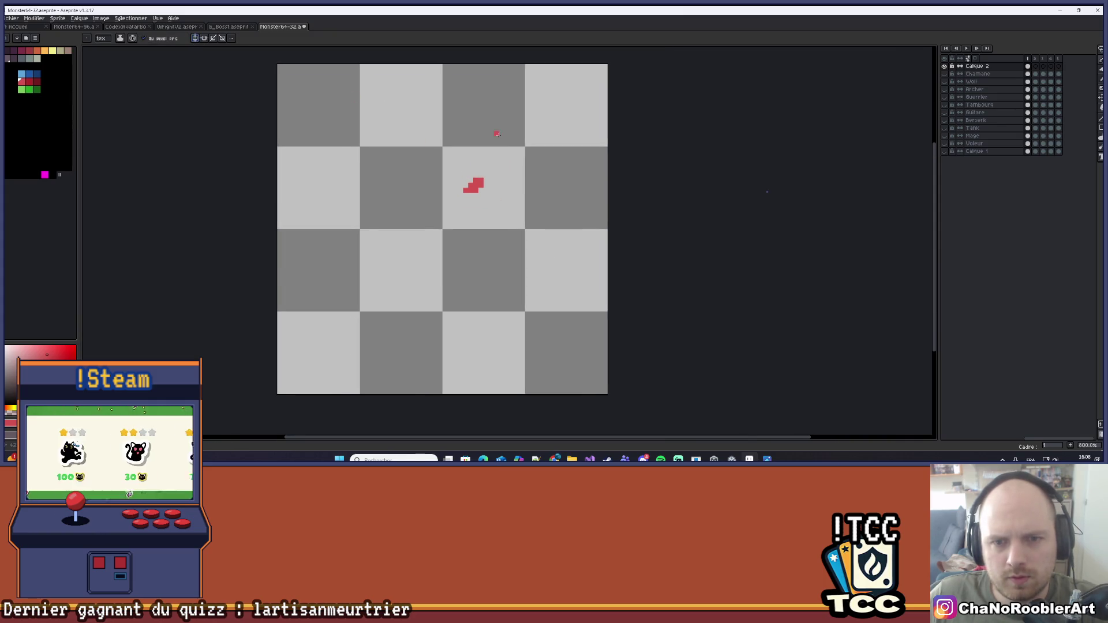
pyautogui.scroll(3, 497, 134)
# Select the red shape with the Rectangular Marquee and move it 36 px left
pyautogui.click(1100, 52)
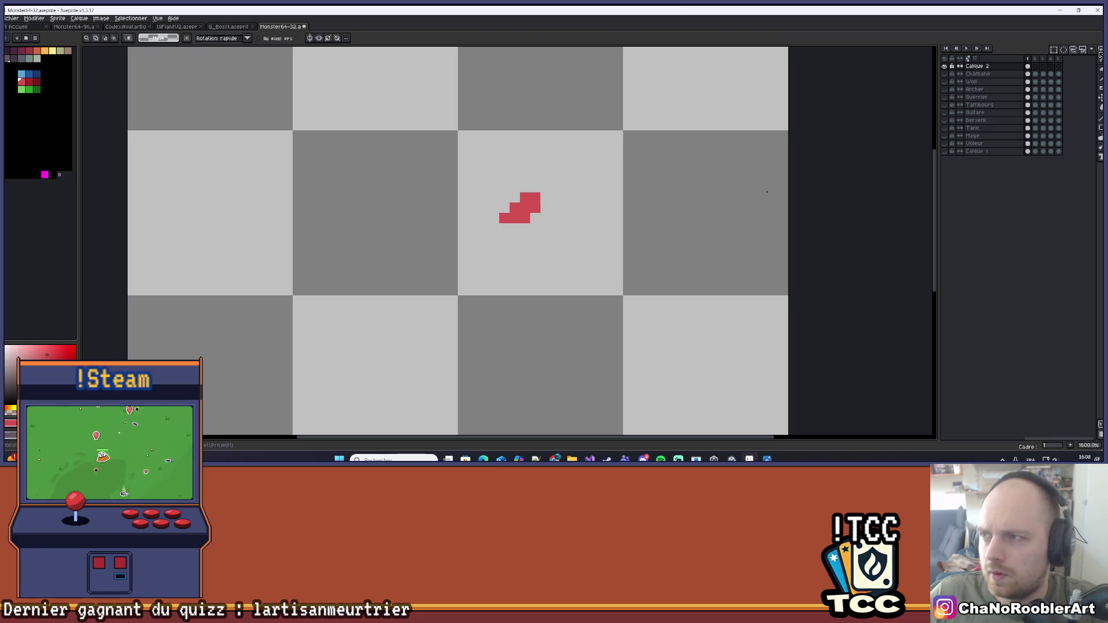
pyautogui.moveTo(488, 161); pyautogui.dragTo(562, 255)
pyautogui.moveTo(542, 211); pyautogui.dragTo(522, 211)
pyautogui.press('b')
# Add a red pixel above the small square, then enable symmetry and paint a mirrored pixel
pyautogui.scroll(2, 491, 217)
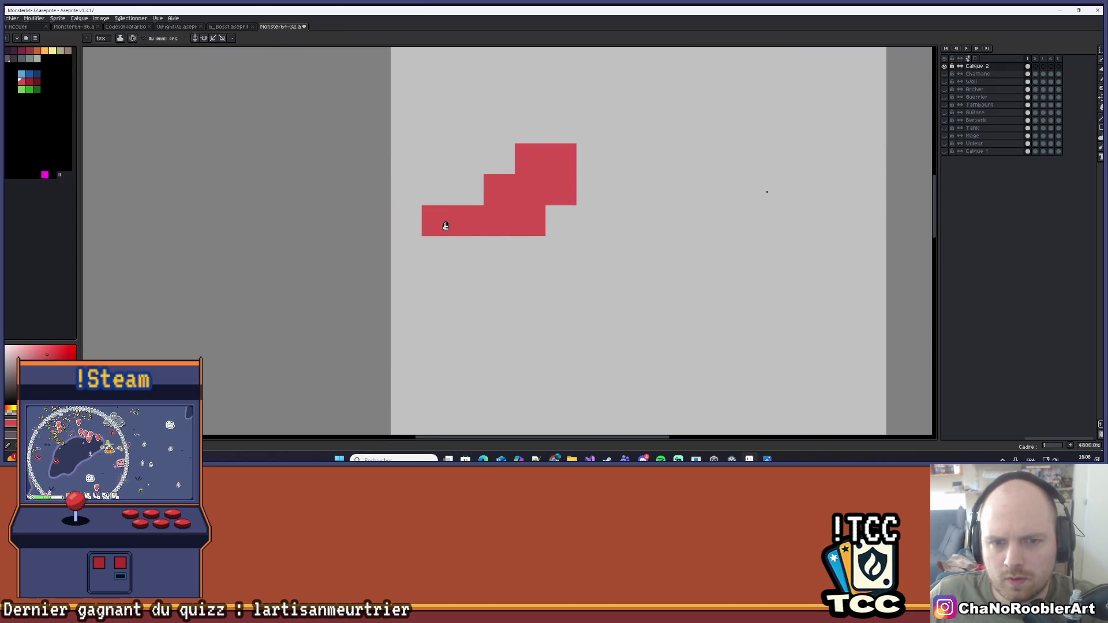
pyautogui.hscroll(-3, 450, 231)
pyautogui.scroll(-3, 486, 247)
pyautogui.click(475, 221)
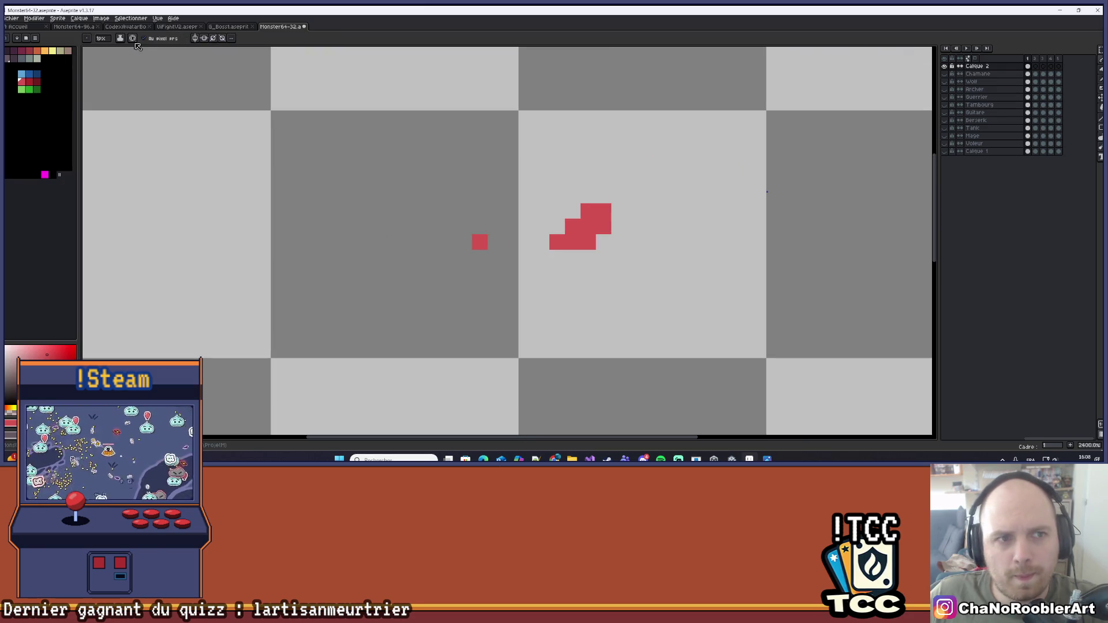
pyautogui.click(196, 39)
pyautogui.scroll(2, 556, 209)
pyautogui.click(587, 279)
# Trace the red stepped shape with symmetry on so its mirrored copy fills in
pyautogui.moveTo(587, 279)
pyautogui.mouseDown()
pyautogui.moveTo(621, 276)
pyautogui.moveTo(589, 244)
pyautogui.moveTo(652, 213)
pyautogui.mouseUp()
pyautogui.scroll(-5, 674, 191)
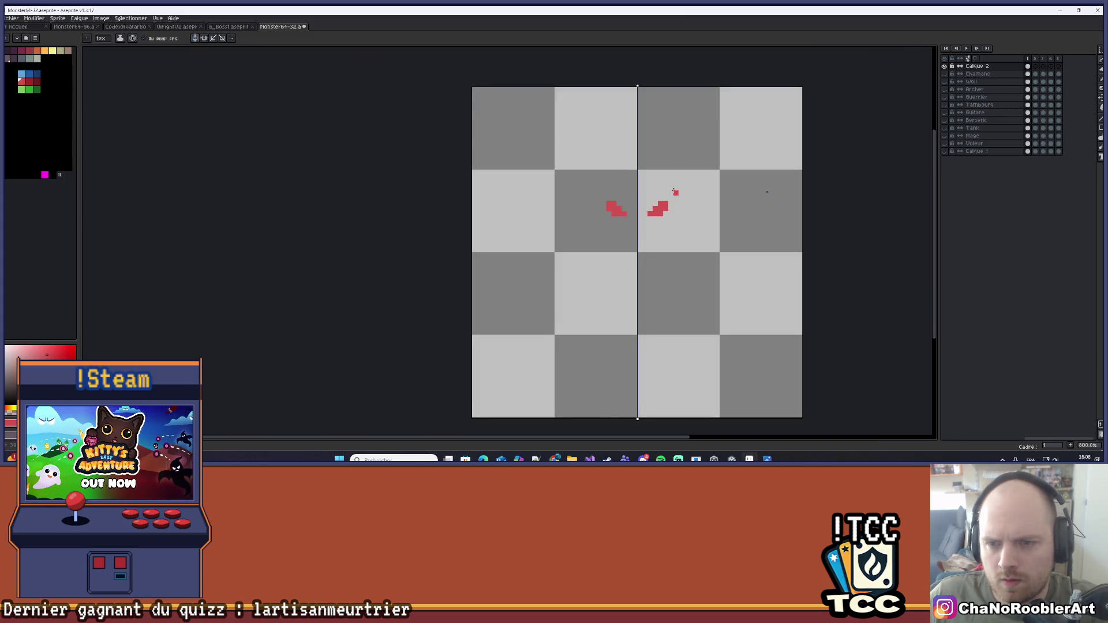
pyautogui.scroll(6, 586, 199)
pyautogui.scroll(-6, 583, 196)
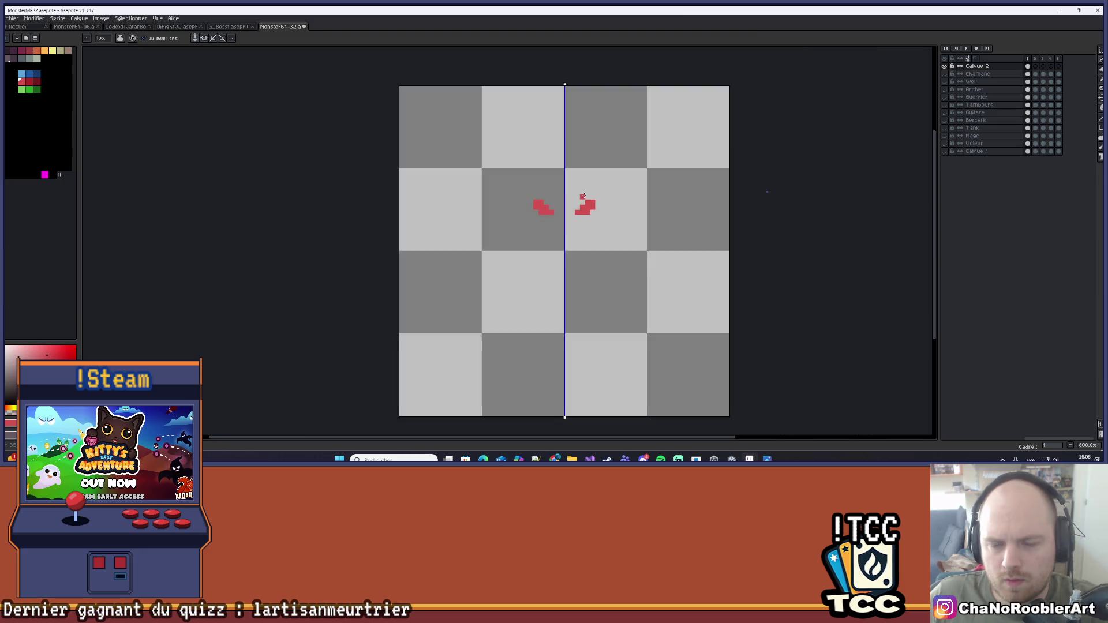
# Open Vue > Aperçu > Aperçu and move the preview window up and left
pyautogui.click(101, 18)
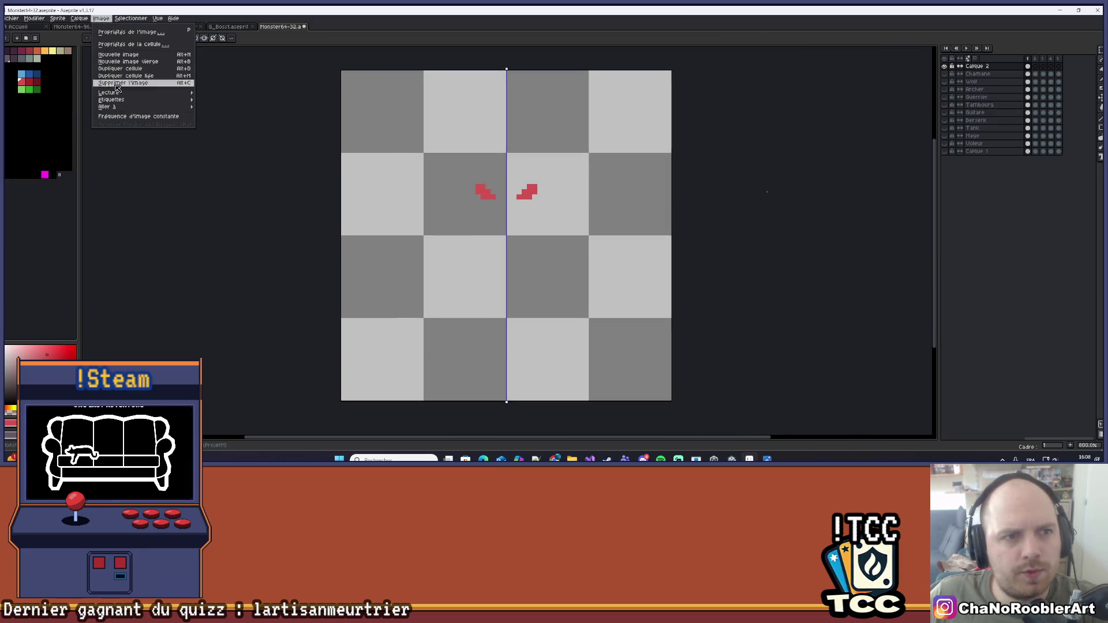
pyautogui.moveTo(157, 18)
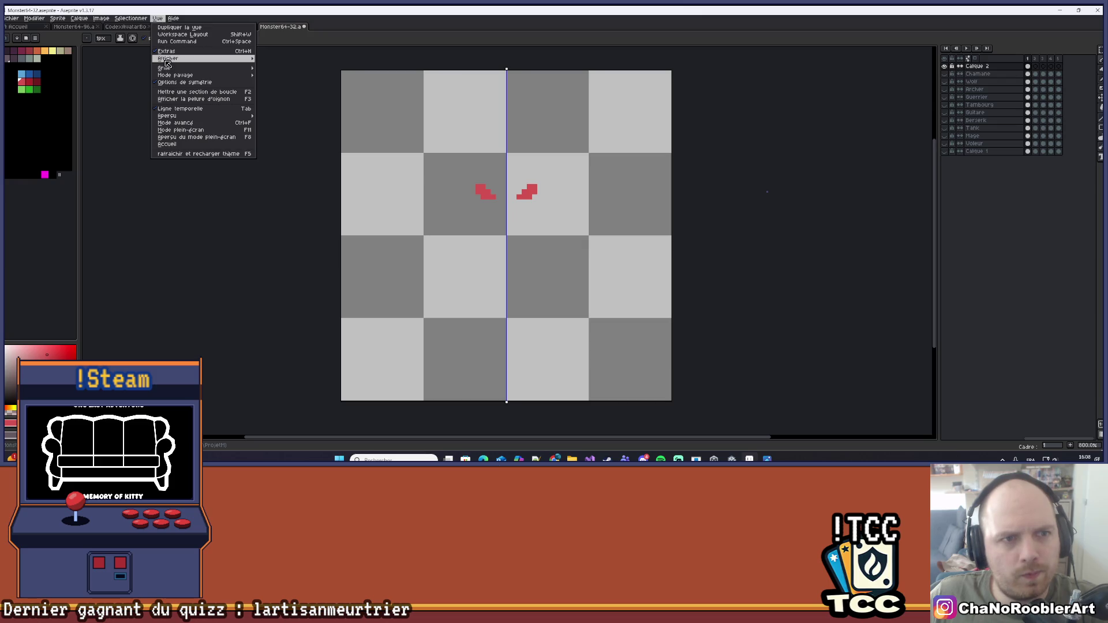
pyautogui.moveTo(231, 118)
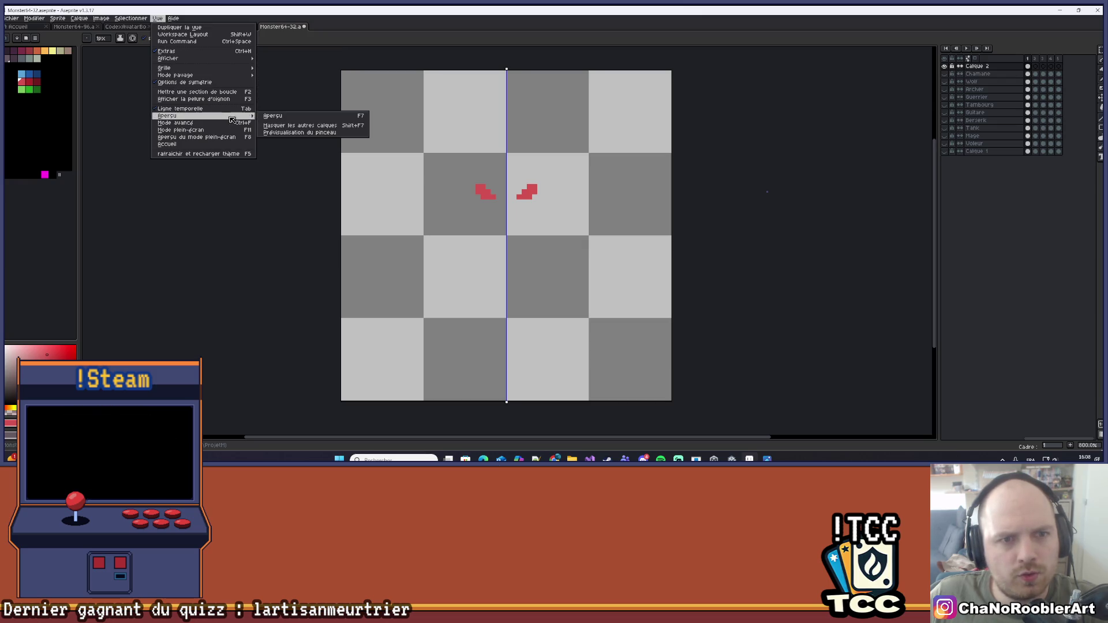
pyautogui.click(272, 116)
pyautogui.moveTo(815, 265); pyautogui.dragTo(746, 177)
pyautogui.scroll(4, 831, 236)
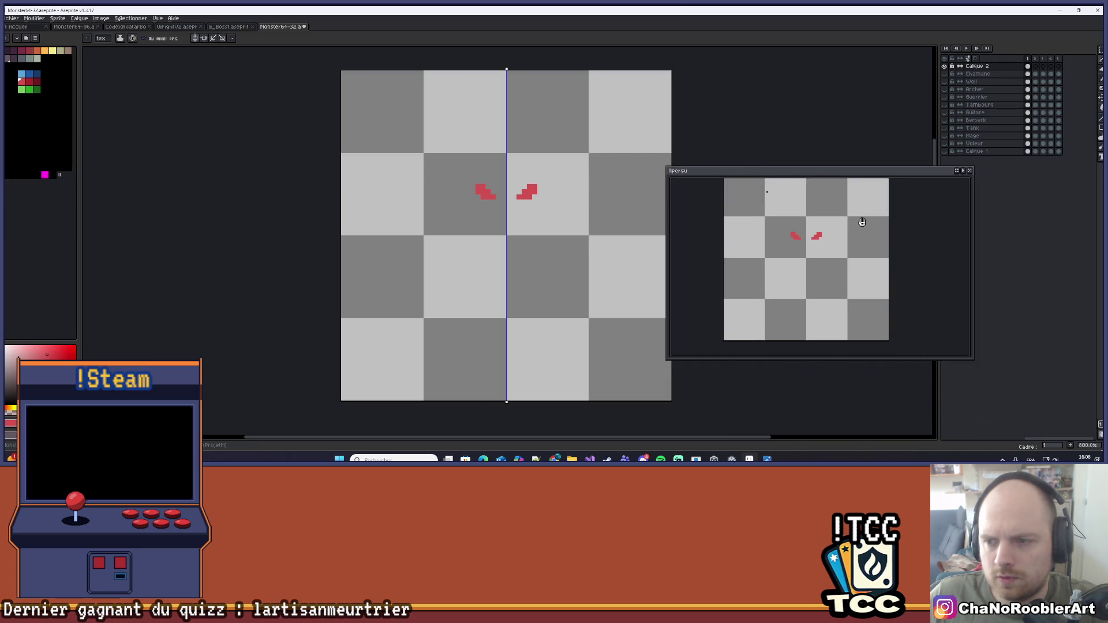
# Centre the sprite in the preview window and make the window narrower from both sides
pyautogui.moveTo(862, 222); pyautogui.dragTo(886, 235)
pyautogui.moveTo(975, 366); pyautogui.dragTo(919, 364)
pyautogui.moveTo(668, 263); pyautogui.dragTo(723, 261)
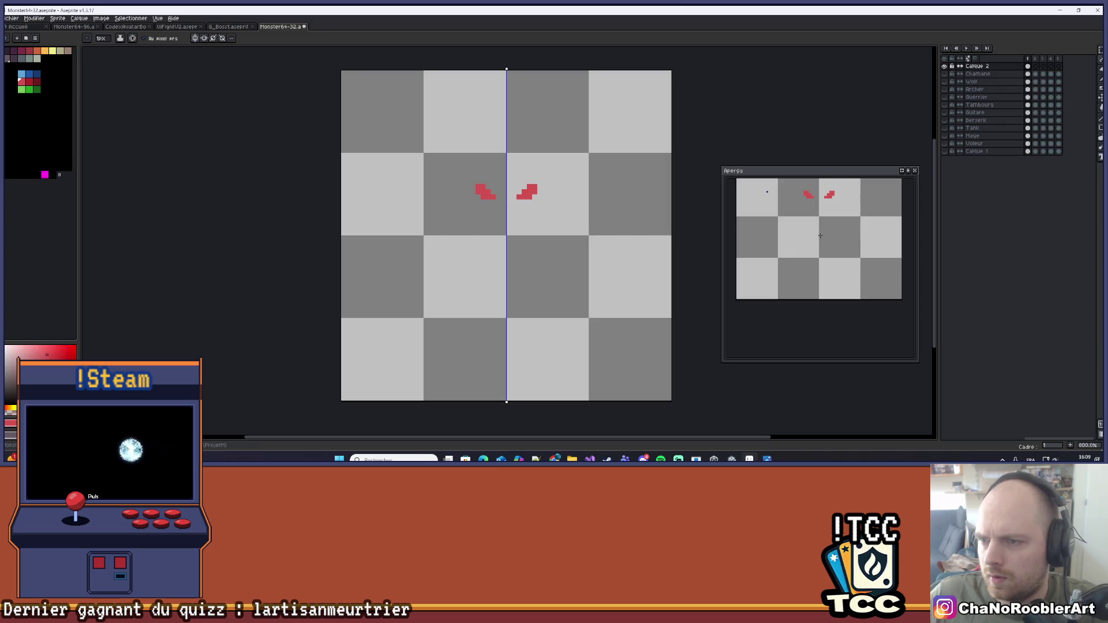
pyautogui.scroll(6, 519, 185)
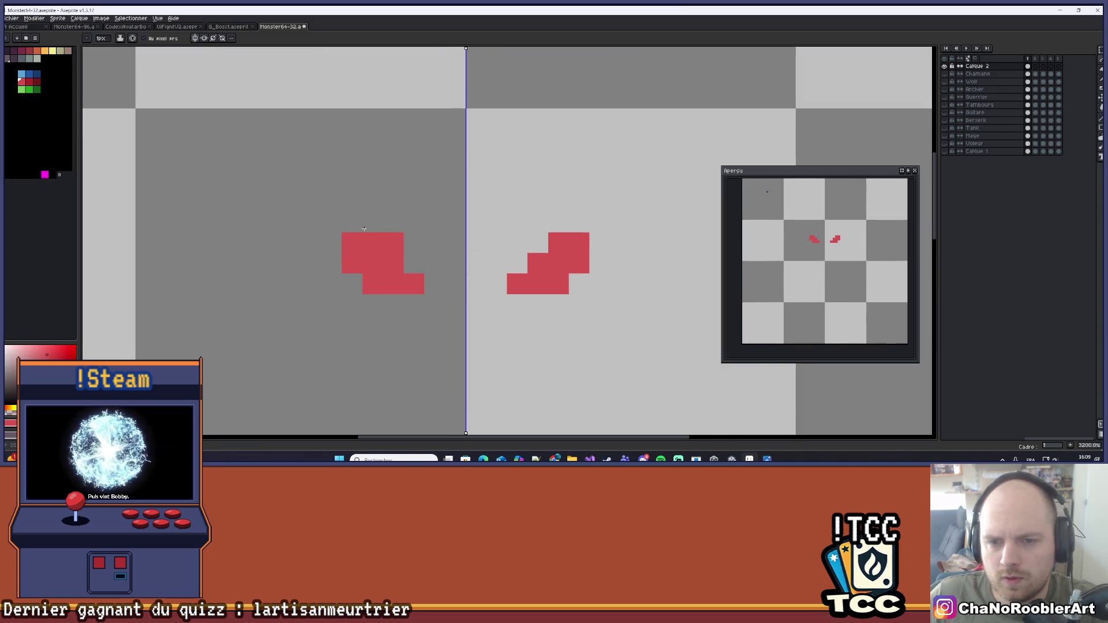
# Shade the lower eye pixels with a darker red, mirrored on both sides
pyautogui.click(27, 81)
pyautogui.moveTo(552, 185); pyautogui.dragTo(557, 196)
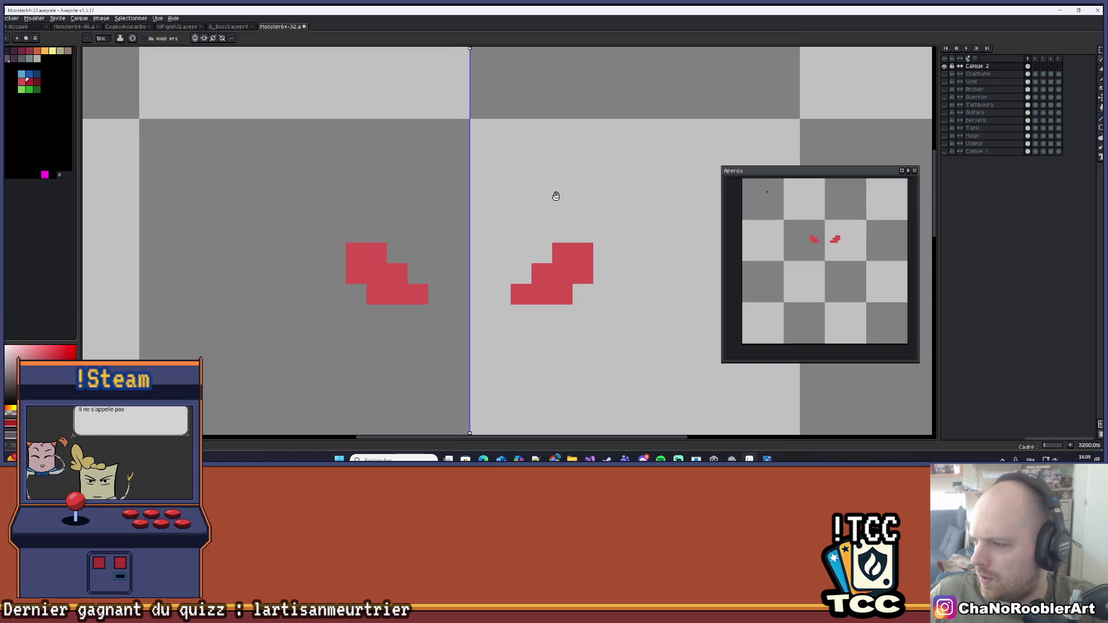
pyautogui.click(521, 294)
pyautogui.moveTo(540, 271); pyautogui.dragTo(584, 253)
pyautogui.scroll(-1, 603, 226)
pyautogui.scroll(-1, 601, 233)
pyautogui.scroll(-2, 584, 248)
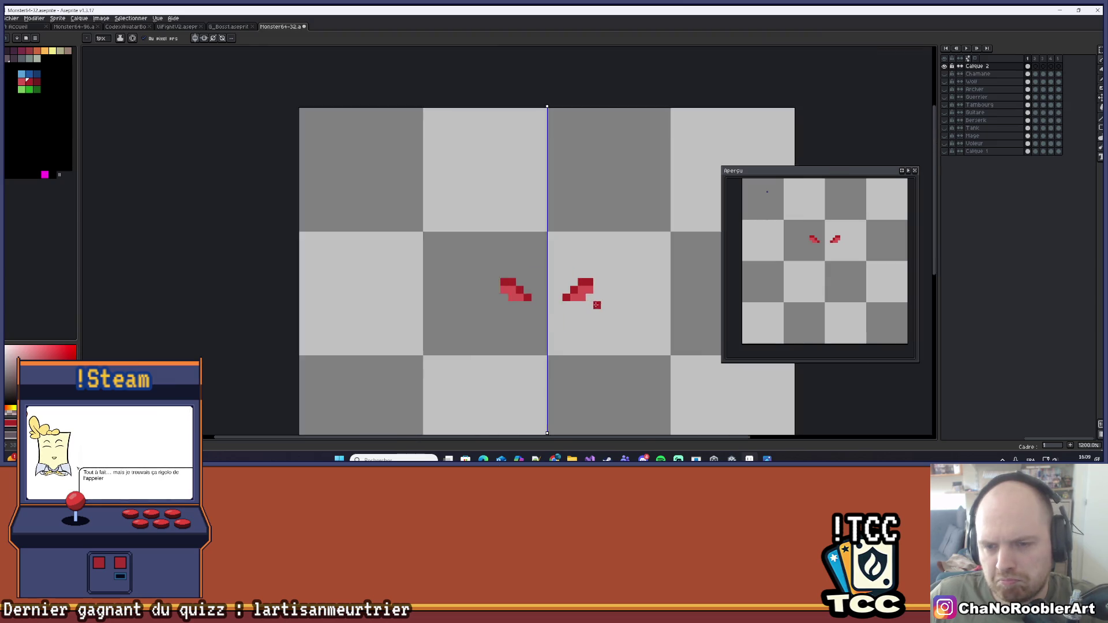
pyautogui.scroll(3, 571, 242)
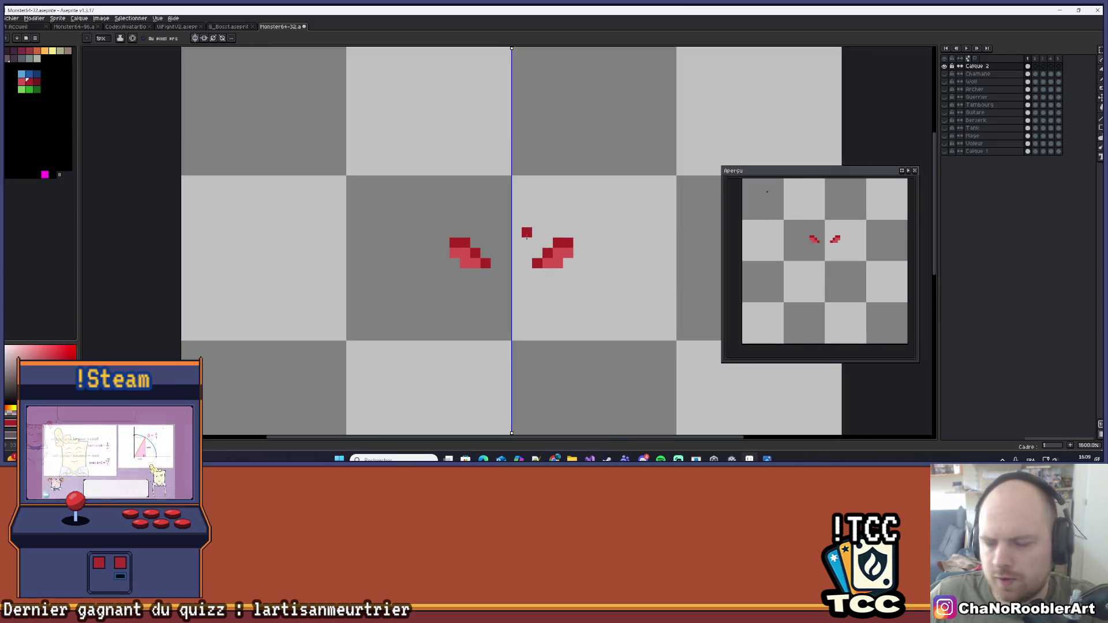
# Recentre the view and draw a red ellipse outline around the eyes
pyautogui.moveTo(544, 229); pyautogui.dragTo(538, 251)
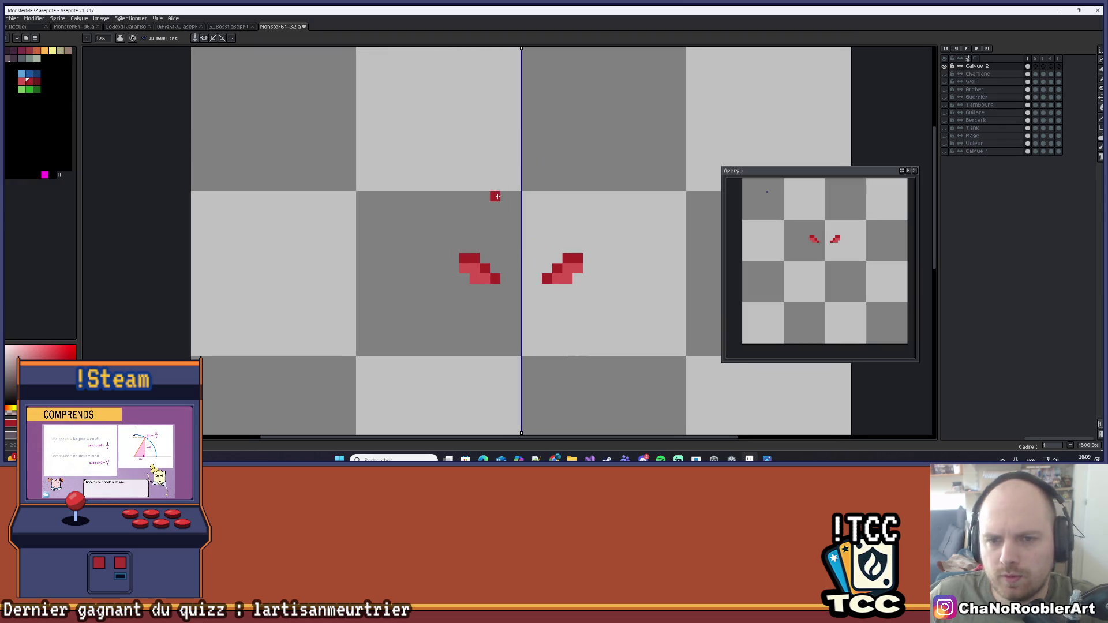
pyautogui.moveTo(496, 196); pyautogui.dragTo(489, 167)
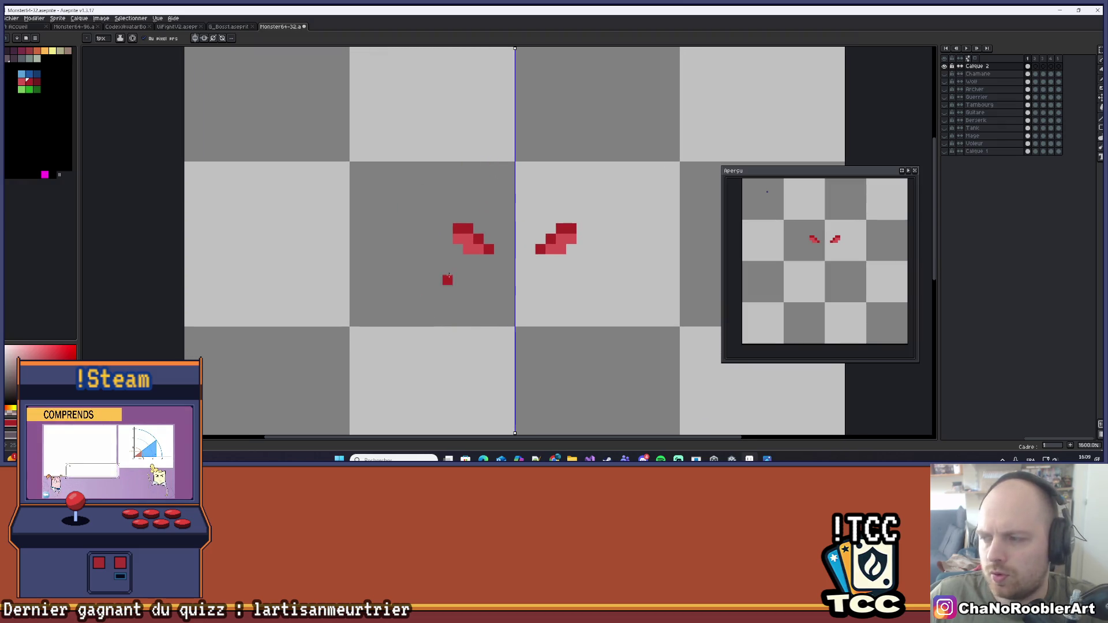
pyautogui.moveTo(448, 279); pyautogui.dragTo(456, 260)
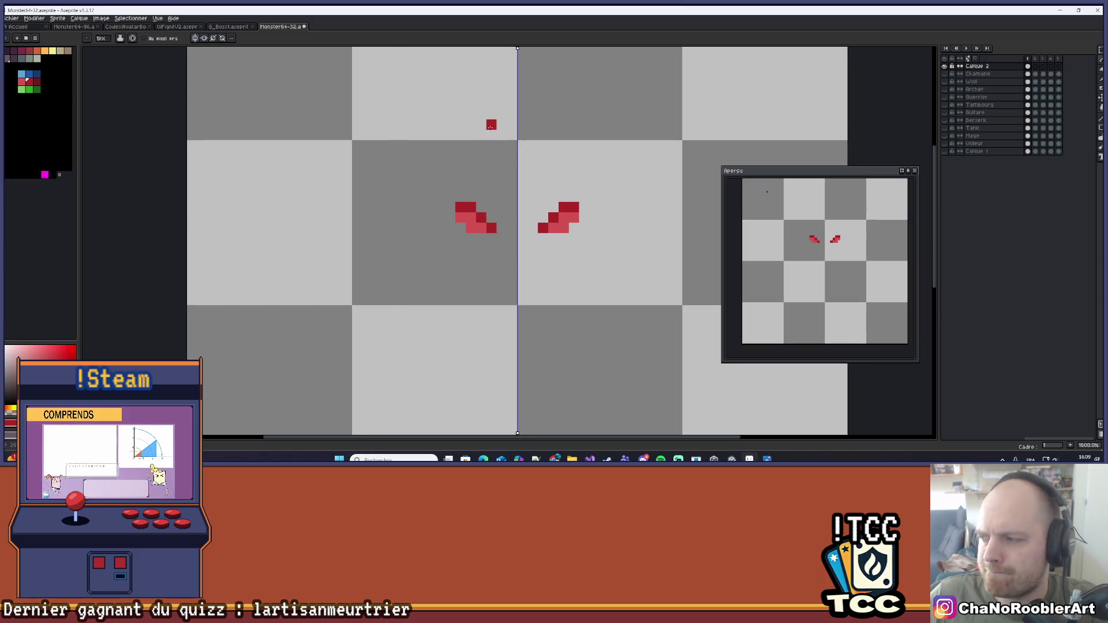
pyautogui.scroll(-1, 488, 127)
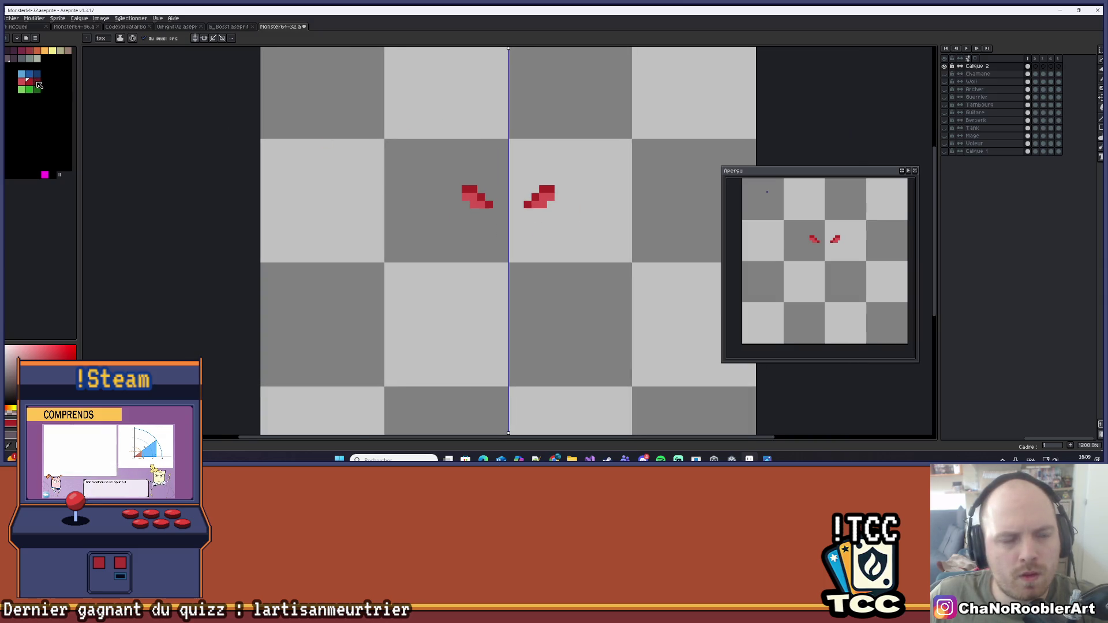
pyautogui.hscroll(2, 473, 183)
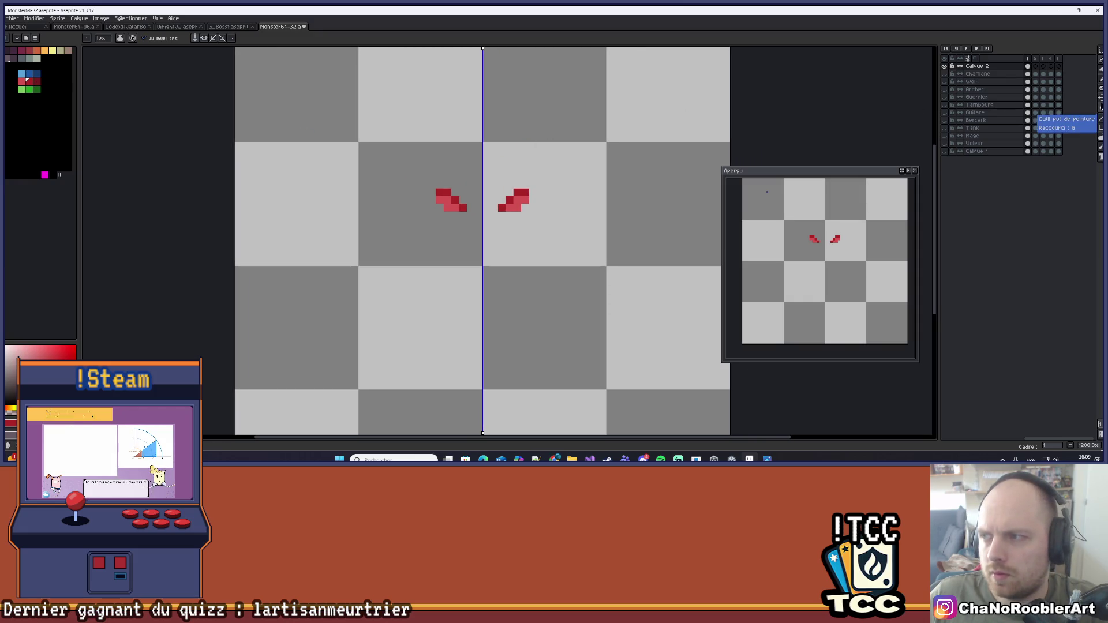
pyautogui.click(1100, 127)
pyautogui.click(1090, 129)
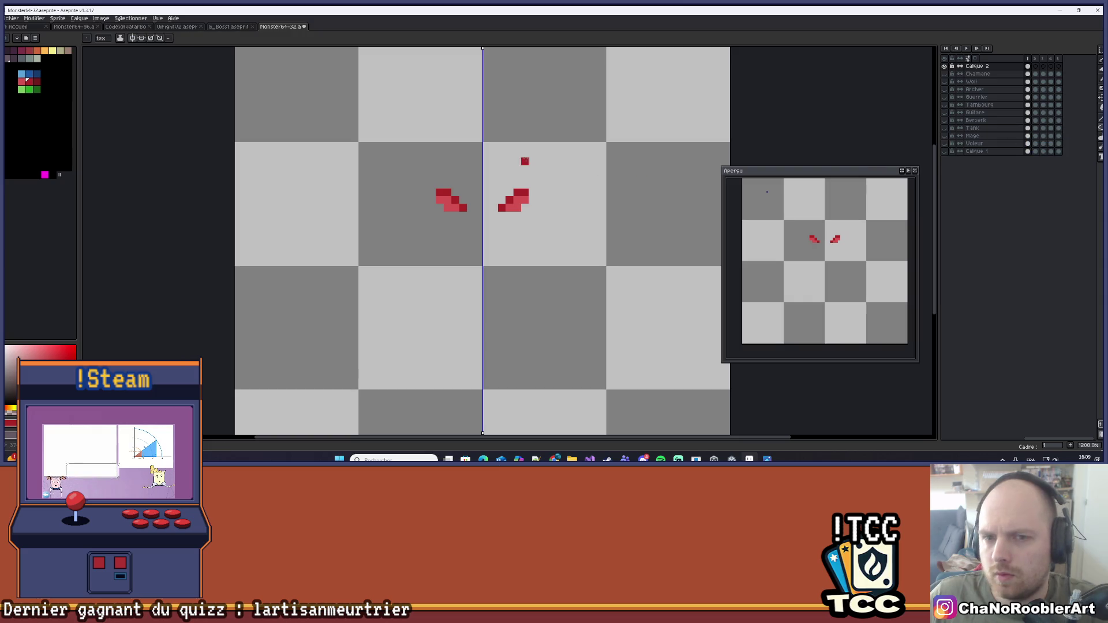
pyautogui.moveTo(422, 127); pyautogui.dragTo(542, 284)
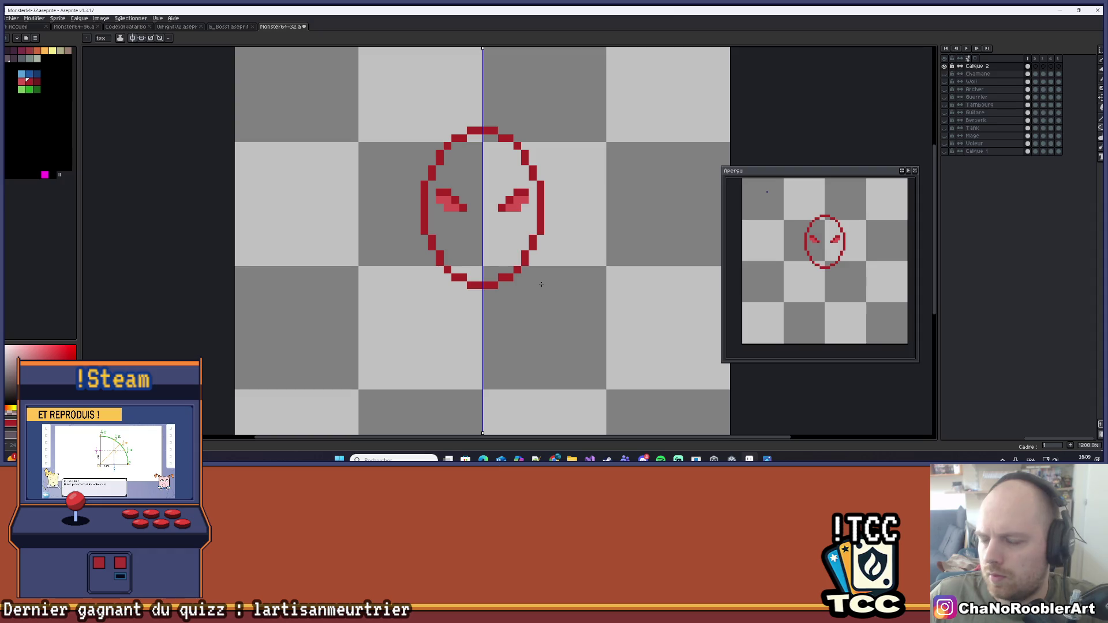
# Make the ellipse one row taller, erase its bottom, and redraw it tapering to a chin
pyautogui.moveTo(542, 284); pyautogui.dragTo(542, 291)
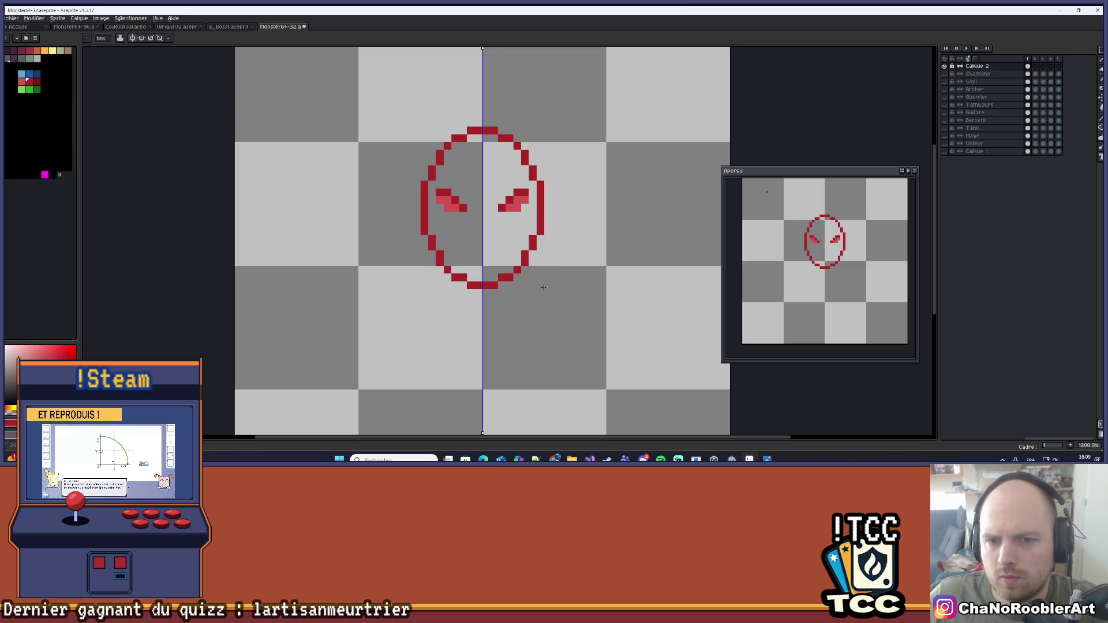
pyautogui.scroll(-3, 542, 286)
pyautogui.scroll(7, 473, 259)
pyautogui.scroll(-2, 473, 259)
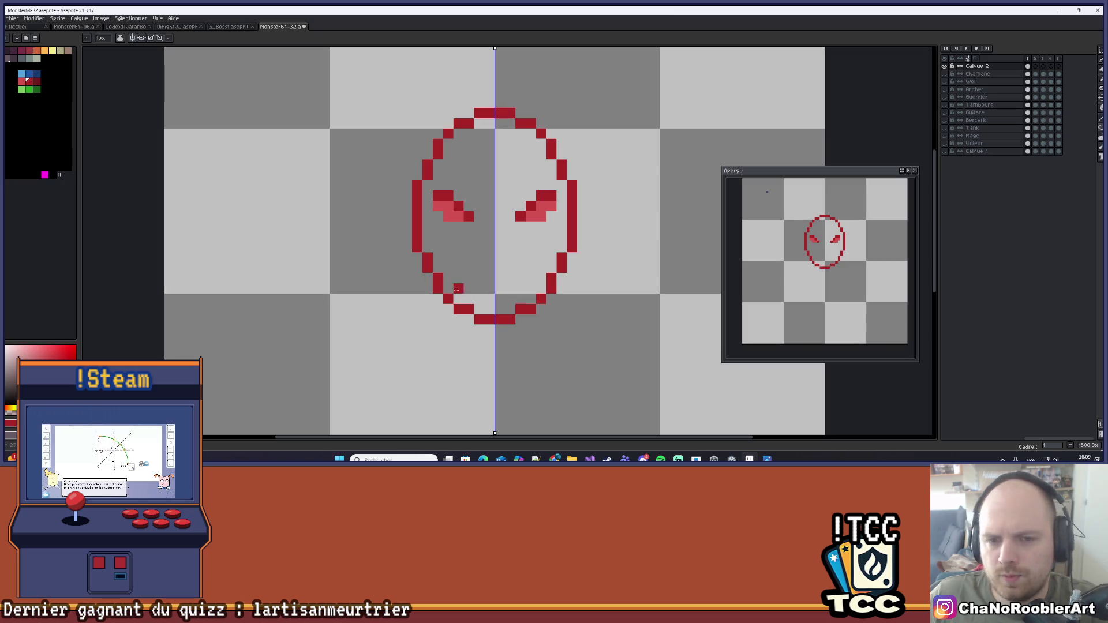
pyautogui.press('e')
pyautogui.moveTo(482, 314); pyautogui.dragTo(440, 293)
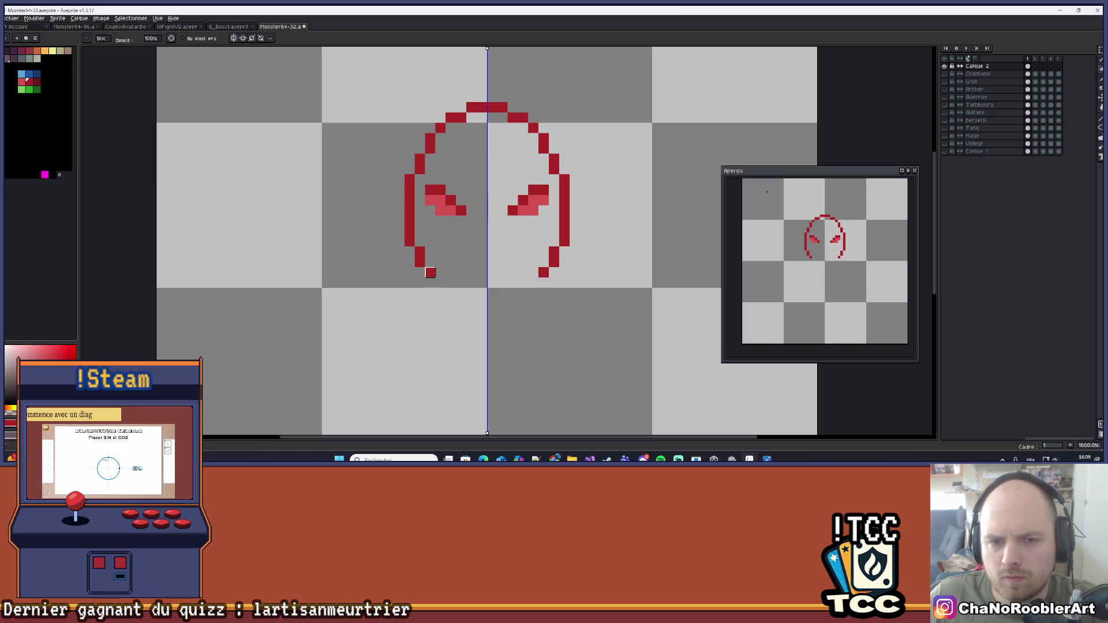
pyautogui.click(1084, 118)
pyautogui.moveTo(430, 280); pyautogui.dragTo(483, 314)
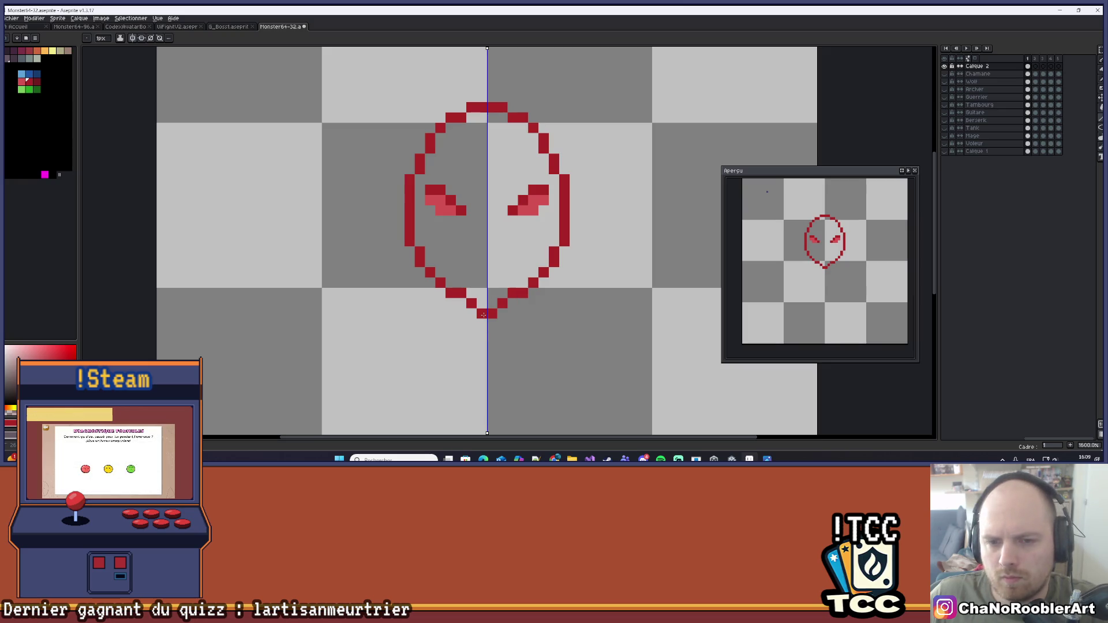
pyautogui.scroll(3, 484, 315)
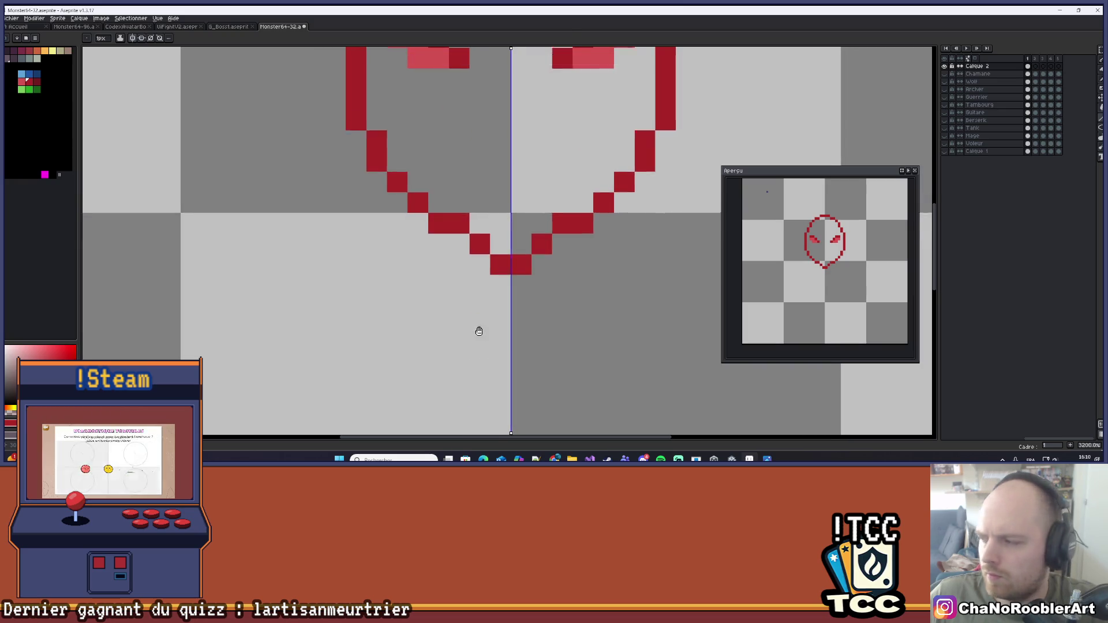
# With symmetry off, try red pixels below the chin and undo them
pyautogui.press('b')
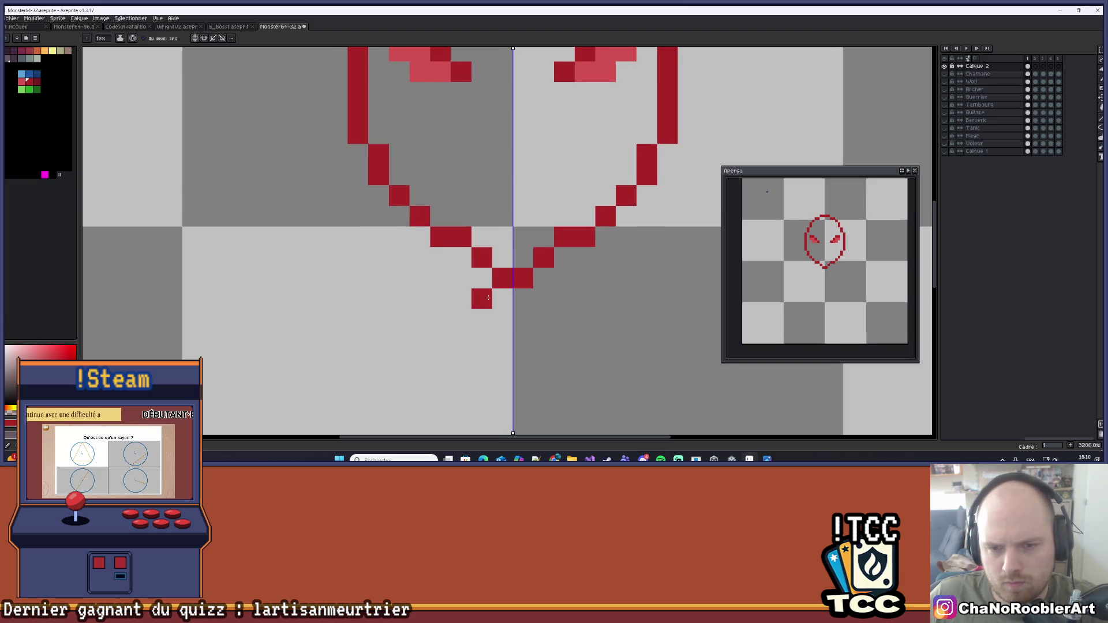
pyautogui.click(194, 38)
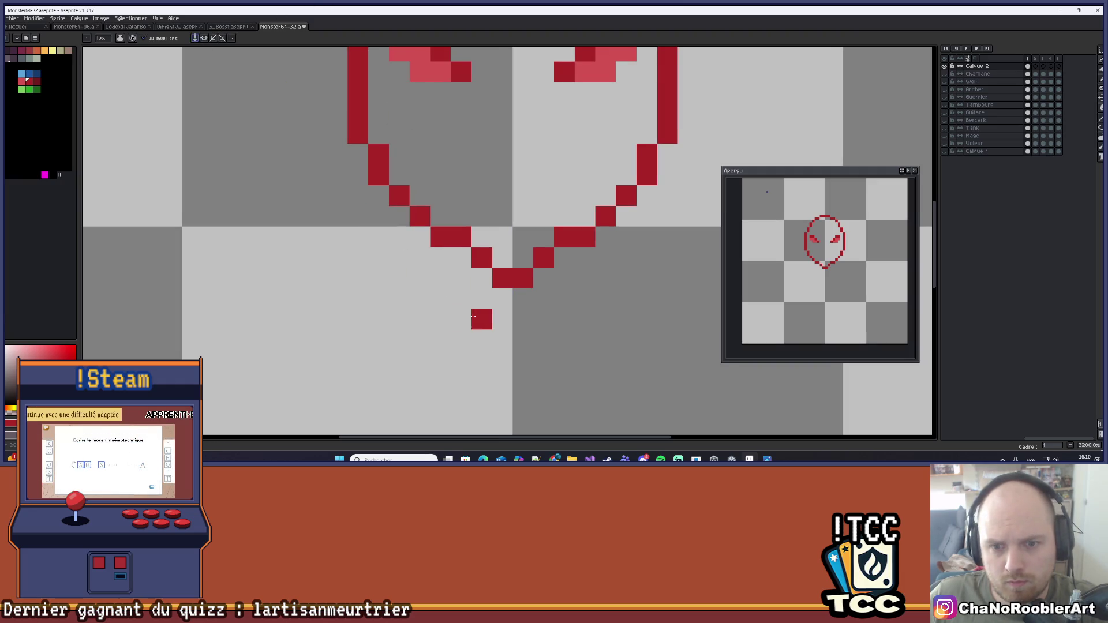
pyautogui.moveTo(482, 299); pyautogui.dragTo(458, 299)
pyautogui.scroll(-2, 455, 288)
pyautogui.hotkey('ctrl', 'z')
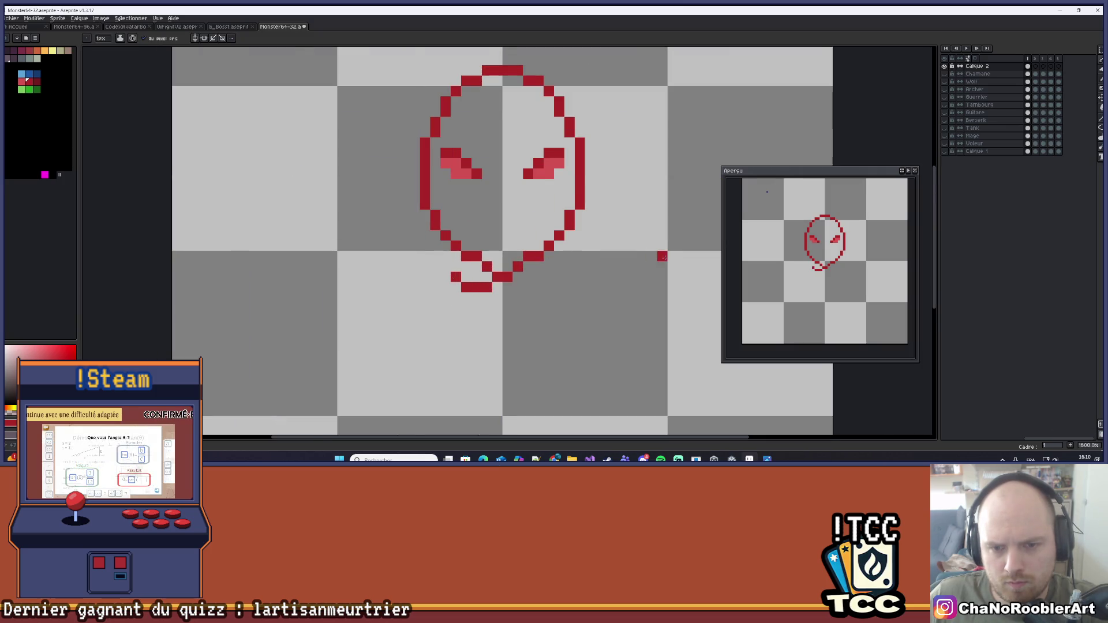
pyautogui.scroll(-5, 514, 302)
pyautogui.scroll(5, 482, 255)
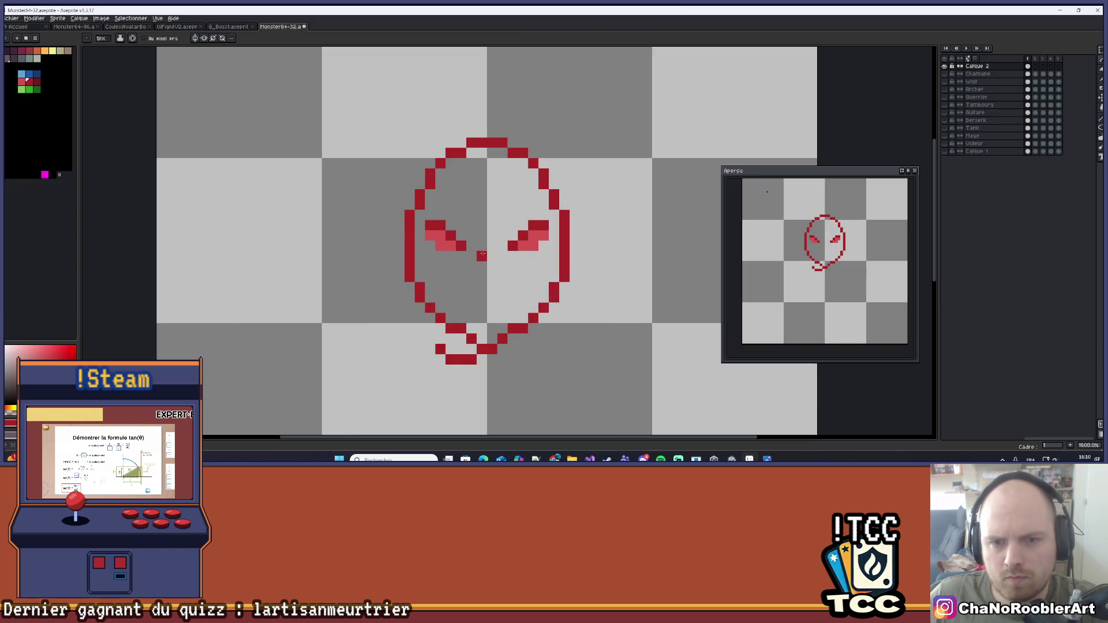
pyautogui.click(14, 59)
pyautogui.press('g')
pyautogui.click(484, 180)
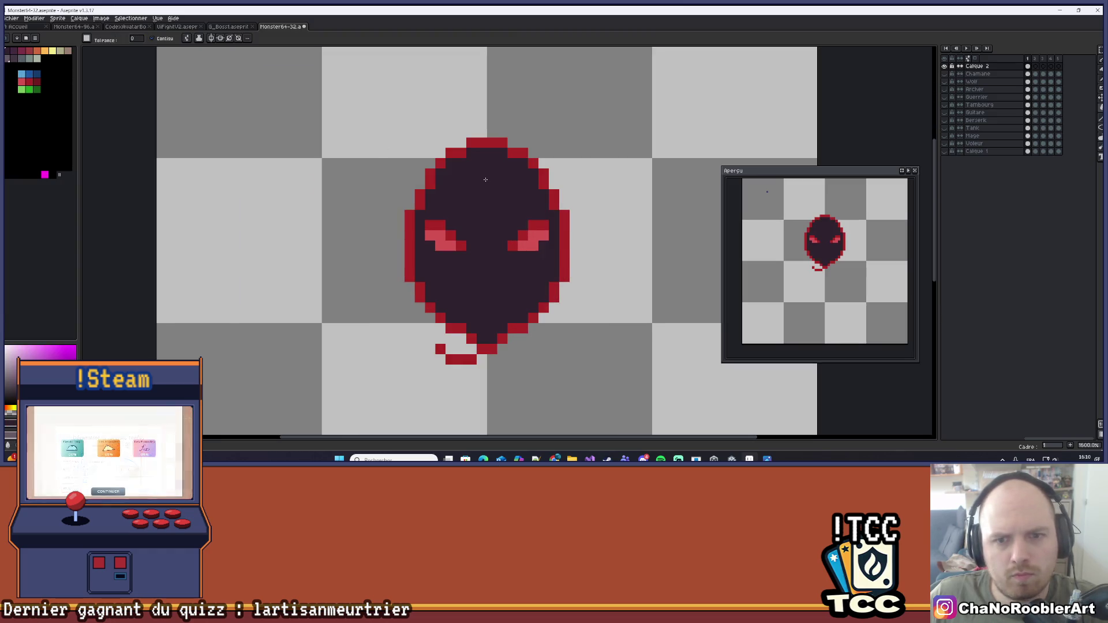
pyautogui.scroll(-3, 486, 180)
pyautogui.scroll(-3, 523, 214)
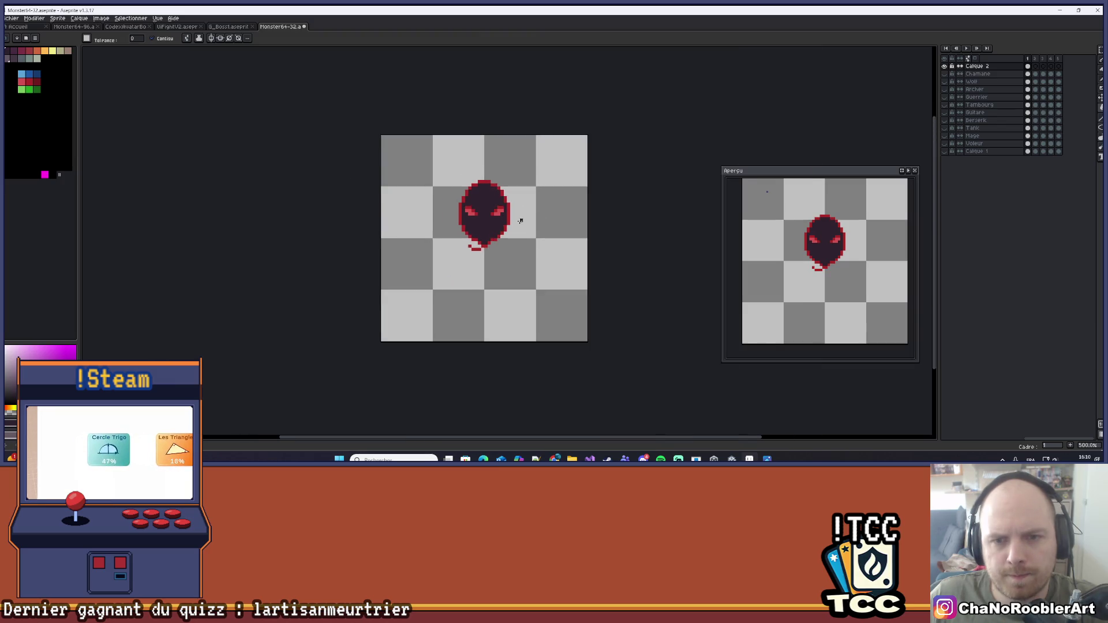
pyautogui.scroll(7, 502, 208)
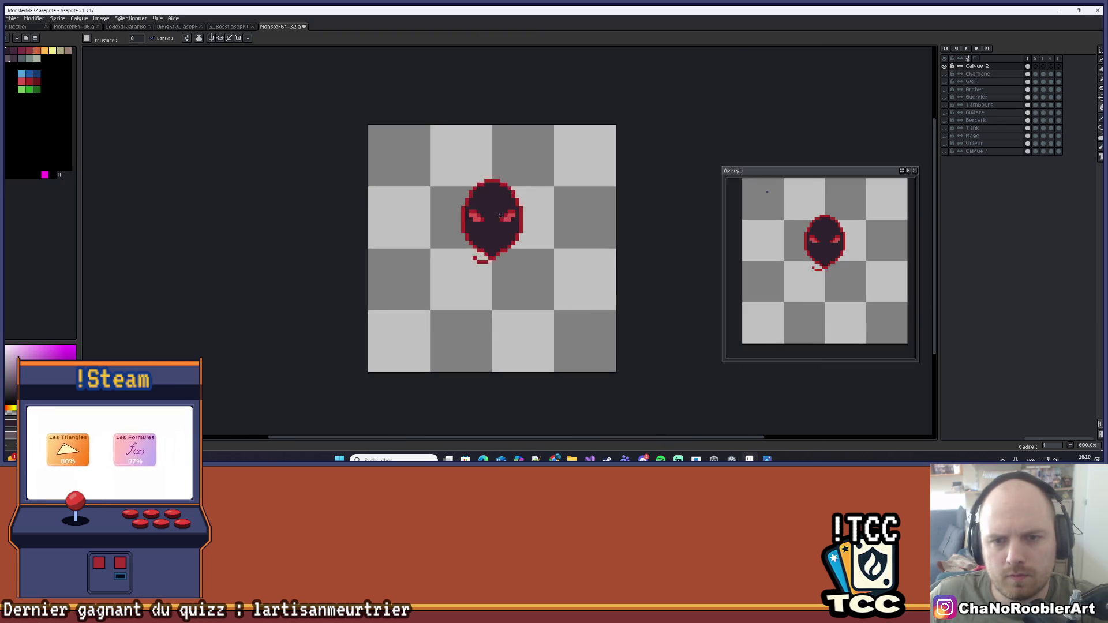
pyautogui.scroll(-3, 490, 187)
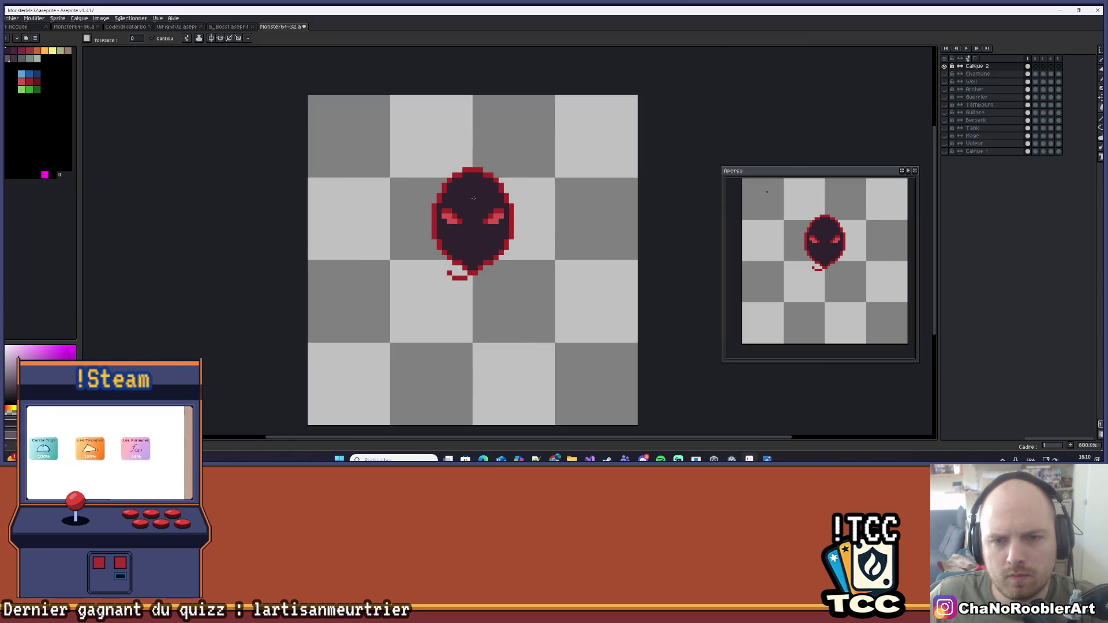
pyautogui.moveTo(483, 188)
pyautogui.mouseDown()
pyautogui.moveTo(490, 168)
pyautogui.moveTo(479, 168)
pyautogui.mouseUp()
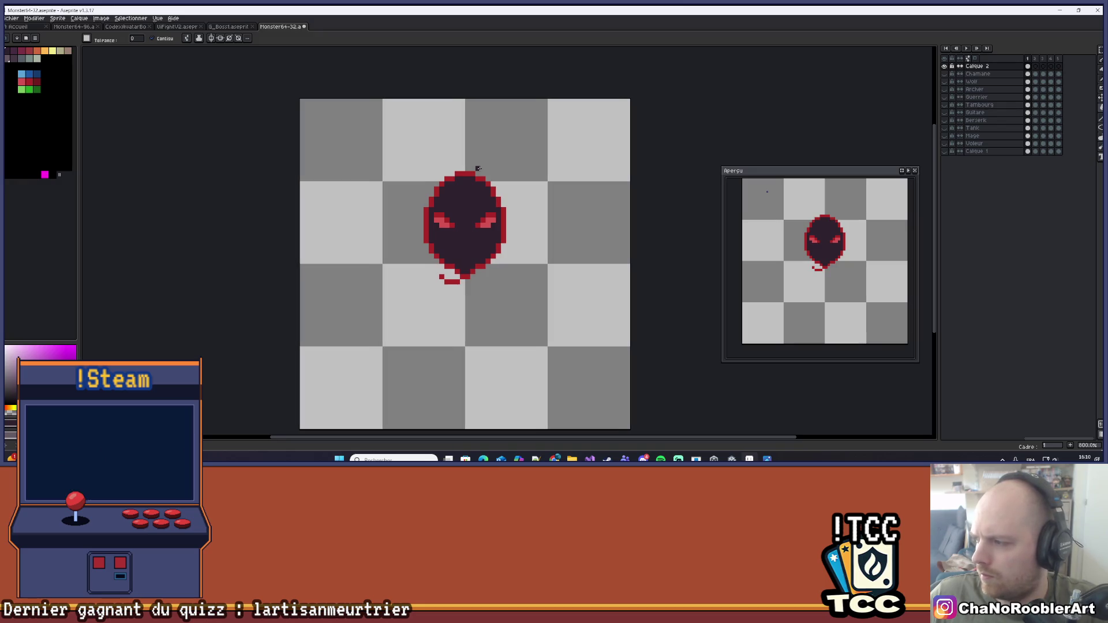
pyautogui.scroll(3, 519, 179)
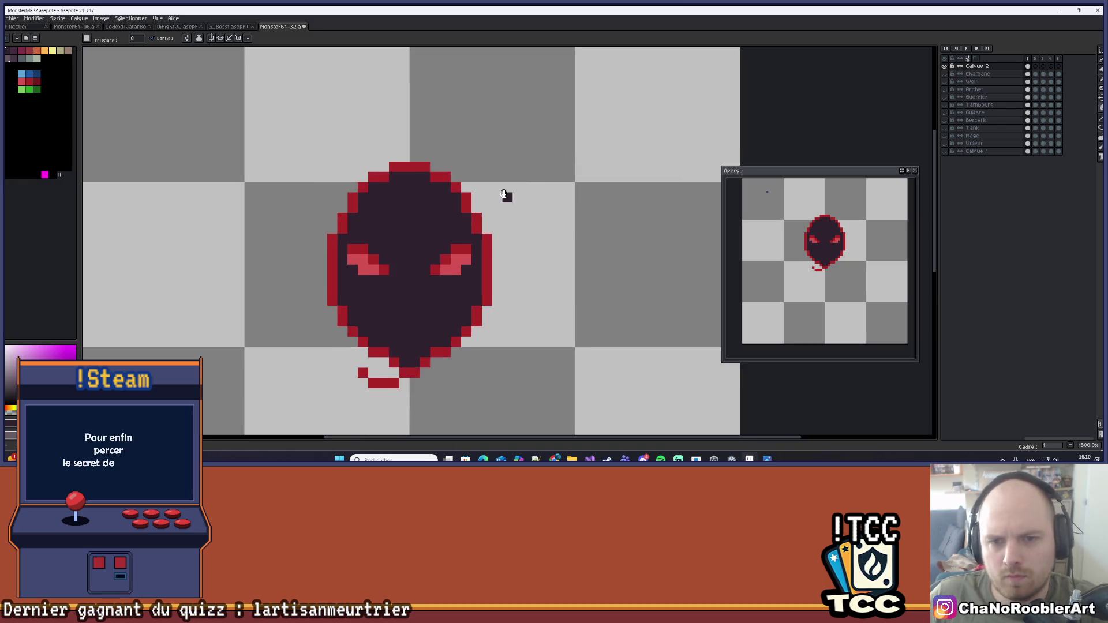
pyautogui.keyDown('alt'); pyautogui.click(505, 146); pyautogui.keyUp('alt')
pyautogui.scroll(-3, 510, 195)
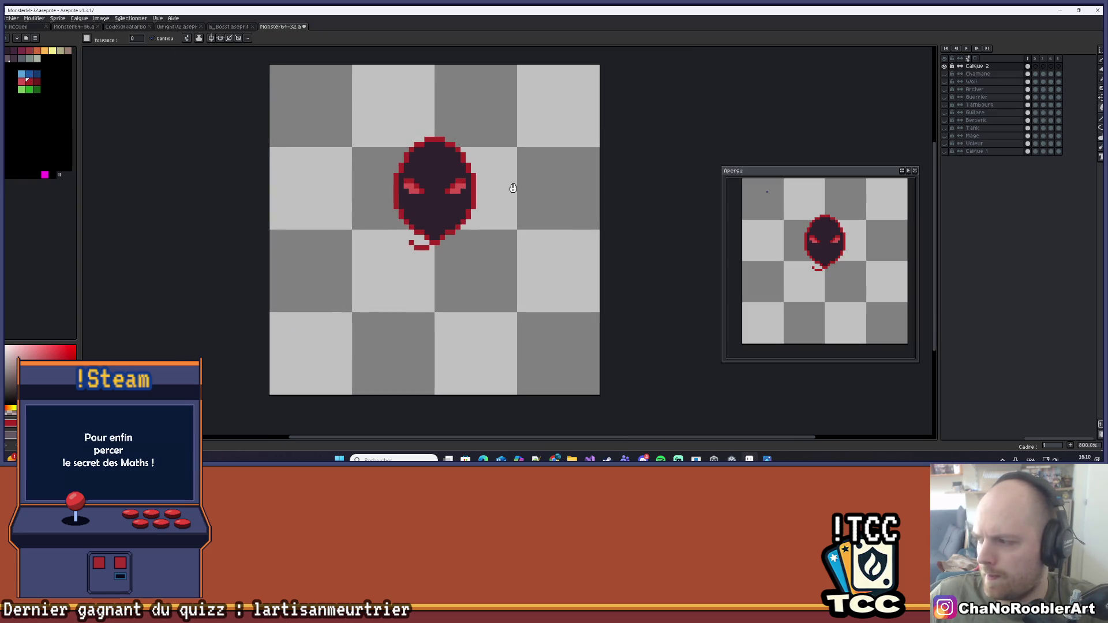
pyautogui.scroll(-1, 515, 183)
pyautogui.scroll(-3, 516, 185)
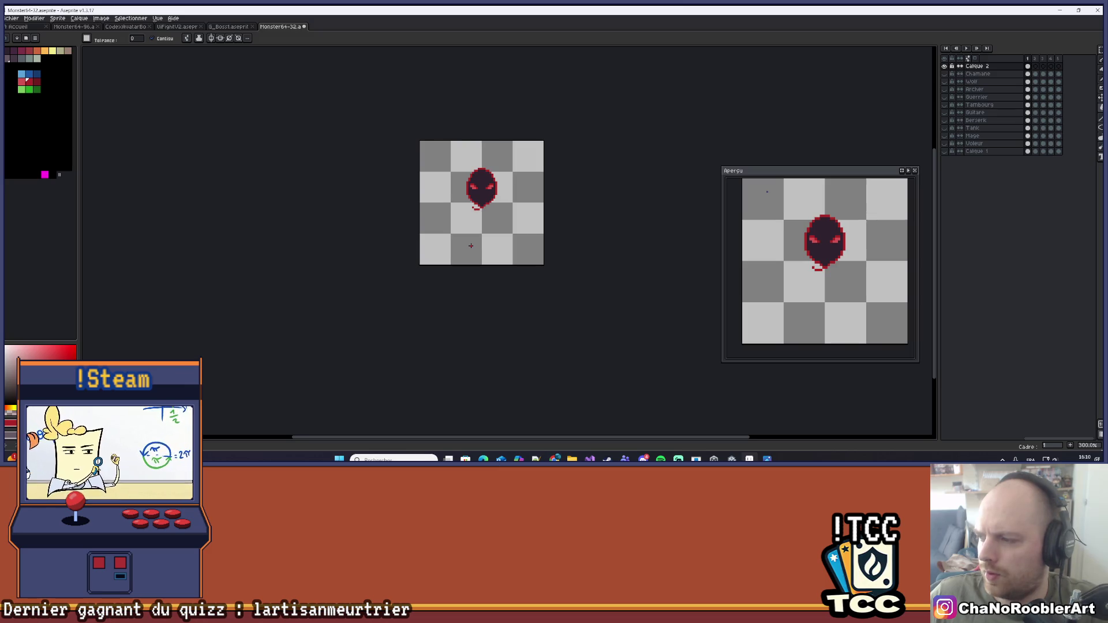
pyautogui.scroll(3, 450, 214)
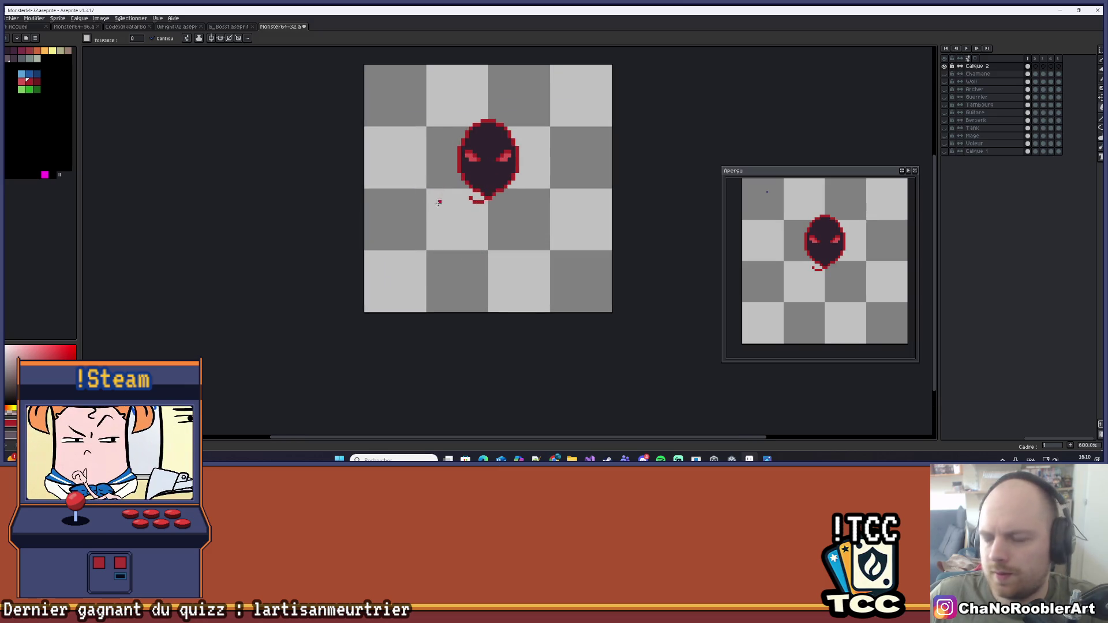
pyautogui.moveTo(439, 203); pyautogui.dragTo(429, 250)
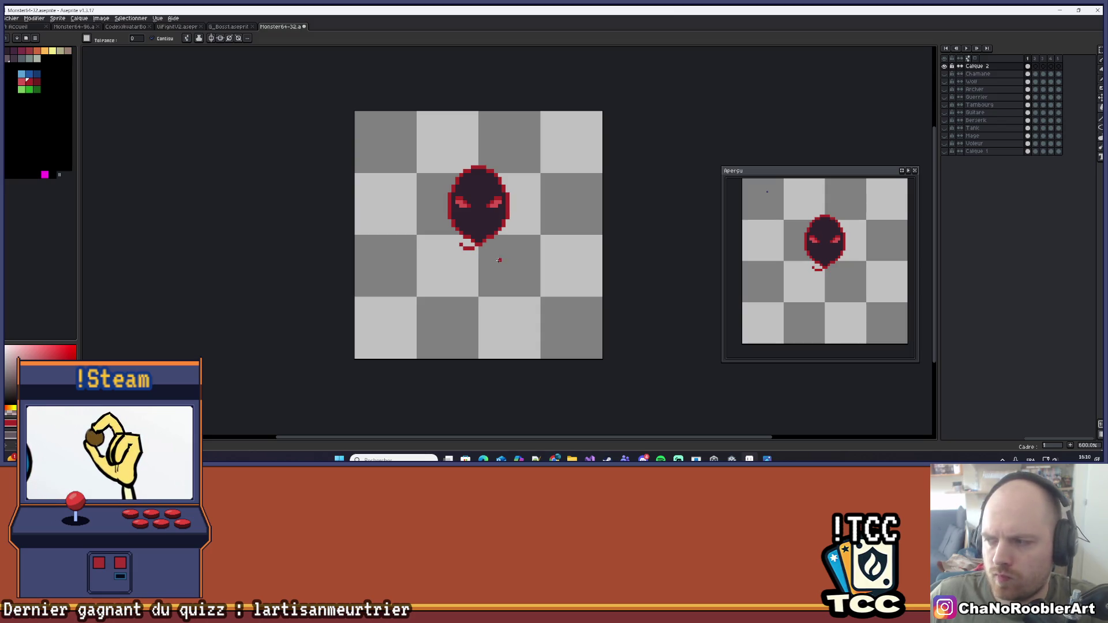
pyautogui.scroll(3, 530, 168)
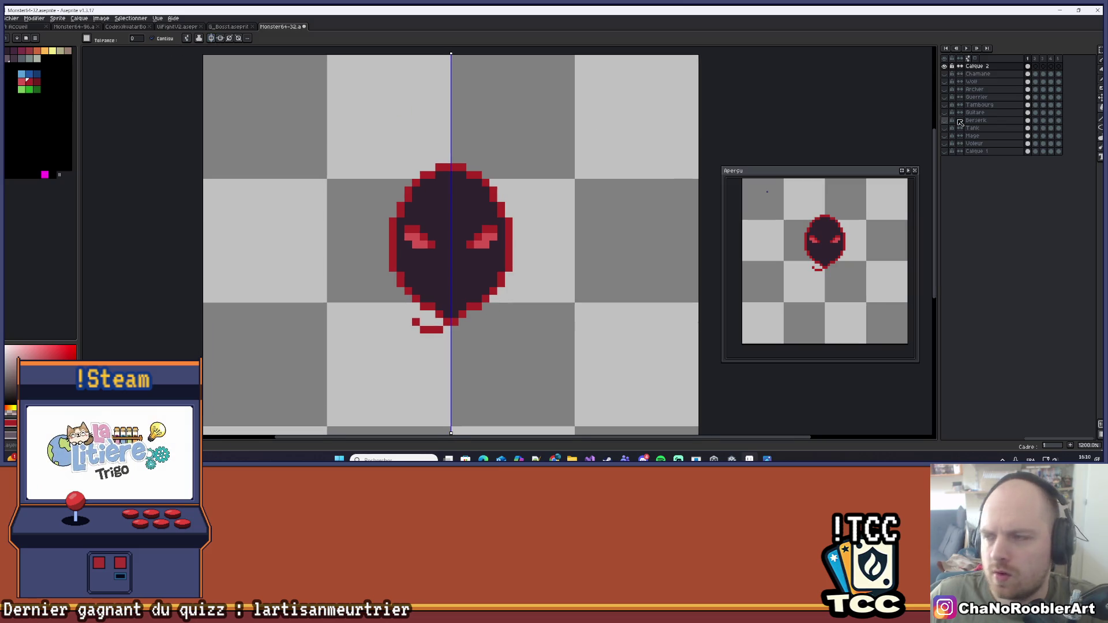
# With the Pencil and vertical symmetry, draw long mirrored red hood lines down from the head
pyautogui.click(1101, 118)
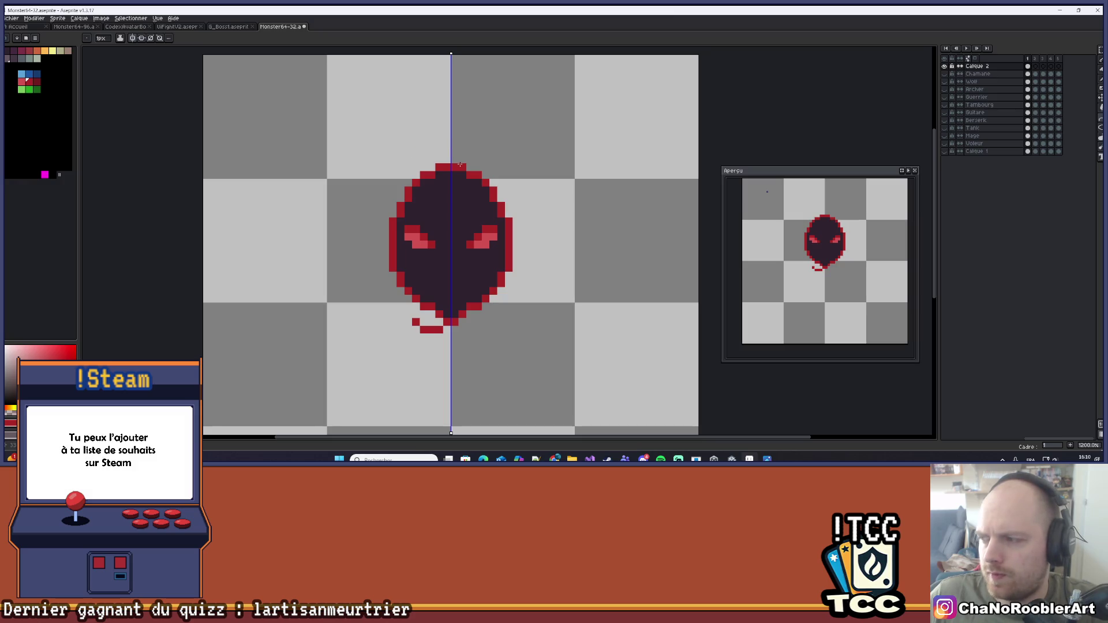
pyautogui.moveTo(461, 167); pyautogui.dragTo(571, 329)
pyautogui.moveTo(519, 231); pyautogui.dragTo(560, 281)
# Compare the hood strands with and without the gap-filling pixels beside the head using undo and redo
pyautogui.hotkey('ctrl', 'z')
pyautogui.hotkey('ctrl', 'z')
pyautogui.hotkey('ctrl', 'z')
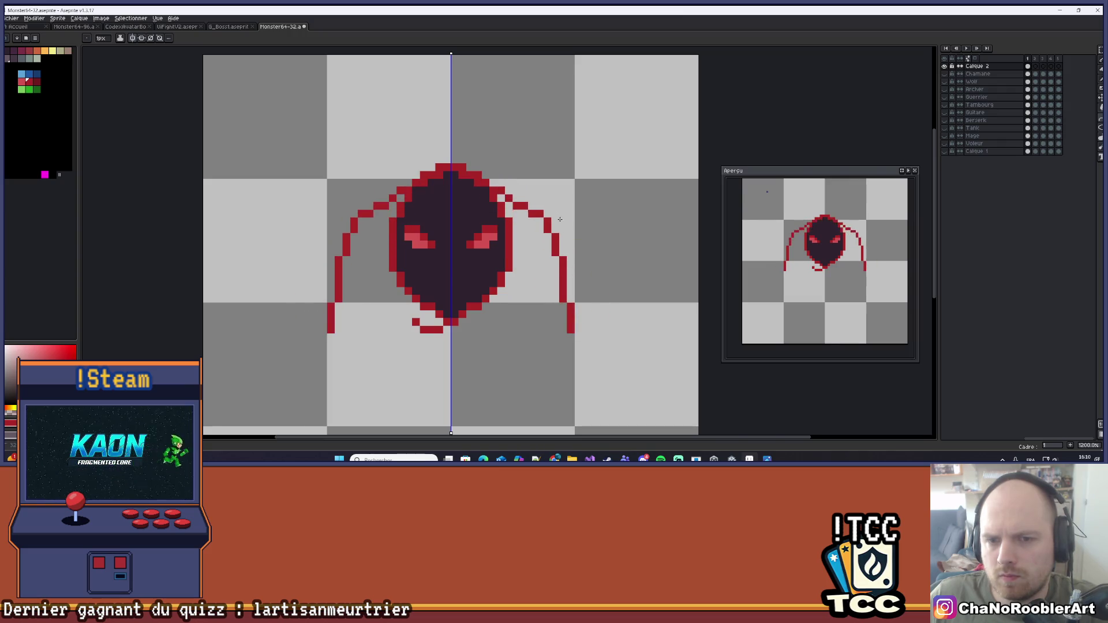
pyautogui.hotkey('ctrl', 'y')
pyautogui.hotkey('ctrl', 'y')
pyautogui.hotkey('ctrl', 'y')
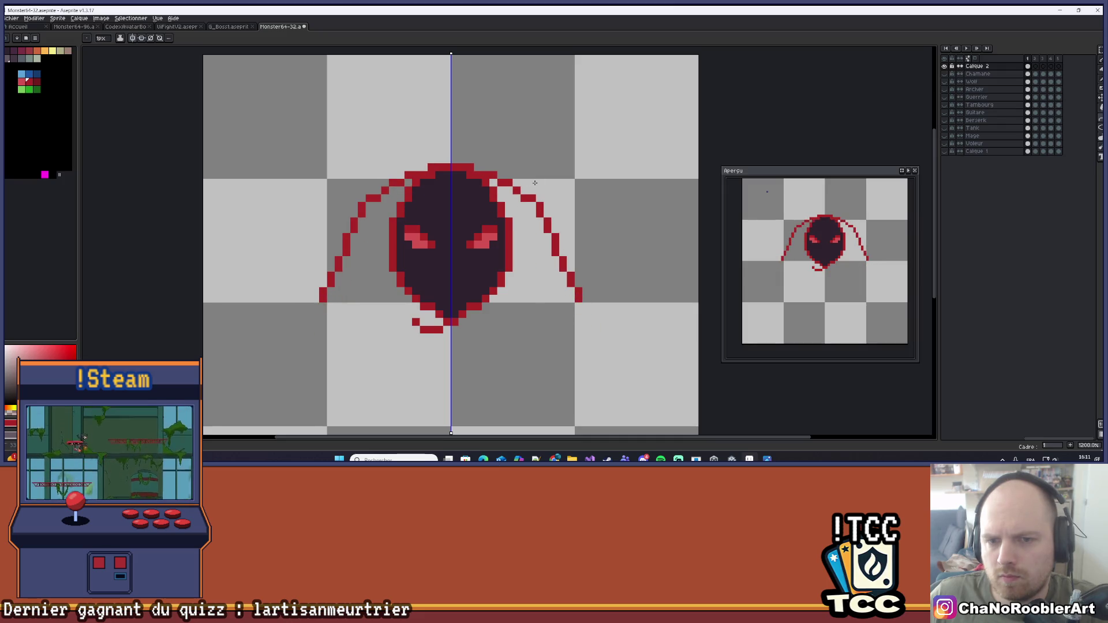
pyautogui.hotkey('ctrl', 'z')
pyautogui.hotkey('ctrl', 'z')
pyautogui.hotkey('ctrl', 'z')
pyautogui.hotkey('ctrl', 'y')
pyautogui.hotkey('ctrl', 'y')
pyautogui.hotkey('ctrl', 'y')
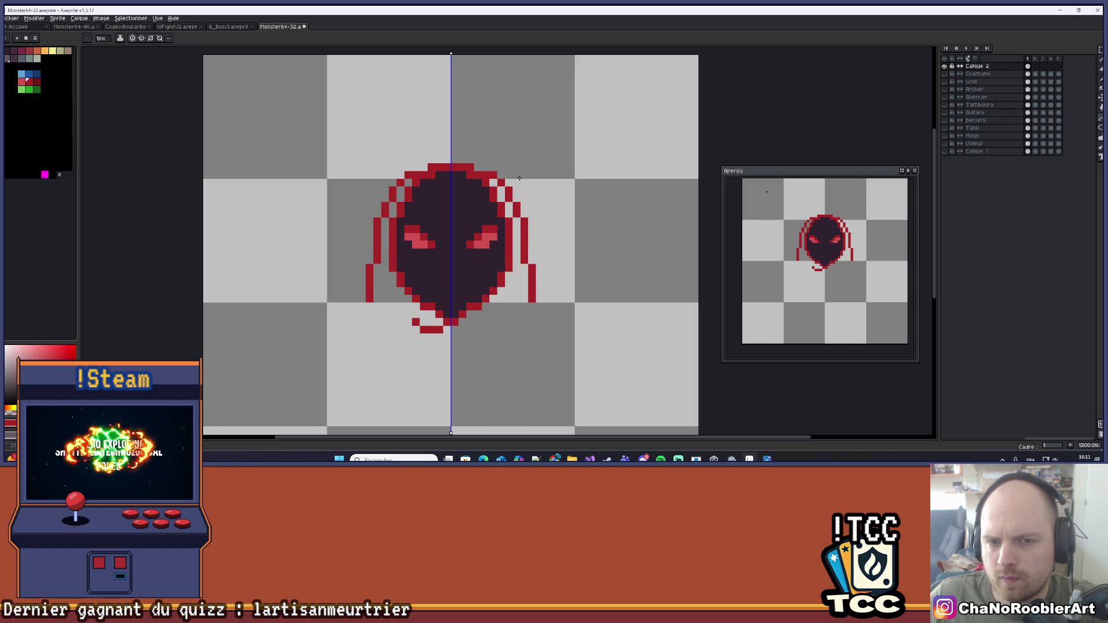
pyautogui.hotkey('ctrl', 'y')
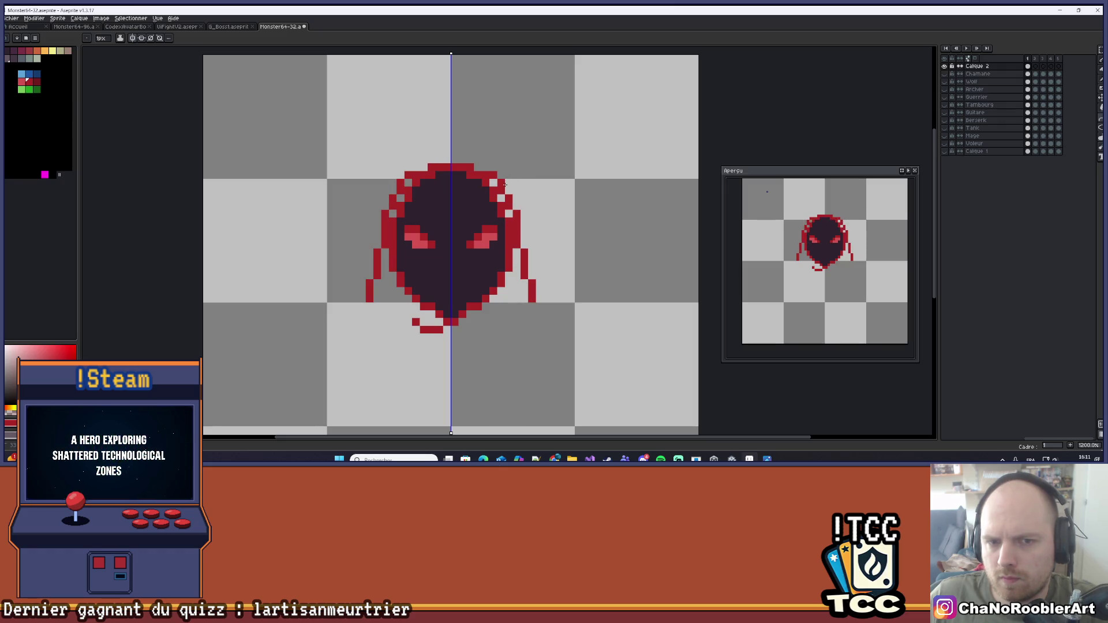
pyautogui.hotkey('ctrl', 'z')
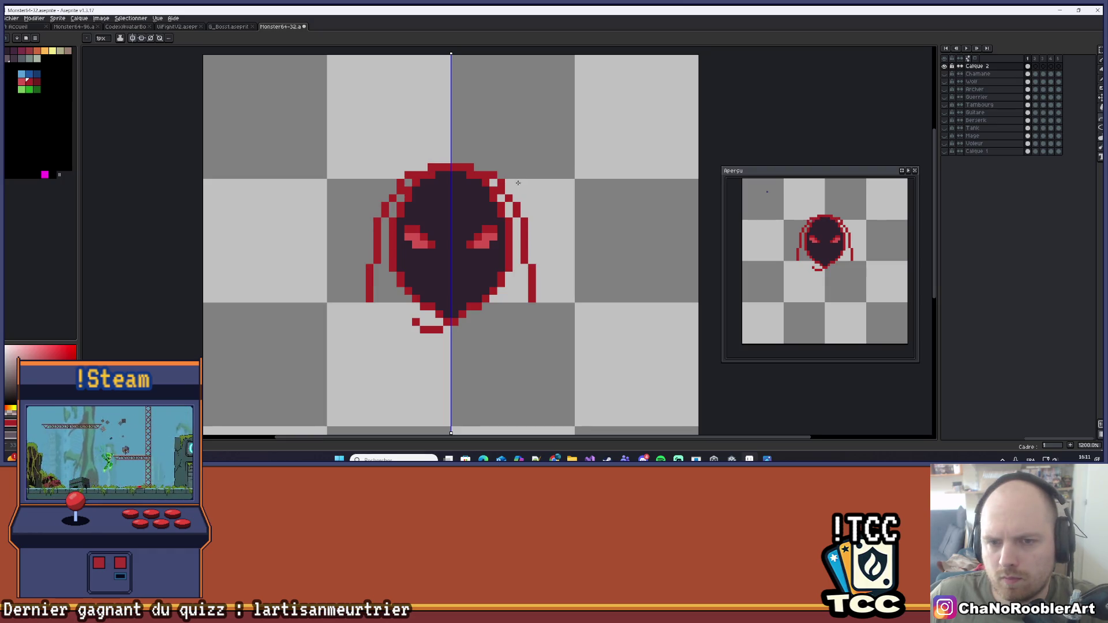
pyautogui.hotkey('ctrl', 'y')
pyautogui.hotkey('ctrl', 'z')
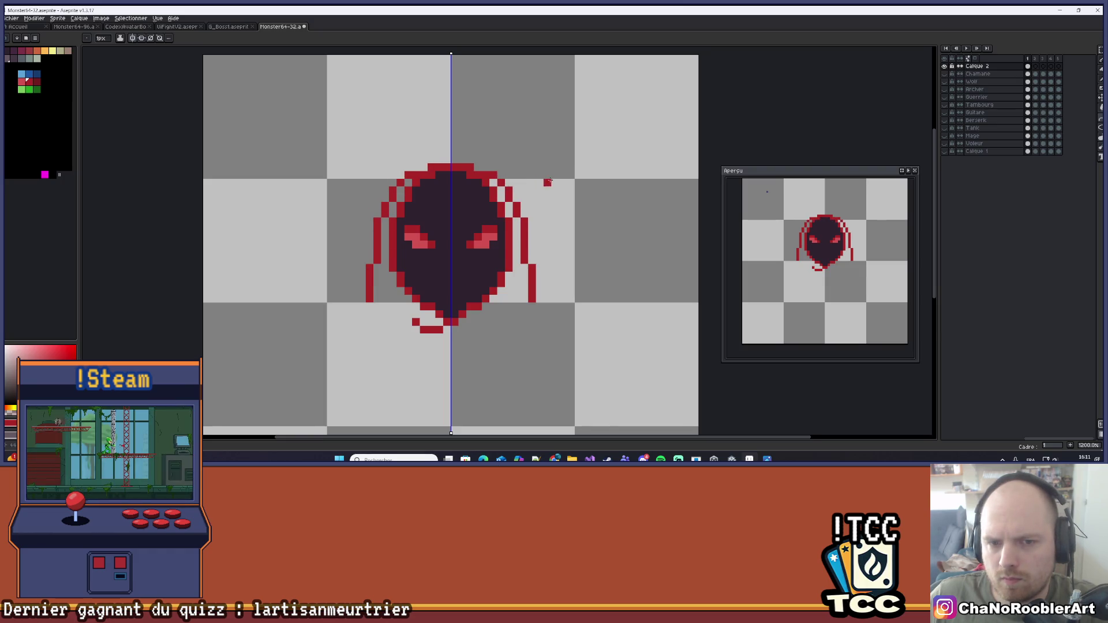
pyautogui.scroll(-2, 548, 185)
pyautogui.scroll(3, 544, 285)
# Bring the area below the head into view and draw mirrored diagonal hood sides down beneath the face
pyautogui.moveTo(534, 285); pyautogui.dragTo(565, 279)
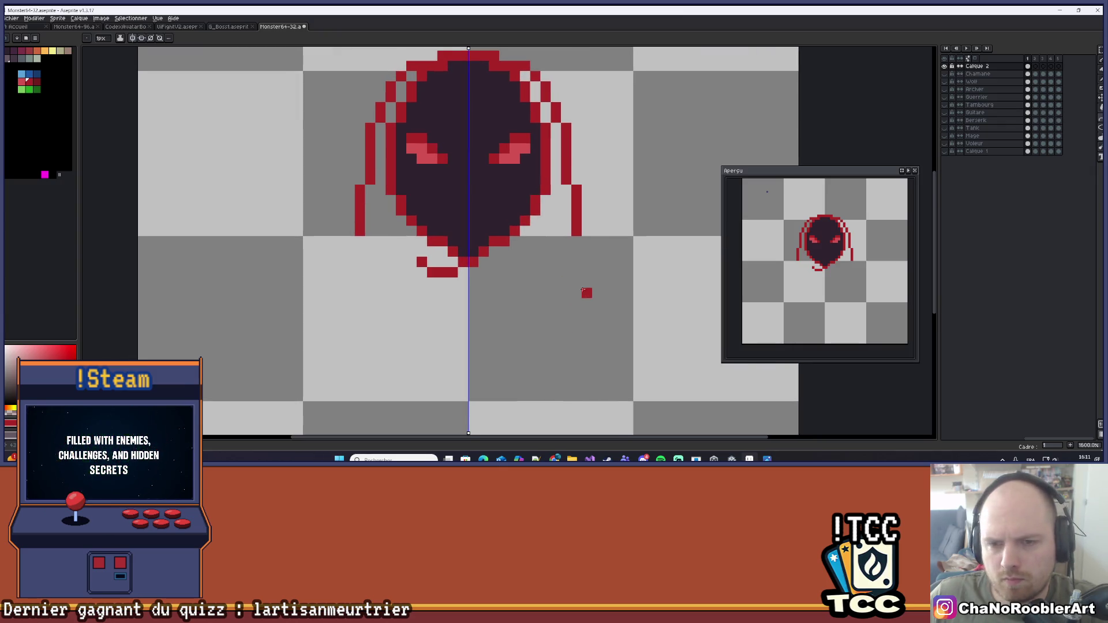
pyautogui.moveTo(587, 241)
pyautogui.mouseDown()
pyautogui.moveTo(519, 346)
pyautogui.moveTo(484, 329)
pyautogui.moveTo(465, 335)
pyautogui.mouseUp()
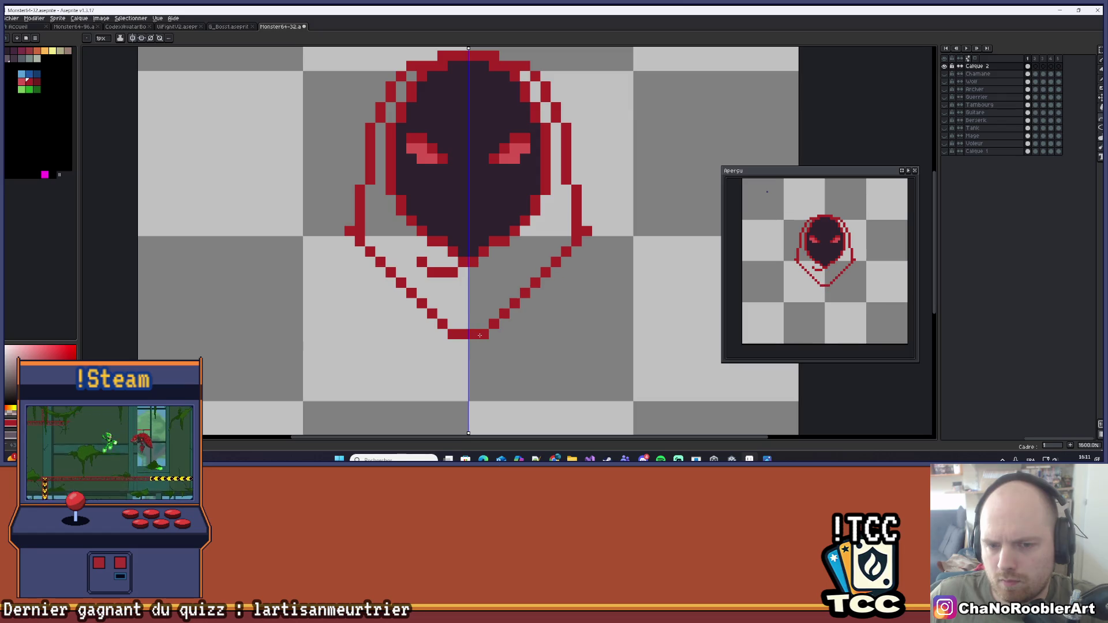
pyautogui.scroll(-3, 514, 319)
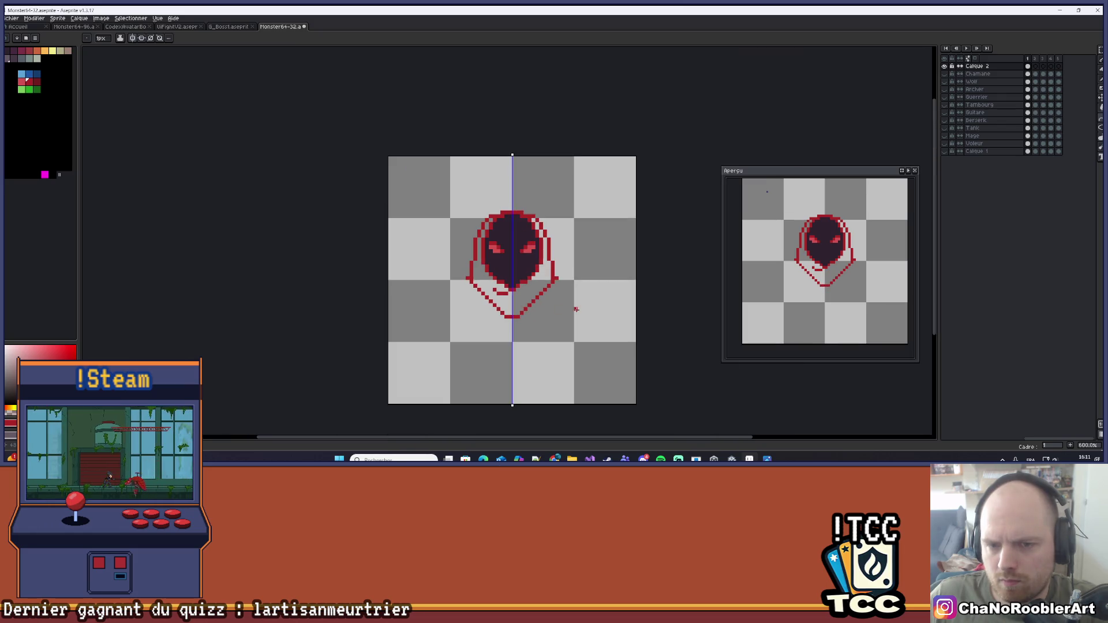
pyautogui.scroll(2, 566, 306)
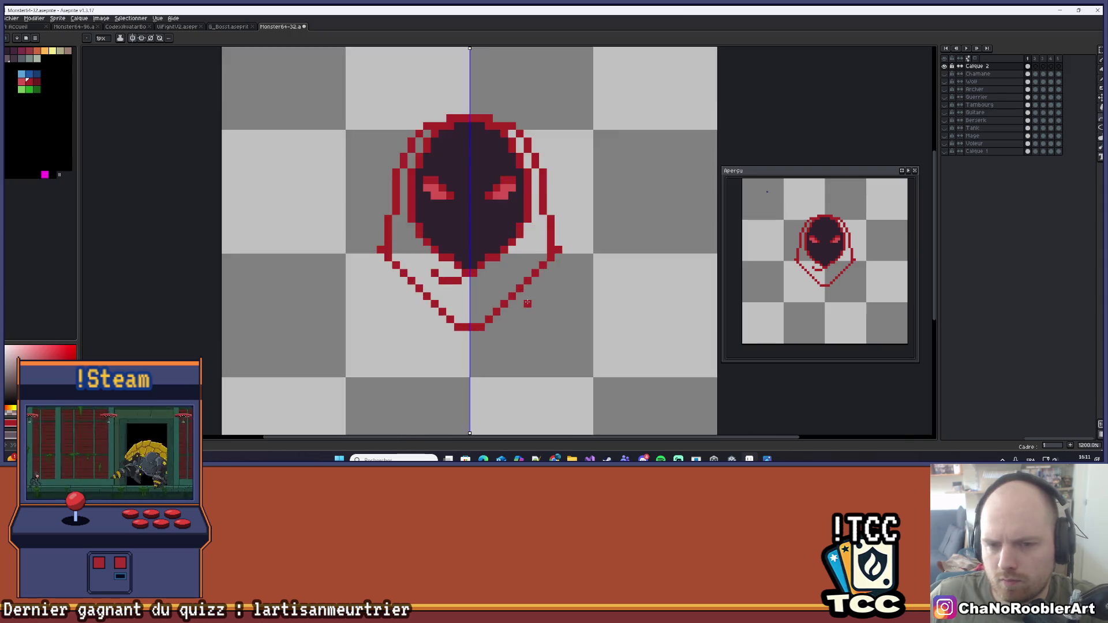
pyautogui.scroll(3, 527, 302)
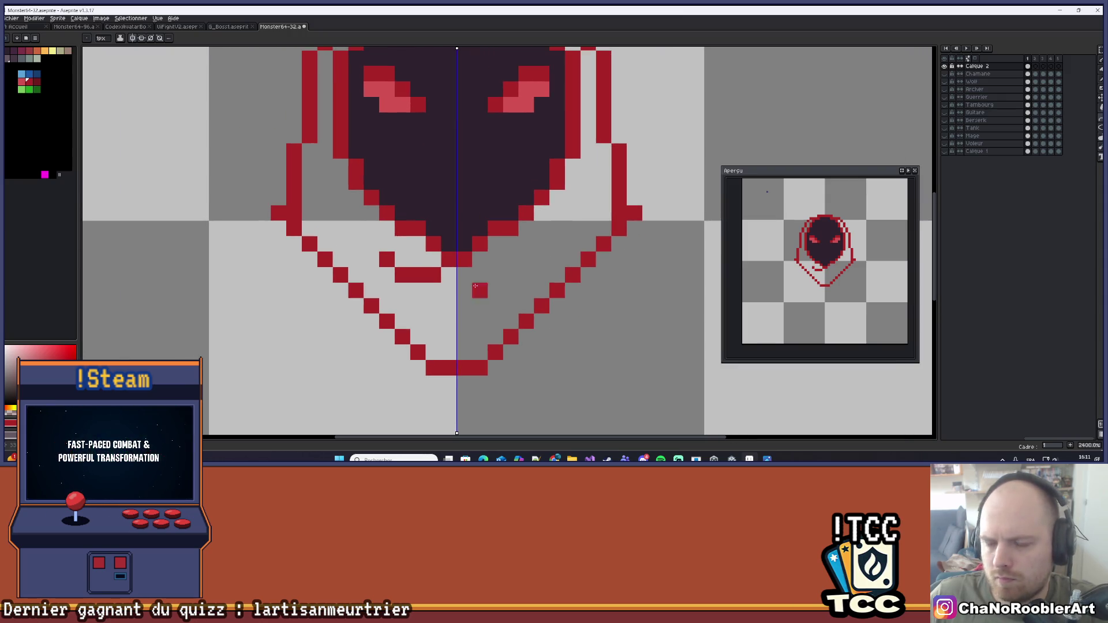
pyautogui.scroll(-5, 475, 285)
pyautogui.scroll(3, 378, 243)
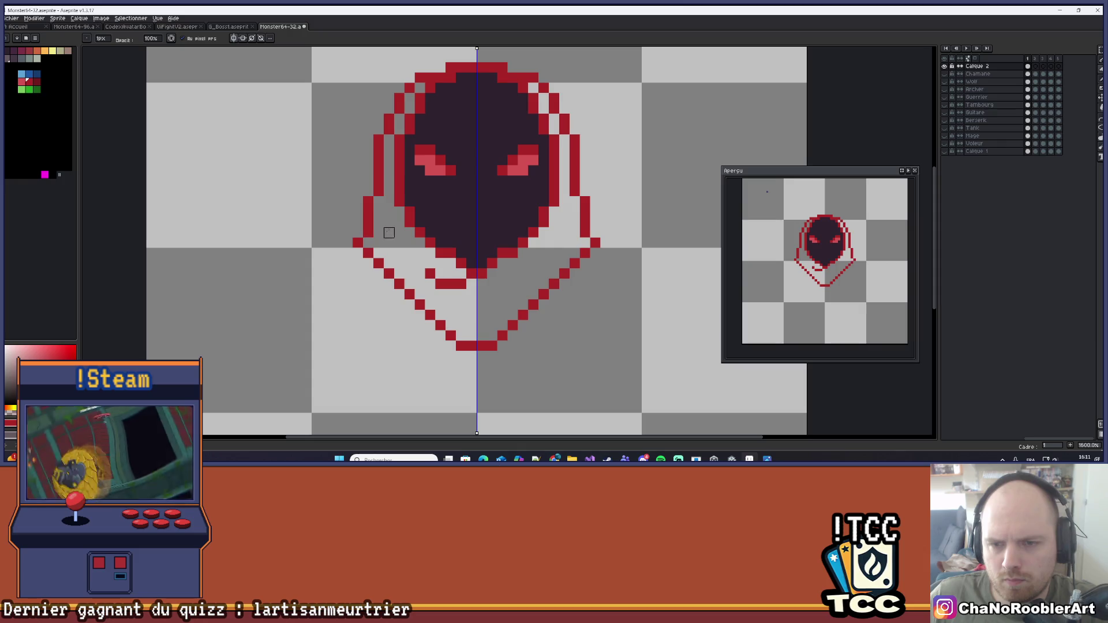
pyautogui.scroll(-3, 389, 233)
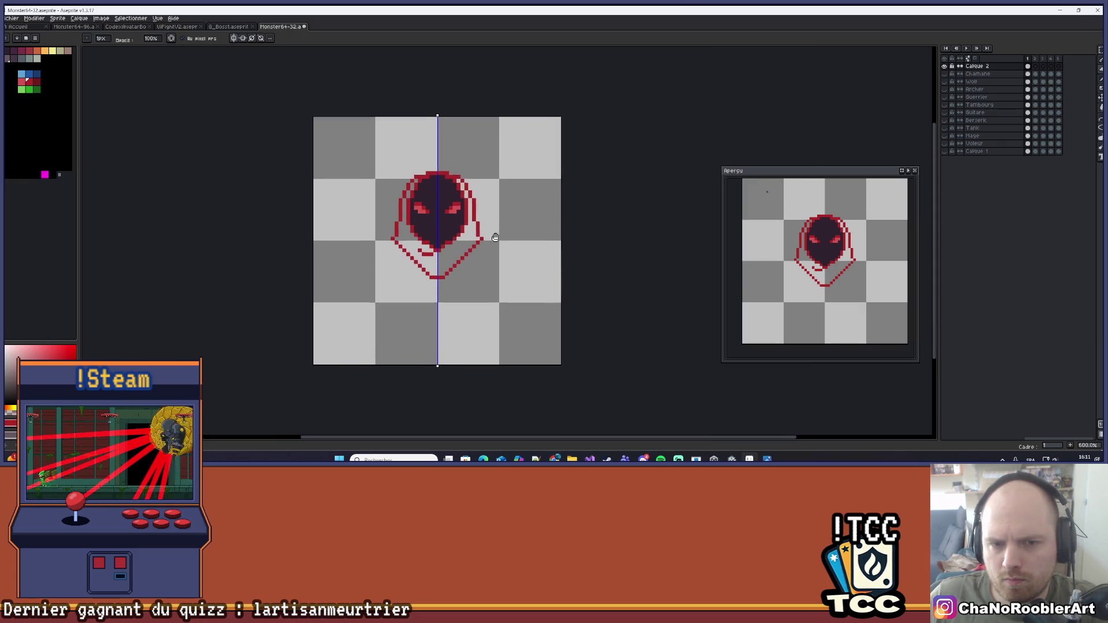
pyautogui.scroll(3, 487, 225)
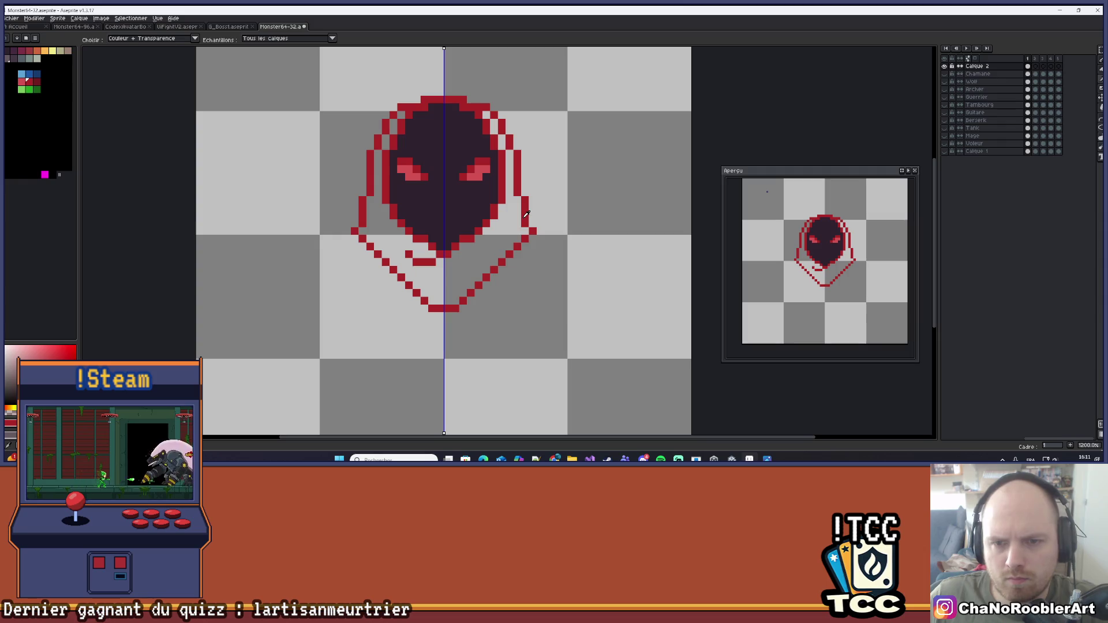
# Fill the hood interior with the light coral-red swatch using the Paint Bucket
pyautogui.click(22, 81)
pyautogui.press('g')
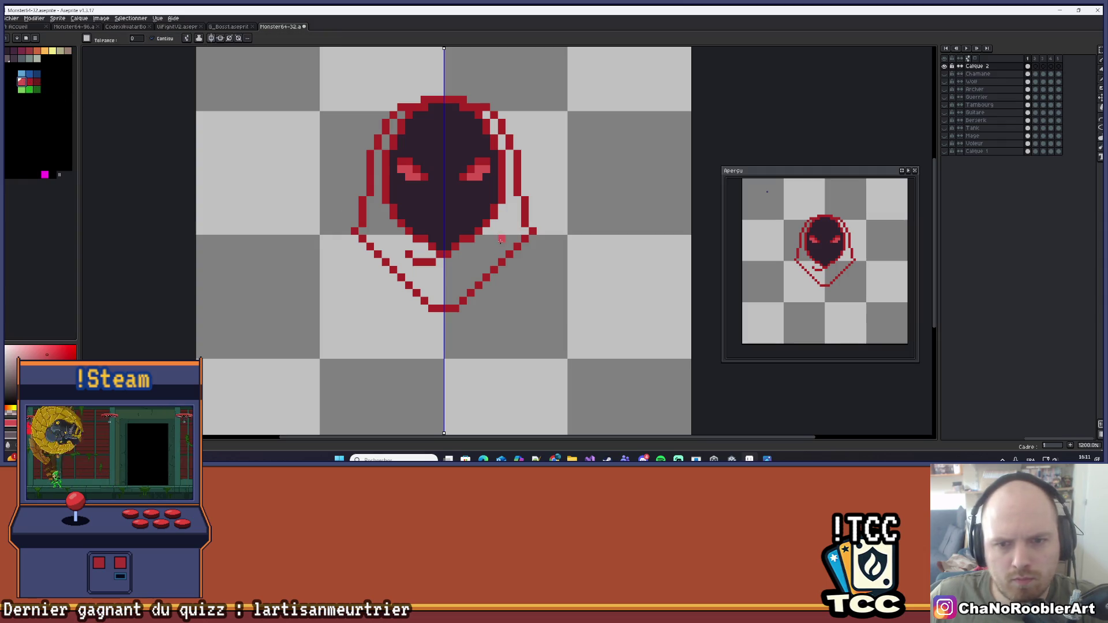
pyautogui.click(512, 183)
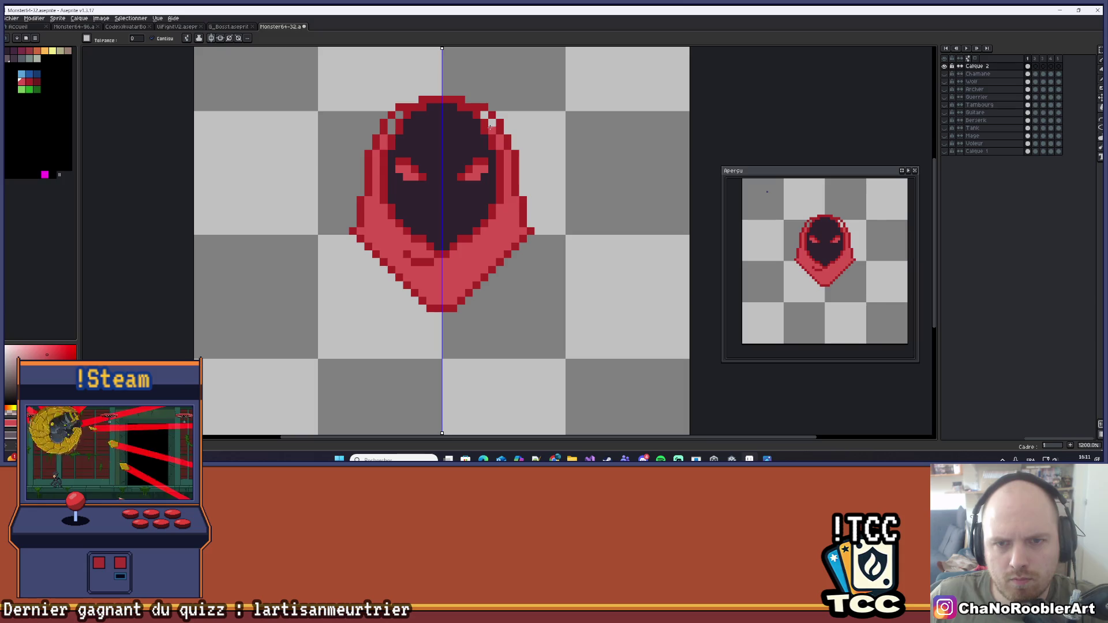
pyautogui.scroll(-4, 484, 115)
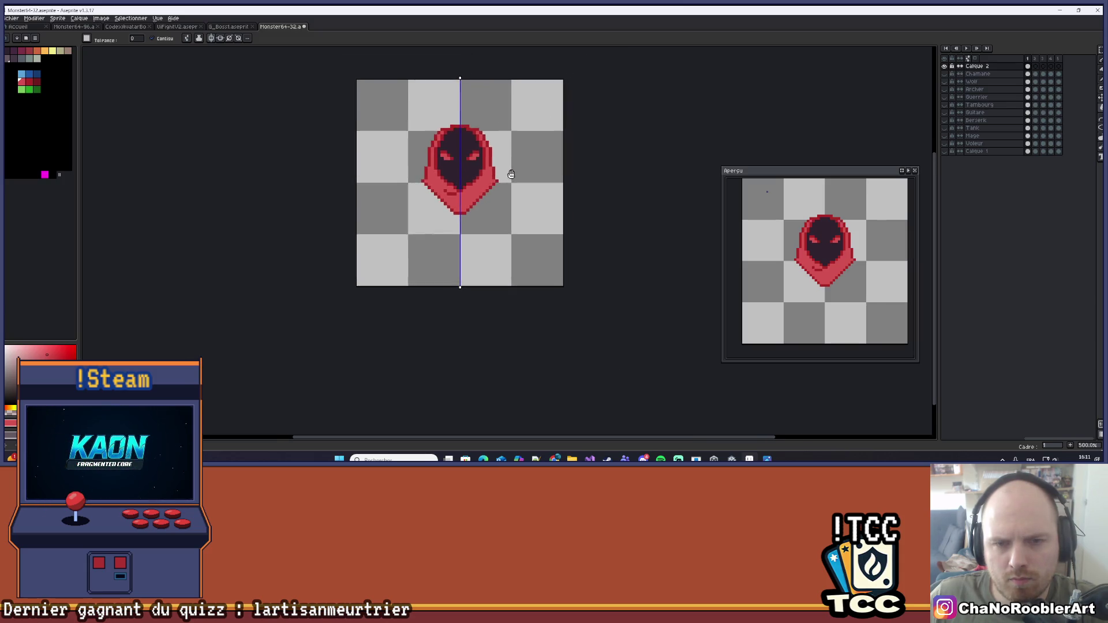
pyautogui.scroll(7, 453, 181)
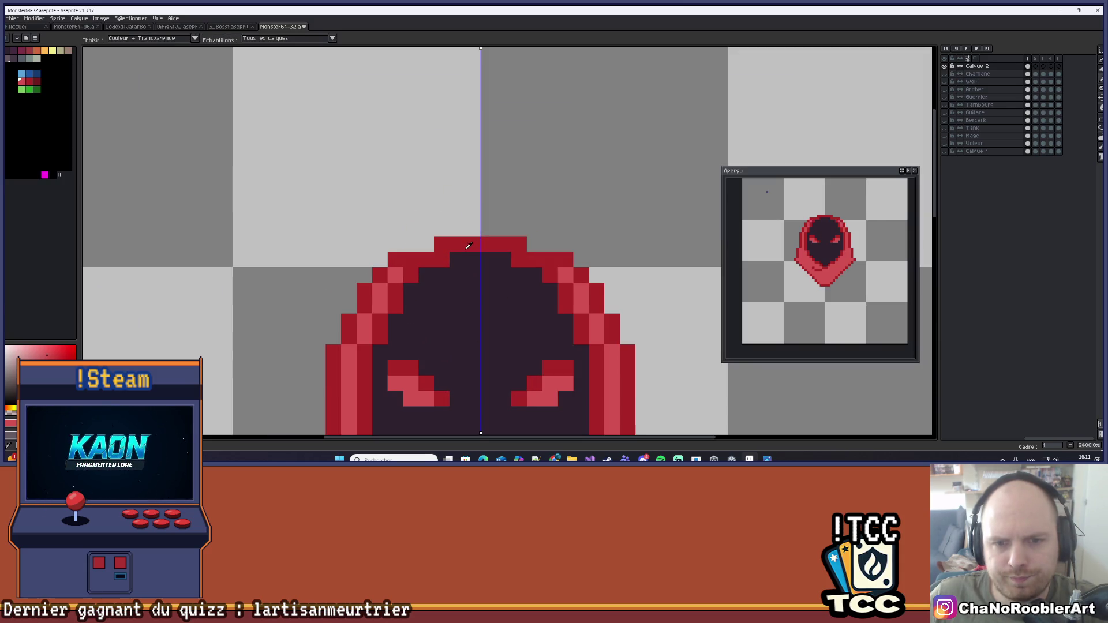
# Turn off mirrored drawing and undo the accidental red background fills
pyautogui.click(381, 166)
pyautogui.hotkey('ctrl', 'z')
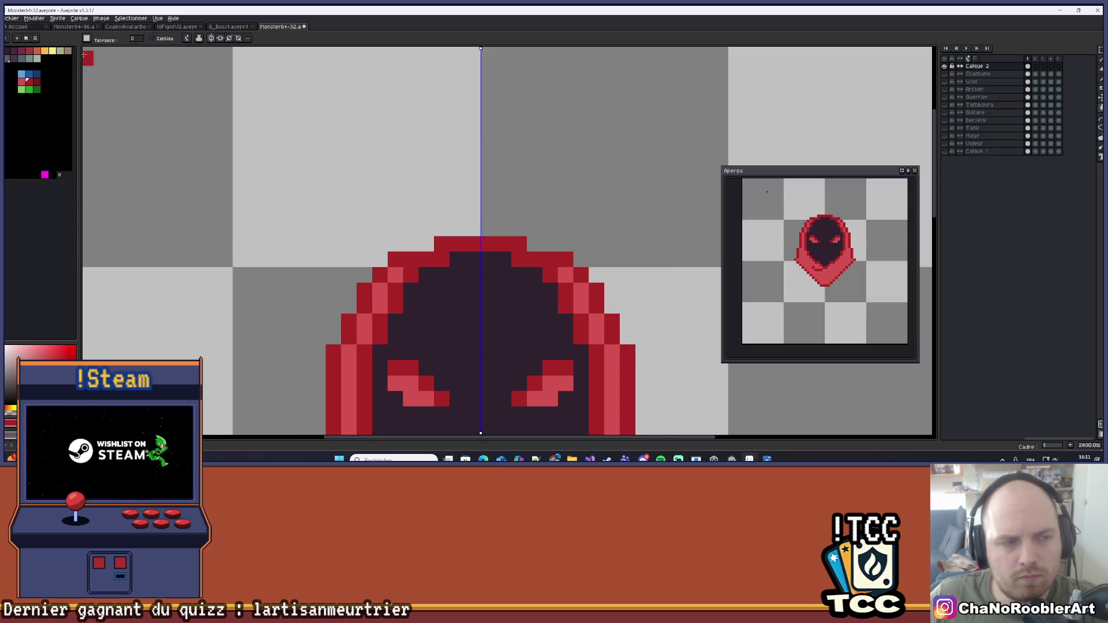
pyautogui.click(211, 38)
pyautogui.click(443, 231)
pyautogui.click(444, 236)
pyautogui.hotkey('ctrl', 'z')
# Pencil a flame wisp above the hood, undo it, and bring up the File menu
pyautogui.press('b')
pyautogui.moveTo(426, 229)
pyautogui.mouseDown()
pyautogui.moveTo(396, 202)
pyautogui.moveTo(427, 182)
pyautogui.mouseUp()
pyautogui.scroll(-5, 456, 167)
pyautogui.scroll(5, 460, 184)
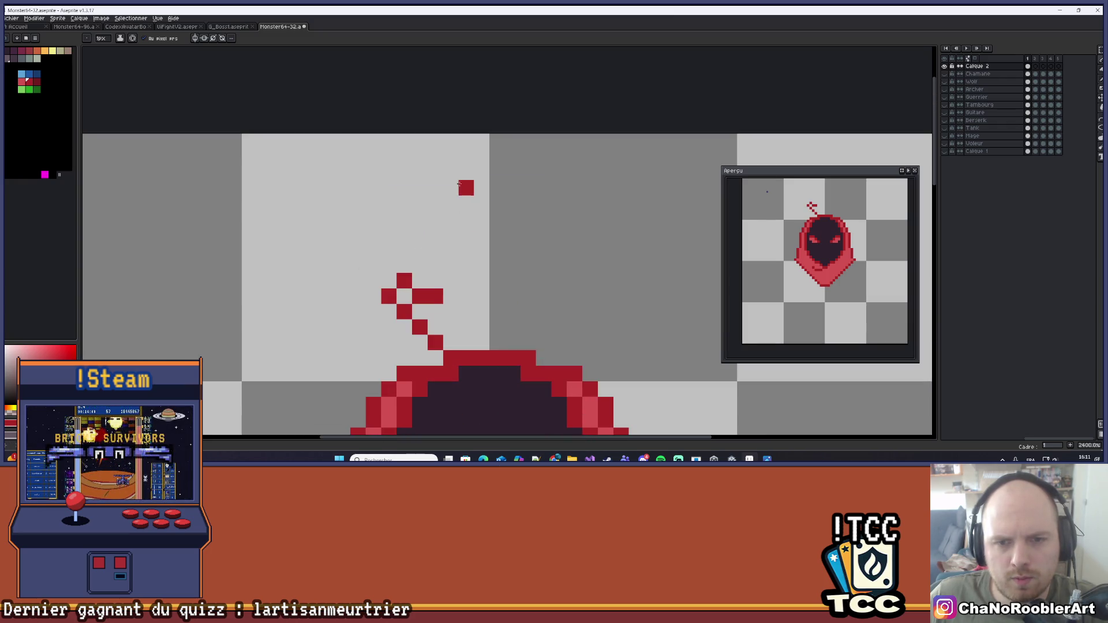
pyautogui.moveTo(462, 231); pyautogui.dragTo(473, 288)
pyautogui.scroll(-5, 450, 205)
pyautogui.press('v')
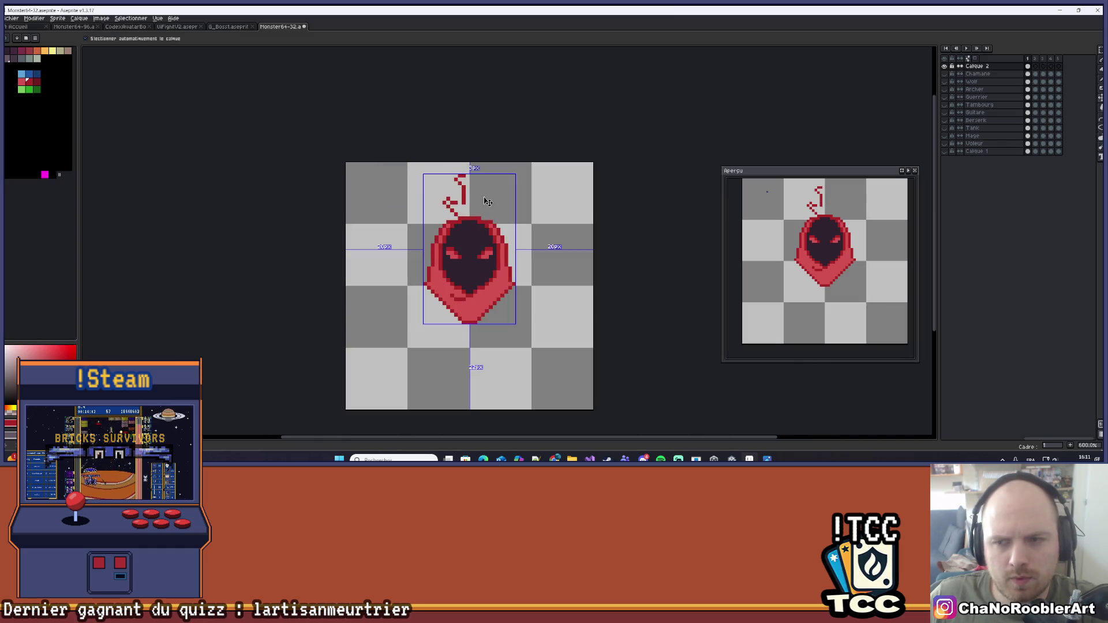
pyautogui.hotkey('ctrl', 'z')
pyautogui.press('b')
pyautogui.hotkey('ctrl', 'z')
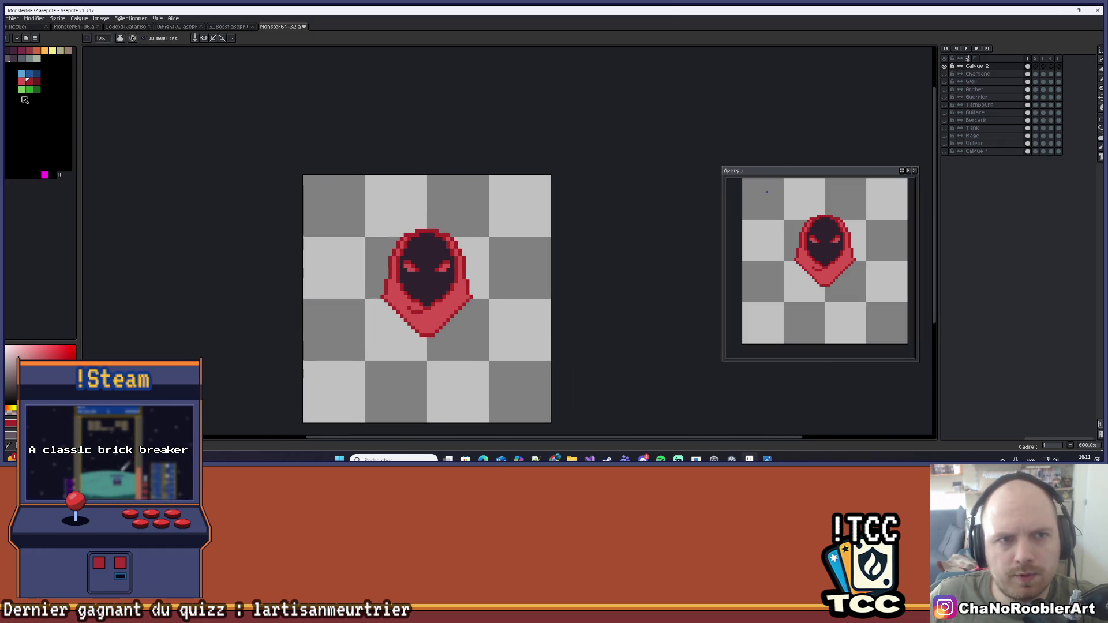
pyautogui.hotkey('alt', 'f')
pyautogui.press('Escape')
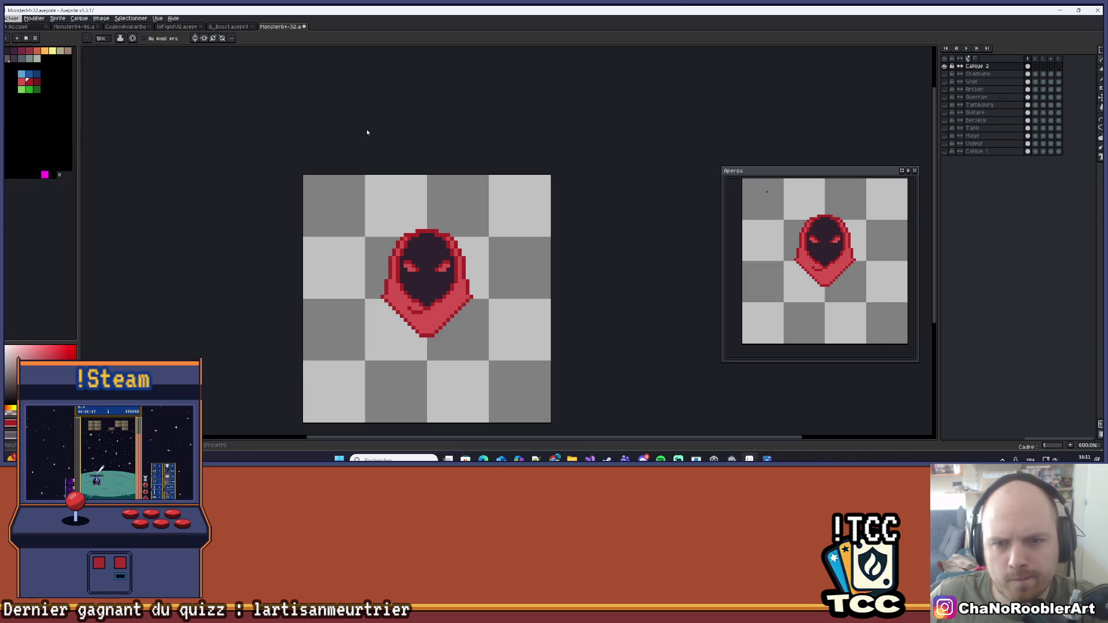
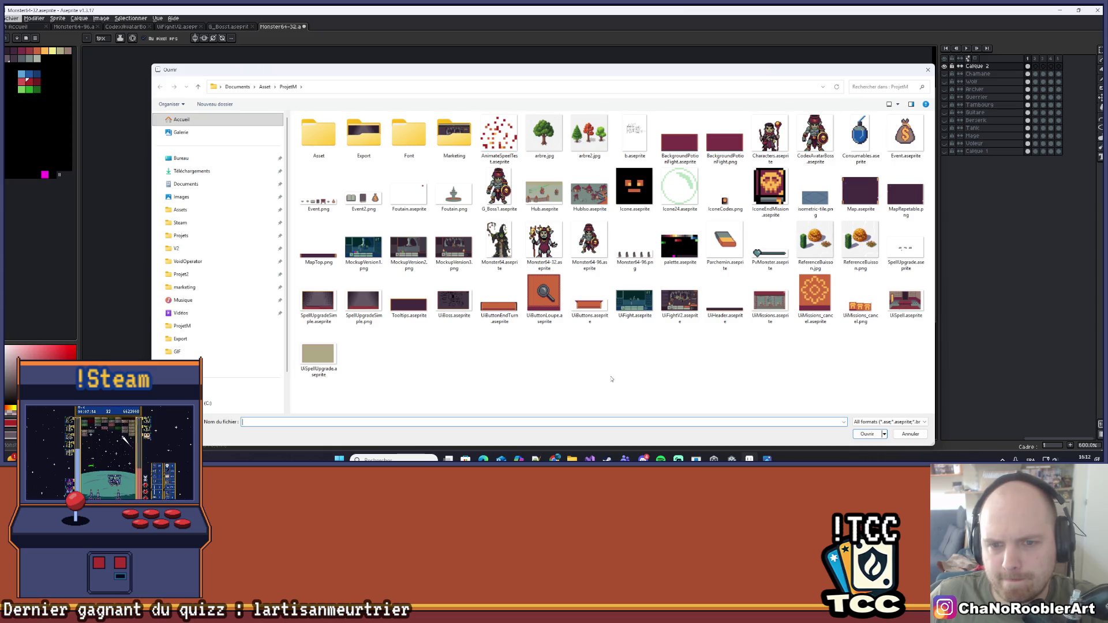
# Browse the Export, UI, Boss and Alchemist folders, then close the file browser without opening anything
pyautogui.doubleClick(363, 134)
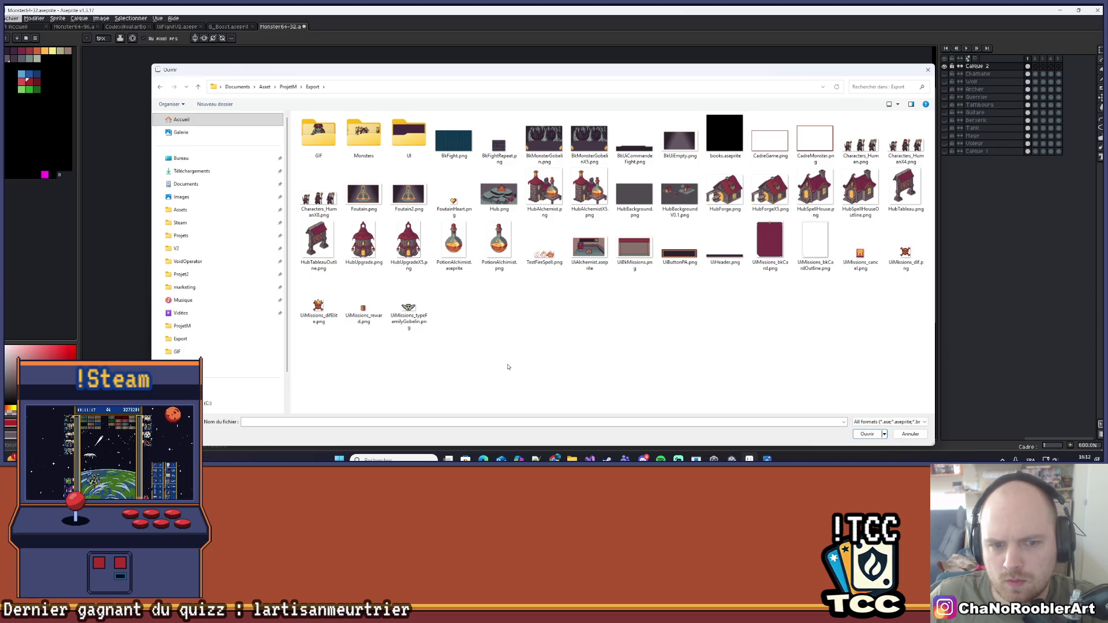
pyautogui.click(407, 135)
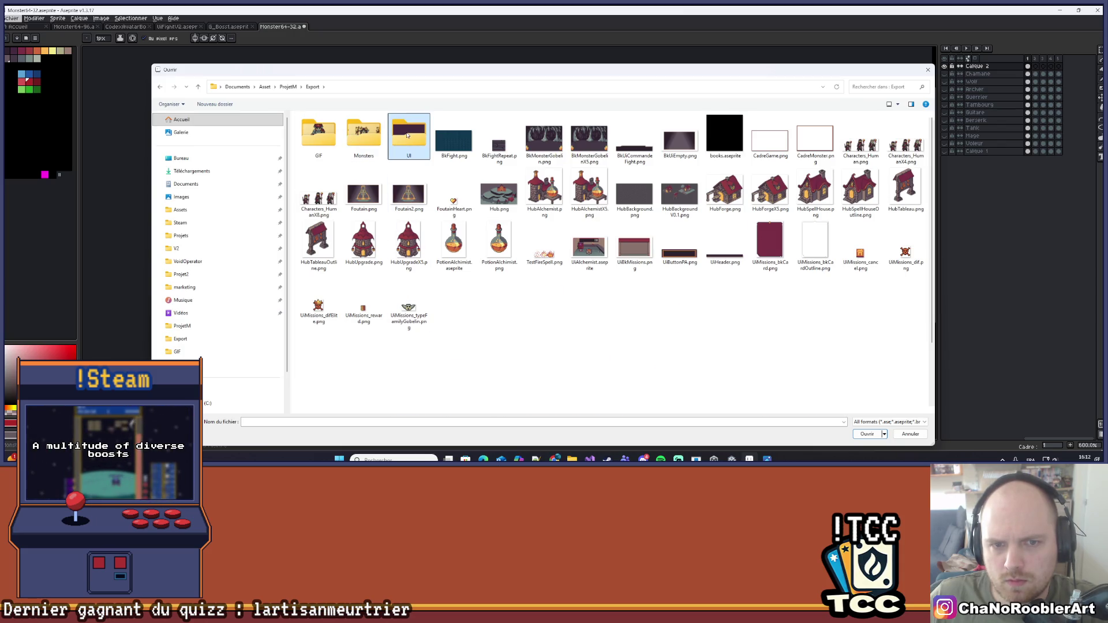
pyautogui.doubleClick(408, 135)
pyautogui.scroll(-3, 587, 260)
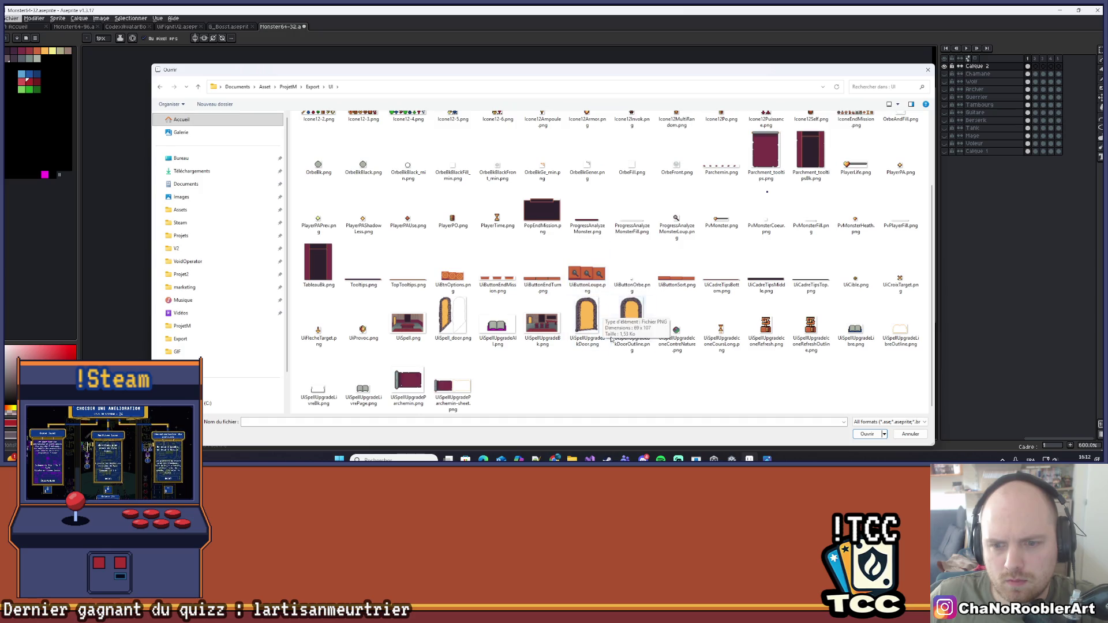
pyautogui.scroll(3, 640, 378)
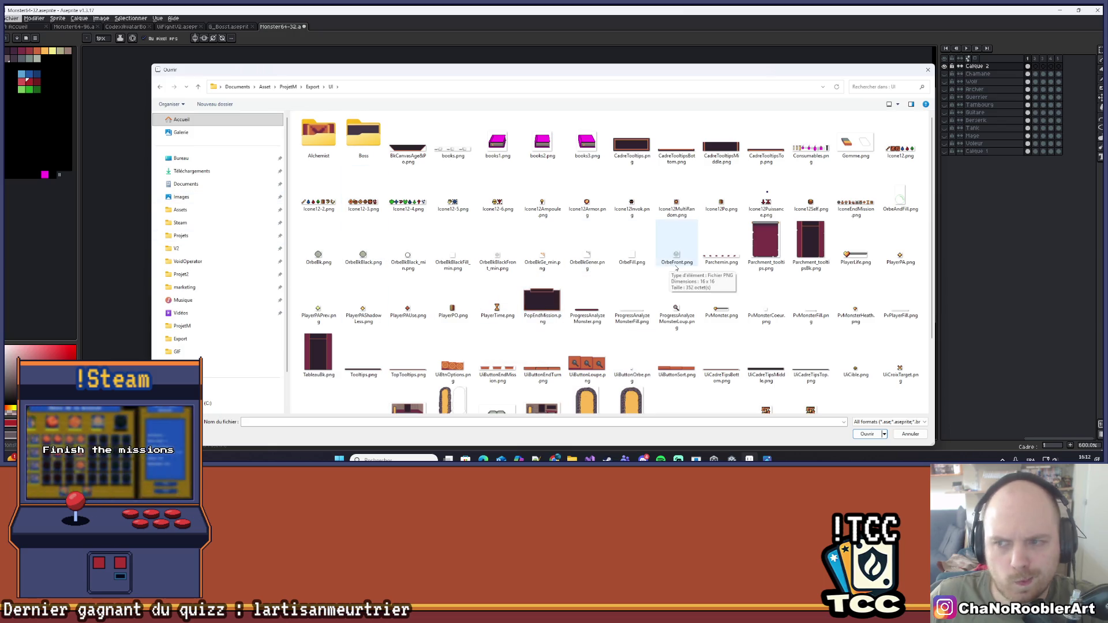
pyautogui.scroll(-3, 664, 254)
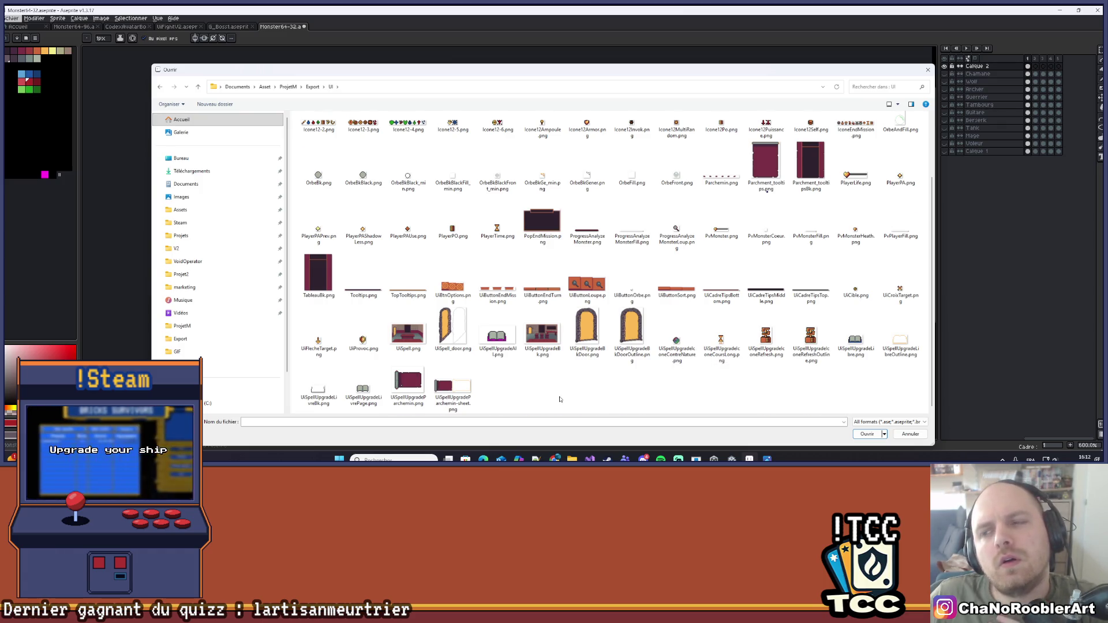
pyautogui.scroll(3, 556, 397)
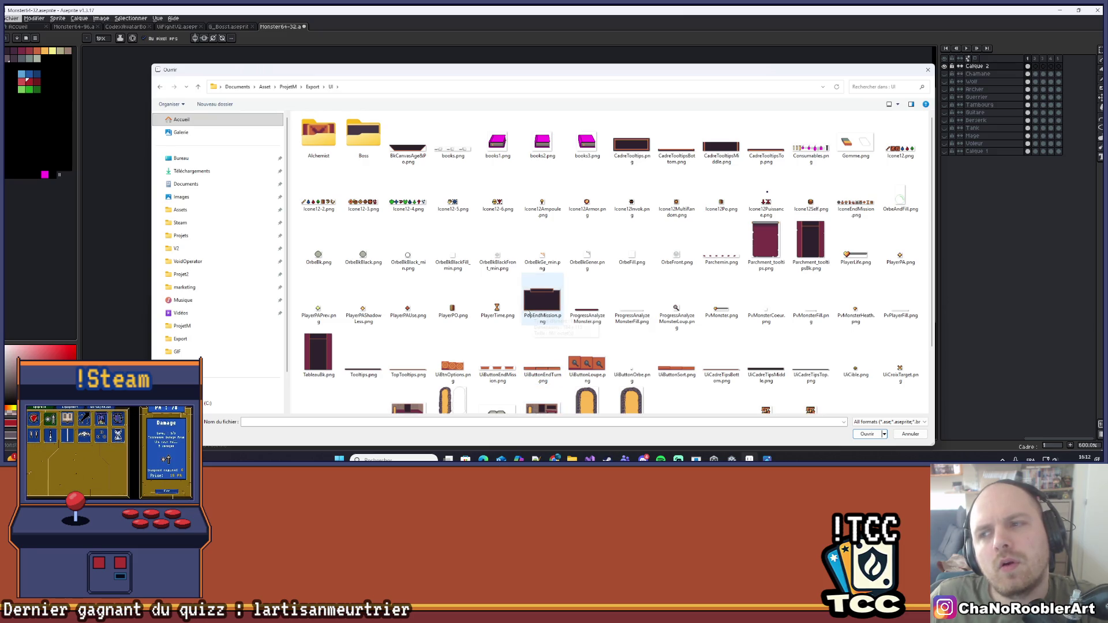
pyautogui.doubleClick(366, 141)
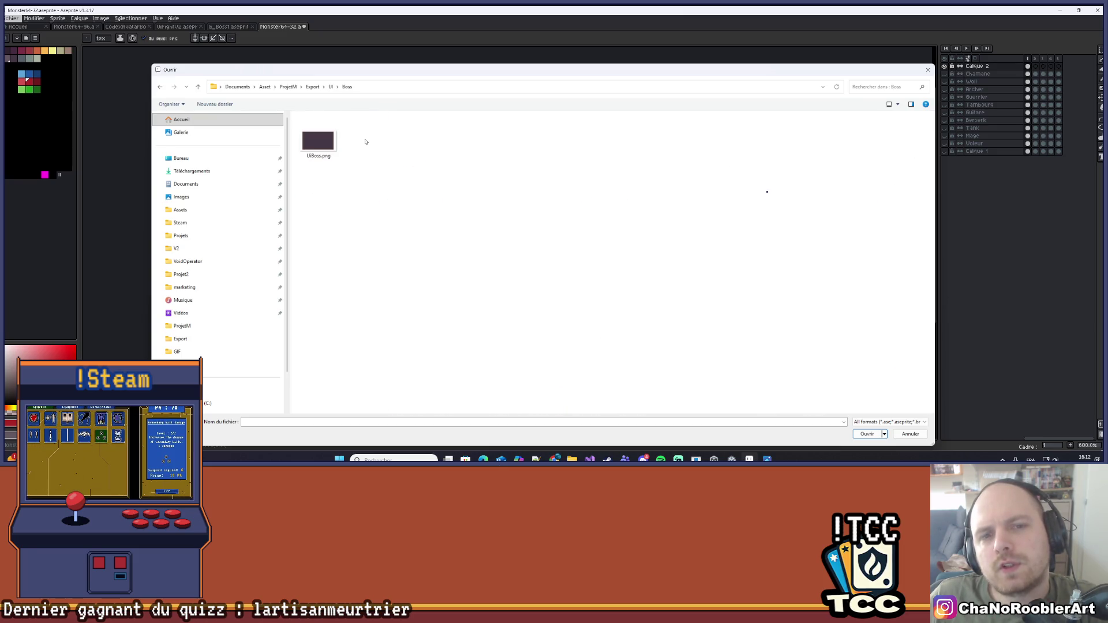
pyautogui.hotkey('alt', 'Left')
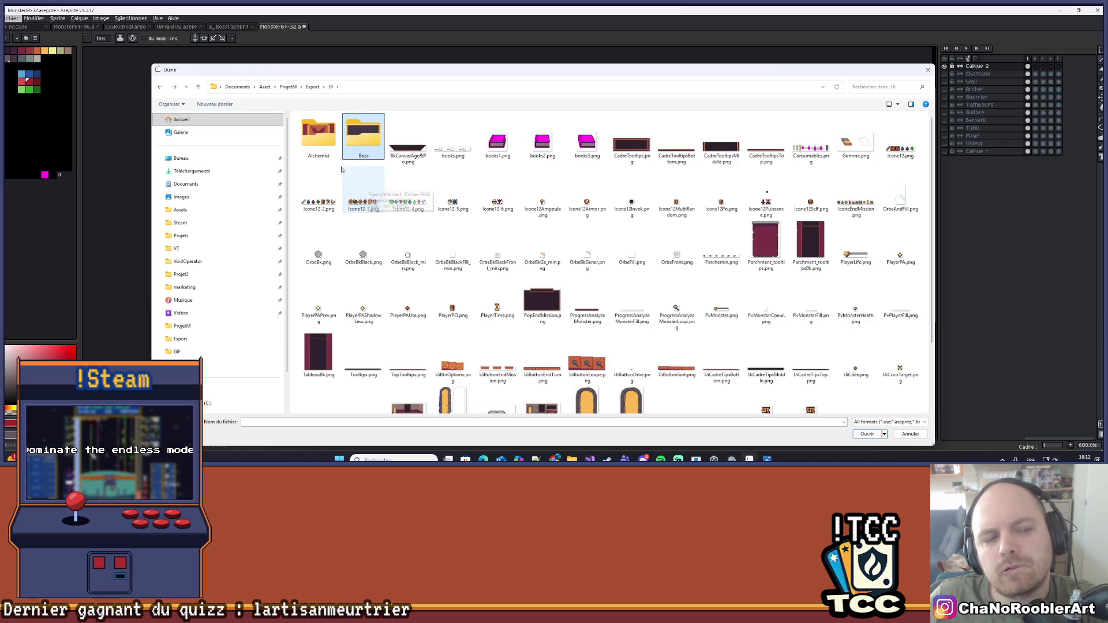
pyautogui.doubleClick(318, 136)
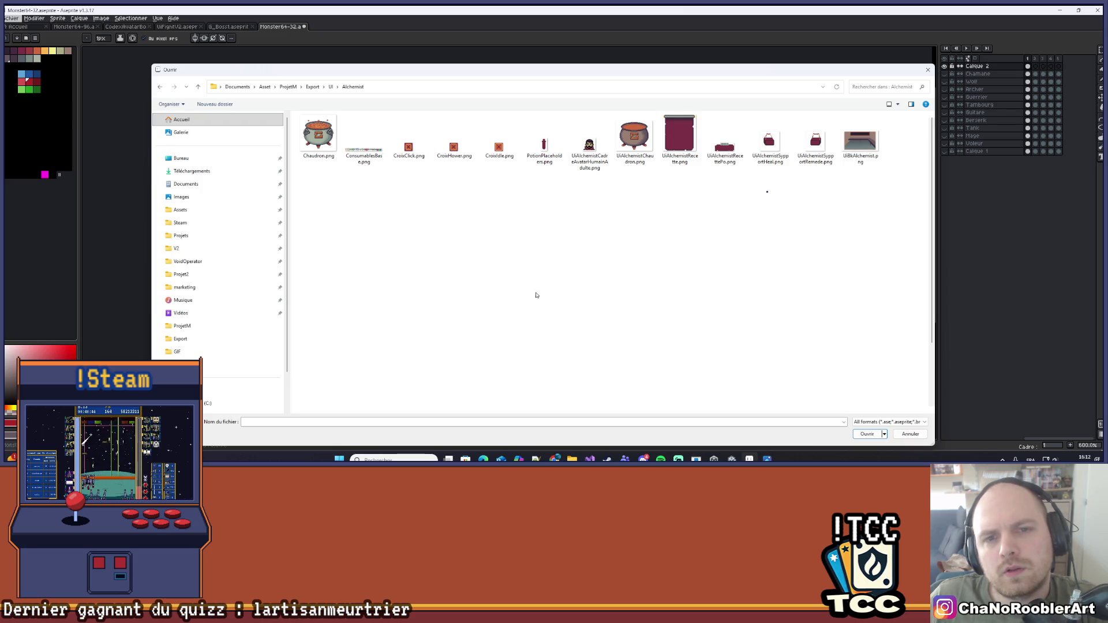
pyautogui.hotkey('alt', 'Left')
pyautogui.hotkey('alt', 'Left')
pyautogui.hotkey('alt', 'Left')
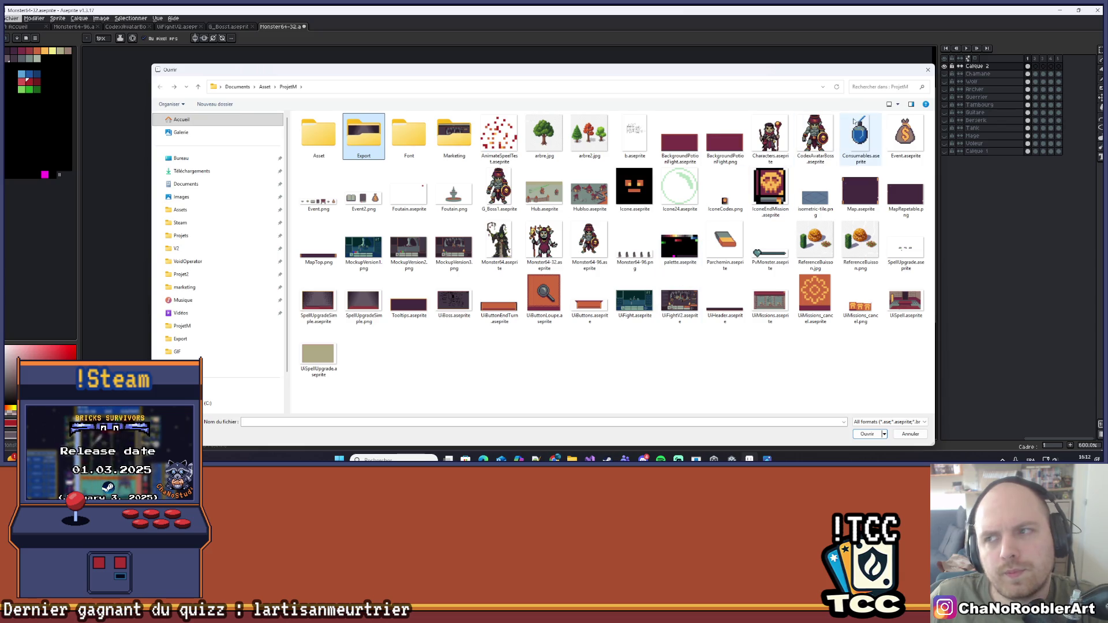
pyautogui.click(927, 70)
# Zoom into the sprite and erase the hood's lower tip and lower-left edge pixels
pyautogui.scroll(5, 440, 291)
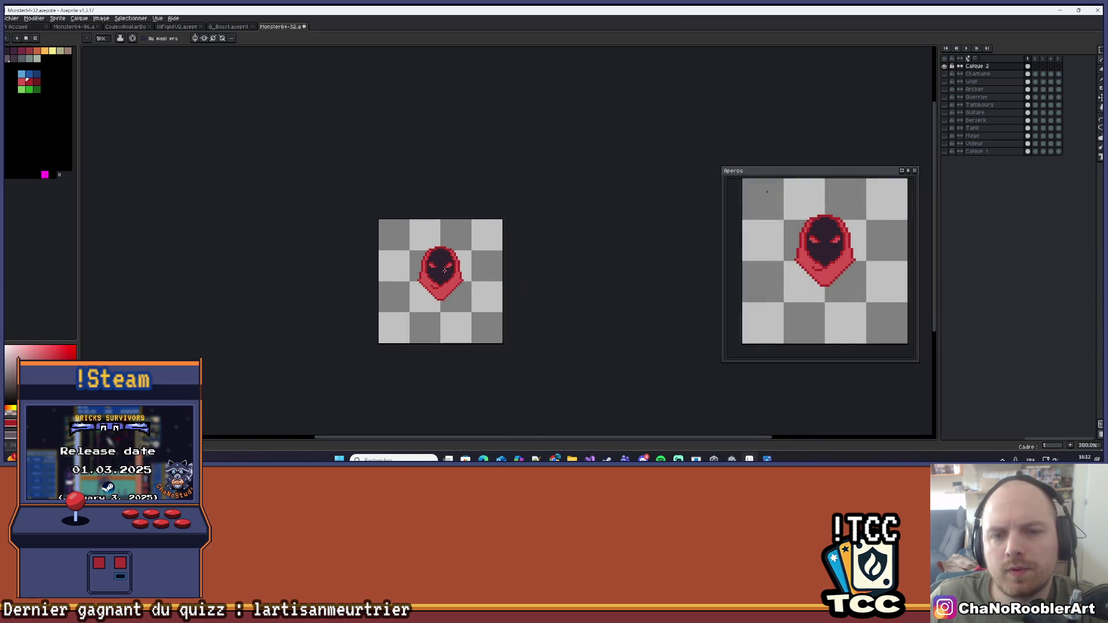
pyautogui.scroll(-3, 442, 293)
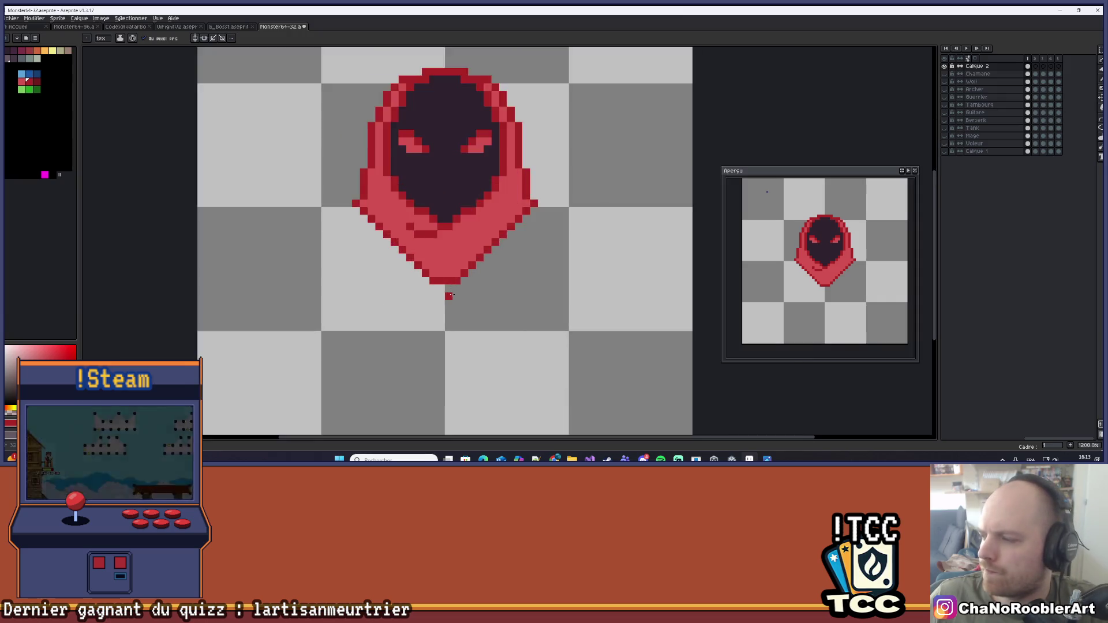
pyautogui.scroll(1, 451, 295)
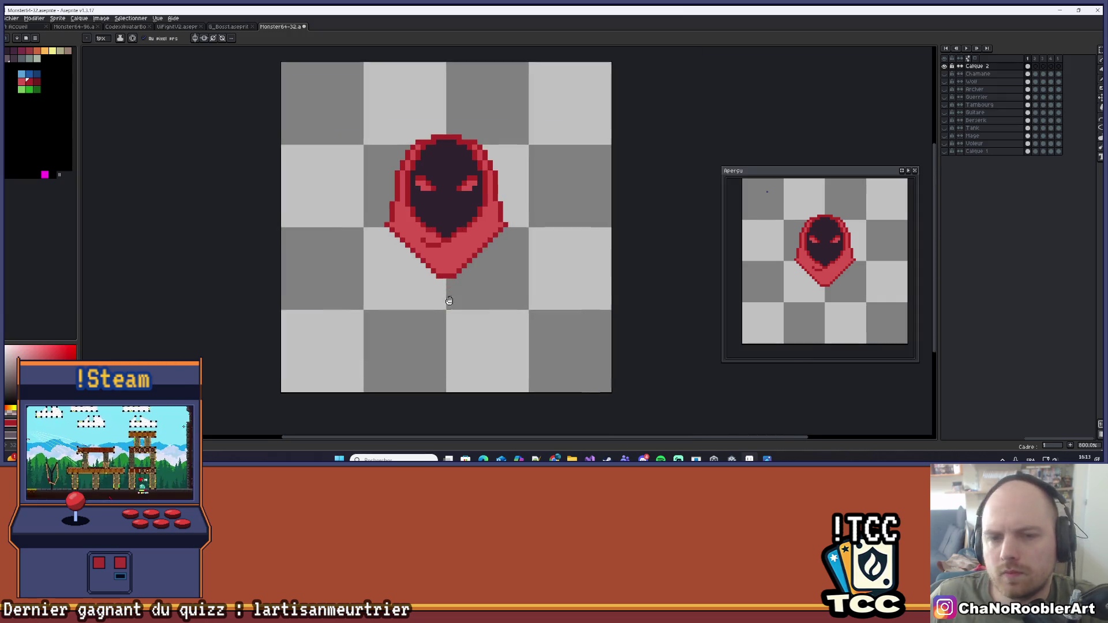
pyautogui.scroll(2, 448, 295)
pyautogui.scroll(-2, 421, 280)
pyautogui.scroll(1, 398, 327)
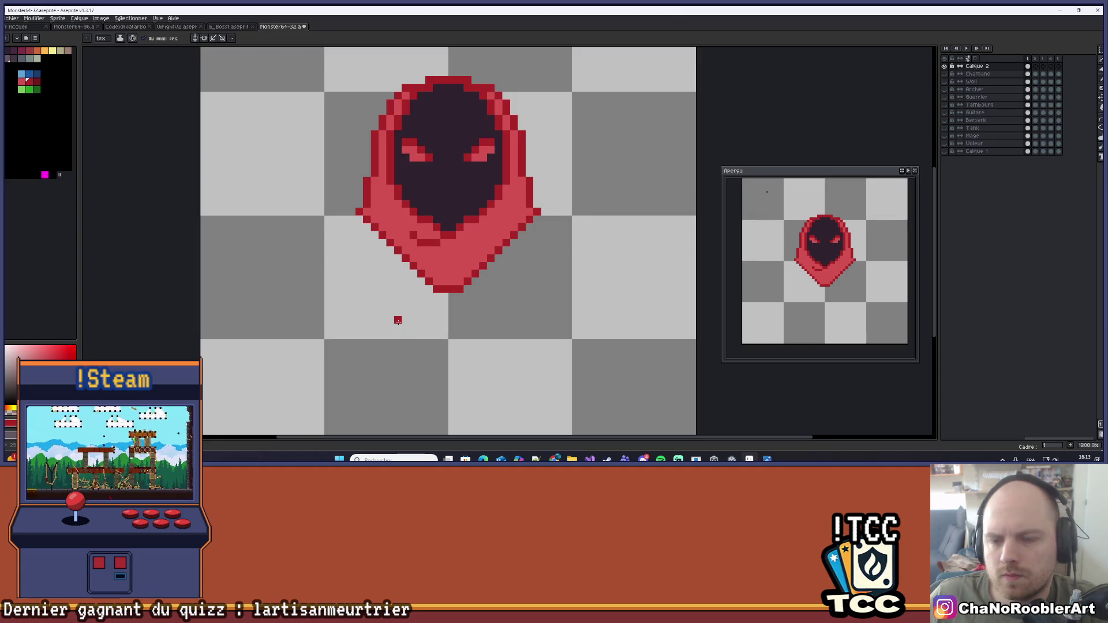
pyautogui.scroll(-1, 398, 321)
pyautogui.scroll(1, 398, 320)
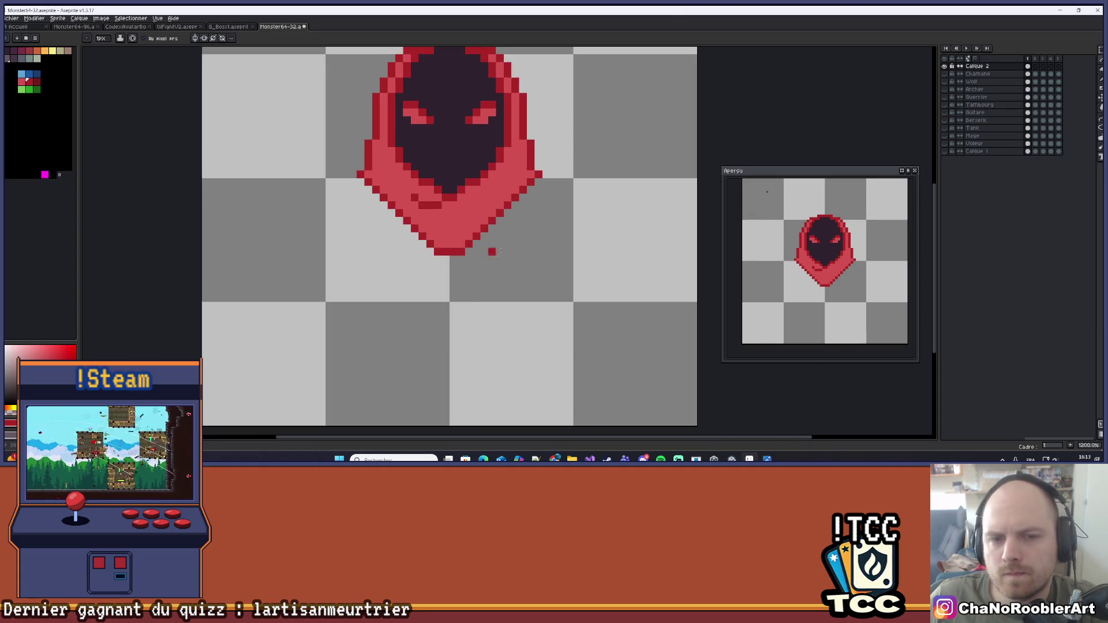
pyautogui.click(1100, 121)
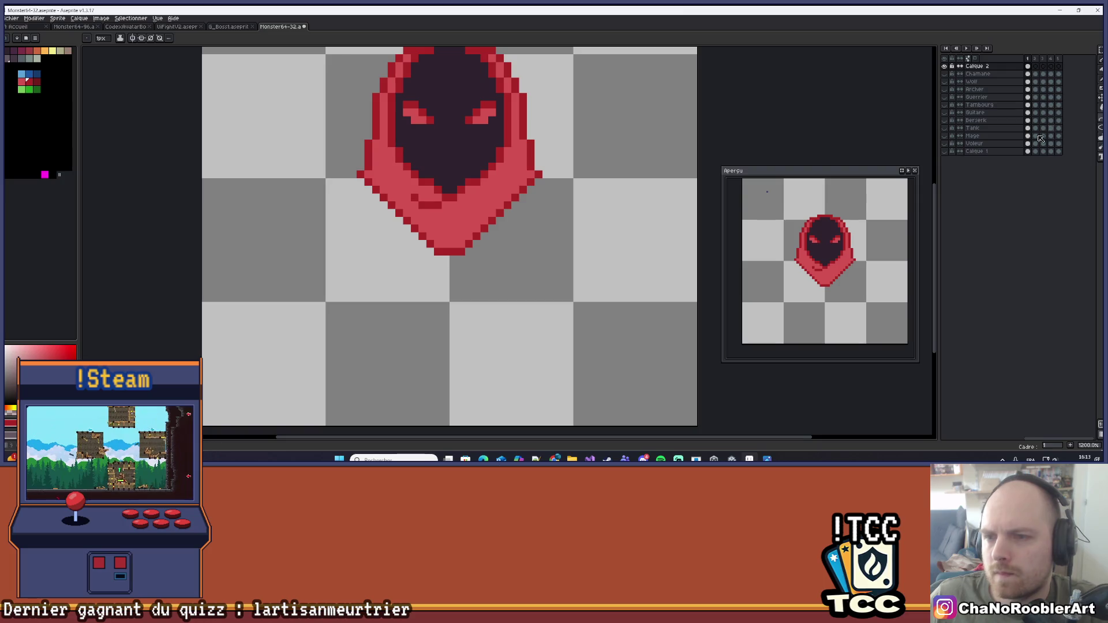
pyautogui.scroll(2, 470, 305)
pyautogui.press('b')
pyautogui.moveTo(462, 306)
pyautogui.mouseDown()
pyautogui.moveTo(399, 255)
pyautogui.moveTo(500, 297)
pyautogui.moveTo(540, 251)
pyautogui.moveTo(438, 279)
pyautogui.moveTo(398, 272)
pyautogui.moveTo(370, 237)
pyautogui.moveTo(378, 251)
pyautogui.mouseUp()
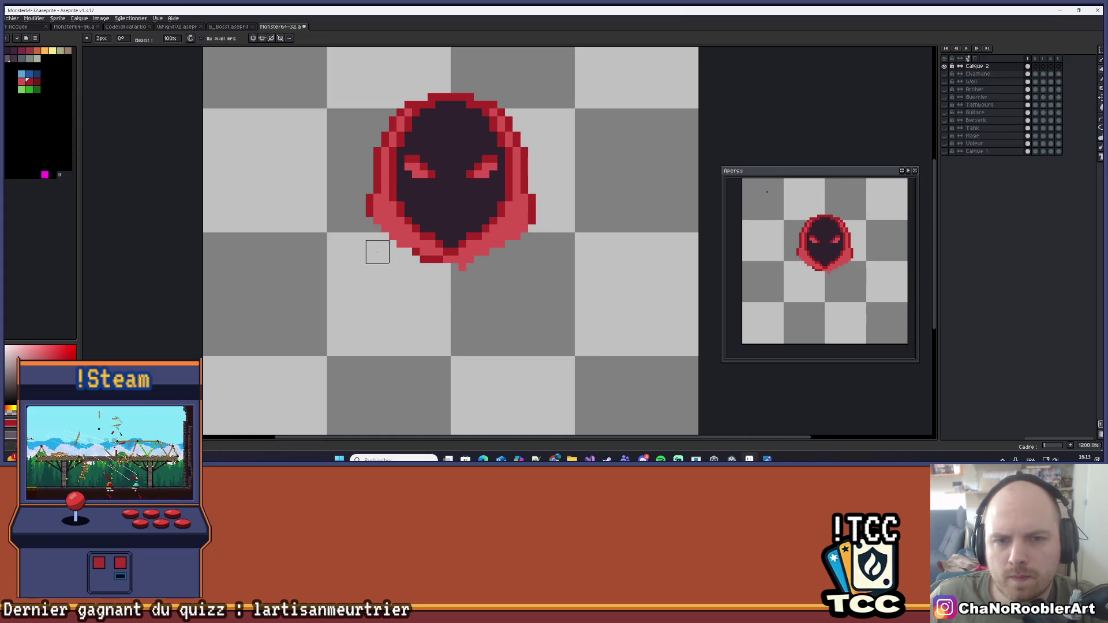
# Draw a dark-red strap line down from the stray pixel below the hood
pyautogui.scroll(-4, 419, 294)
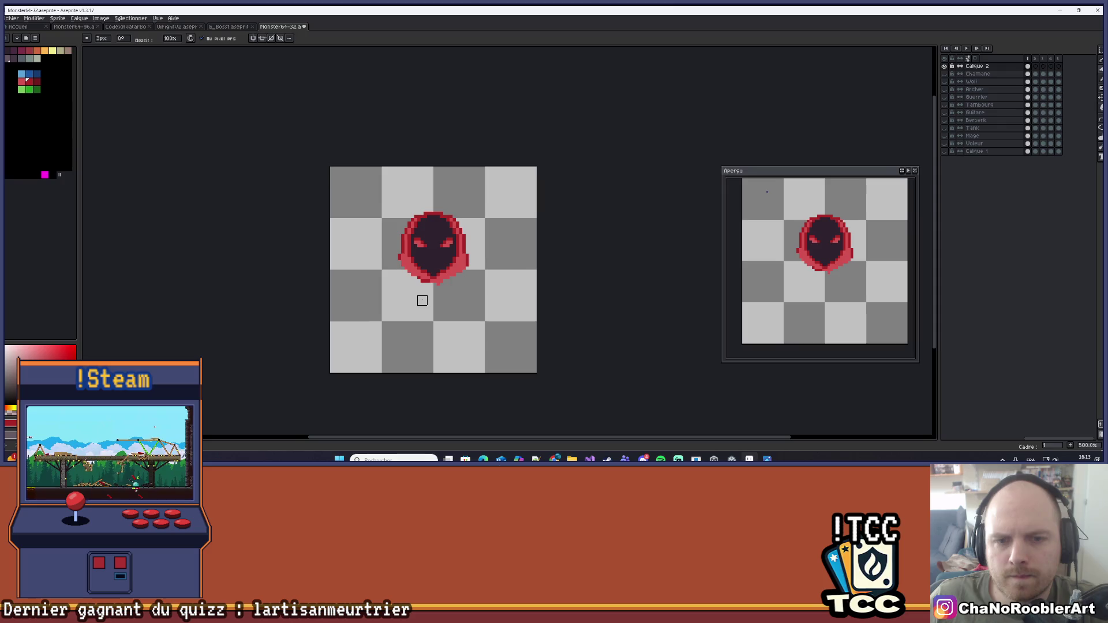
pyautogui.scroll(4, 422, 300)
pyautogui.moveTo(420, 299)
pyautogui.mouseDown()
pyautogui.moveTo(401, 291)
pyautogui.moveTo(396, 314)
pyautogui.moveTo(396, 260)
pyautogui.mouseUp()
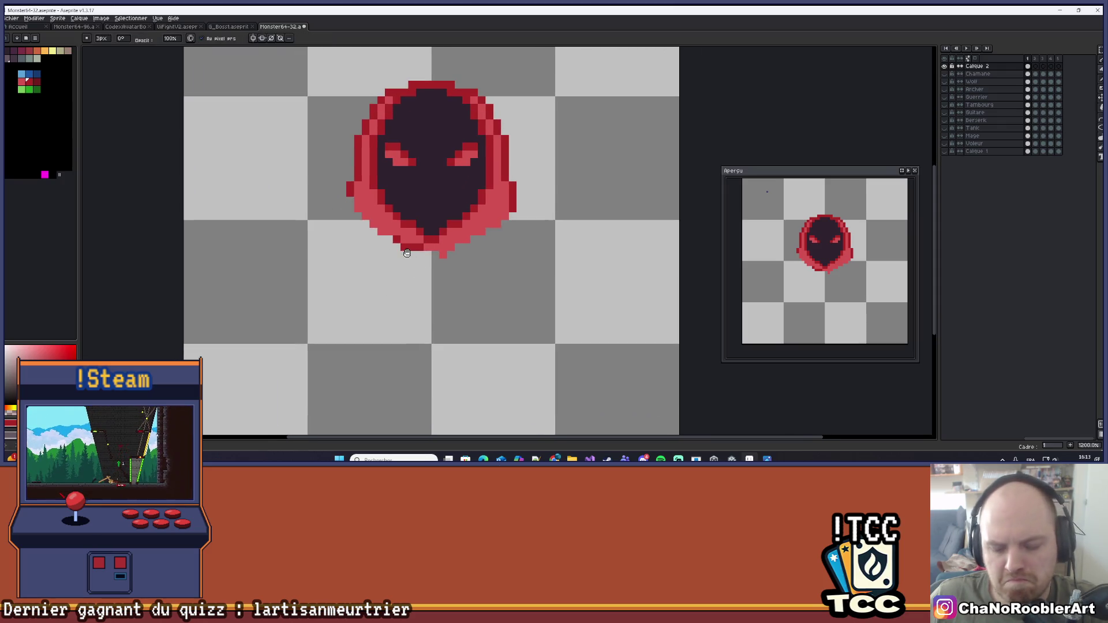
pyautogui.scroll(1, 399, 294)
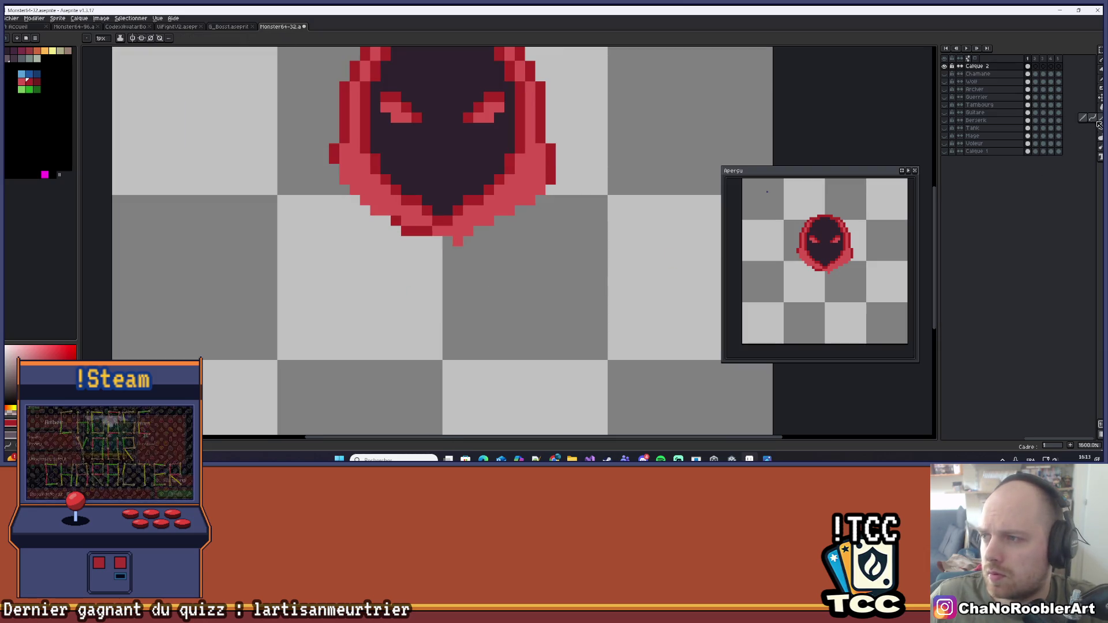
pyautogui.moveTo(585, 243); pyautogui.dragTo(589, 204)
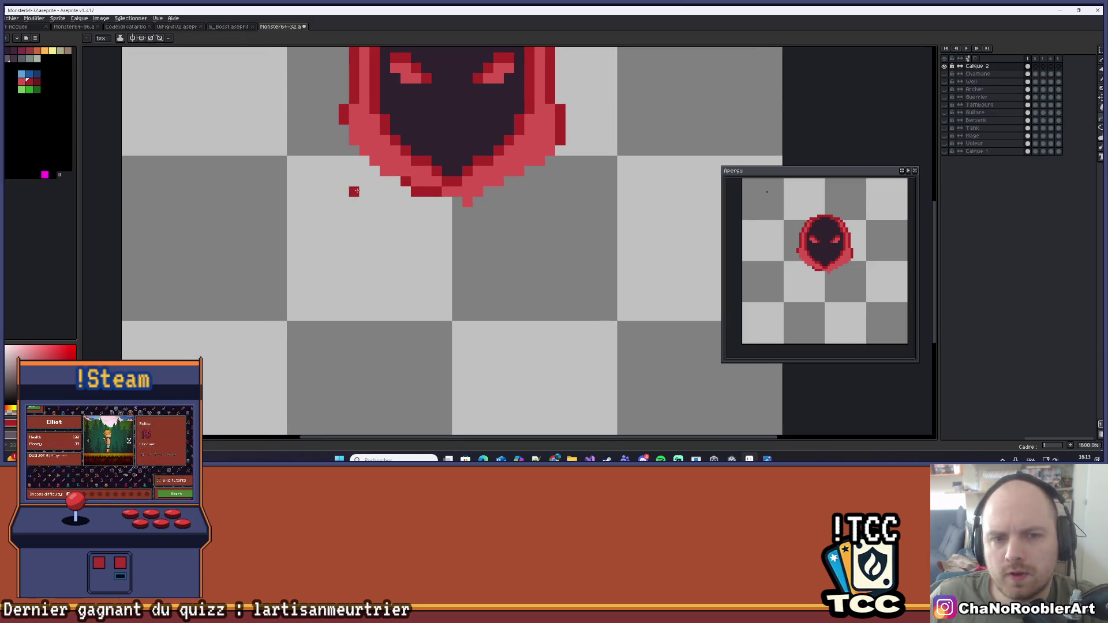
pyautogui.moveTo(354, 192)
pyautogui.mouseDown()
pyautogui.moveTo(382, 347)
pyautogui.moveTo(439, 356)
pyautogui.moveTo(375, 292)
pyautogui.moveTo(353, 300)
pyautogui.mouseUp()
pyautogui.press('Escape')
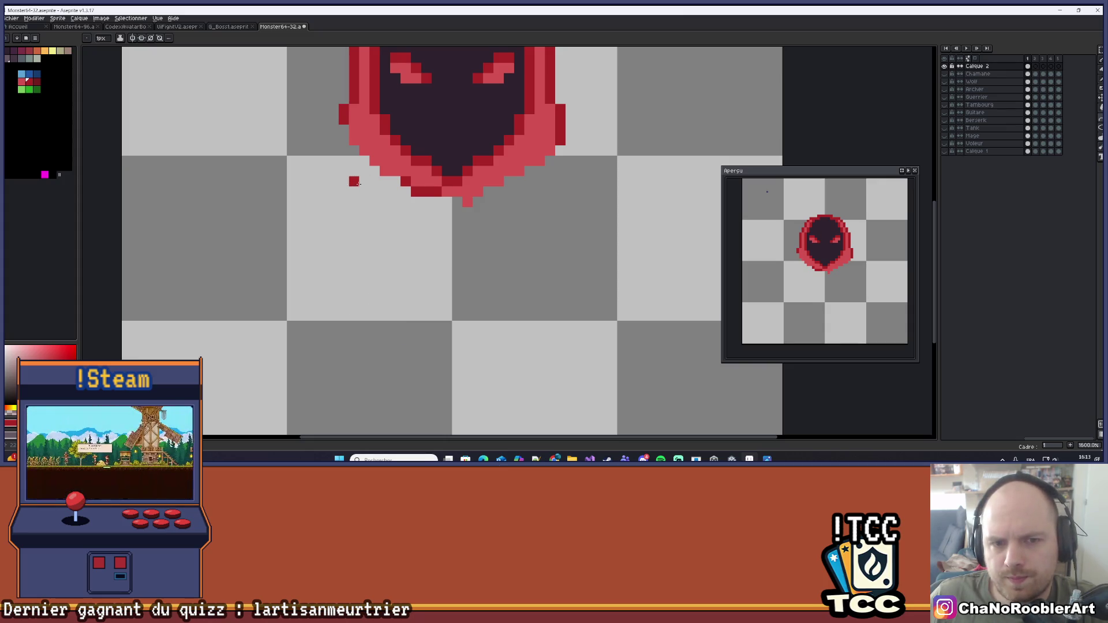
pyautogui.moveTo(358, 183)
pyautogui.mouseDown()
pyautogui.moveTo(355, 248)
pyautogui.moveTo(384, 317)
pyautogui.moveTo(360, 275)
pyautogui.mouseUp()
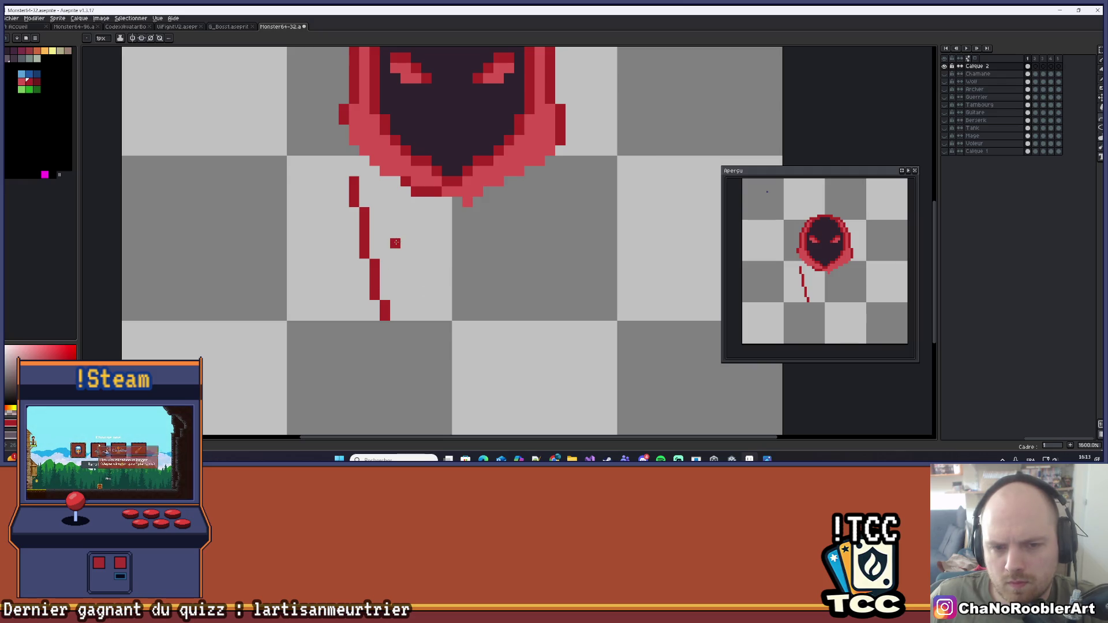
# Add a second red strap line beside the first, with an end pixel and a leftward bend
pyautogui.moveTo(395, 233); pyautogui.dragTo(384, 286)
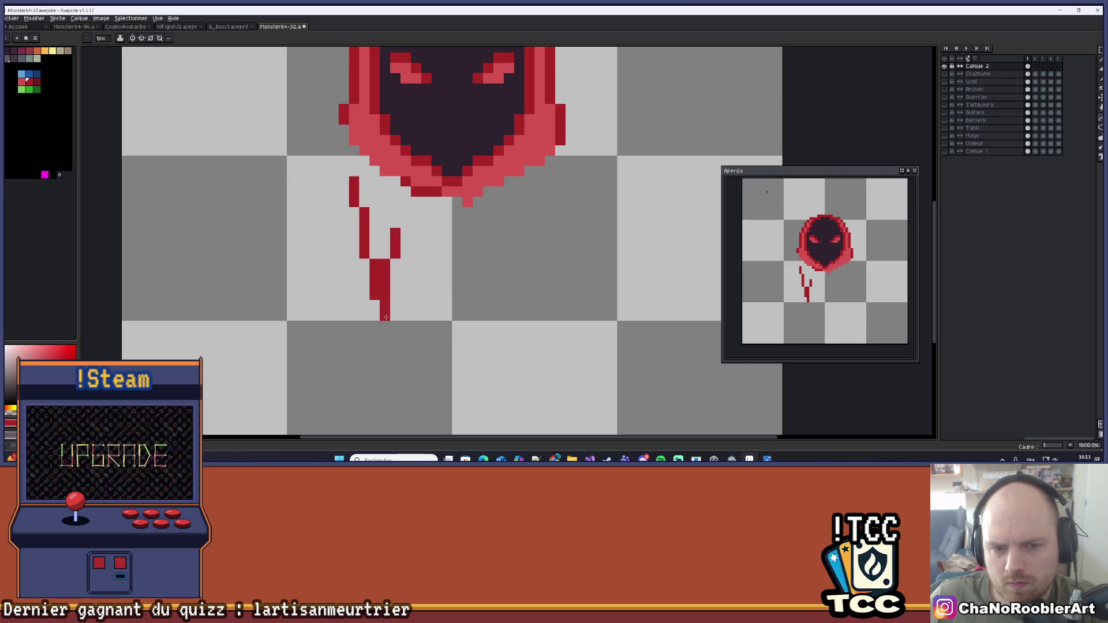
pyautogui.scroll(-6, 578, 303)
pyautogui.moveTo(588, 313); pyautogui.dragTo(476, 296)
pyautogui.scroll(6, 475, 296)
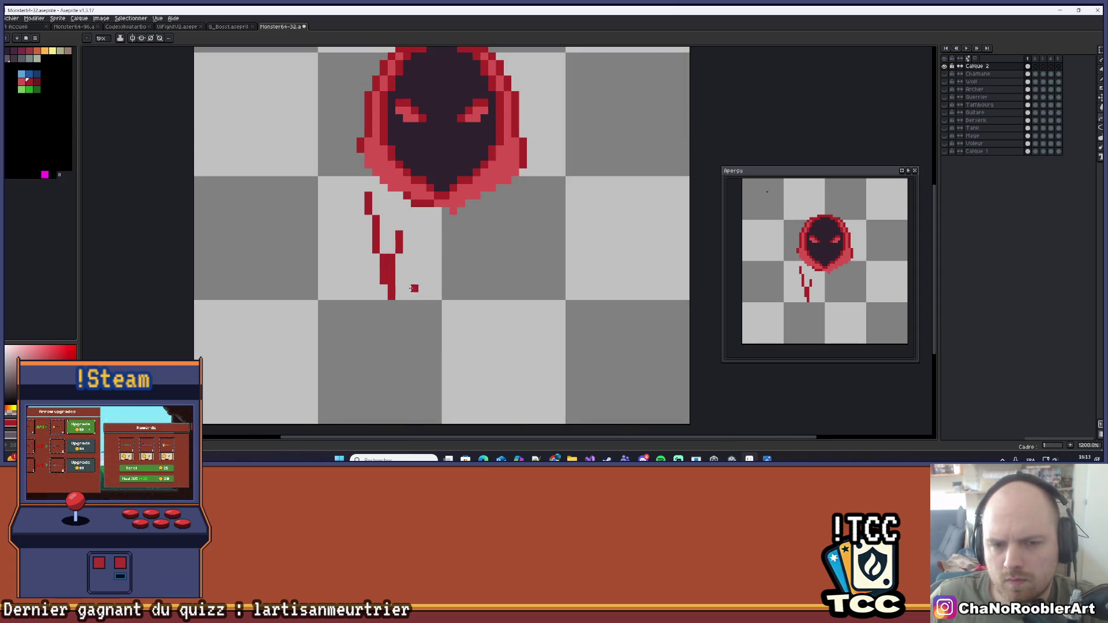
pyautogui.hotkey('ctrl', 'z')
pyautogui.click(399, 304)
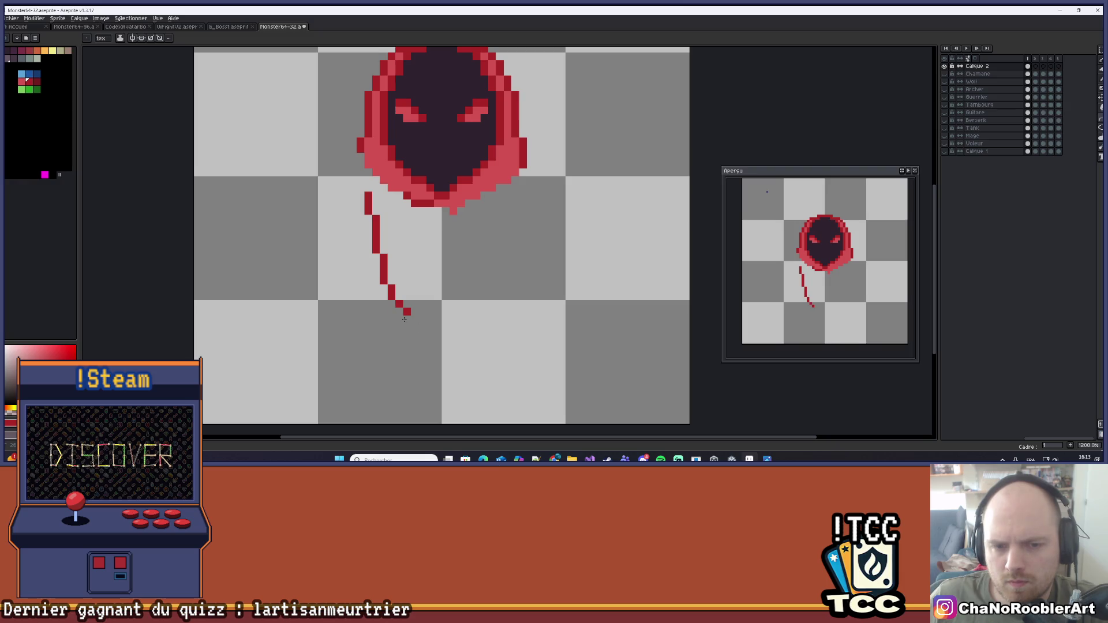
pyautogui.moveTo(400, 281); pyautogui.dragTo(393, 269)
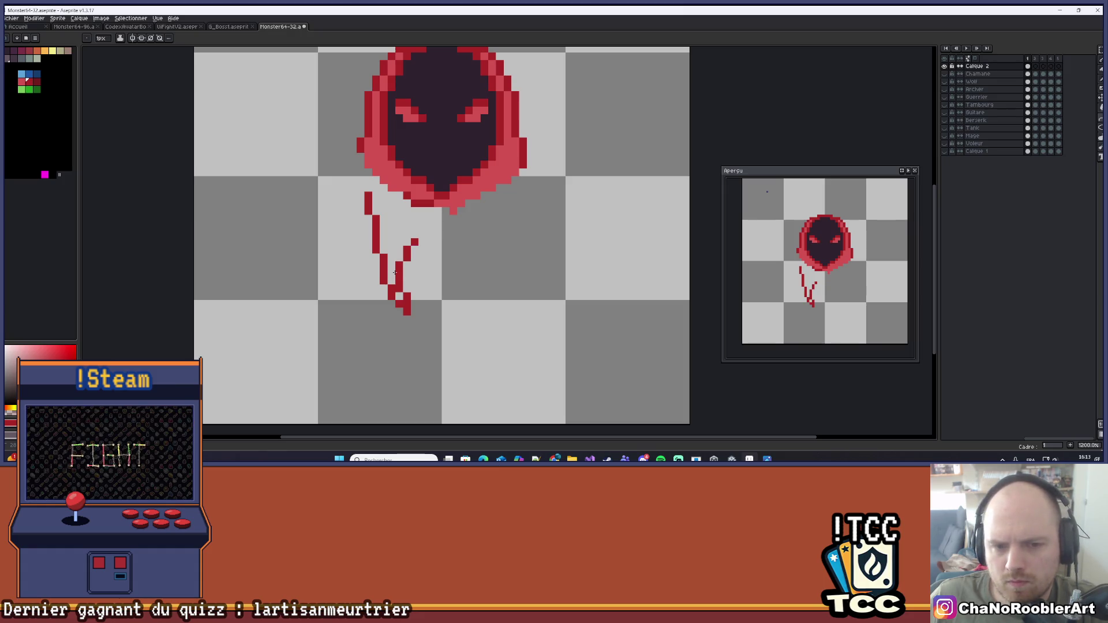
# Undo the red strap strokes trailing under the hood
pyautogui.scroll(-6, 395, 271)
pyautogui.scroll(4, 464, 266)
pyautogui.moveTo(463, 266); pyautogui.dragTo(431, 280)
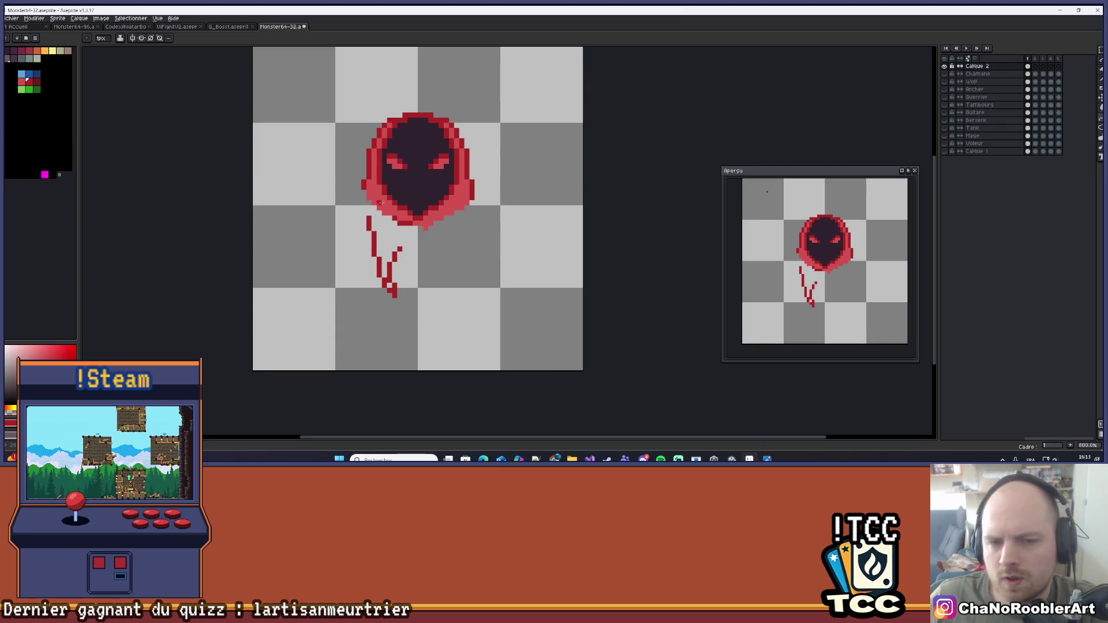
pyautogui.scroll(-1, 407, 220)
pyautogui.hotkey('ctrl', 'z')
pyautogui.hotkey('ctrl', 'z')
pyautogui.hotkey('ctrl', 'z')
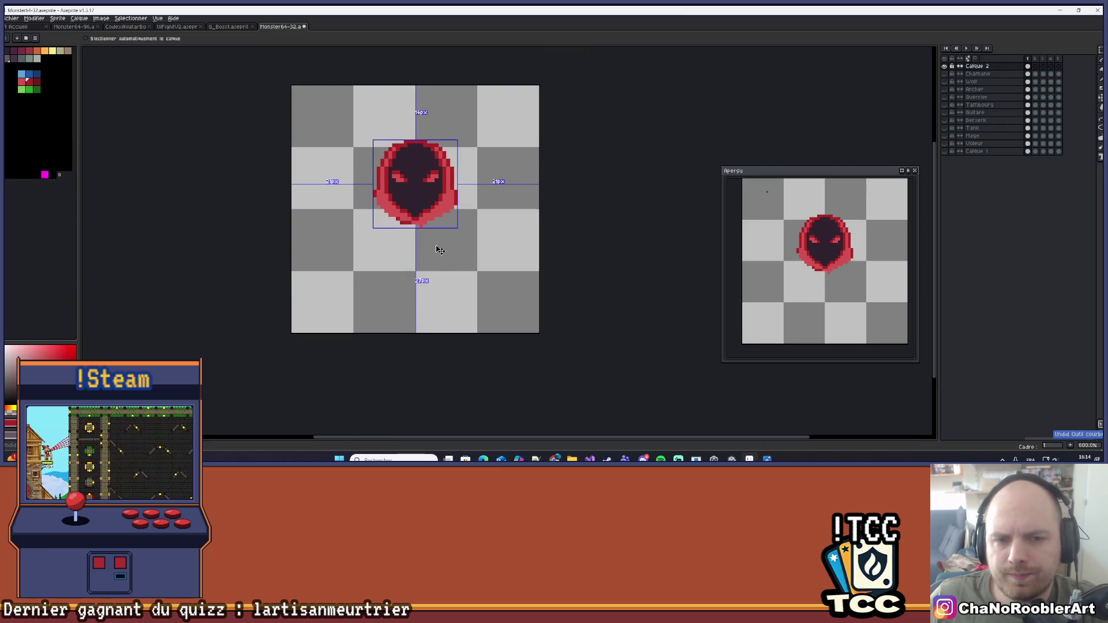
# Redraw the cloak's left edge as a red line curving down from the hood
pyautogui.scroll(1, 428, 244)
pyautogui.moveTo(427, 244); pyautogui.dragTo(449, 255)
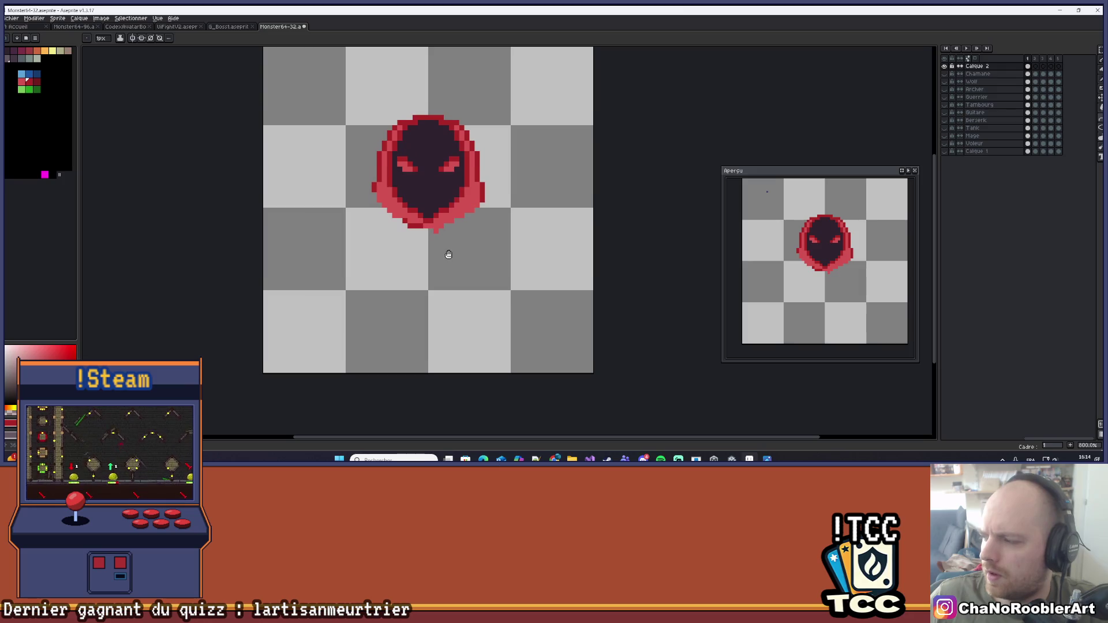
pyautogui.scroll(2, 441, 256)
pyautogui.press('b')
pyautogui.moveTo(372, 212); pyautogui.dragTo(528, 374)
pyautogui.hotkey('ctrl', 'z')
pyautogui.moveTo(401, 259); pyautogui.dragTo(389, 202)
pyautogui.moveTo(369, 143)
pyautogui.mouseDown()
pyautogui.moveTo(395, 201)
pyautogui.moveTo(551, 312)
pyautogui.mouseUp()
pyautogui.hotkey('ctrl', 'z')
pyautogui.moveTo(369, 134)
pyautogui.mouseDown()
pyautogui.moveTo(389, 204)
pyautogui.moveTo(494, 316)
pyautogui.mouseUp()
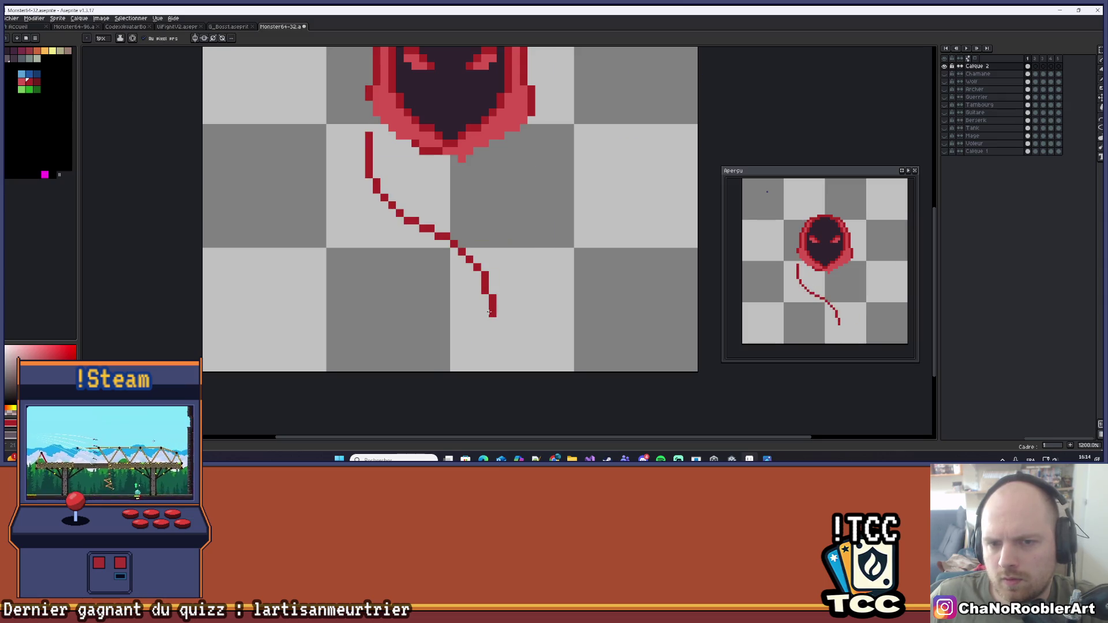
pyautogui.hotkey('ctrl', 'z')
pyautogui.moveTo(369, 134)
pyautogui.mouseDown()
pyautogui.moveTo(384, 199)
pyautogui.moveTo(495, 301)
pyautogui.mouseUp()
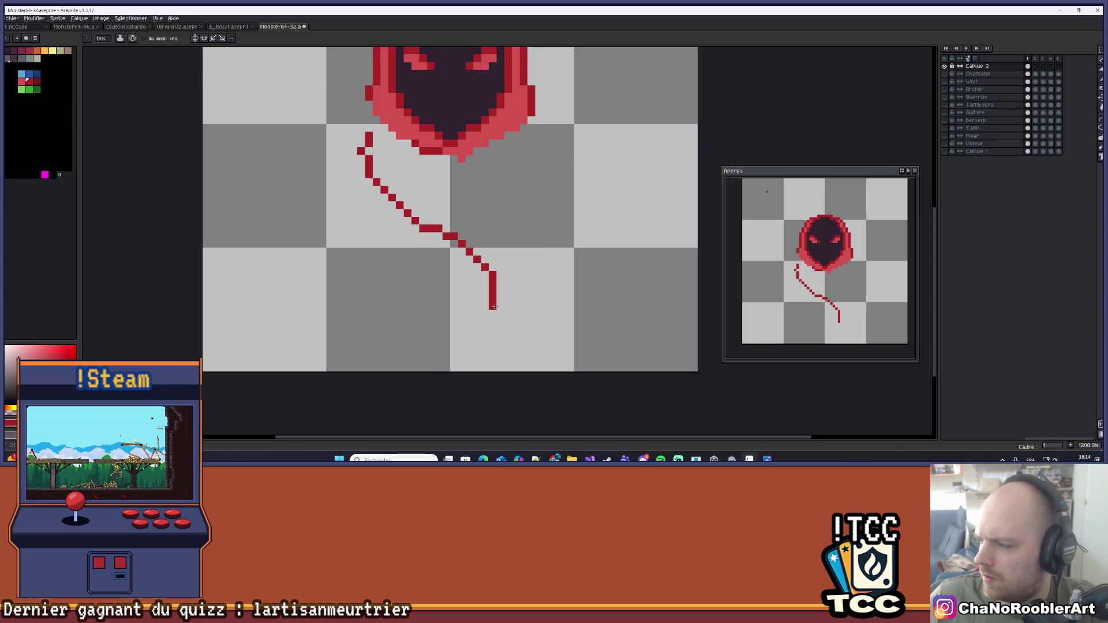
pyautogui.hotkey('ctrl', 'z')
pyautogui.moveTo(369, 134)
pyautogui.mouseDown()
pyautogui.moveTo(457, 230)
pyautogui.moveTo(448, 310)
pyautogui.moveTo(423, 336)
pyautogui.moveTo(539, 215)
pyautogui.mouseUp()
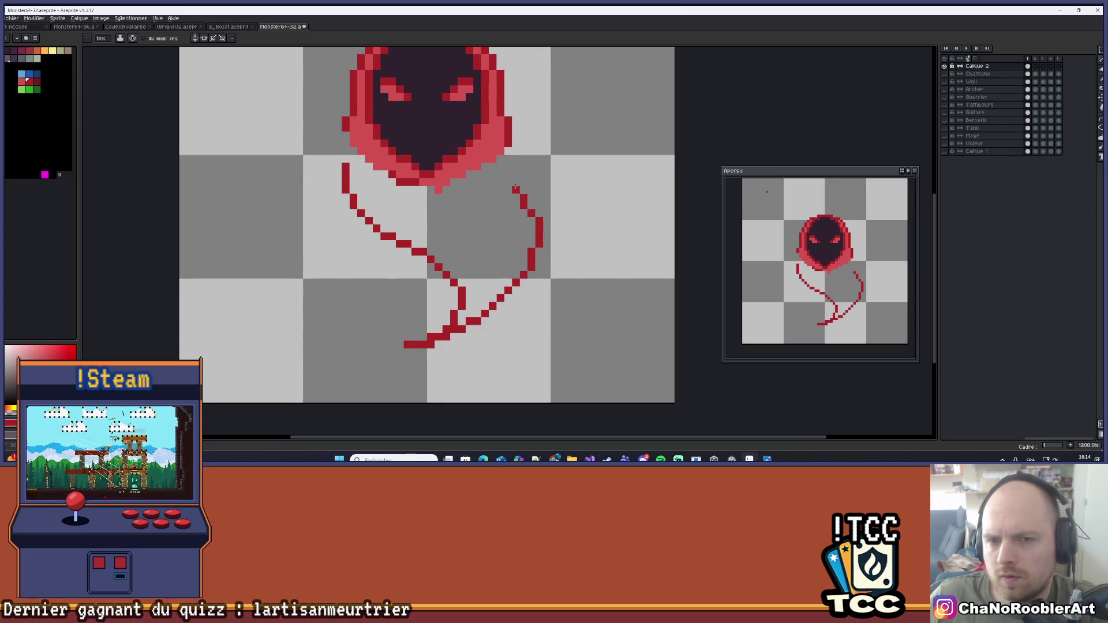
# Erase the doubled inner outline pixels with a 3px eraser
pyautogui.moveTo(543, 164); pyautogui.dragTo(527, 249)
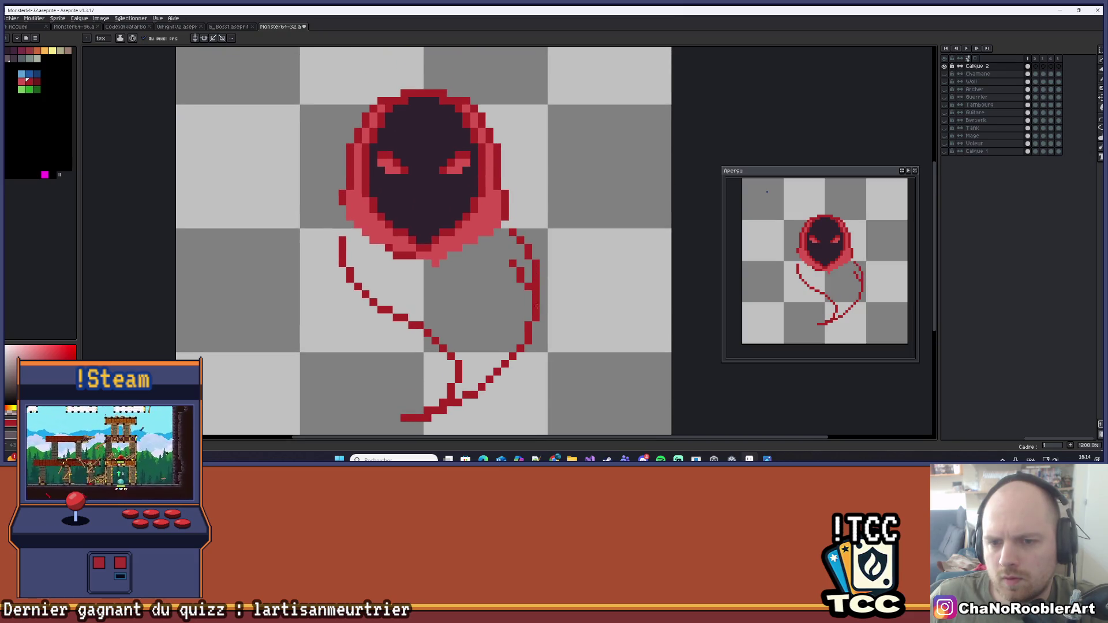
pyautogui.scroll(-1, 543, 272)
pyautogui.scroll(1, 543, 273)
pyautogui.press('e')
pyautogui.moveTo(519, 255); pyautogui.dragTo(546, 295)
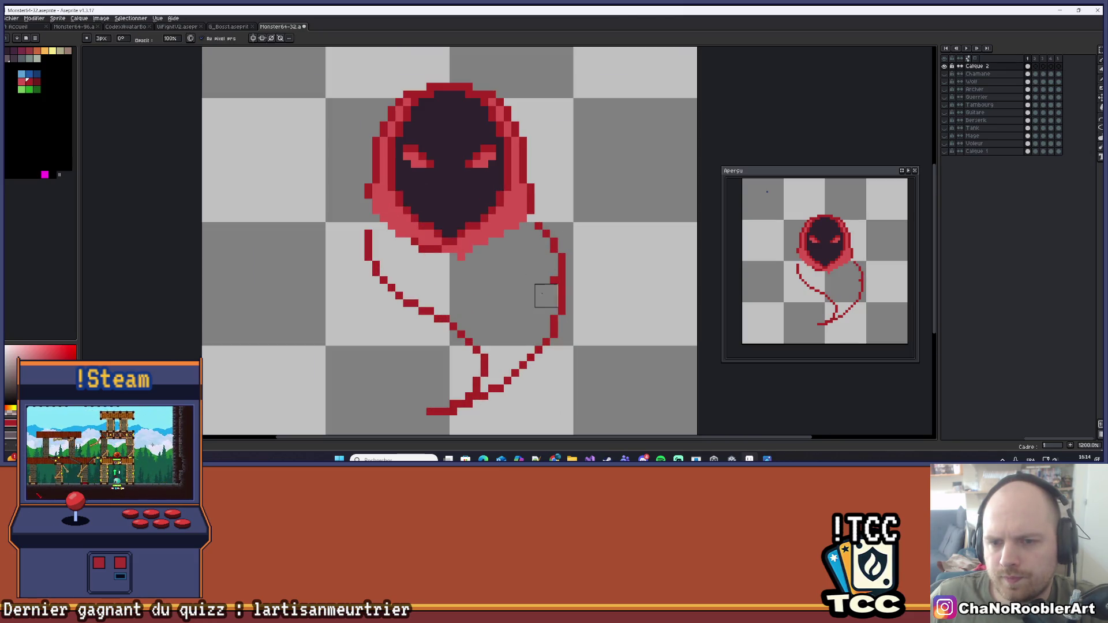
pyautogui.press('b')
# Pencil a right arm reaching down-right from the hood, ending in claw fingers
pyautogui.moveTo(584, 217); pyautogui.dragTo(566, 217)
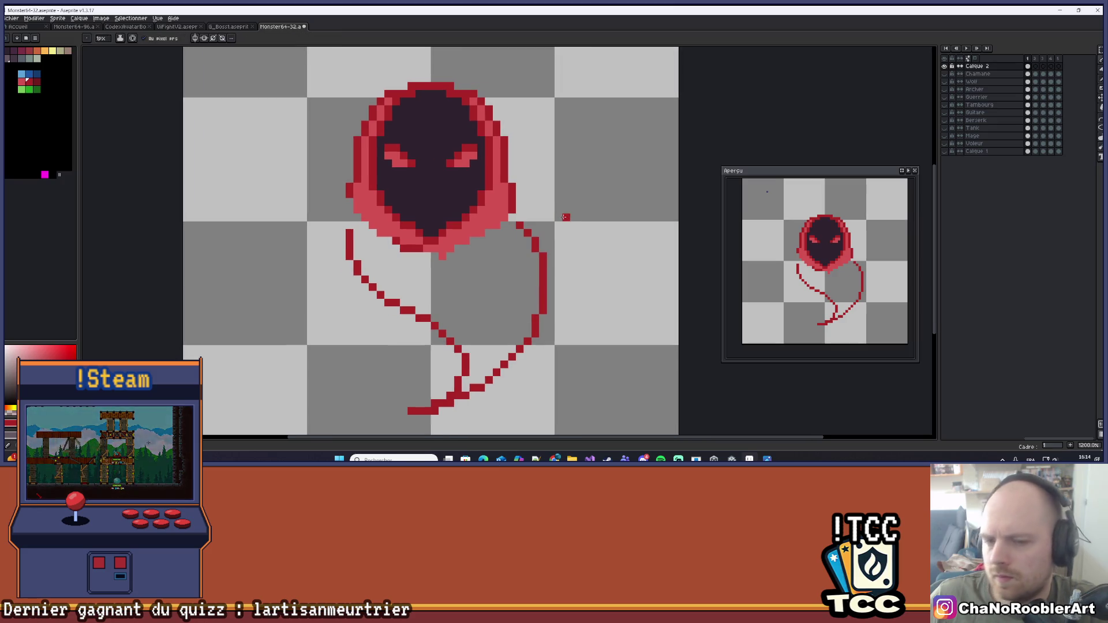
pyautogui.scroll(1, 524, 191)
pyautogui.moveTo(505, 164)
pyautogui.mouseDown()
pyautogui.moveTo(630, 231)
pyautogui.moveTo(649, 277)
pyautogui.moveTo(676, 281)
pyautogui.mouseUp()
pyautogui.hotkey('ctrl', 'z')
pyautogui.press('v')
pyautogui.press('b')
pyautogui.moveTo(505, 165)
pyautogui.mouseDown()
pyautogui.moveTo(621, 243)
pyautogui.moveTo(652, 280)
pyautogui.mouseUp()
pyautogui.click(609, 268)
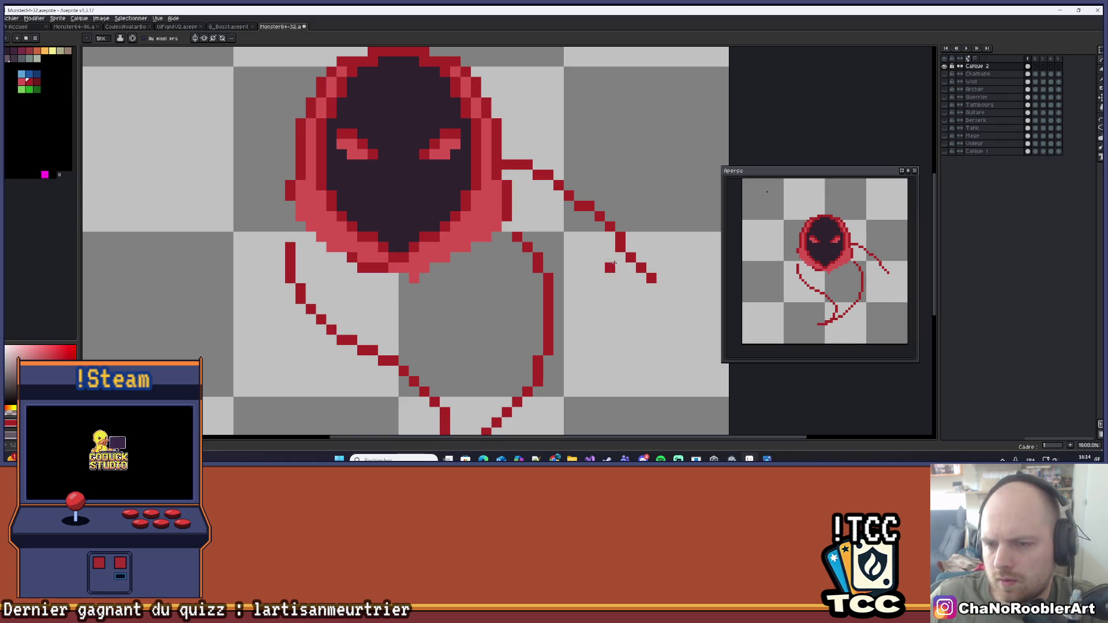
pyautogui.click(629, 308)
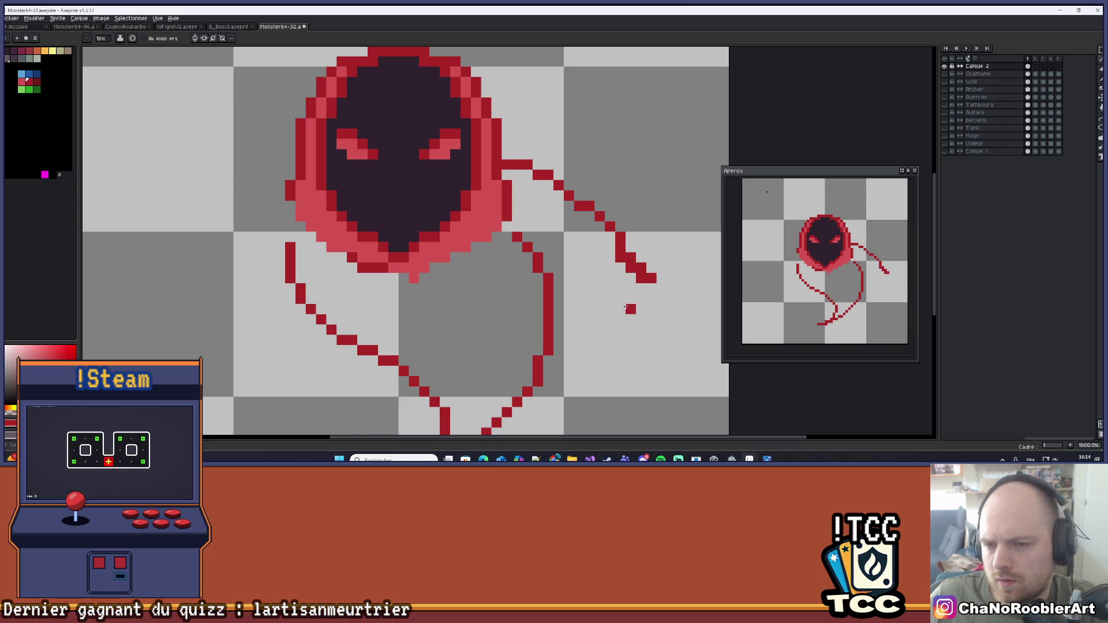
pyautogui.moveTo(664, 314); pyautogui.dragTo(650, 280)
pyautogui.click(588, 299)
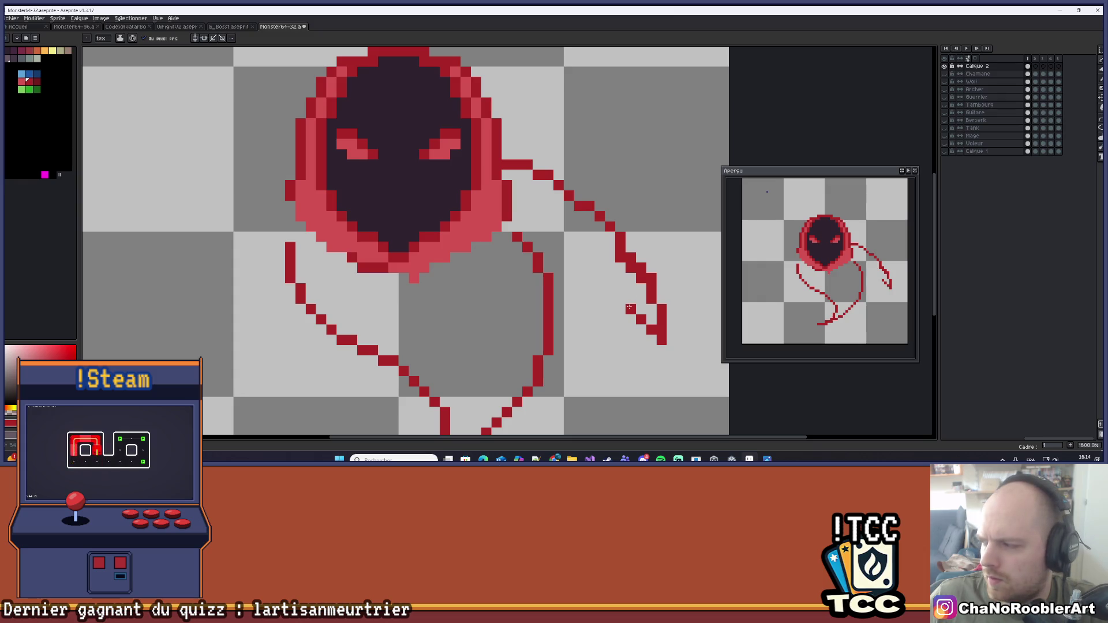
pyautogui.moveTo(579, 319)
pyautogui.mouseDown()
pyautogui.moveTo(589, 328)
pyautogui.moveTo(600, 320)
pyautogui.moveTo(594, 311)
pyautogui.mouseUp()
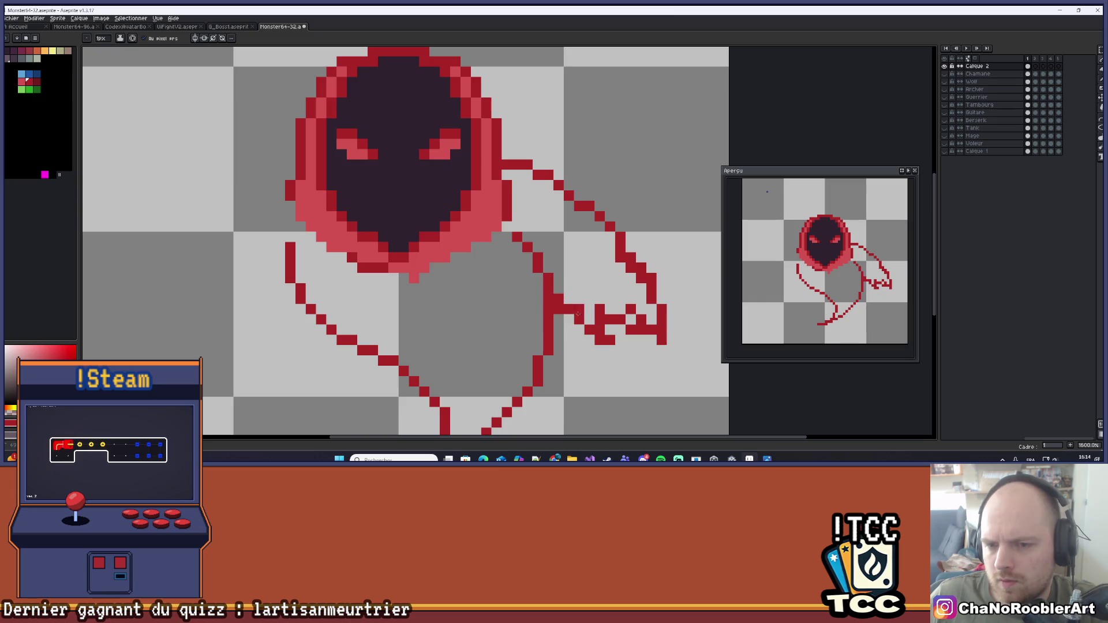
pyautogui.scroll(-5, 550, 323)
# Try several left-arm strokes from the hood and undo them all
pyautogui.scroll(-2, 550, 324)
pyautogui.scroll(1, 544, 324)
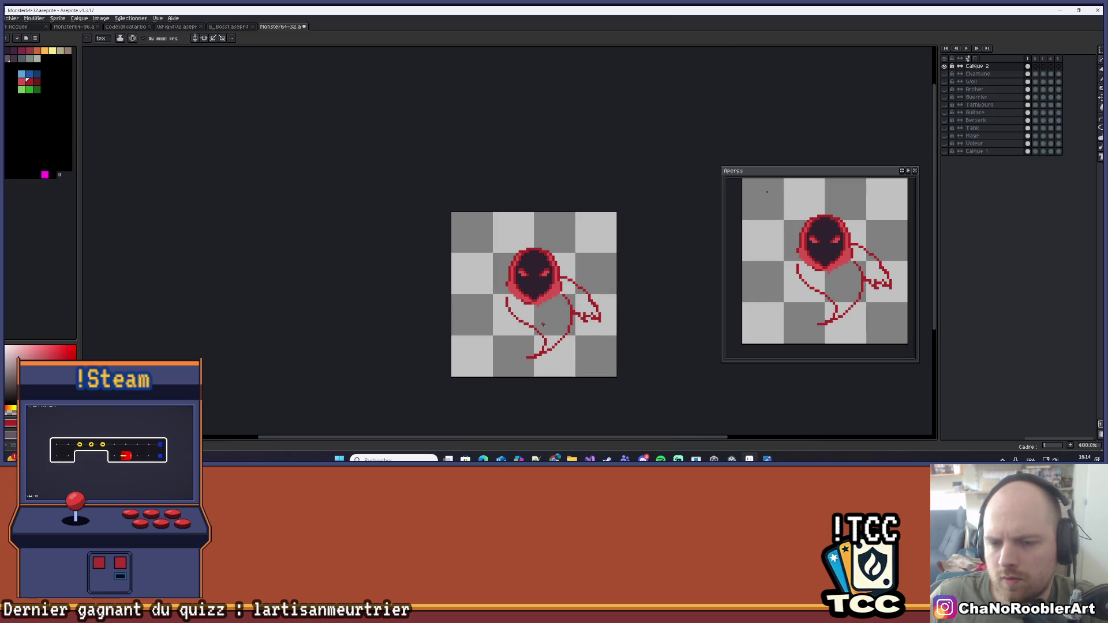
pyautogui.scroll(3, 515, 313)
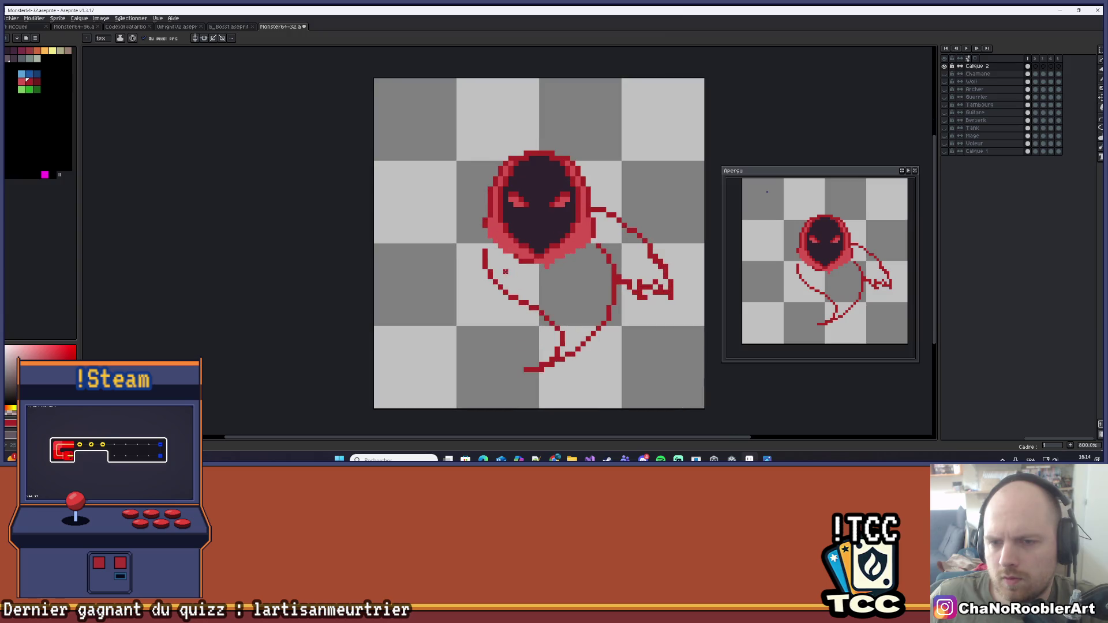
pyautogui.moveTo(472, 209); pyautogui.dragTo(502, 209)
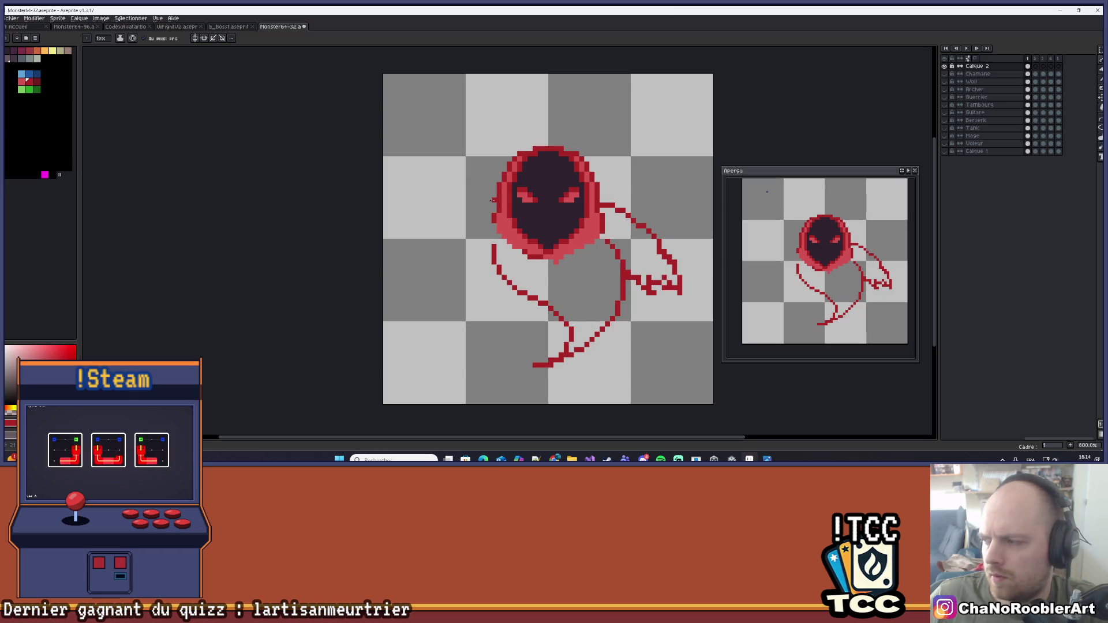
pyautogui.moveTo(492, 203); pyautogui.dragTo(414, 261)
pyautogui.hotkey('ctrl', 'z')
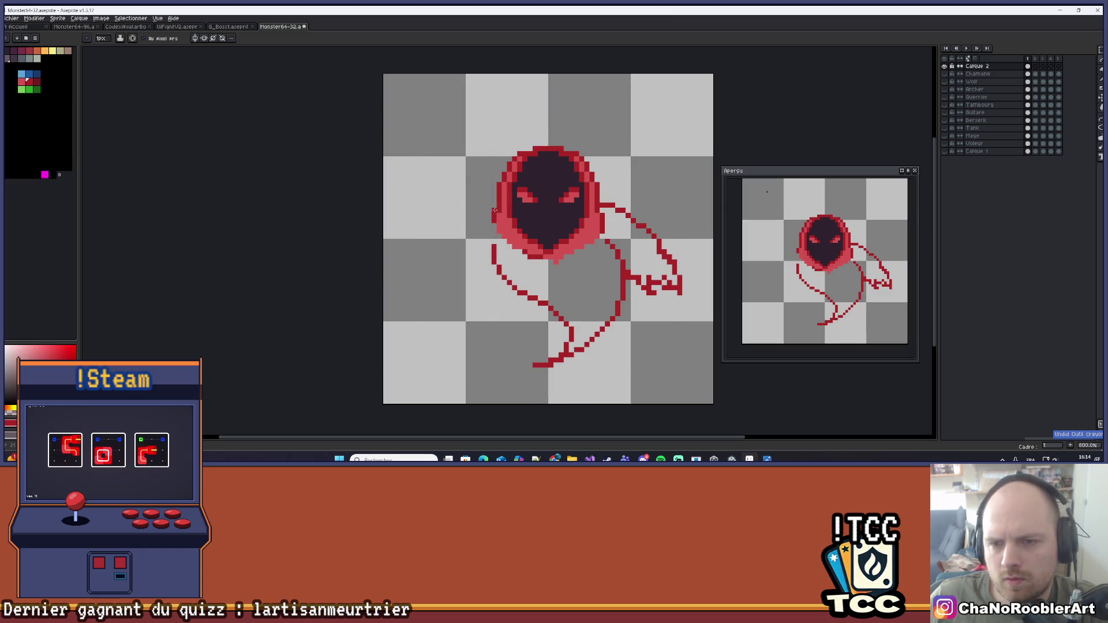
pyautogui.moveTo(492, 203)
pyautogui.mouseDown()
pyautogui.moveTo(426, 266)
pyautogui.moveTo(447, 272)
pyautogui.moveTo(456, 306)
pyautogui.mouseUp()
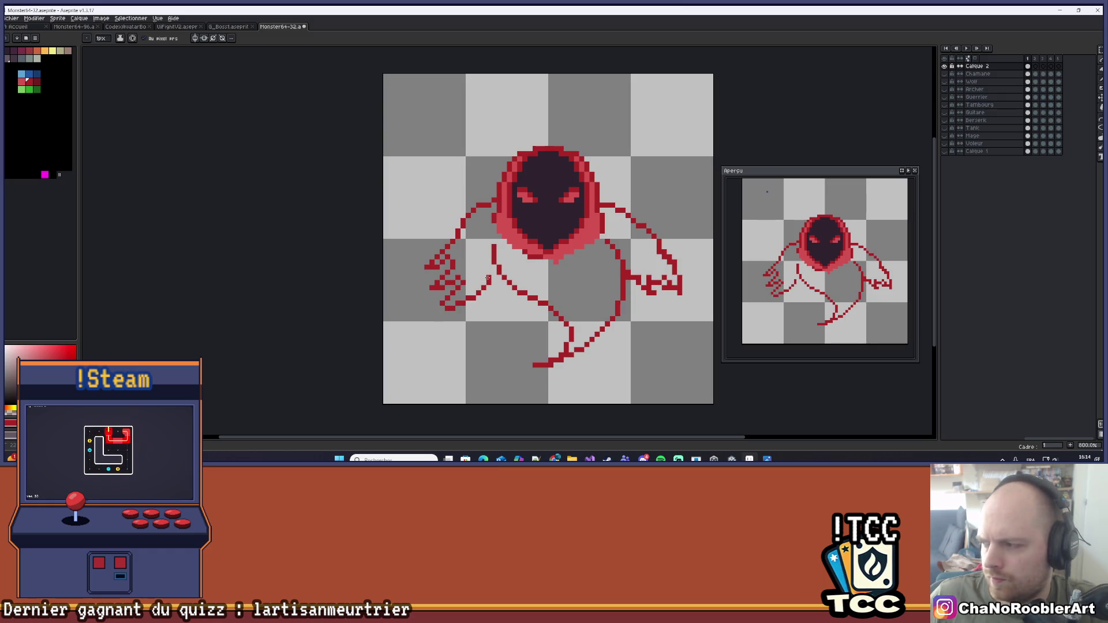
pyautogui.hotkey('ctrl', 'z')
pyautogui.hotkey('ctrl', 'z')
pyautogui.hotkey('ctrl', 'z')
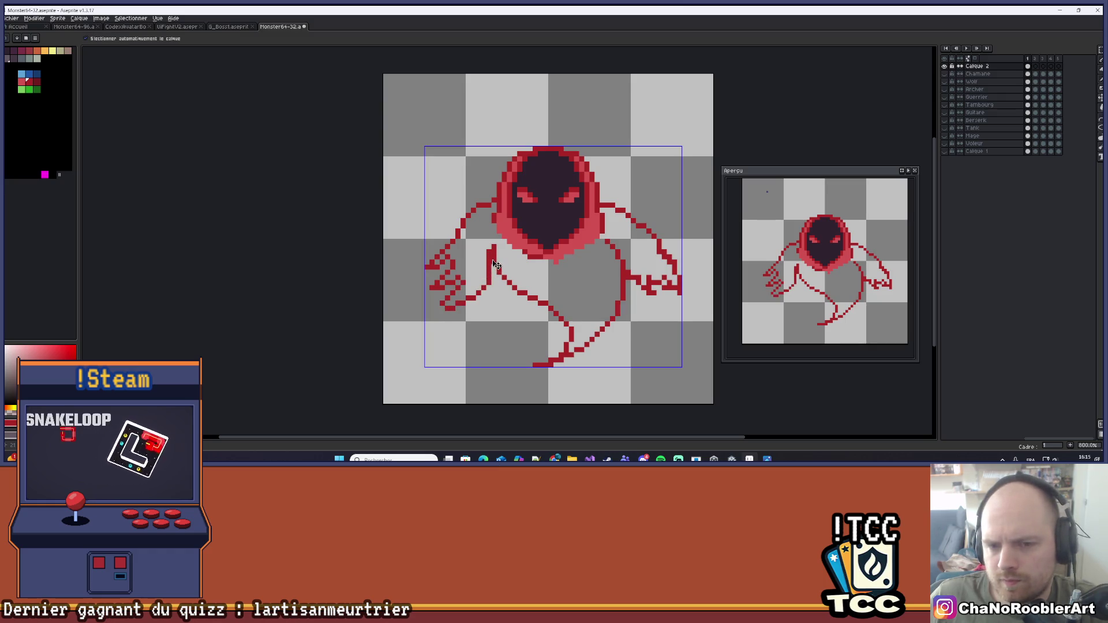
pyautogui.moveTo(481, 281)
pyautogui.mouseDown()
pyautogui.moveTo(455, 298)
pyautogui.moveTo(480, 259)
pyautogui.mouseUp()
pyautogui.hotkey('ctrl', 'z')
pyautogui.hotkey('ctrl', 'y')
pyautogui.hotkey('ctrl', 'z')
pyautogui.hotkey('ctrl', 'z')
pyautogui.hotkey('ctrl', 'z')
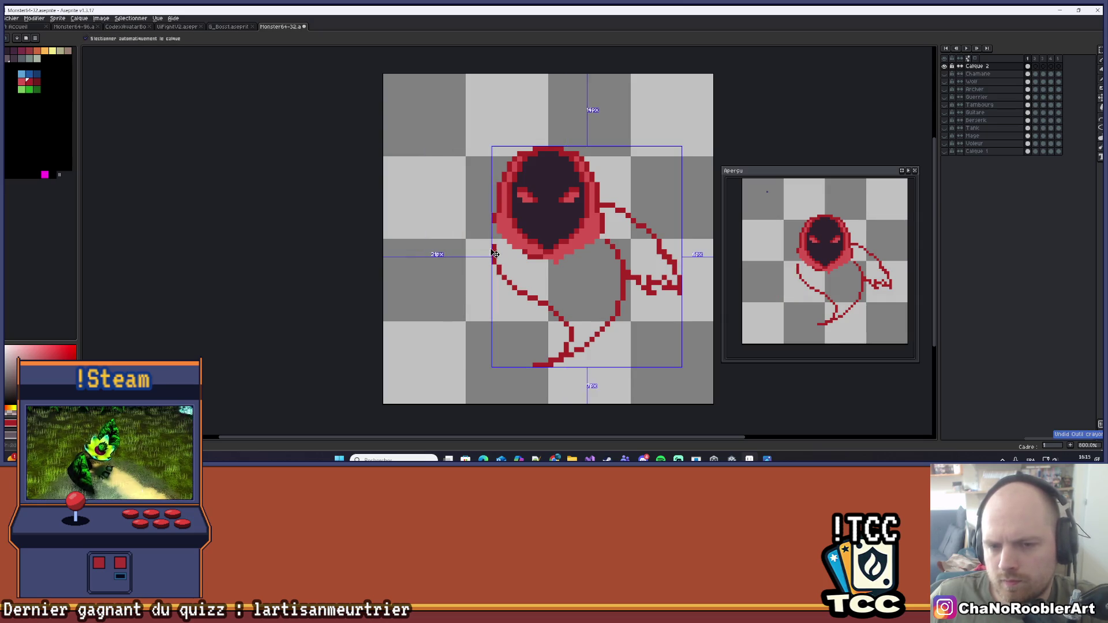
pyautogui.scroll(-3, 504, 230)
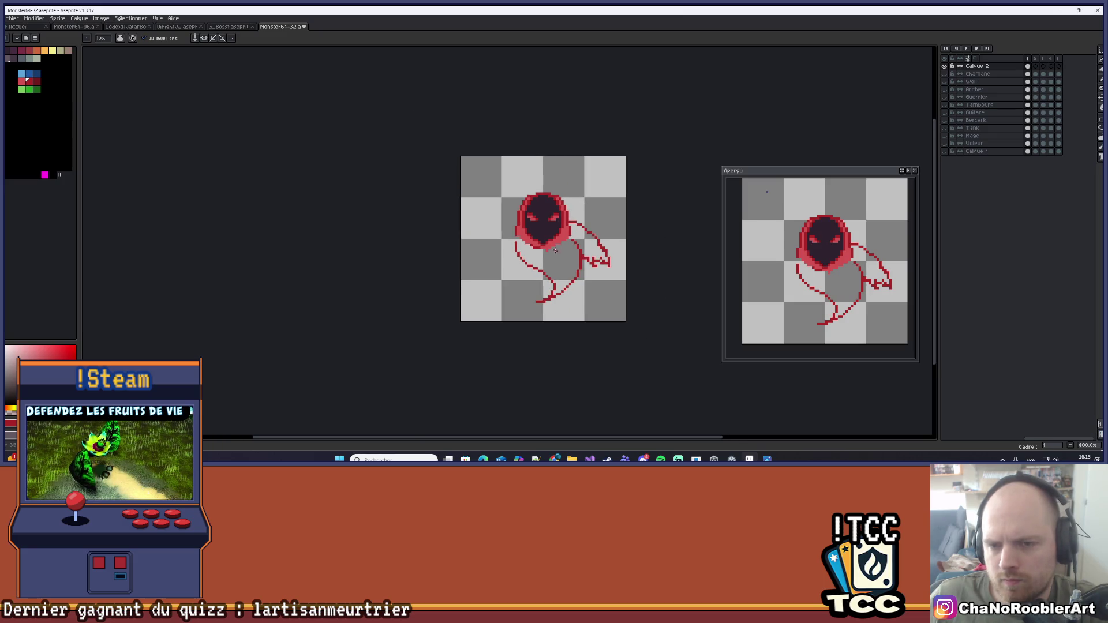
pyautogui.scroll(2, 596, 237)
pyautogui.scroll(3, 549, 208)
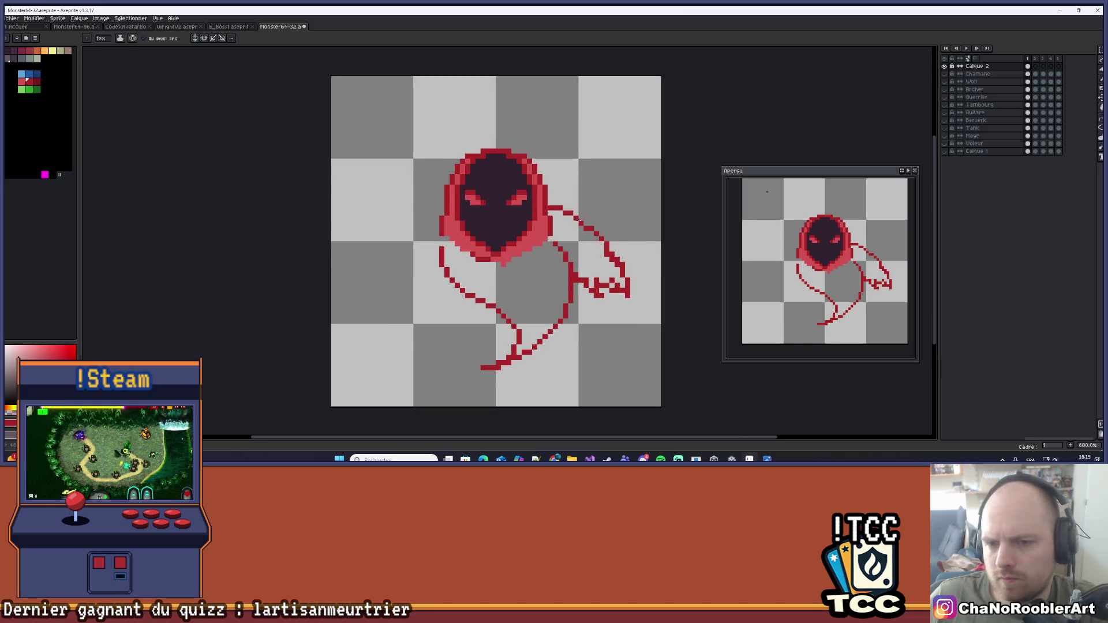
# Thicken the right arm's upper outline and erase stray pixels on the right hand
pyautogui.moveTo(616, 252); pyautogui.dragTo(650, 262)
pyautogui.click(656, 269)
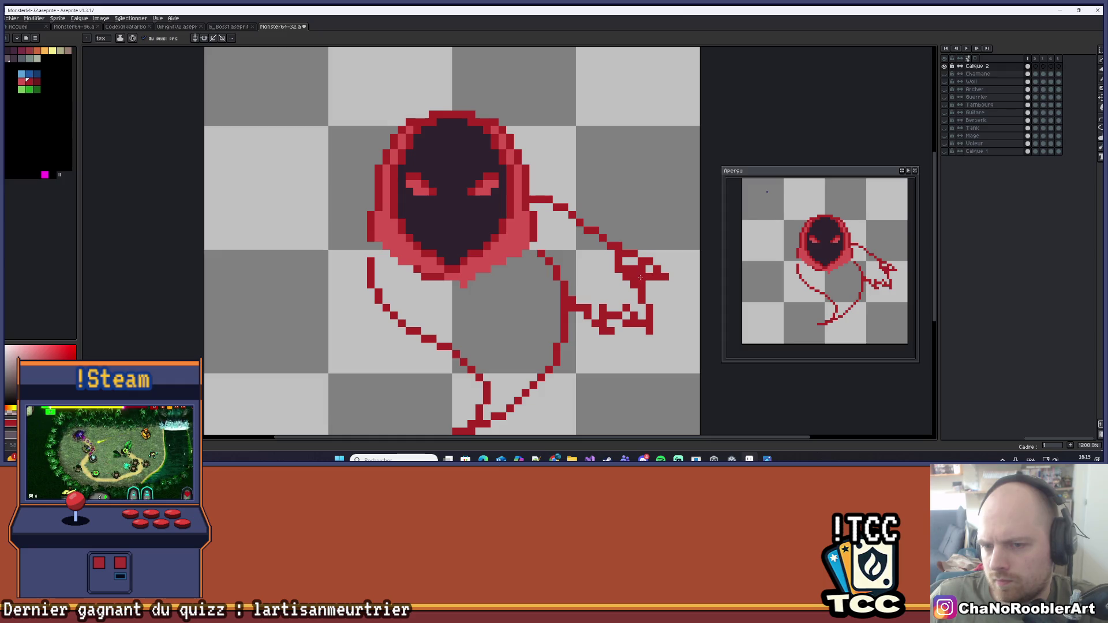
pyautogui.scroll(-3, 638, 274)
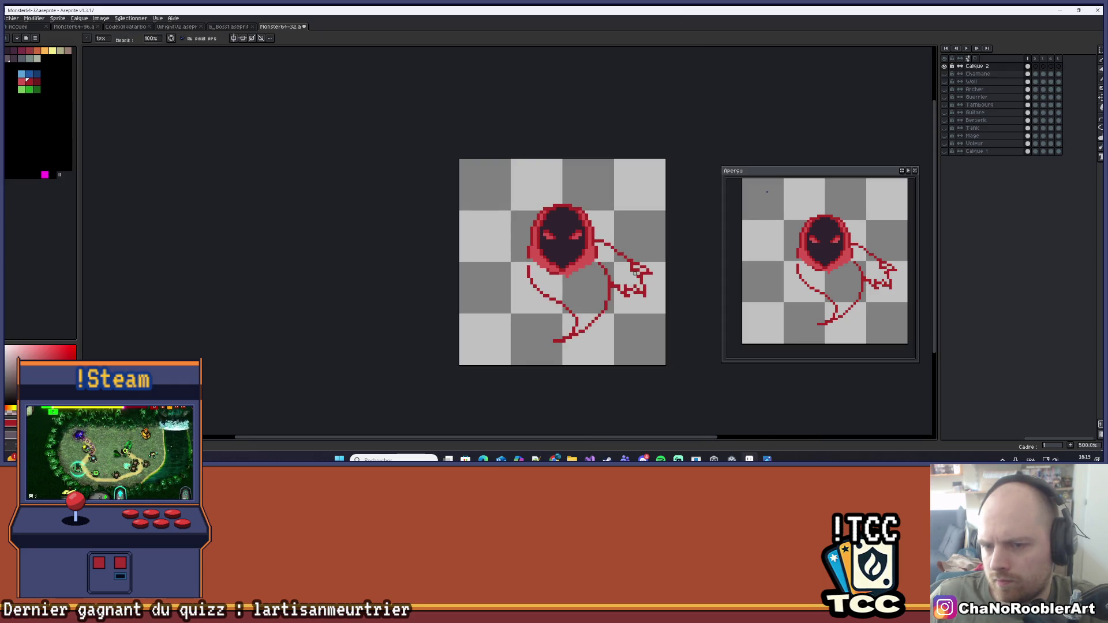
pyautogui.rightClick(629, 270)
pyautogui.scroll(2, 632, 270)
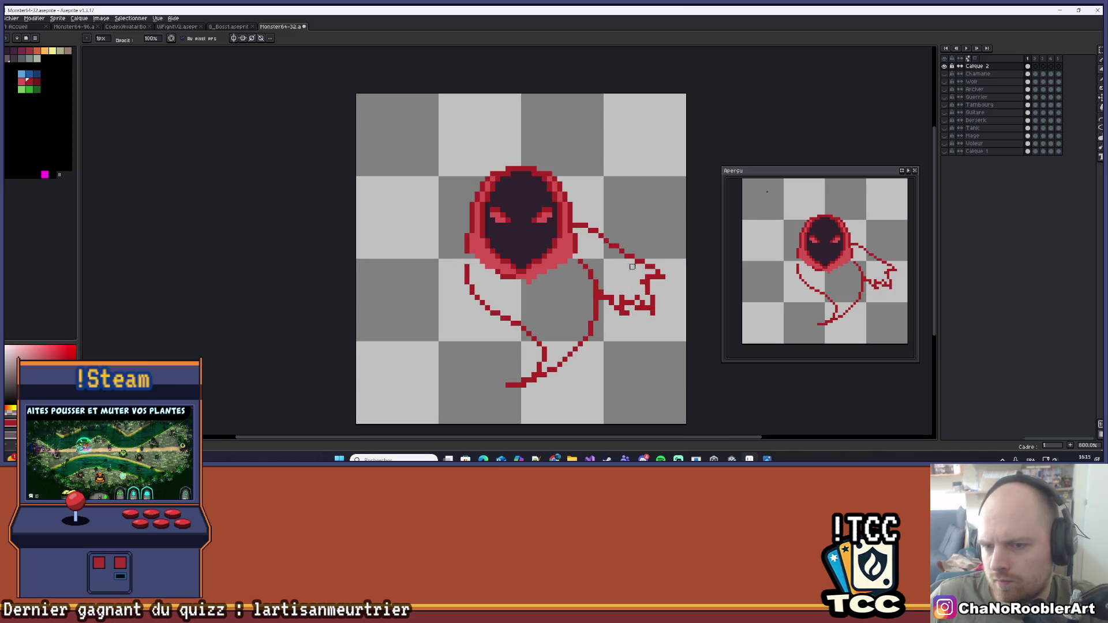
pyautogui.scroll(-3, 648, 272)
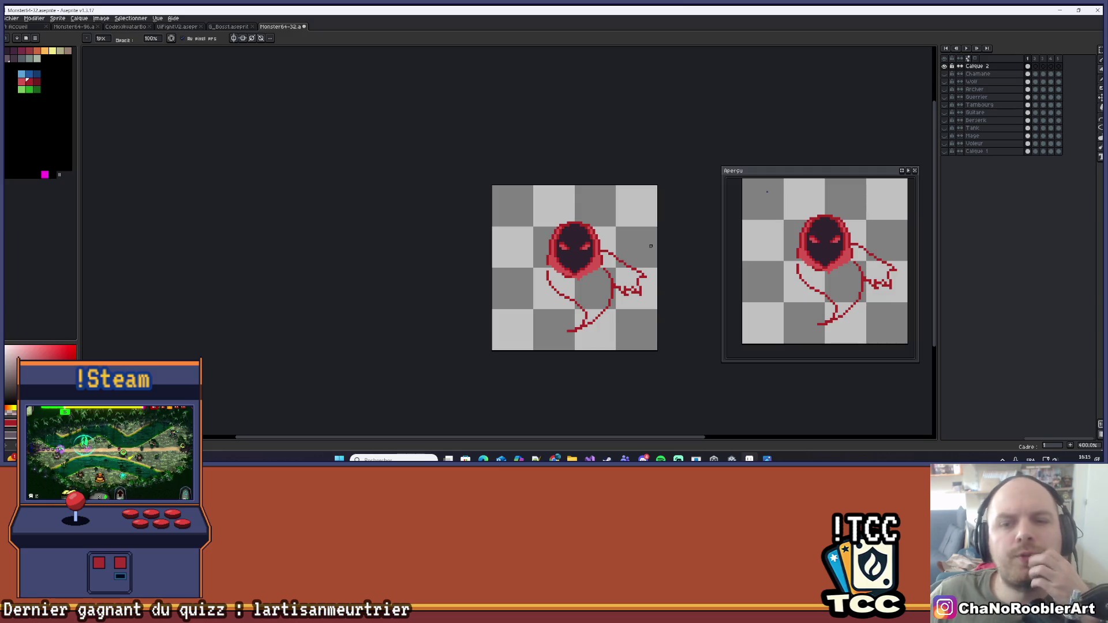
pyautogui.scroll(2, 651, 246)
pyautogui.scroll(1, 638, 234)
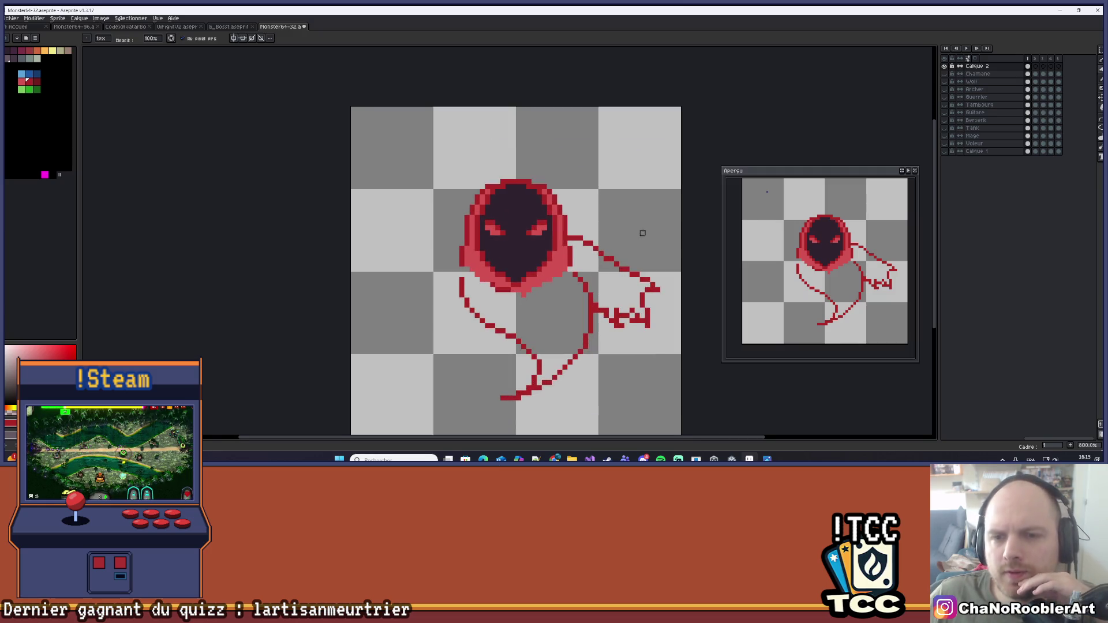
pyautogui.scroll(-1, 633, 228)
pyautogui.hscroll(1, 633, 229)
# Nudge the ghost sprite up one pixel with the Move tool
pyautogui.press('v')
pyautogui.moveTo(618, 252); pyautogui.dragTo(616, 248)
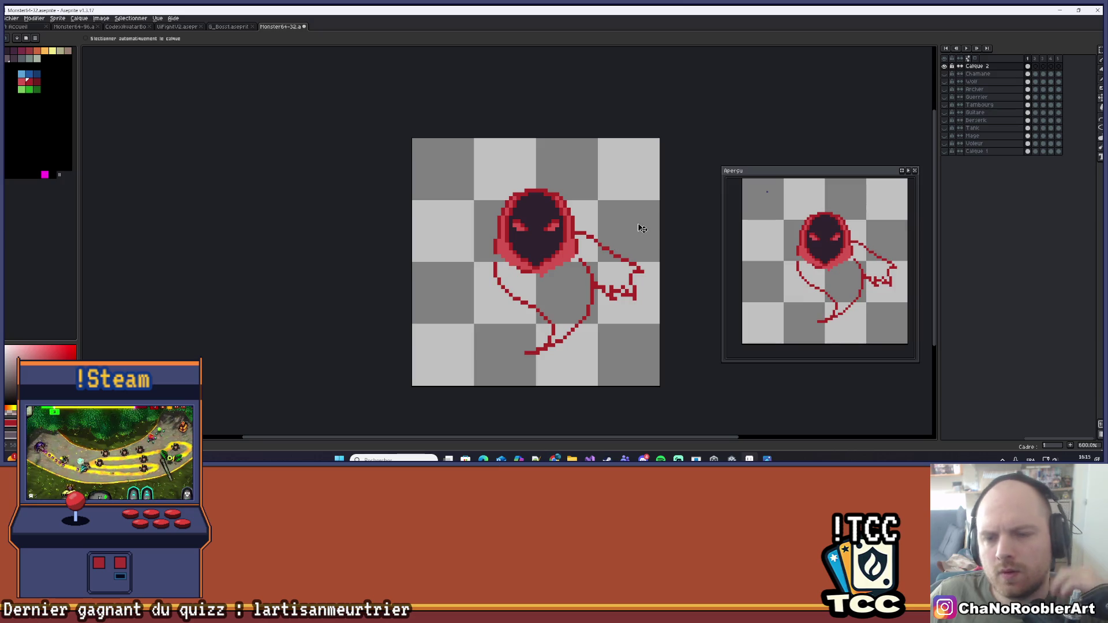
pyautogui.scroll(2, 618, 230)
pyautogui.scroll(-2, 643, 208)
pyautogui.moveTo(631, 198); pyautogui.dragTo(569, 235)
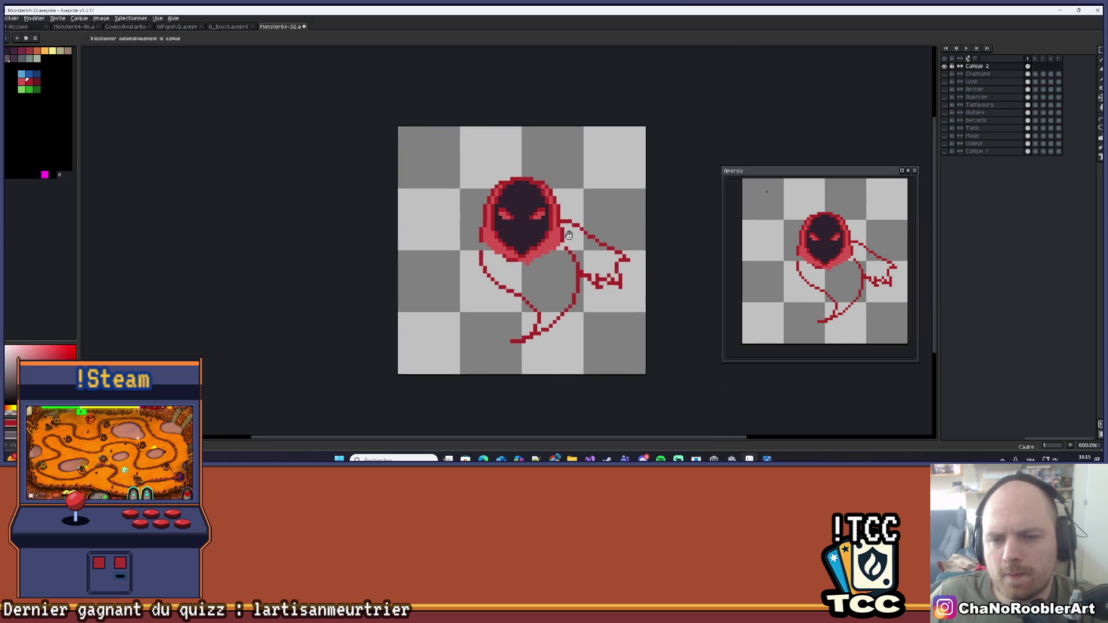
pyautogui.scroll(2, 569, 235)
# Attempt left-arm strokes down-left from the hood, including a straight line, undoing each
pyautogui.press('i')
pyautogui.press('b')
pyautogui.scroll(2, 457, 203)
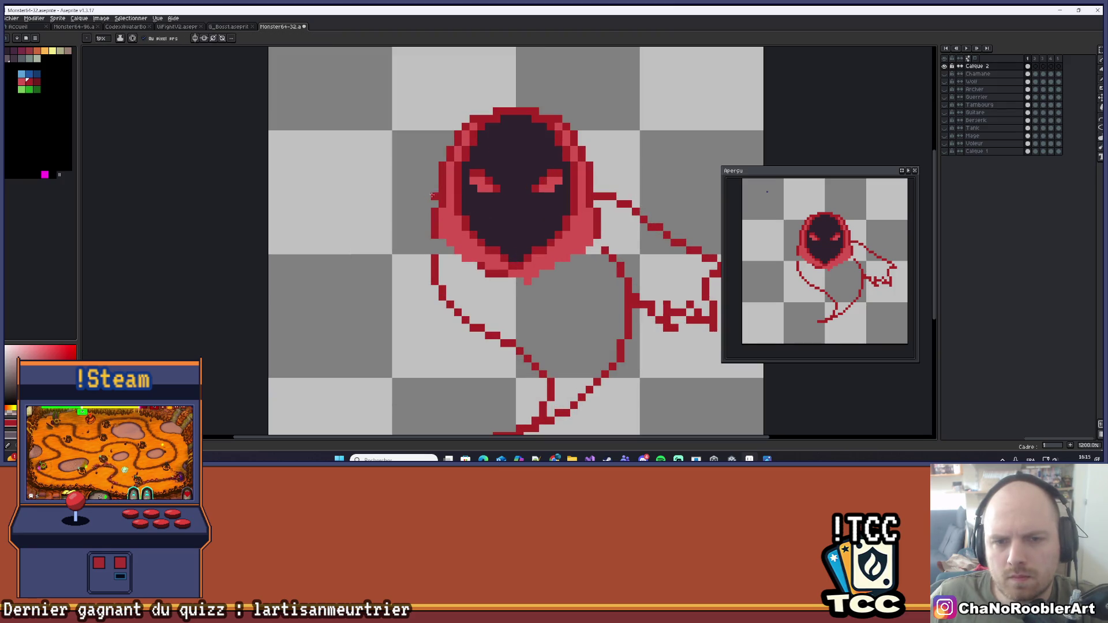
pyautogui.moveTo(378, 212); pyautogui.dragTo(330, 294)
pyautogui.scroll(-2, 330, 294)
pyautogui.hotkey('ctrl', 'z')
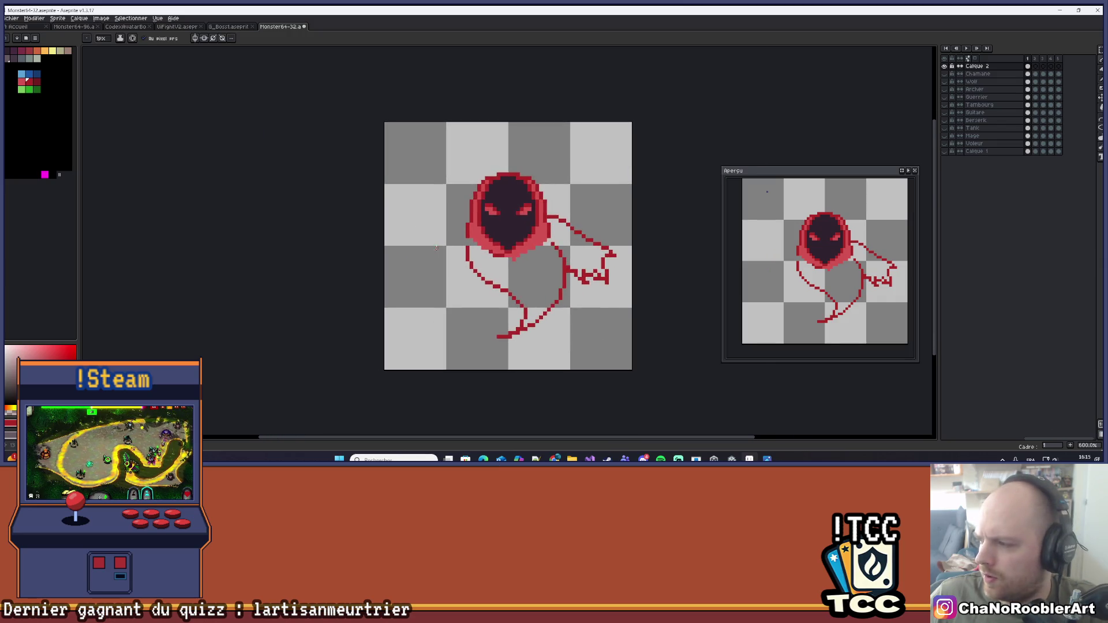
pyautogui.scroll(4, 403, 238)
pyautogui.moveTo(513, 188)
pyautogui.mouseDown()
pyautogui.moveTo(459, 234)
pyautogui.moveTo(419, 295)
pyautogui.mouseUp()
pyautogui.hotkey('ctrl', 'z')
pyautogui.press('l')
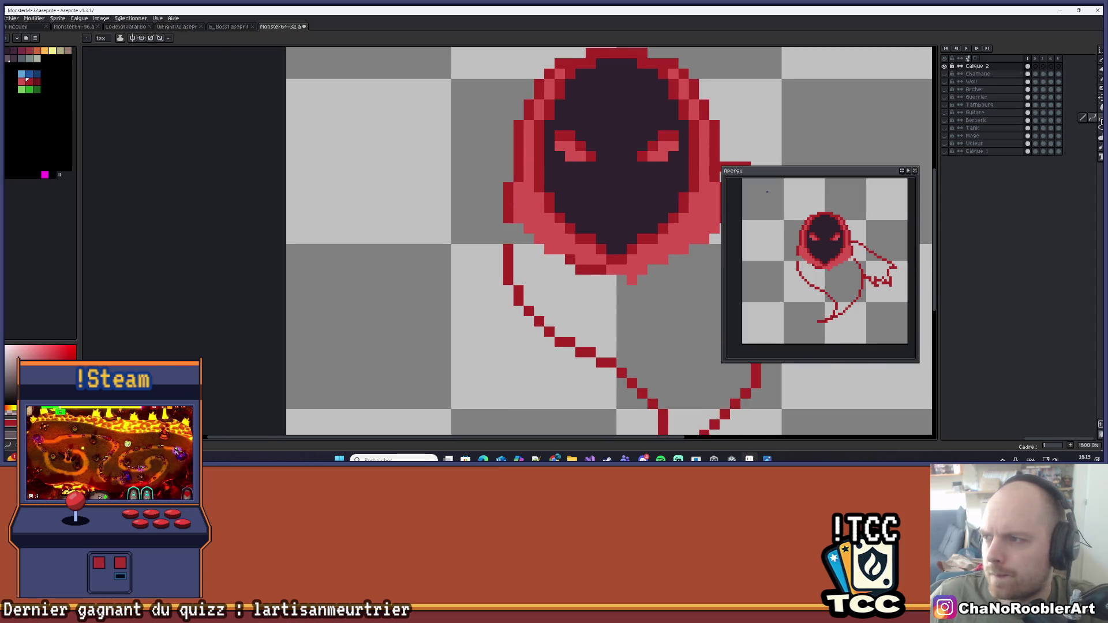
pyautogui.moveTo(394, 270); pyautogui.dragTo(508, 167)
pyautogui.hotkey('ctrl', 'z')
pyautogui.hscroll(2, 569, 189)
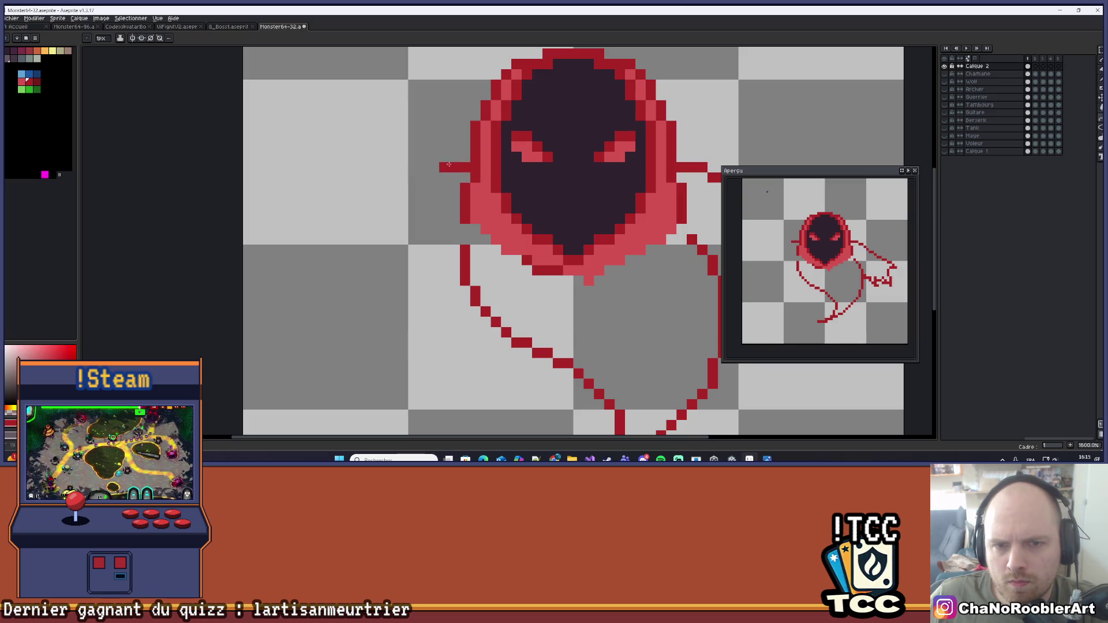
# Draw the left cloak arm as a red diagonal from the hood, undoing overlong runs
pyautogui.moveTo(454, 167)
pyautogui.mouseDown()
pyautogui.moveTo(341, 266)
pyautogui.moveTo(349, 261)
pyautogui.mouseUp()
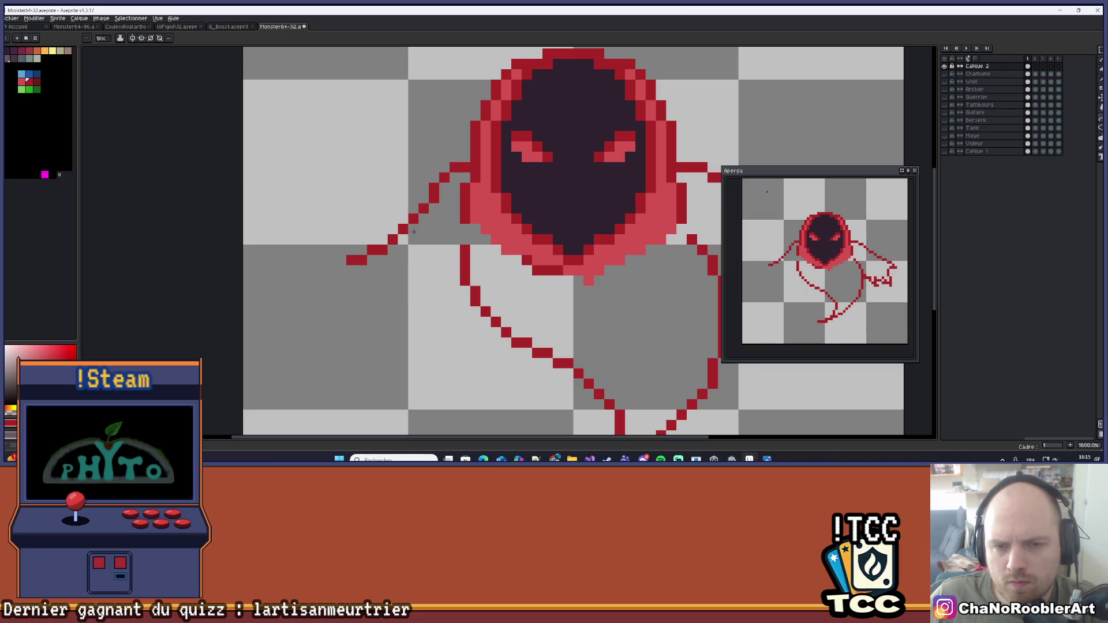
pyautogui.scroll(-3, 414, 231)
pyautogui.scroll(2, 407, 258)
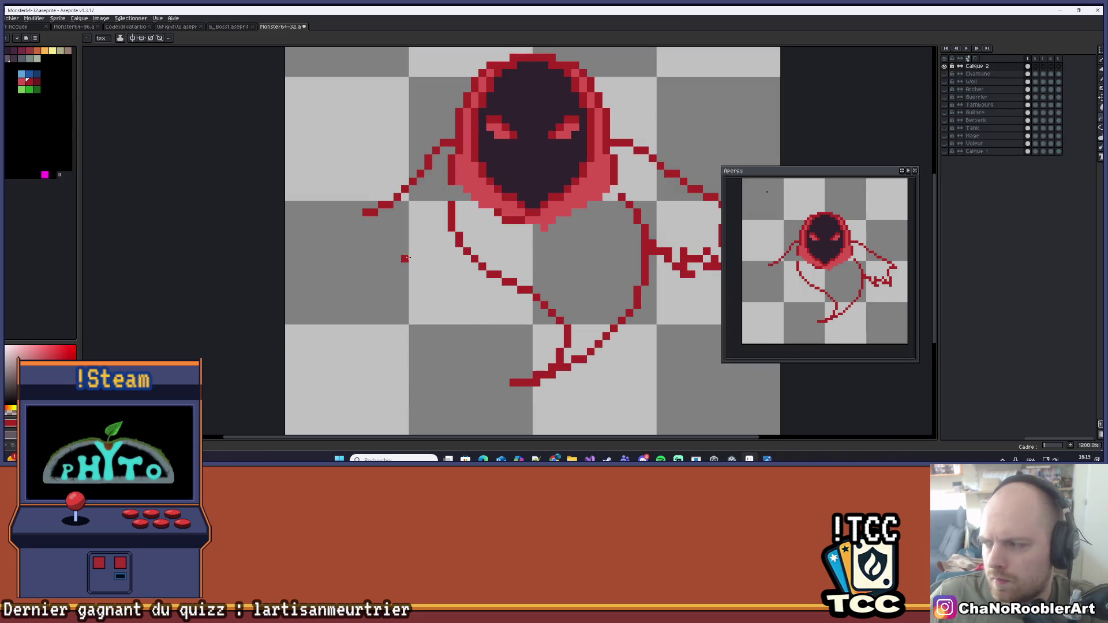
pyautogui.moveTo(380, 220)
pyautogui.mouseDown()
pyautogui.moveTo(401, 222)
pyautogui.moveTo(402, 210)
pyautogui.mouseUp()
pyautogui.click(407, 219)
pyautogui.hotkey('ctrl', 'z')
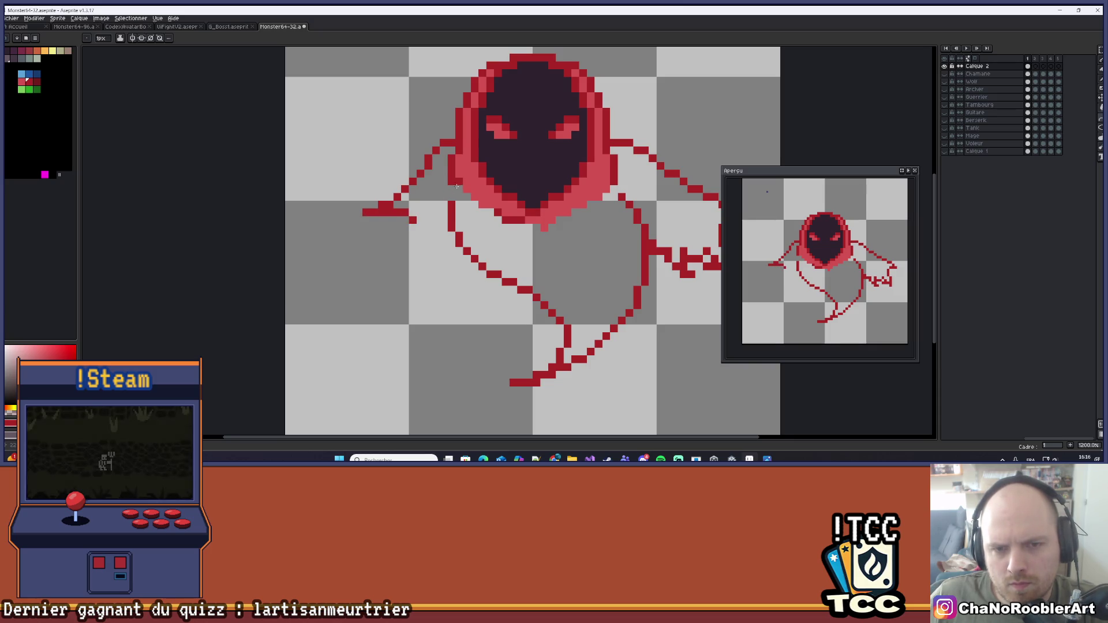
pyautogui.scroll(-1, 457, 186)
pyautogui.scroll(2, 427, 231)
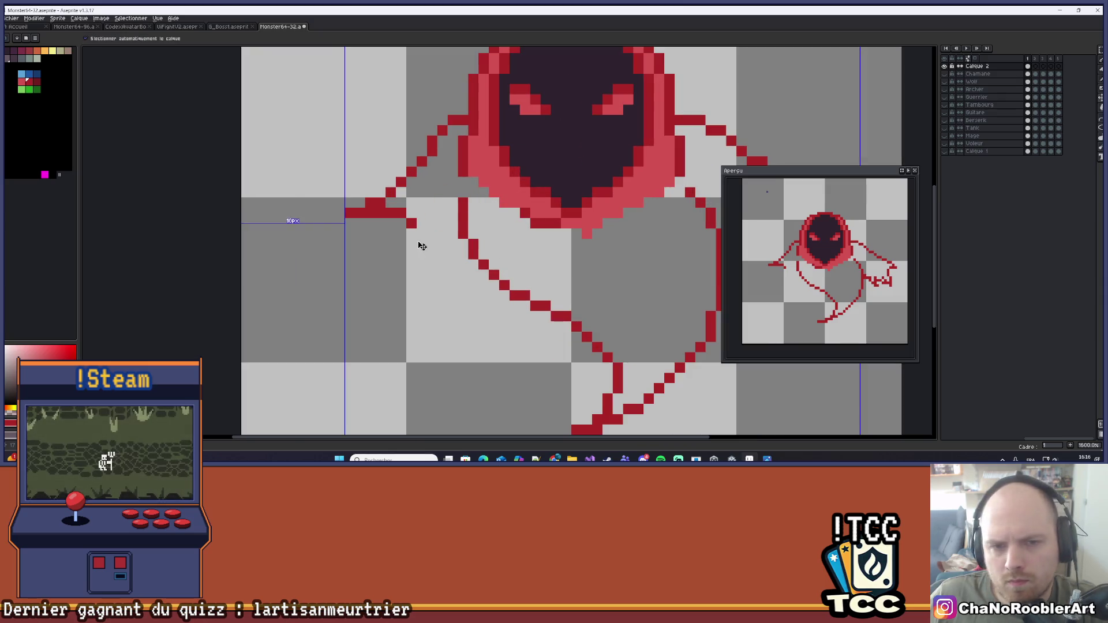
pyautogui.hotkey('ctrl', 'z')
pyautogui.hotkey('ctrl', 'z')
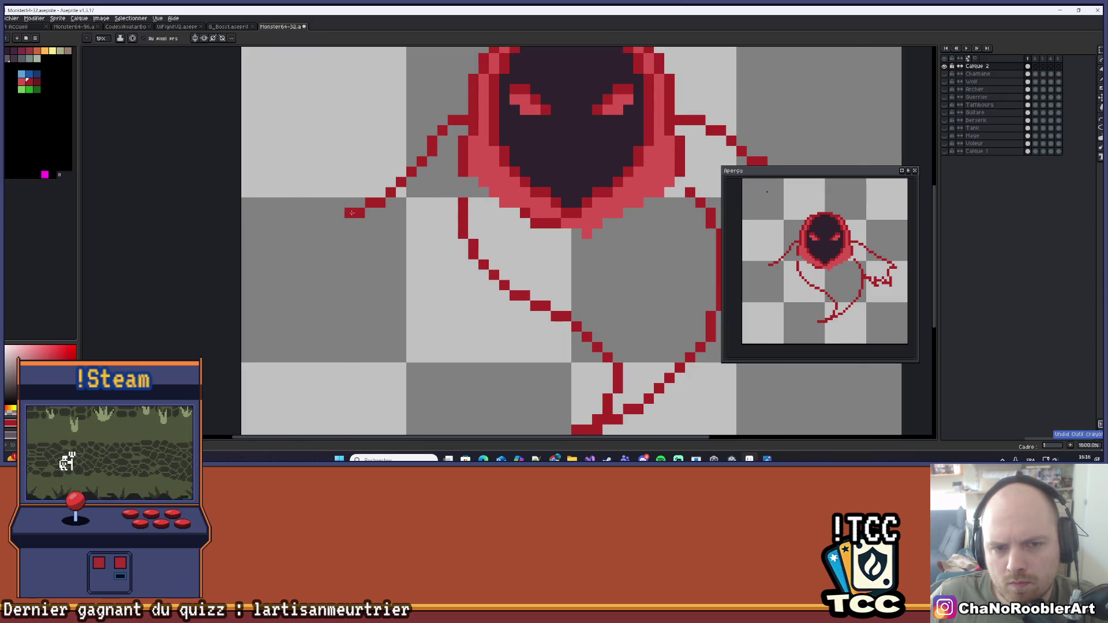
pyautogui.moveTo(365, 224); pyautogui.dragTo(394, 224)
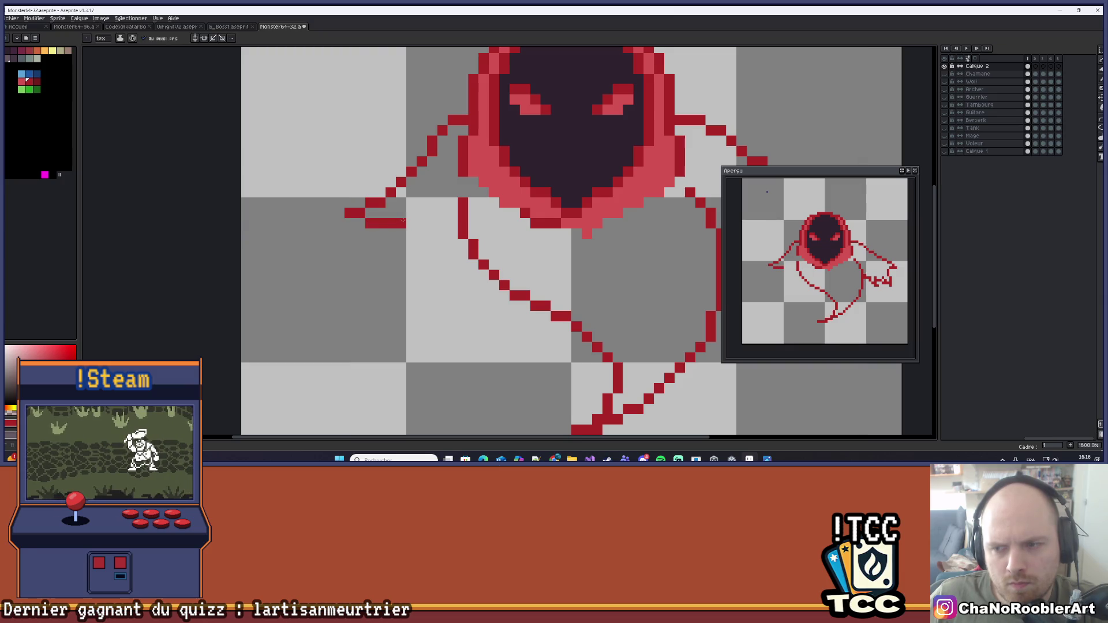
pyautogui.moveTo(370, 230)
pyautogui.mouseDown()
pyautogui.moveTo(316, 297)
pyautogui.moveTo(380, 255)
pyautogui.mouseUp()
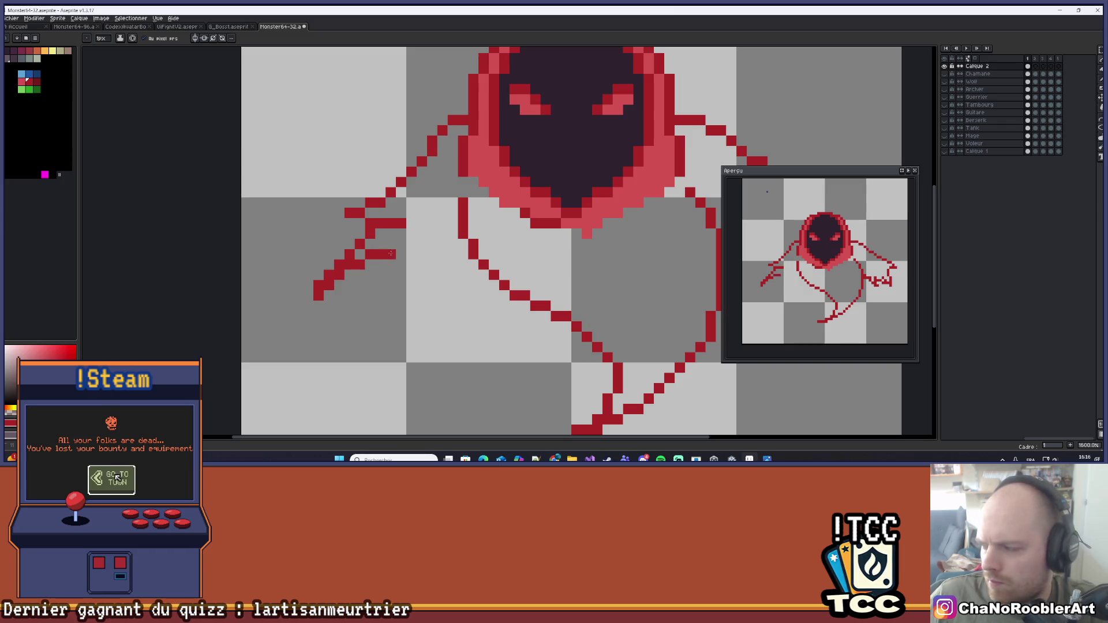
pyautogui.hotkey('ctrl', 'z')
pyautogui.hotkey('ctrl', 'z')
pyautogui.hotkey('ctrl', 'z')
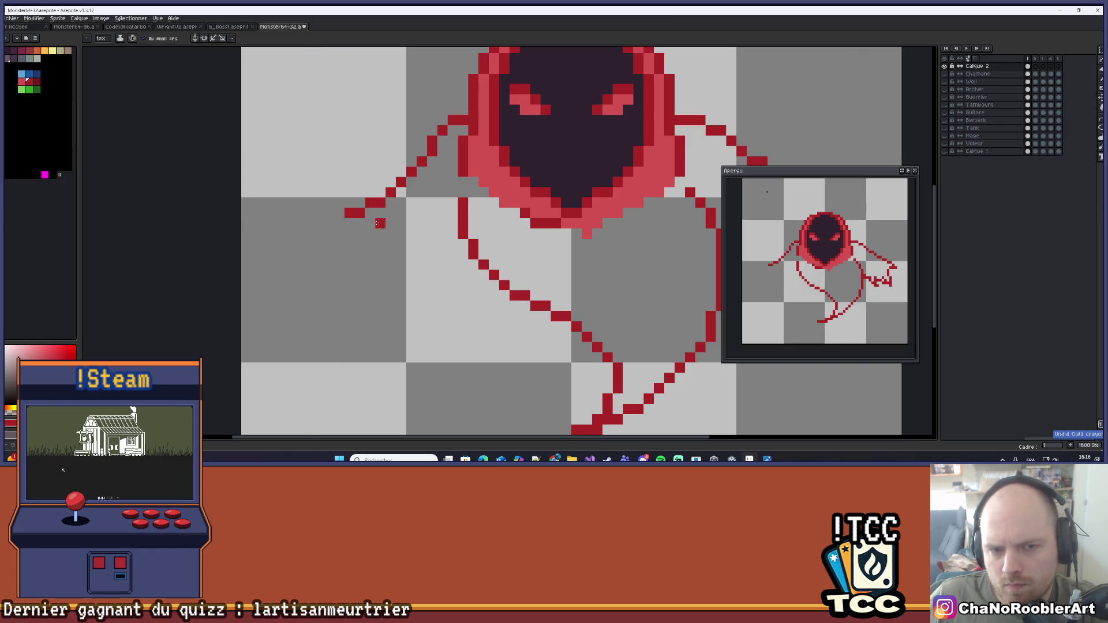
pyautogui.moveTo(370, 223)
pyautogui.mouseDown()
pyautogui.moveTo(406, 223)
pyautogui.moveTo(365, 238)
pyautogui.moveTo(327, 299)
pyautogui.mouseUp()
pyautogui.hotkey('ctrl', 'z')
# Add red claw-like fringe strokes along the left arm and a fold stroke down the cloak
pyautogui.click(381, 223)
pyautogui.moveTo(382, 223)
pyautogui.mouseDown()
pyautogui.moveTo(397, 222)
pyautogui.moveTo(313, 316)
pyautogui.mouseUp()
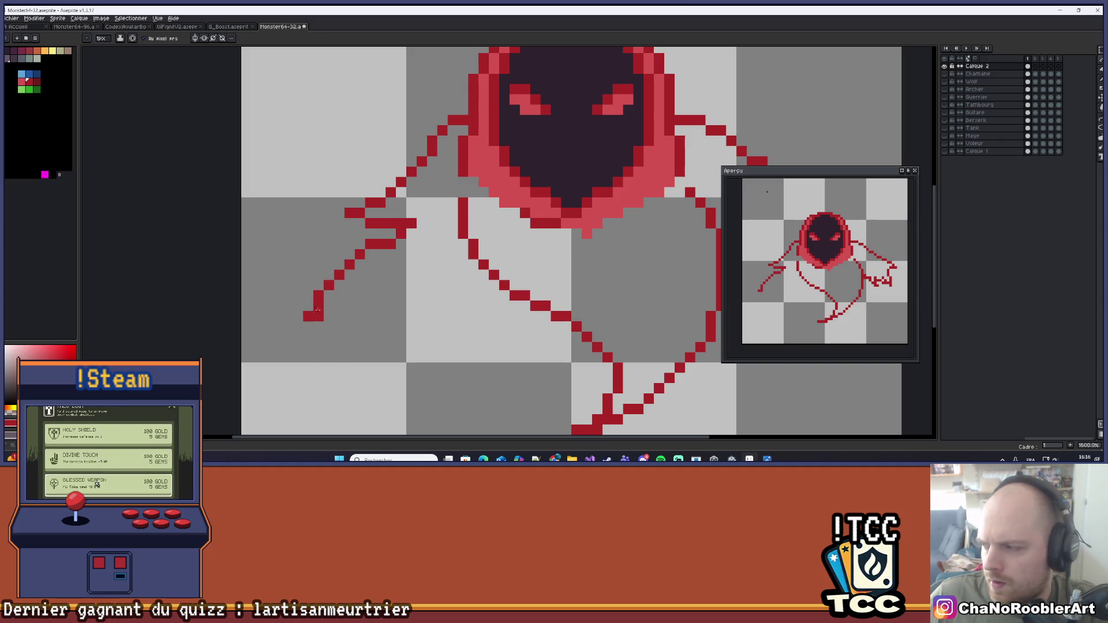
pyautogui.moveTo(396, 285); pyautogui.dragTo(314, 316)
pyautogui.moveTo(401, 295)
pyautogui.mouseDown()
pyautogui.moveTo(386, 306)
pyautogui.moveTo(437, 309)
pyautogui.mouseUp()
pyautogui.moveTo(468, 240); pyautogui.dragTo(439, 292)
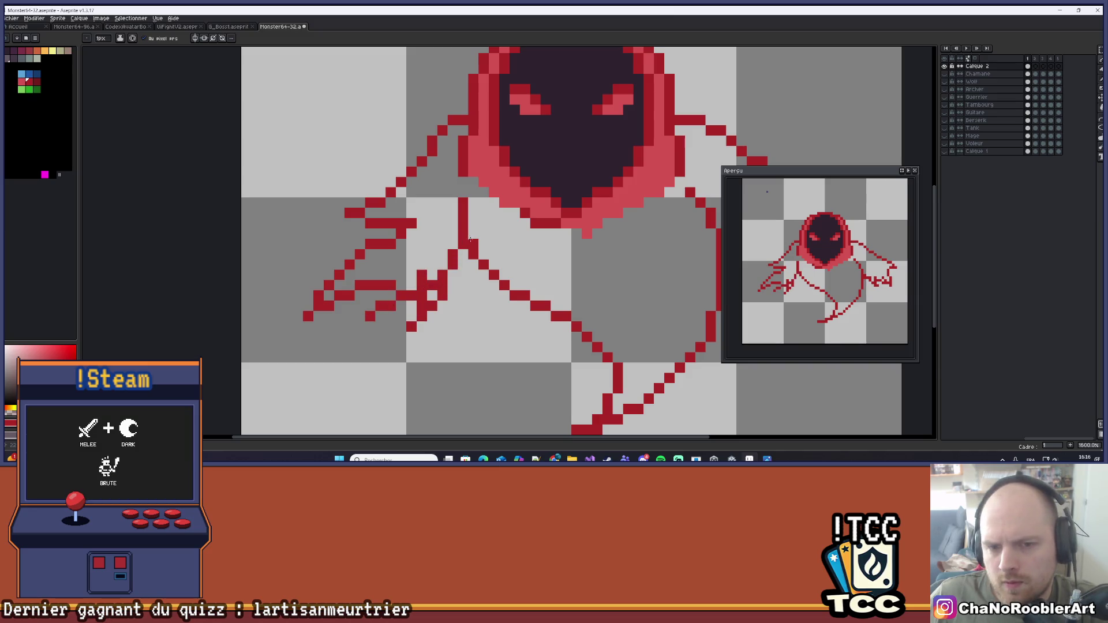
pyautogui.scroll(-3, 476, 239)
pyautogui.moveTo(536, 247); pyautogui.dragTo(489, 265)
pyautogui.scroll(-1, 464, 264)
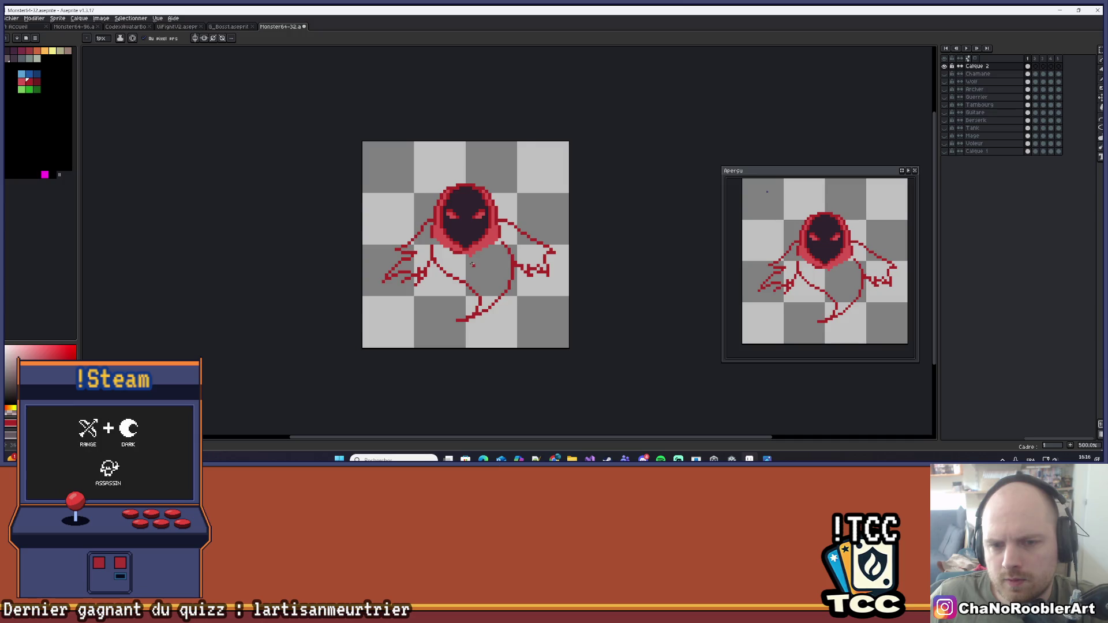
pyautogui.scroll(1, 464, 265)
pyautogui.scroll(3, 464, 265)
pyautogui.moveTo(411, 235); pyautogui.dragTo(437, 312)
# Draw a red fold line down the cloak front, erasing the thick stray stroke pixels
pyautogui.moveTo(449, 274); pyautogui.dragTo(478, 304)
pyautogui.hotkey('ctrl', 'z')
pyautogui.hotkey('ctrl', 'z')
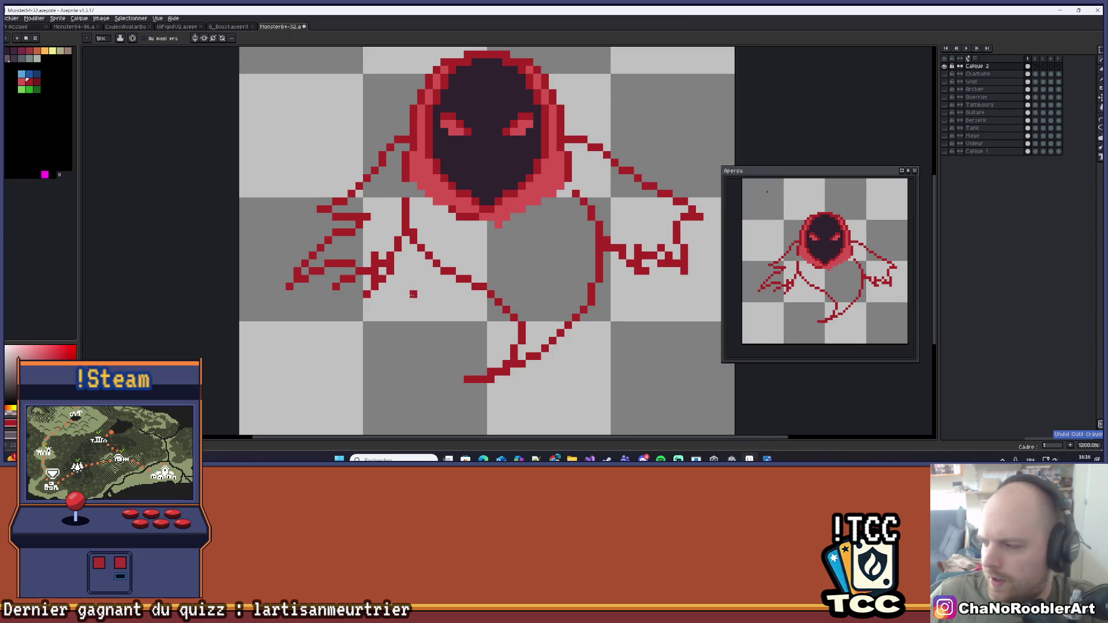
pyautogui.scroll(1, 418, 256)
pyautogui.moveTo(444, 246)
pyautogui.mouseDown()
pyautogui.moveTo(462, 319)
pyautogui.moveTo(469, 295)
pyautogui.moveTo(563, 318)
pyautogui.mouseUp()
pyautogui.hotkey('ctrl', 'z')
pyautogui.hotkey('ctrl', 'z')
pyautogui.hotkey('ctrl', 'z')
pyautogui.moveTo(449, 246)
pyautogui.mouseDown()
pyautogui.moveTo(450, 295)
pyautogui.moveTo(465, 306)
pyautogui.moveTo(476, 275)
pyautogui.moveTo(495, 276)
pyautogui.moveTo(572, 317)
pyautogui.mouseUp()
pyautogui.click(469, 279)
pyautogui.press('e')
pyautogui.moveTo(489, 260)
pyautogui.mouseDown()
pyautogui.moveTo(543, 282)
pyautogui.moveTo(564, 312)
pyautogui.mouseUp()
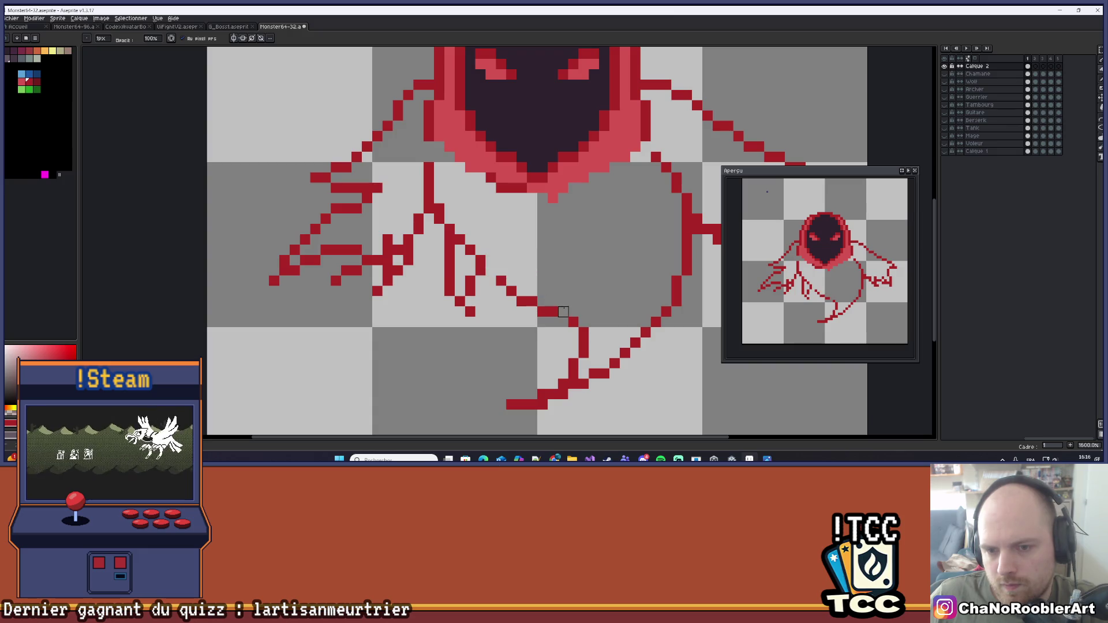
pyautogui.press('b')
pyautogui.click(565, 310)
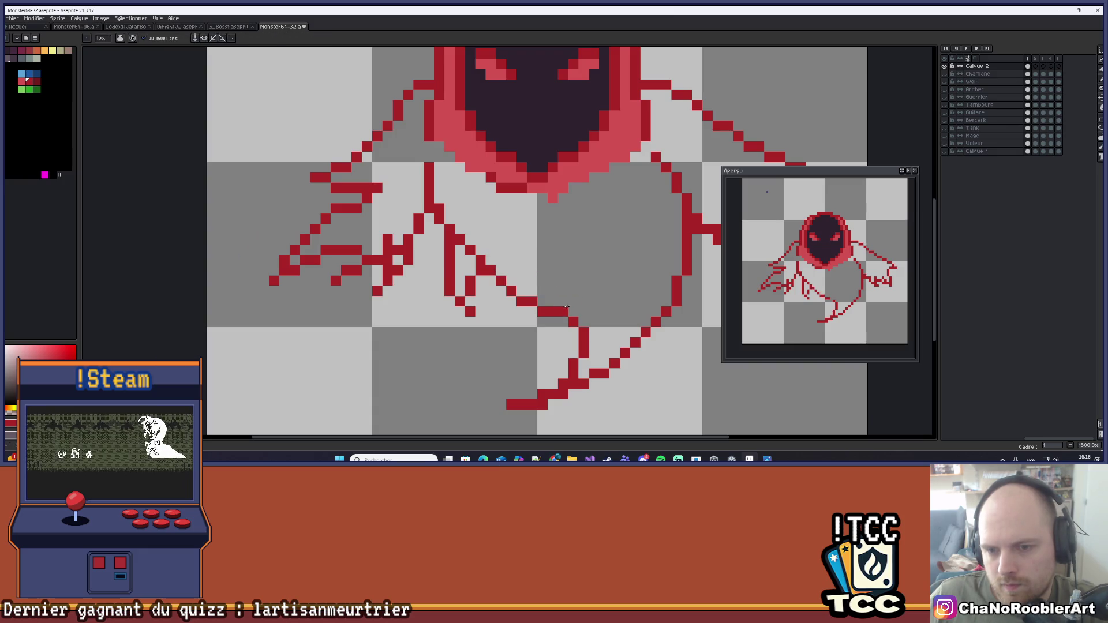
# Draw a diagonal red fold line down the cloak, trim part of it, and save the sprite
pyautogui.scroll(-4, 561, 310)
pyautogui.scroll(6, 560, 266)
pyautogui.press('e')
pyautogui.scroll(-7, 519, 231)
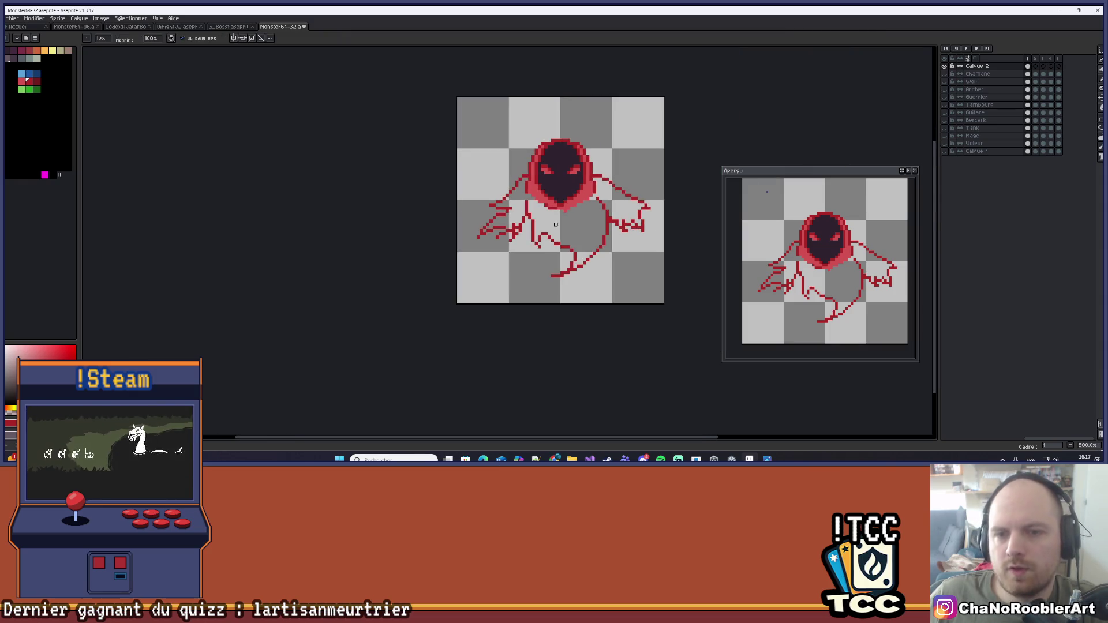
pyautogui.scroll(5, 540, 237)
pyautogui.press('i')
pyautogui.press('b')
pyautogui.moveTo(498, 264); pyautogui.dragTo(541, 318)
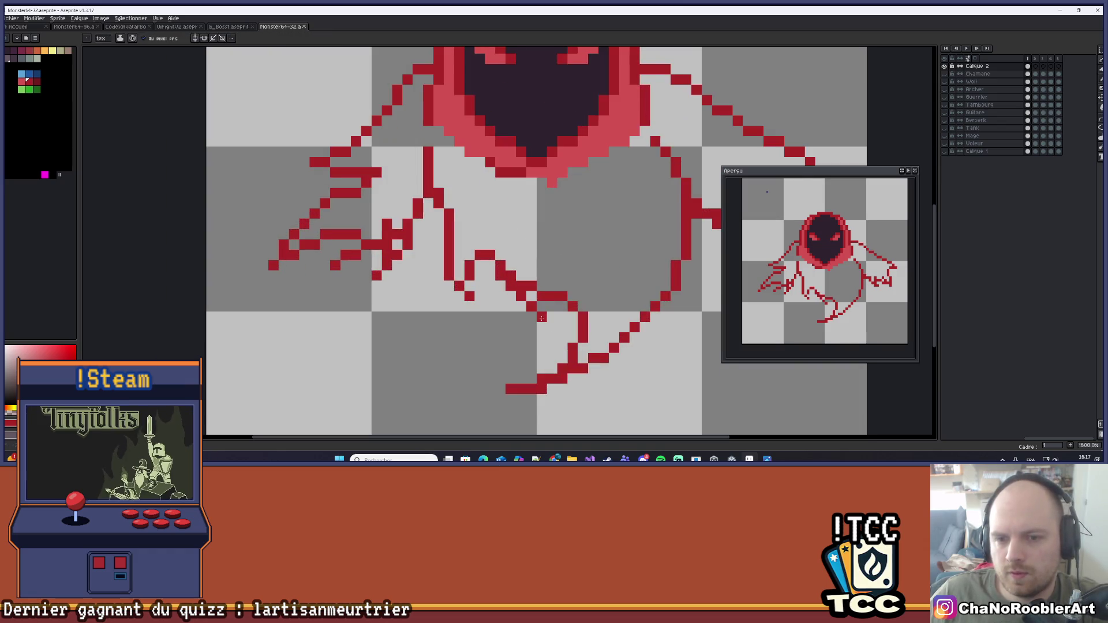
pyautogui.press('e')
pyautogui.moveTo(522, 276); pyautogui.dragTo(531, 296)
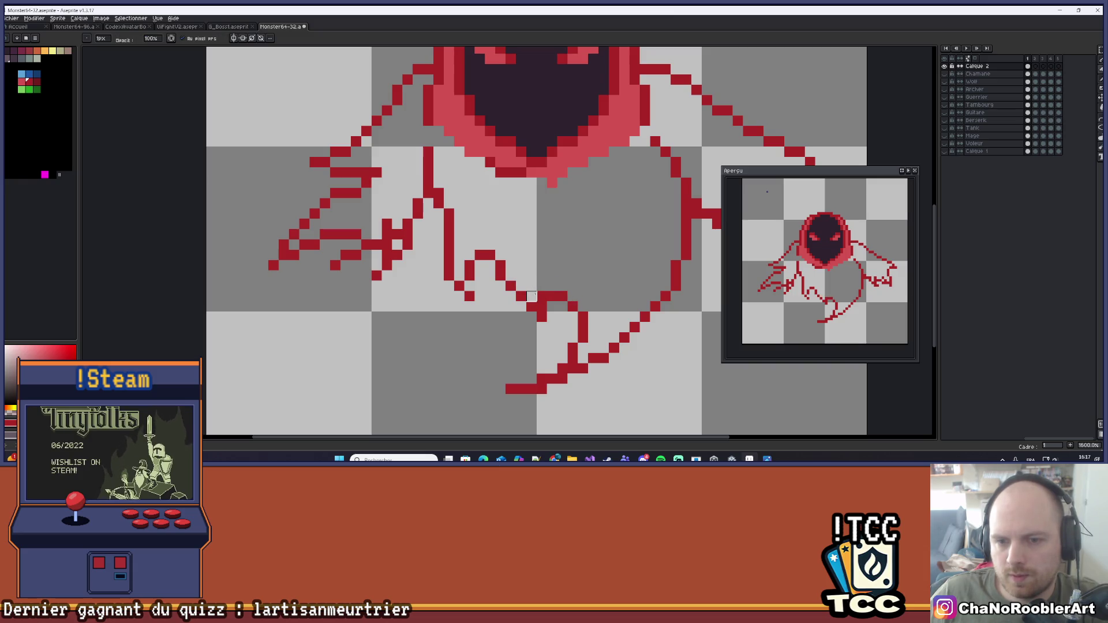
pyautogui.scroll(-4, 563, 276)
pyautogui.hotkey('ctrl', 's')
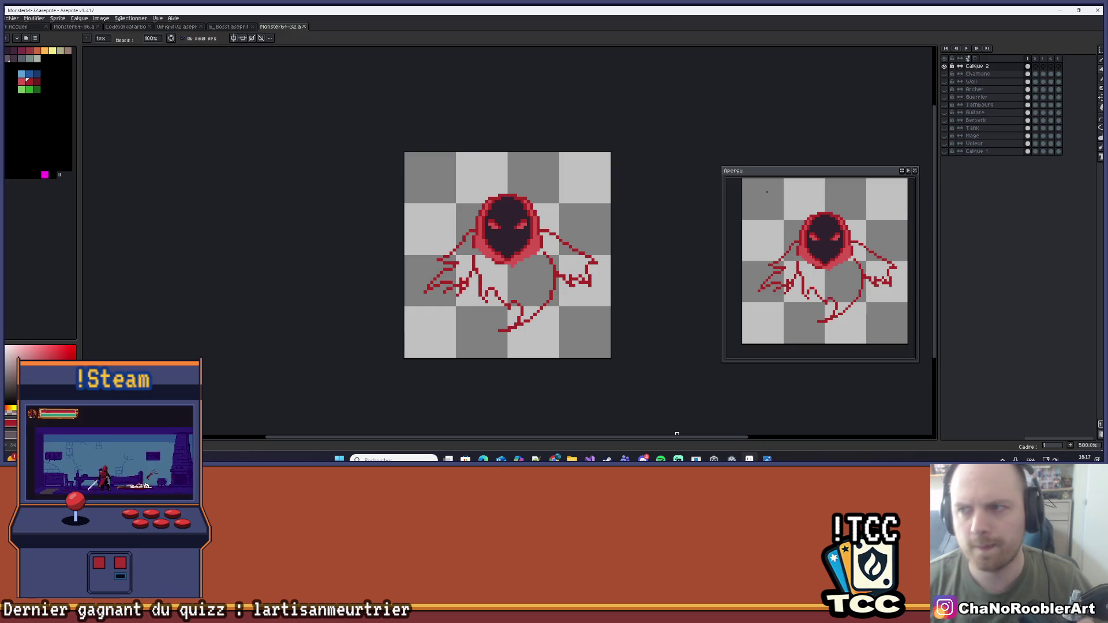
# Compare against the Chamane layer, then bucket-fill the ghost's body with red
pyautogui.click(944, 74)
pyautogui.click(945, 75)
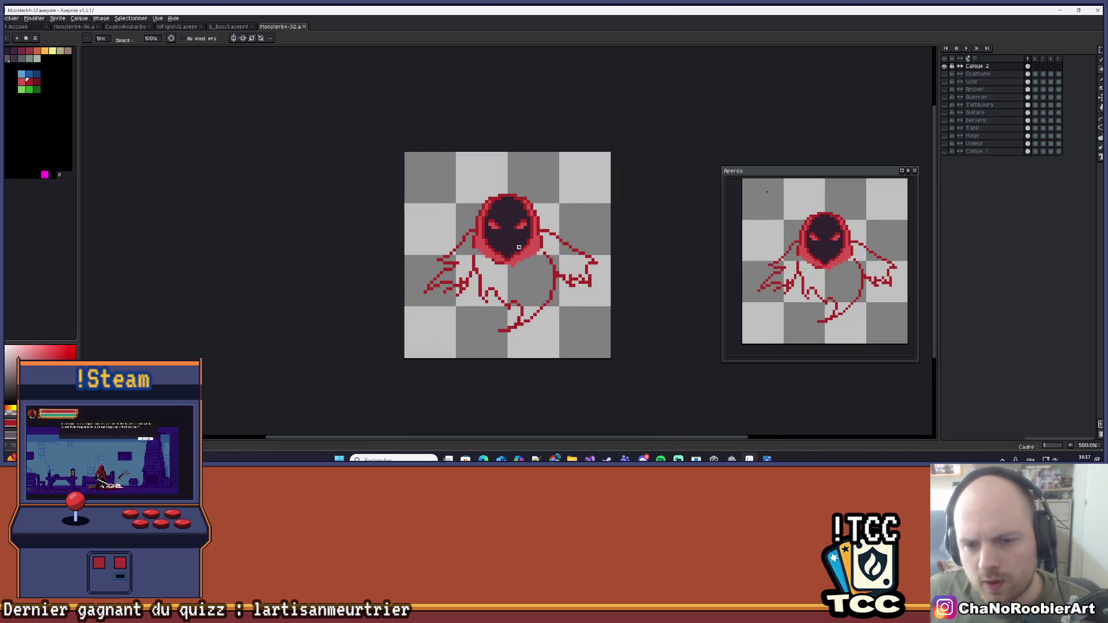
pyautogui.scroll(2, 505, 224)
pyautogui.press('g')
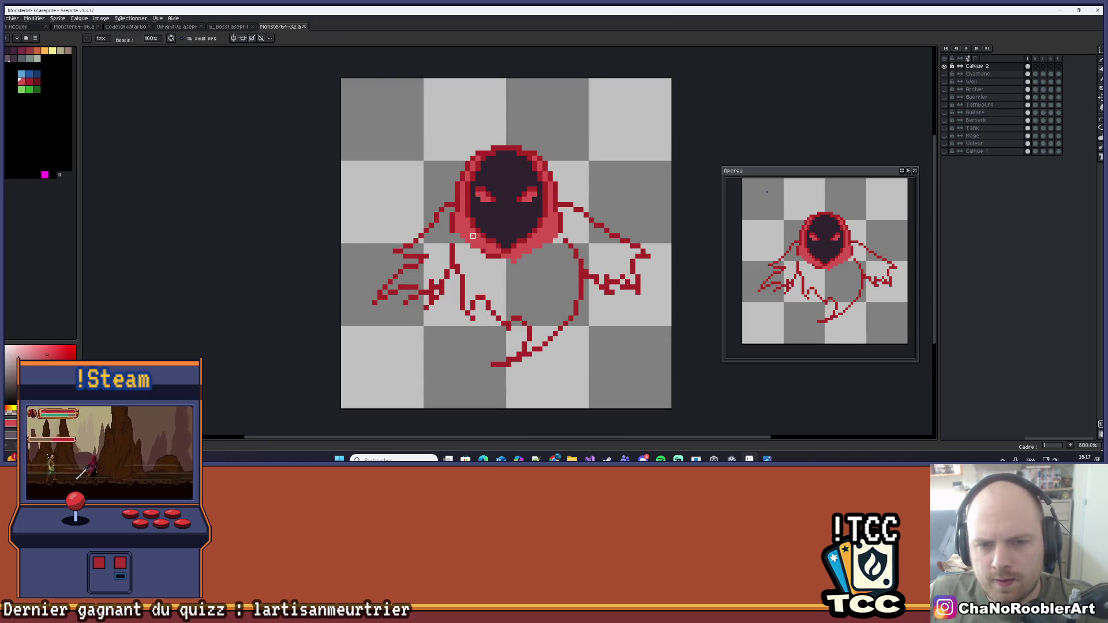
pyautogui.click(476, 269)
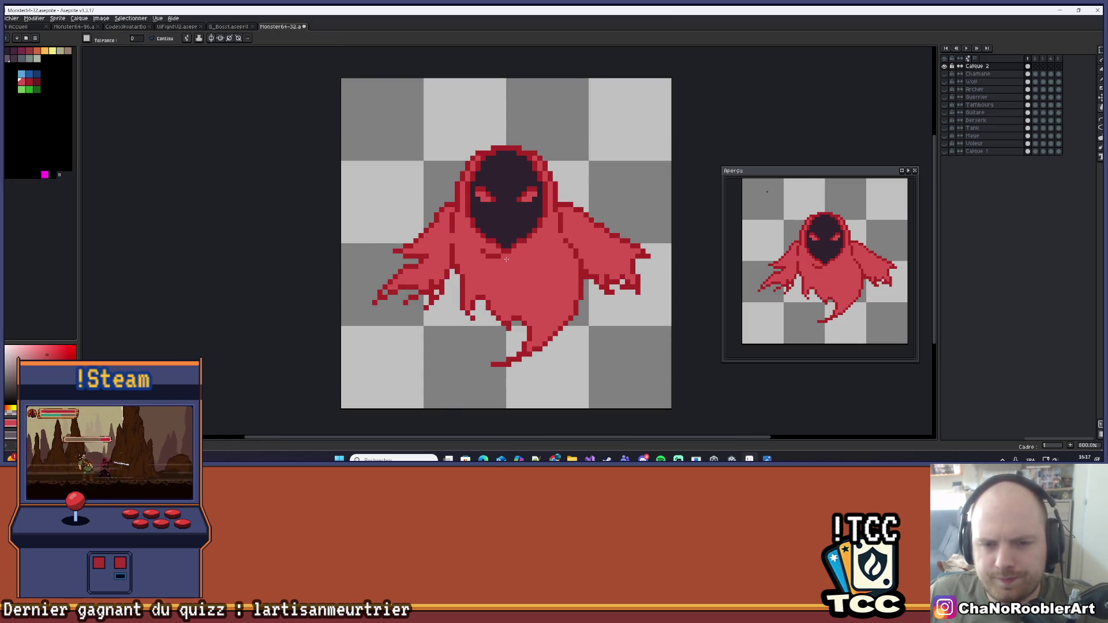
# Add a dark-red pixel near the hood, trying and undoing a darker body fill
pyautogui.scroll(-4, 506, 259)
pyautogui.scroll(2, 546, 241)
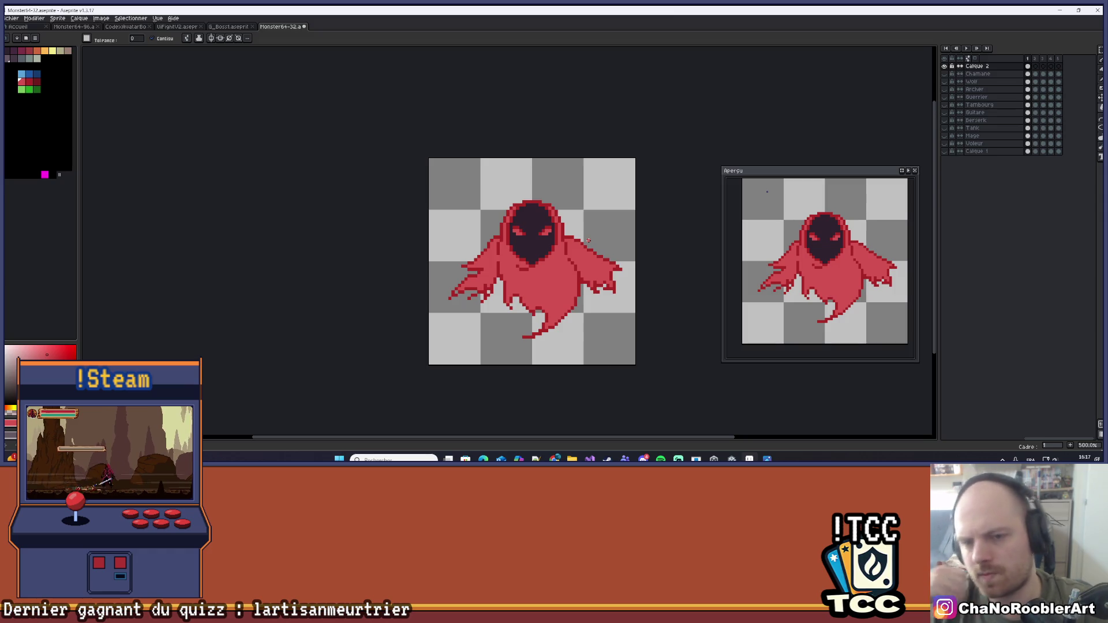
pyautogui.scroll(7, 554, 248)
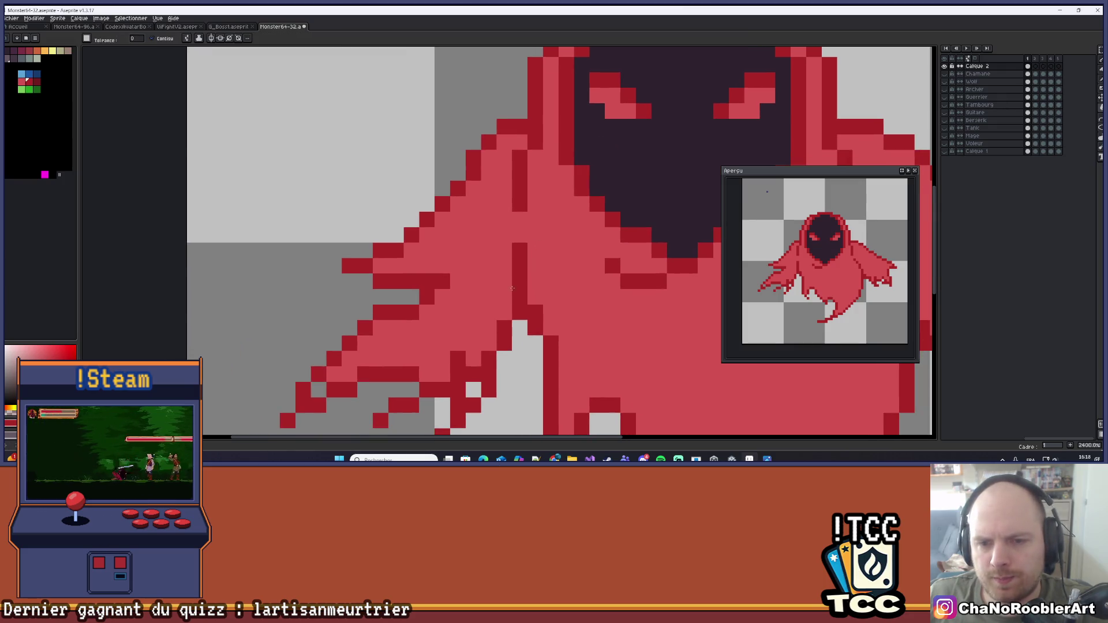
pyautogui.click(489, 312)
pyautogui.moveTo(490, 308)
pyautogui.mouseDown()
pyautogui.moveTo(553, 260)
pyautogui.moveTo(491, 286)
pyautogui.moveTo(473, 324)
pyautogui.mouseUp()
pyautogui.scroll(-2, 553, 260)
pyautogui.click(494, 283)
pyautogui.hotkey('ctrl', 'z')
pyautogui.press('b')
# Recentre the ghost in the view and open the Hue/Saturation adjustment
pyautogui.scroll(-4, 481, 313)
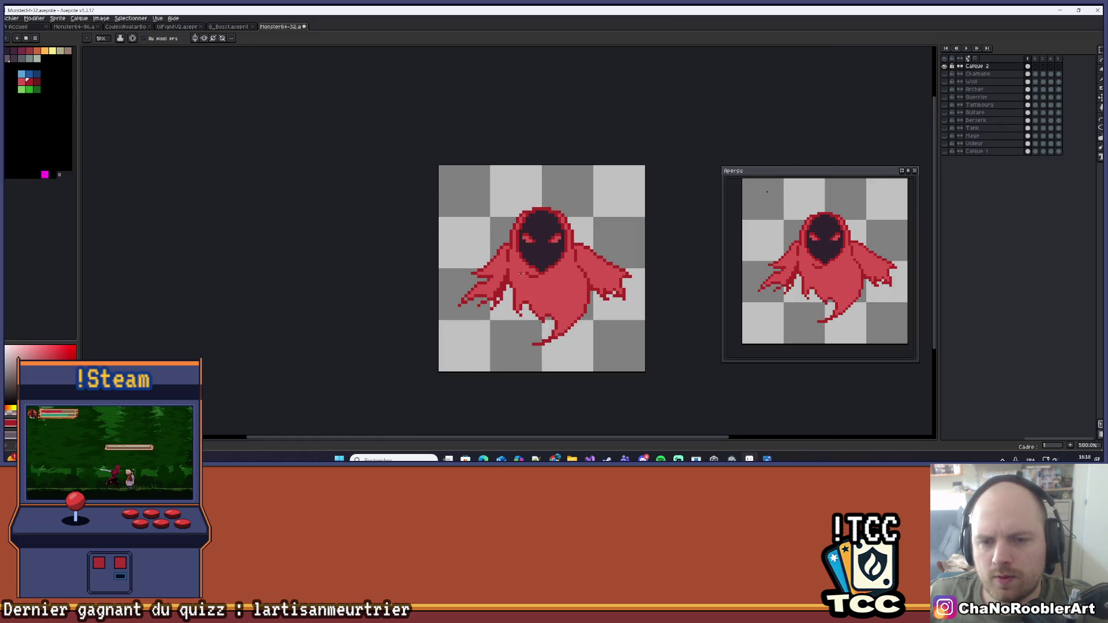
pyautogui.scroll(5, 521, 237)
pyautogui.moveTo(507, 246); pyautogui.dragTo(493, 269)
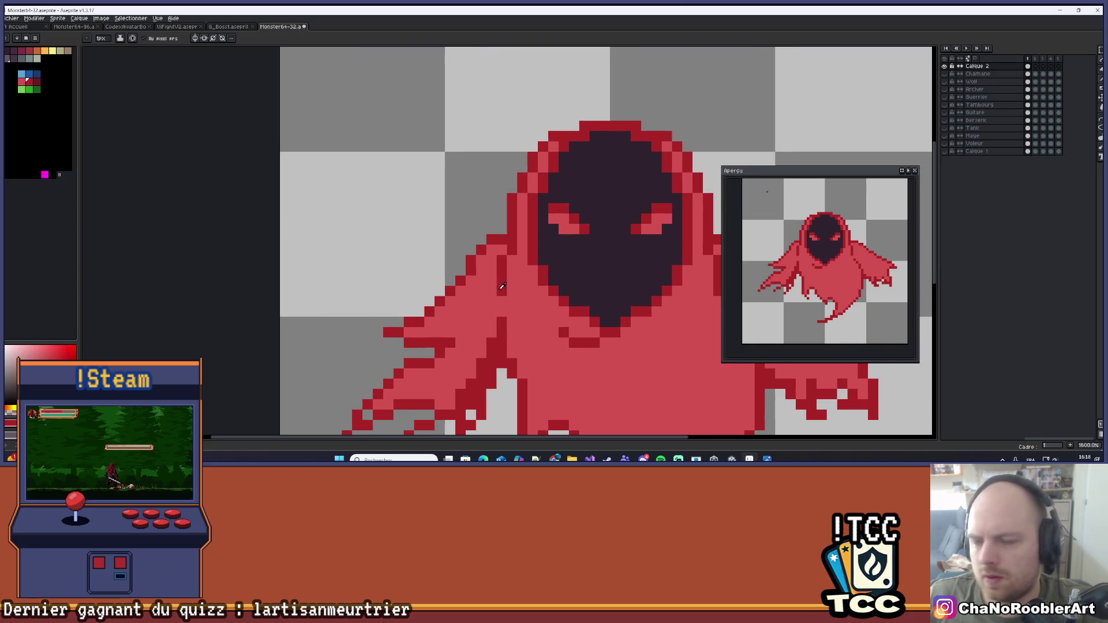
pyautogui.scroll(-5, 502, 286)
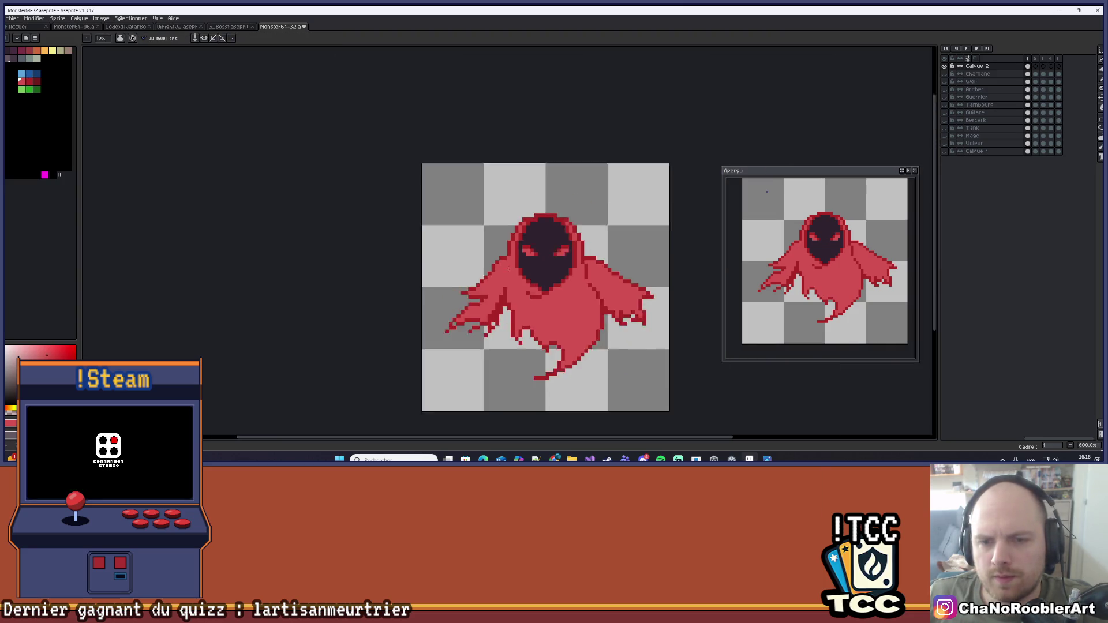
pyautogui.scroll(-1, 583, 251)
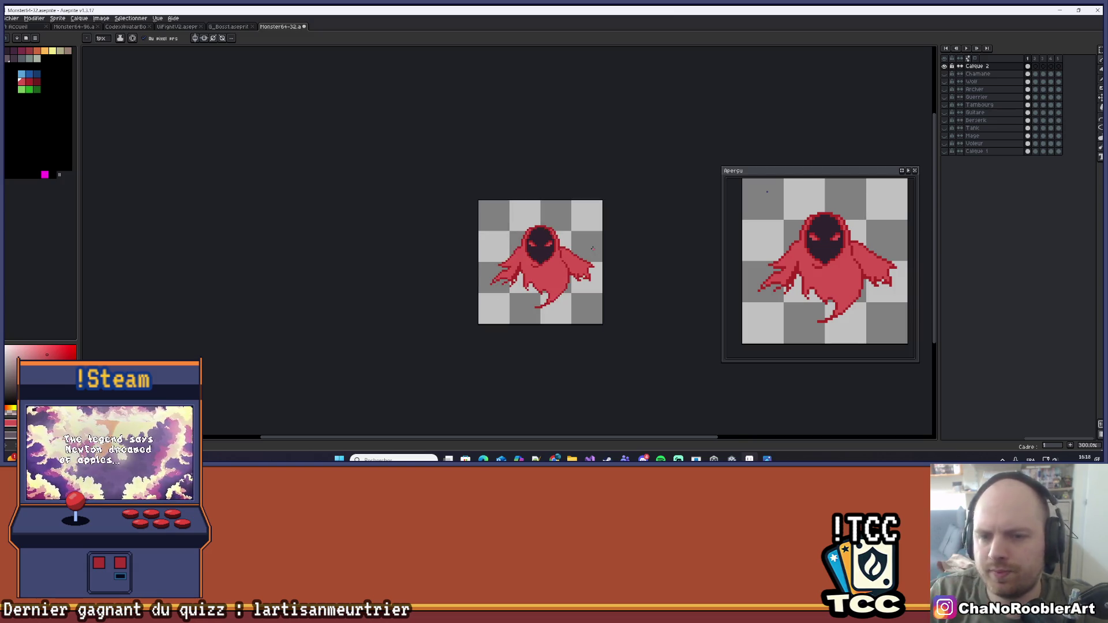
pyautogui.scroll(7, 542, 218)
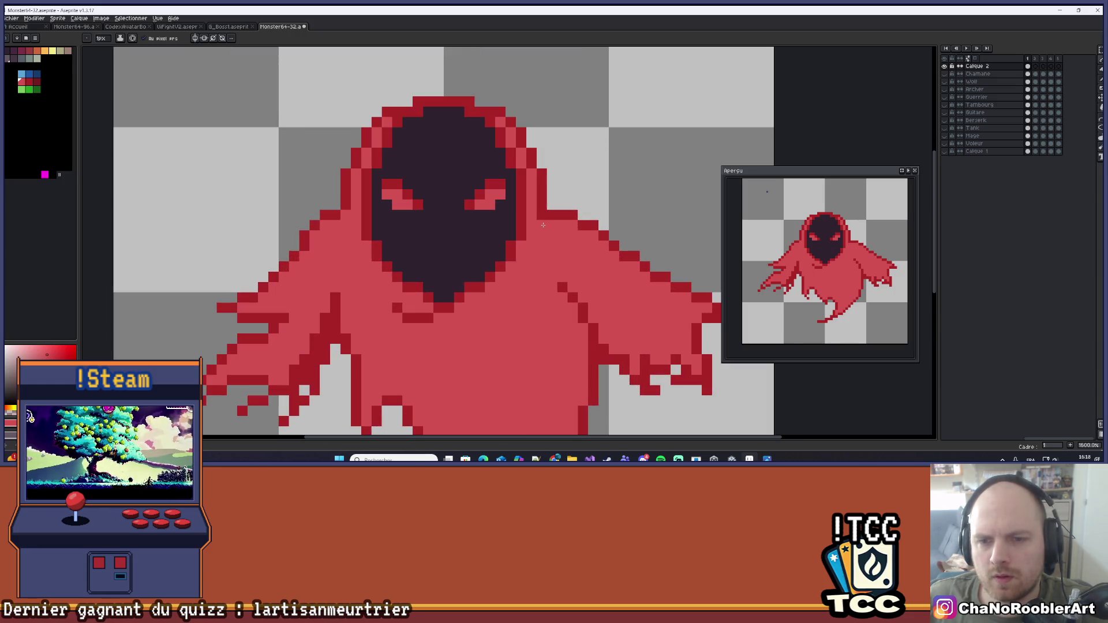
pyautogui.scroll(-3, 547, 248)
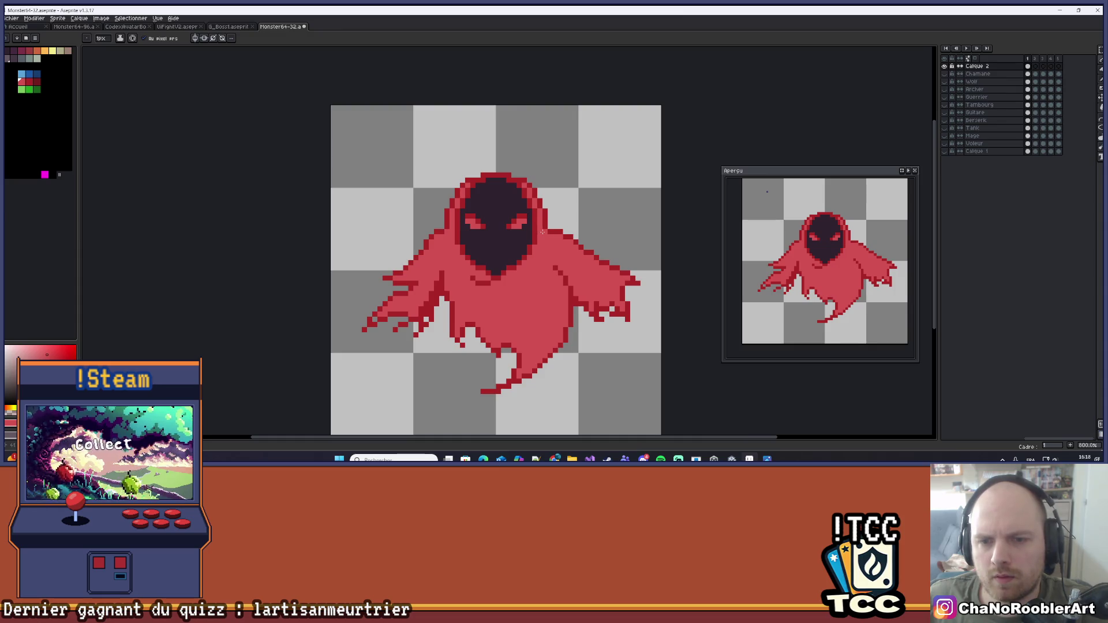
pyautogui.moveTo(587, 196); pyautogui.dragTo(598, 193)
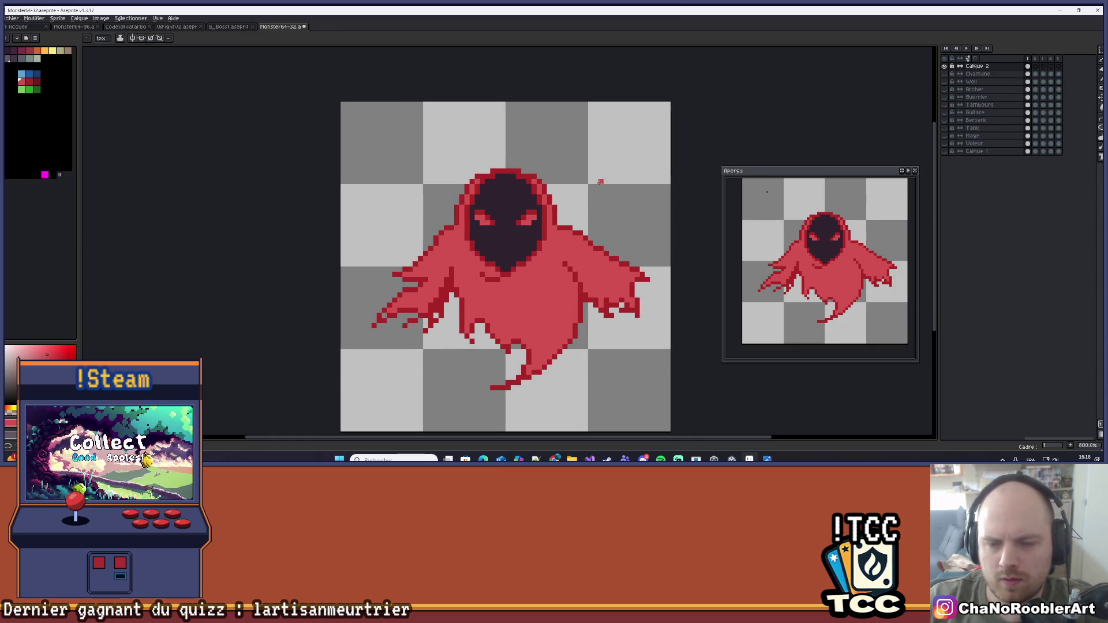
pyautogui.hotkey('ctrl', 'u')
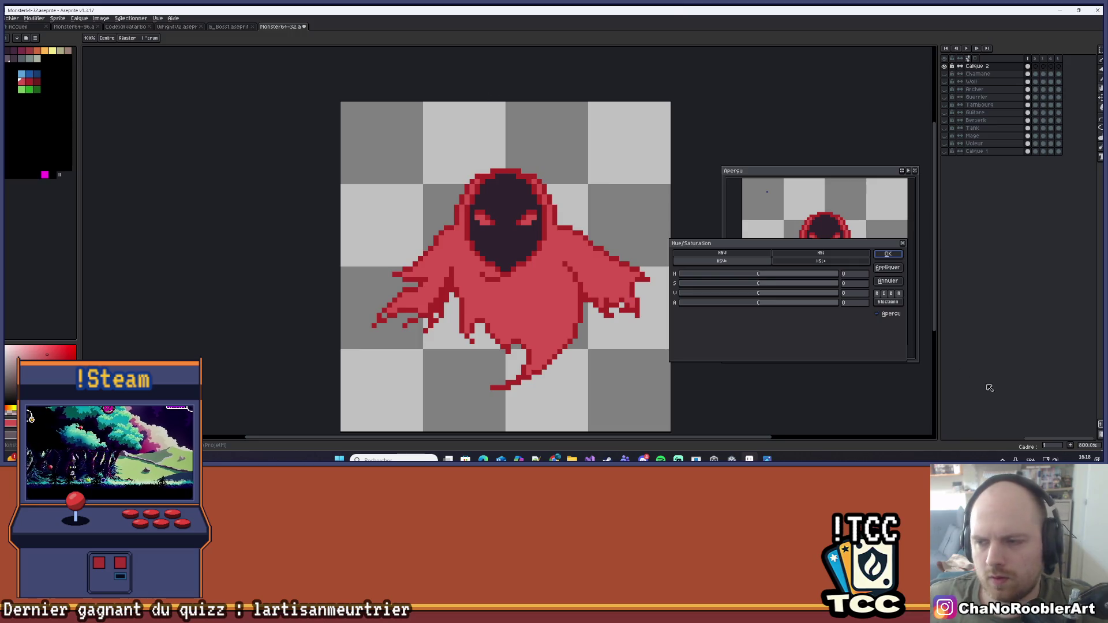
# Close Hue/Saturation and apply a default Outline around the ghost
pyautogui.click(904, 244)
pyautogui.scroll(-1, 538, 295)
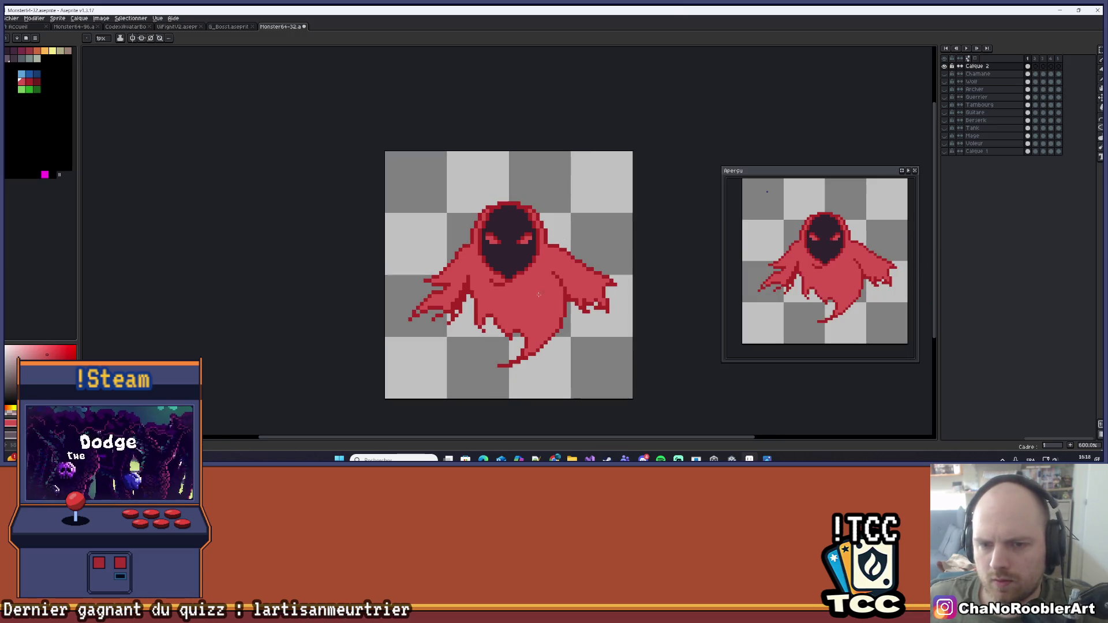
pyautogui.hotkey('shift', 'o')
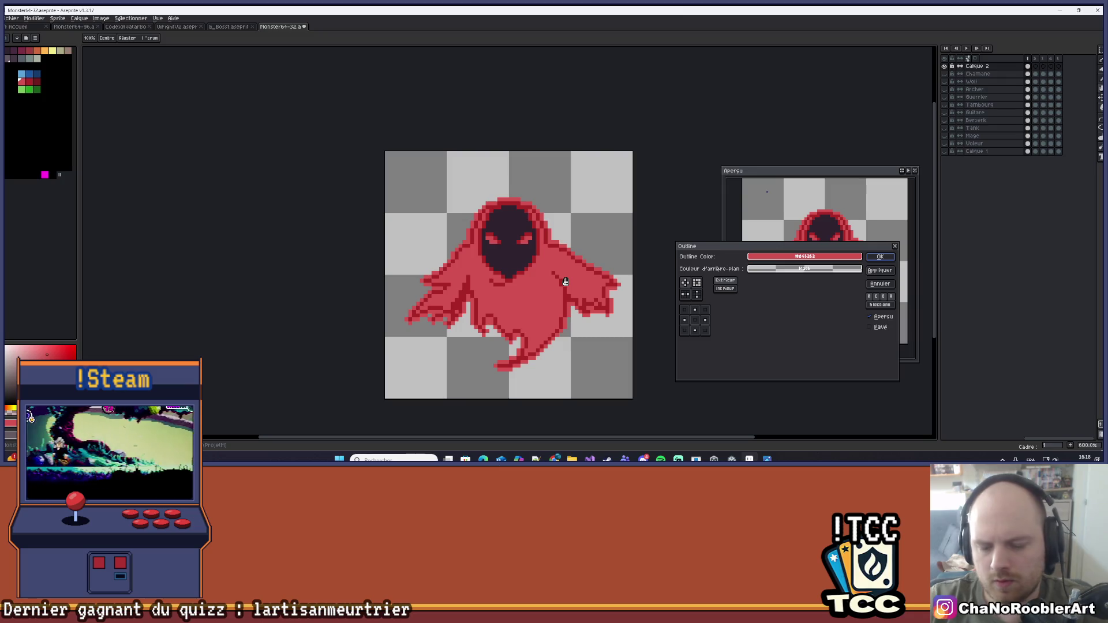
pyautogui.press('Return')
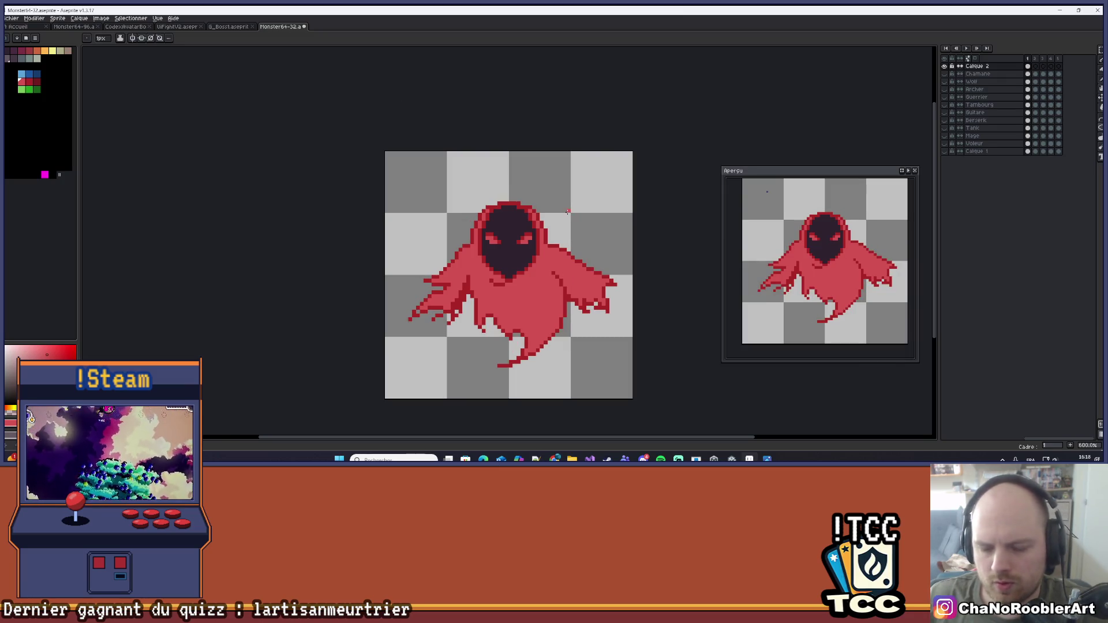
# Set the Outline colour to palette index 0 (2e222f) and apply it
pyautogui.hotkey('shift', 'o')
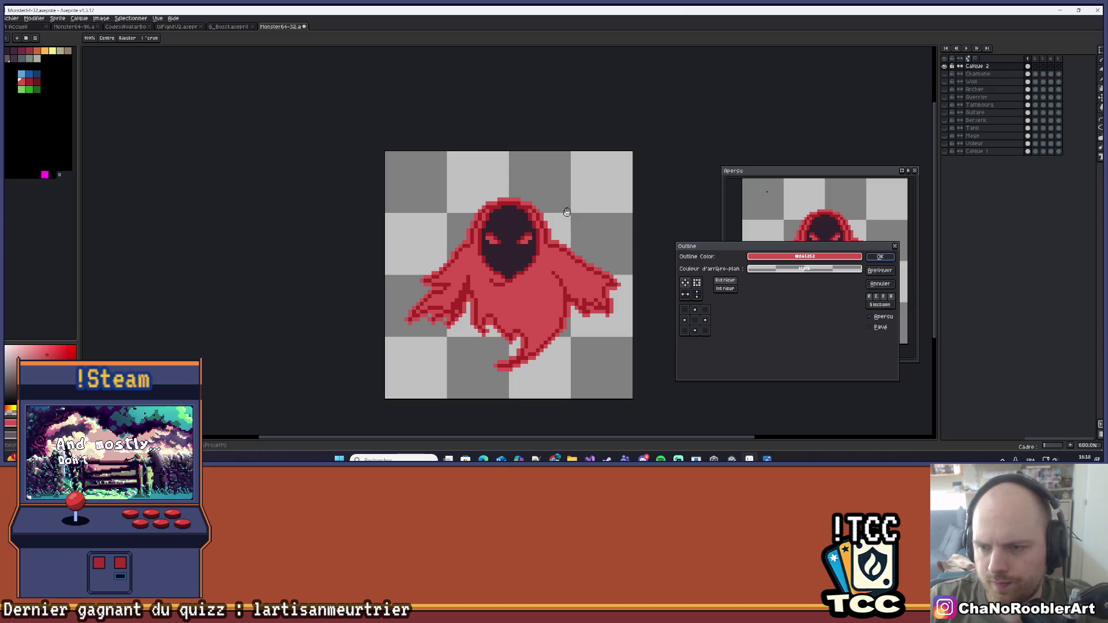
pyautogui.click(762, 268)
pyautogui.click(761, 270)
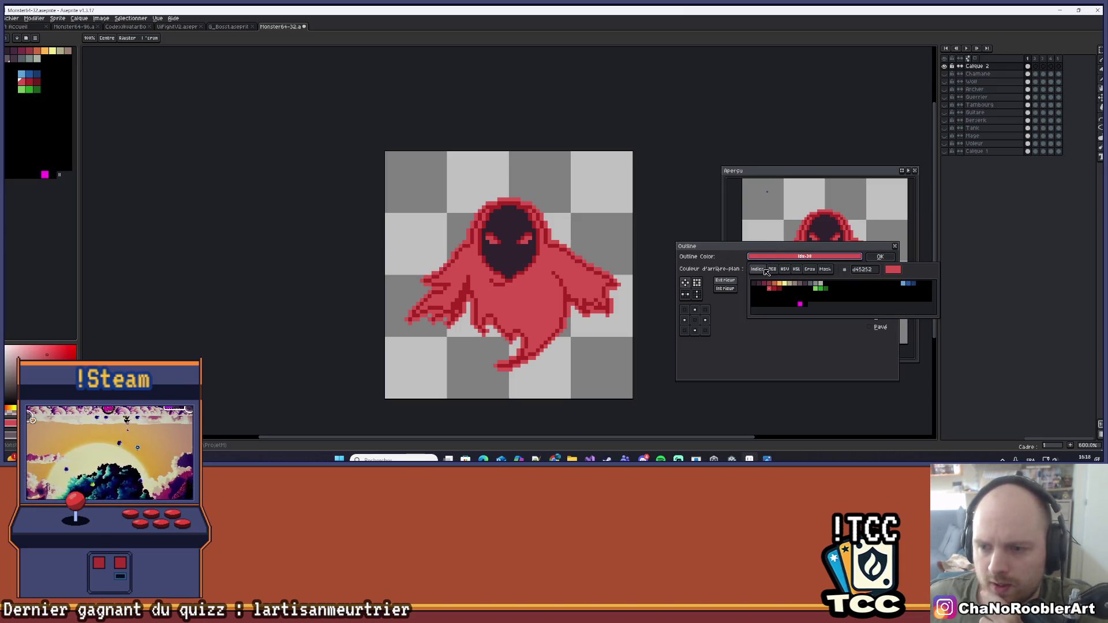
pyautogui.click(757, 285)
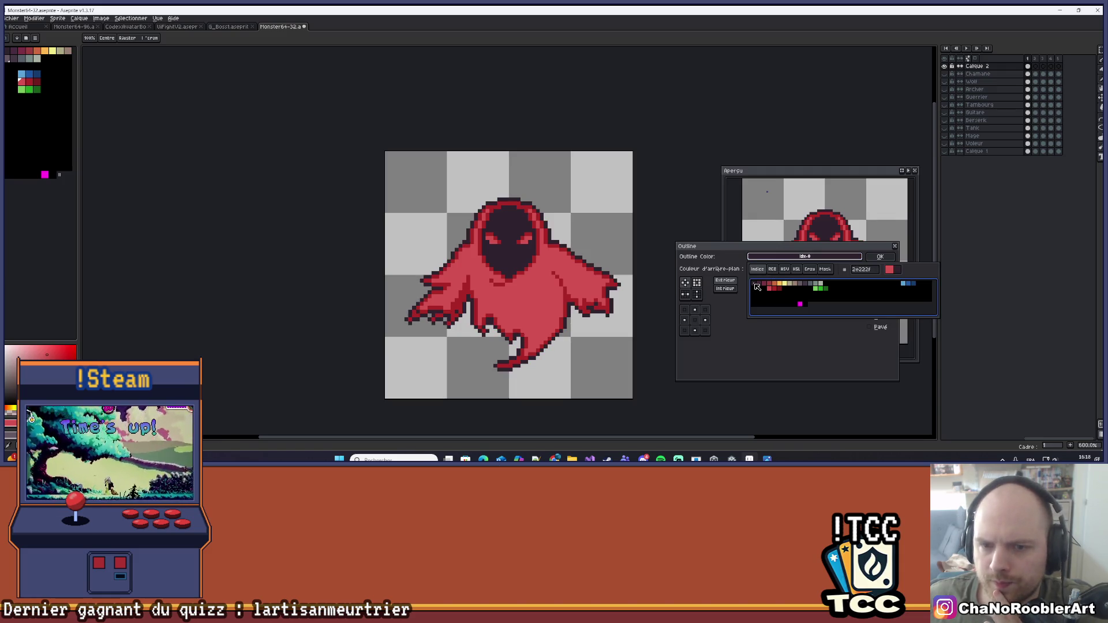
pyautogui.click(881, 257)
pyautogui.scroll(-3, 538, 226)
# Sample light red and place two highlight pixels on the hood rim
pyautogui.scroll(4, 539, 227)
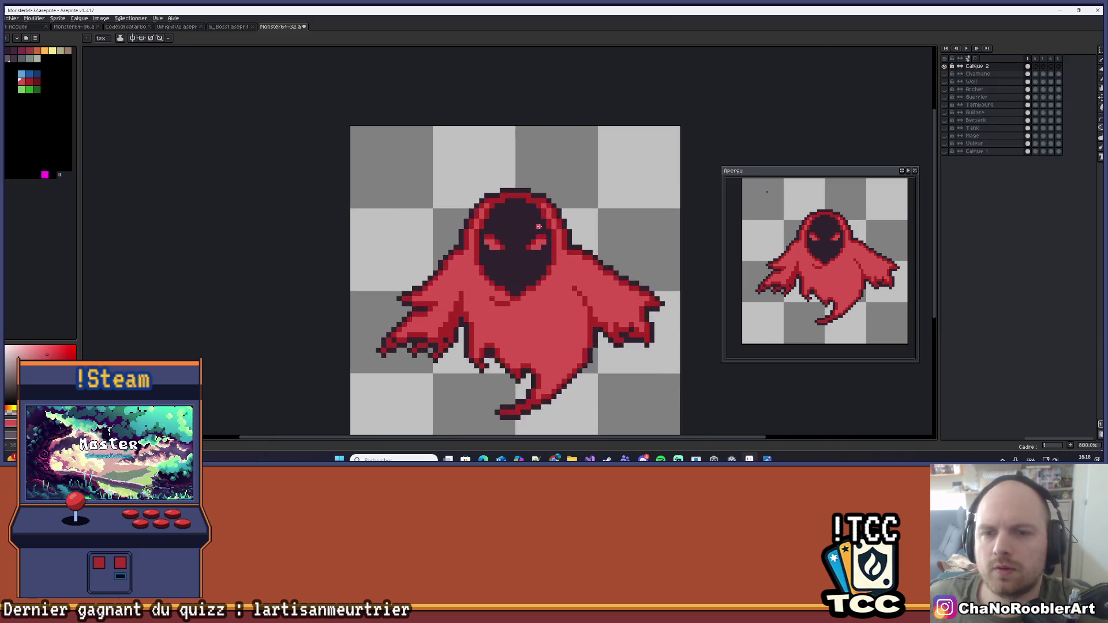
pyautogui.scroll(1, 539, 227)
pyautogui.scroll(-5, 506, 292)
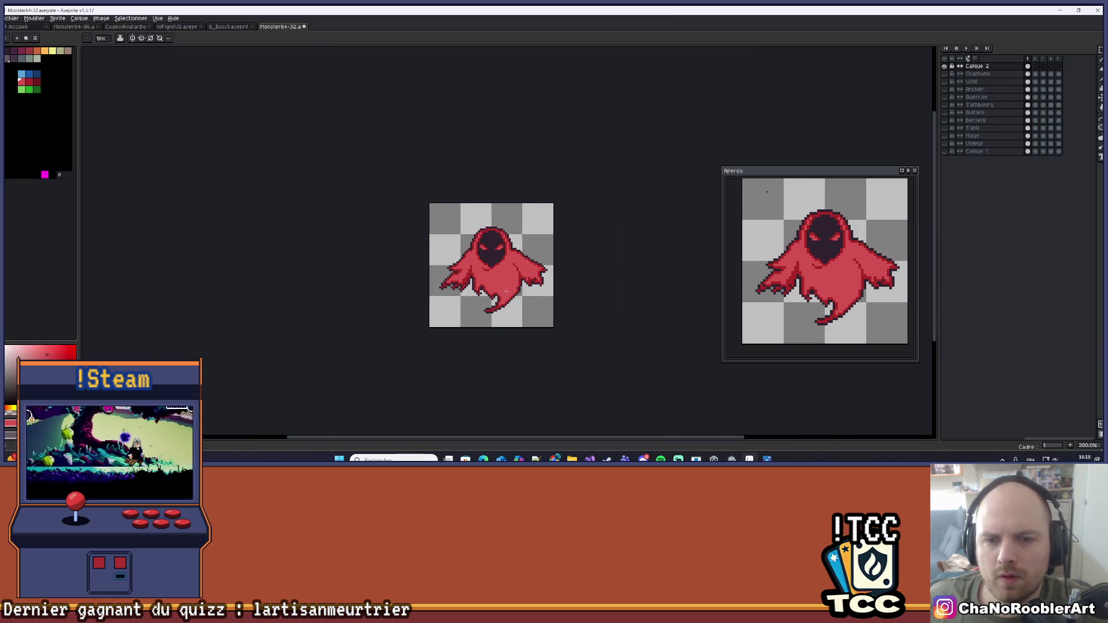
pyautogui.scroll(1, 506, 291)
pyautogui.scroll(5, 537, 294)
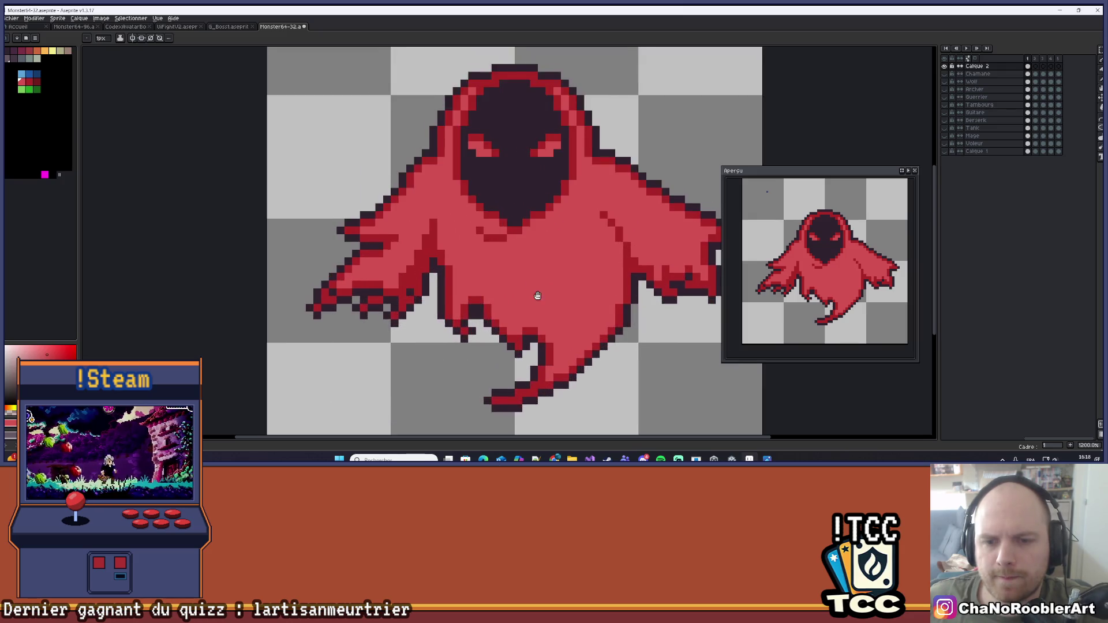
pyautogui.scroll(-3, 538, 296)
pyautogui.scroll(4, 499, 222)
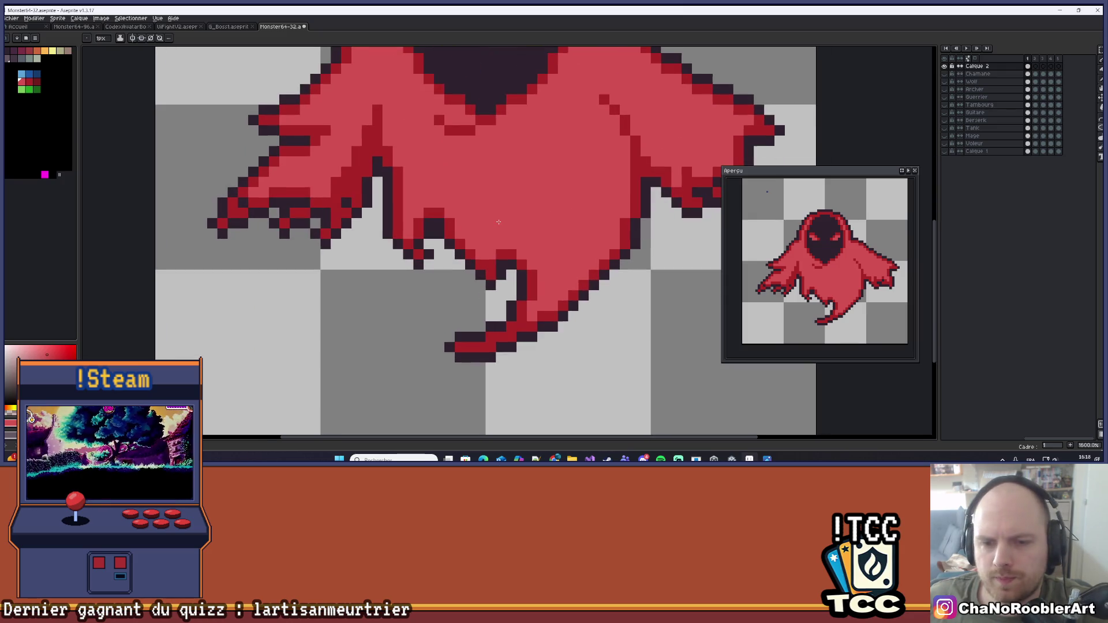
pyautogui.scroll(-4, 517, 308)
pyautogui.scroll(4, 520, 312)
pyautogui.scroll(3, 532, 323)
pyautogui.scroll(-4, 532, 323)
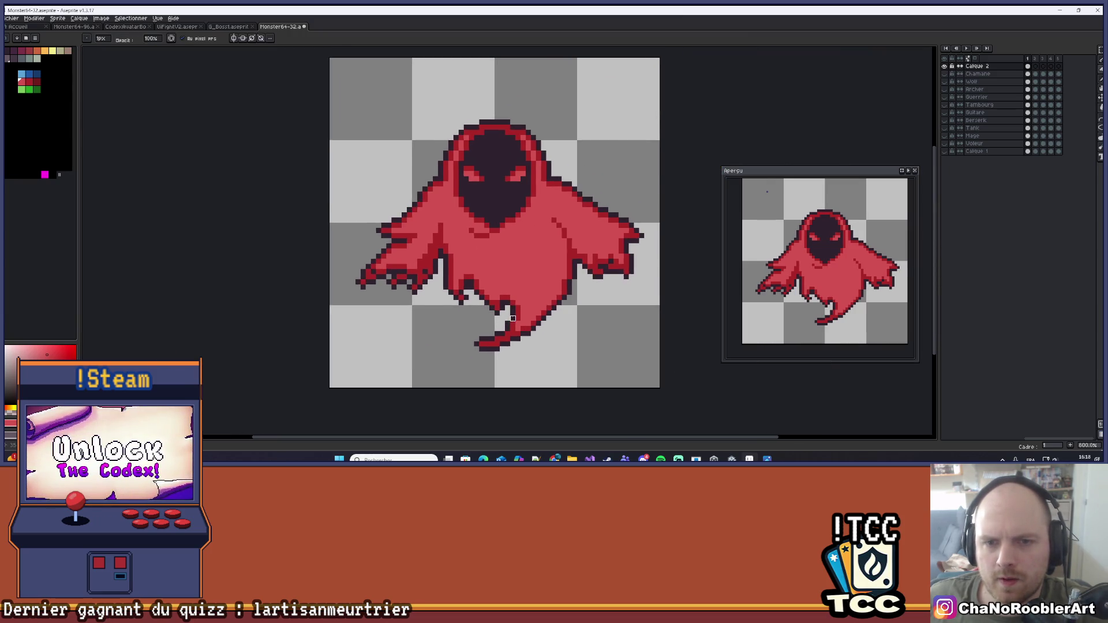
pyautogui.scroll(-1, 556, 198)
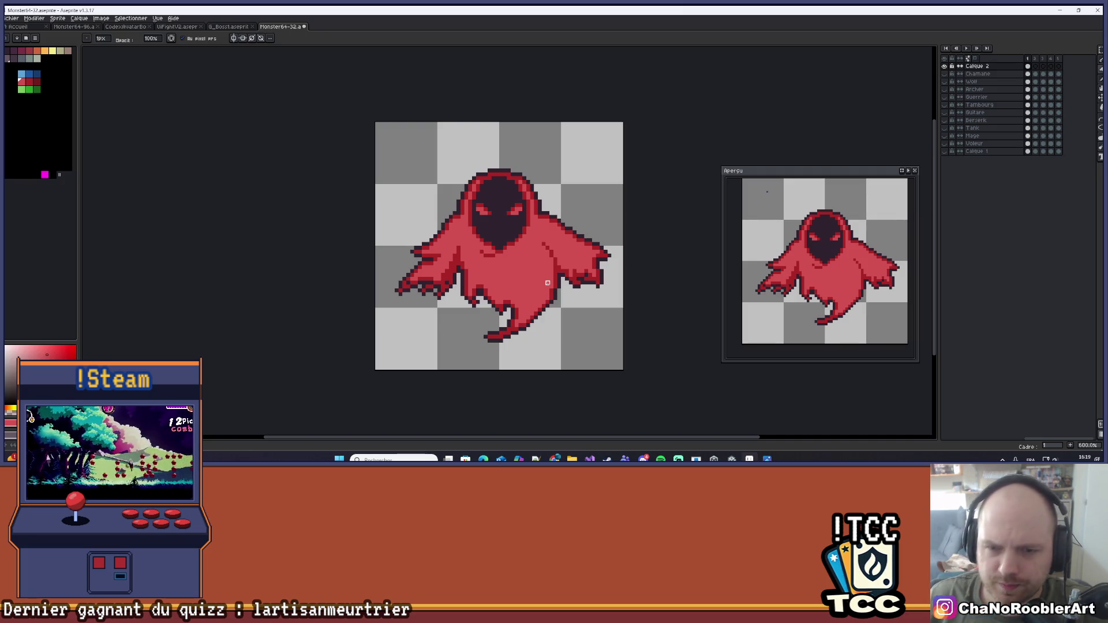
pyautogui.scroll(-2, 548, 283)
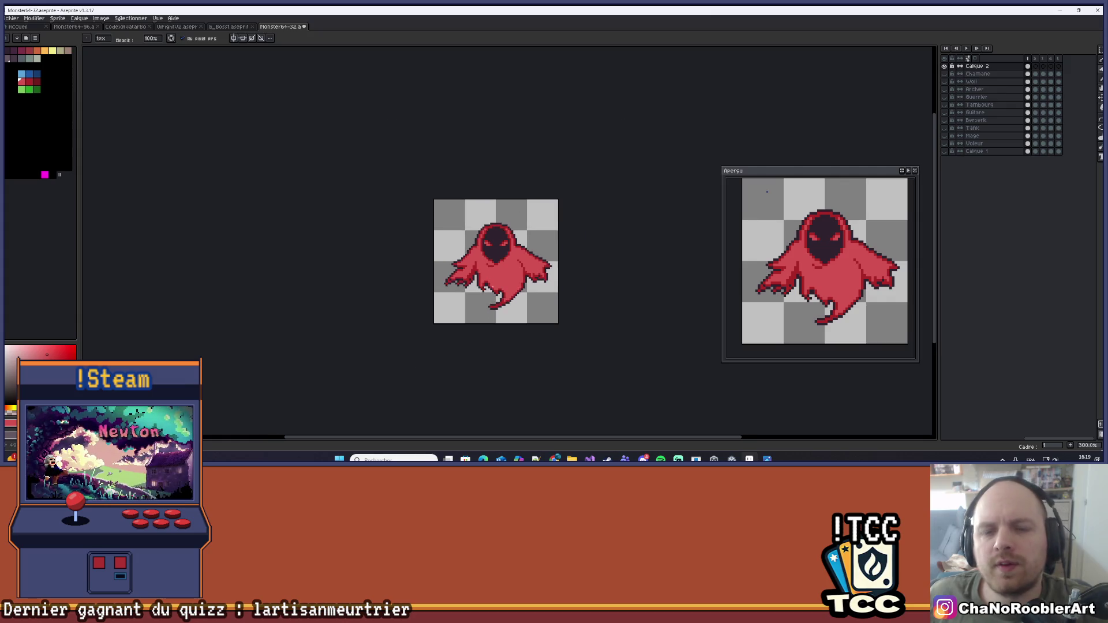
pyautogui.scroll(4, 500, 252)
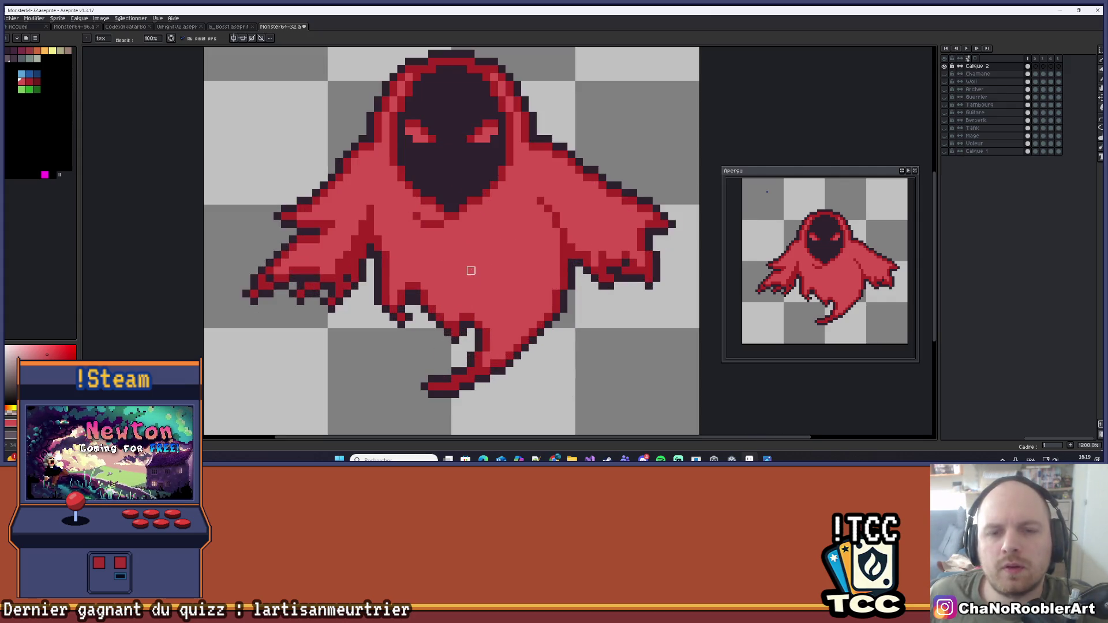
pyautogui.scroll(-1, 472, 254)
pyautogui.scroll(3, 472, 254)
pyautogui.press('alt')
pyautogui.click(414, 228)
pyautogui.scroll(-3, 414, 228)
pyautogui.scroll(2, 456, 219)
pyautogui.click(459, 212)
# Zoom in and out and recentre the whole ghost to inspect the hood highlights
pyautogui.scroll(-4, 459, 213)
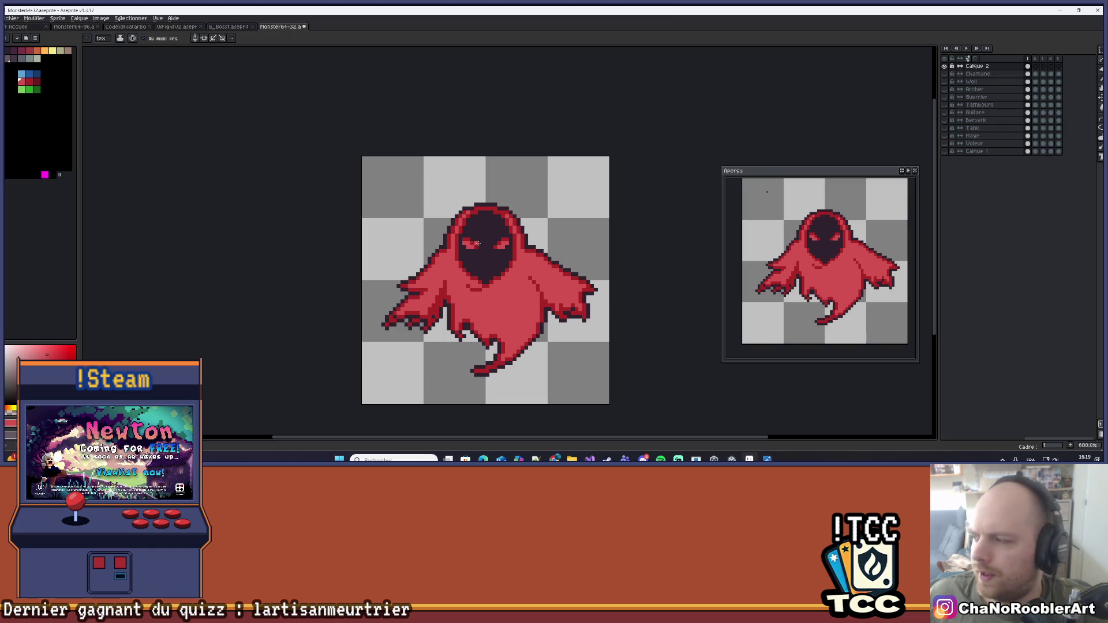
pyautogui.scroll(-1, 478, 243)
pyautogui.scroll(1, 501, 277)
pyautogui.scroll(1, 502, 276)
pyautogui.scroll(-2, 503, 277)
pyautogui.scroll(2, 502, 242)
pyautogui.scroll(2, 501, 244)
pyautogui.scroll(-2, 500, 245)
pyautogui.scroll(3, 499, 245)
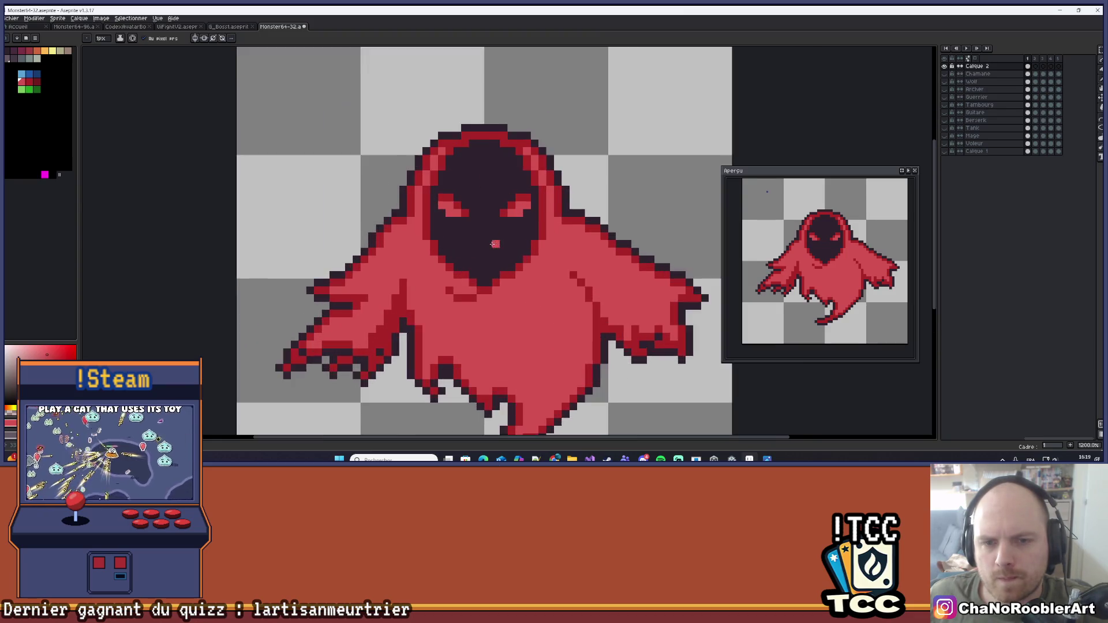
pyautogui.scroll(-4, 438, 168)
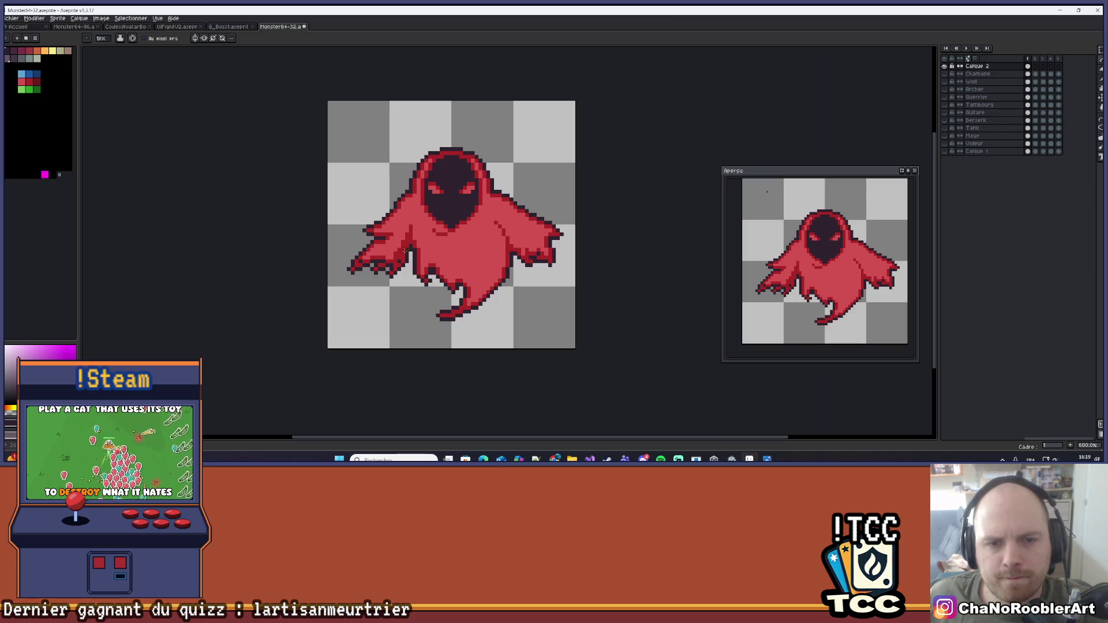
pyautogui.scroll(3, 357, 247)
pyautogui.scroll(2, 358, 246)
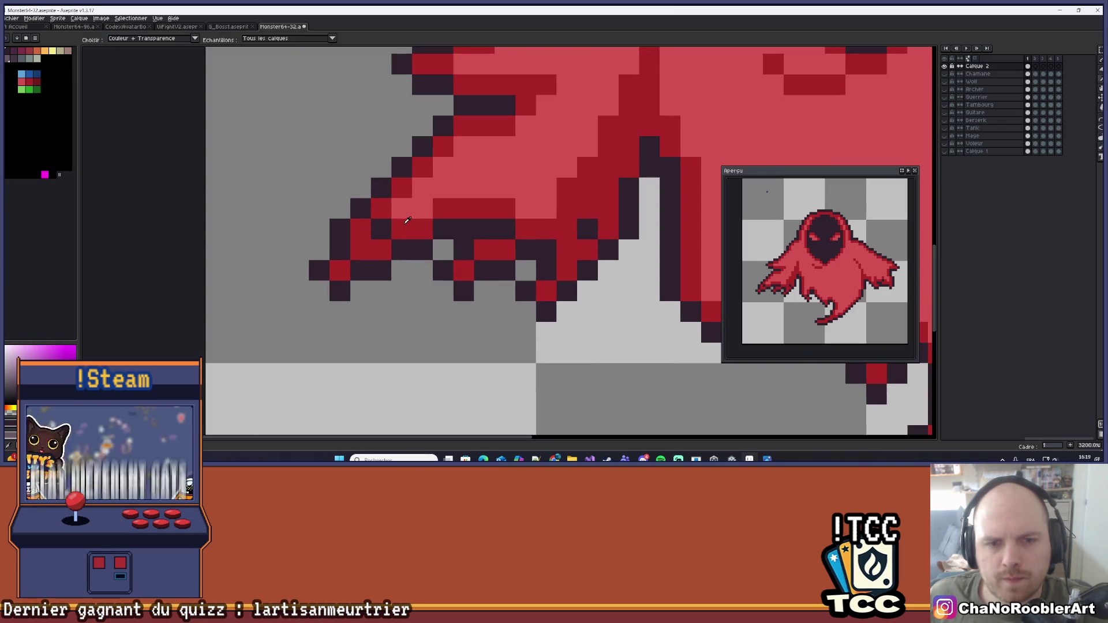
pyautogui.scroll(-6, 490, 242)
pyautogui.scroll(3, 490, 241)
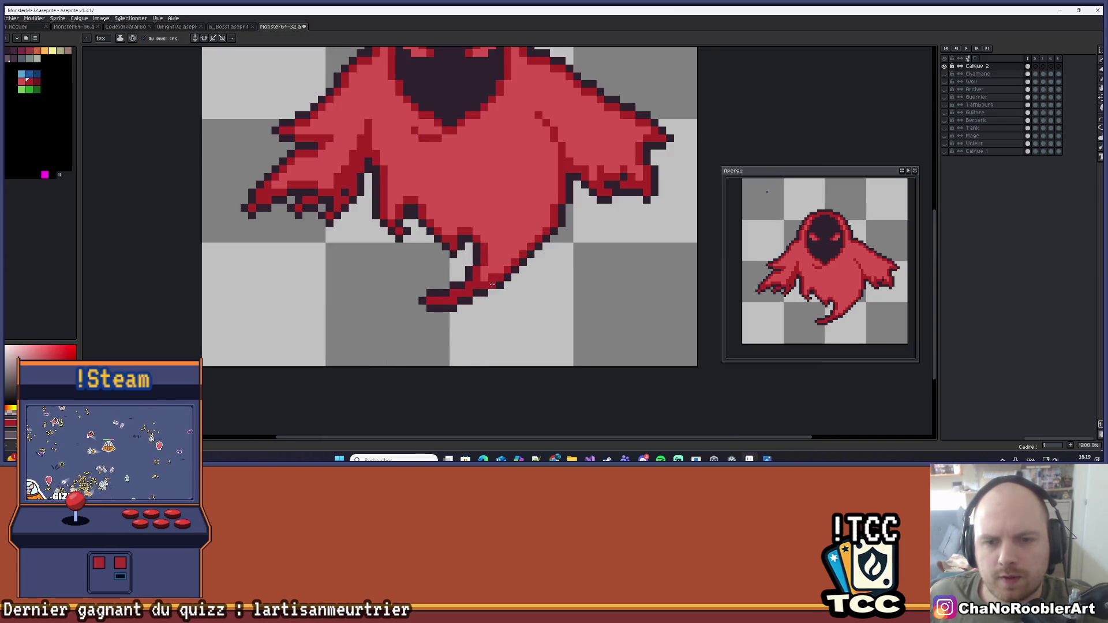
pyautogui.scroll(1, 512, 240)
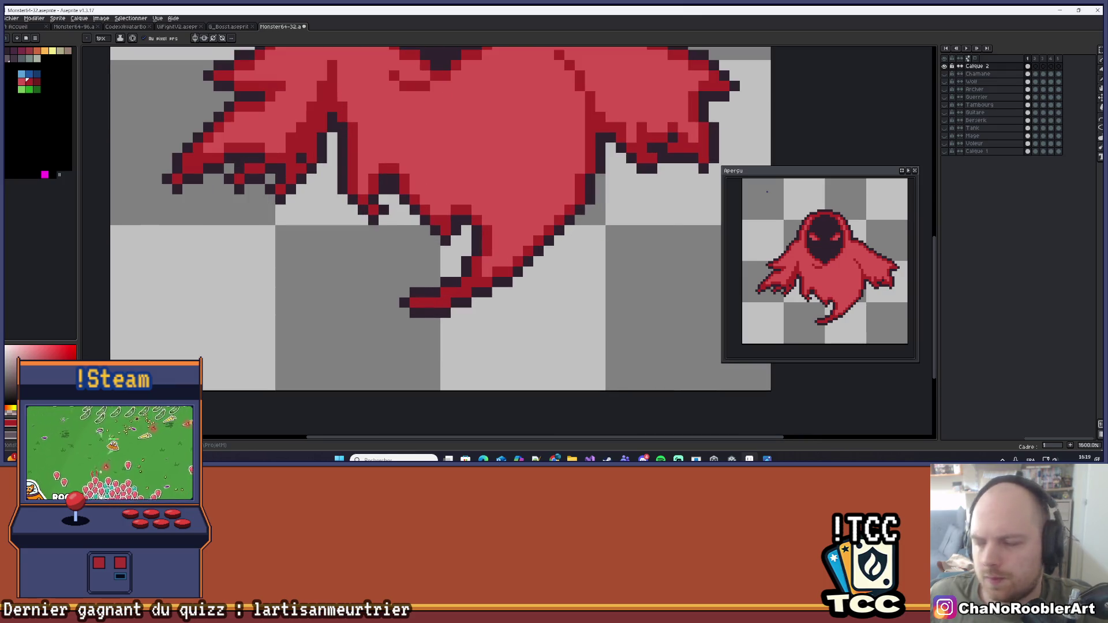
pyautogui.scroll(-2, 629, 211)
pyautogui.moveTo(597, 246)
pyautogui.mouseDown()
pyautogui.moveTo(559, 256)
pyautogui.moveTo(535, 240)
pyautogui.mouseUp()
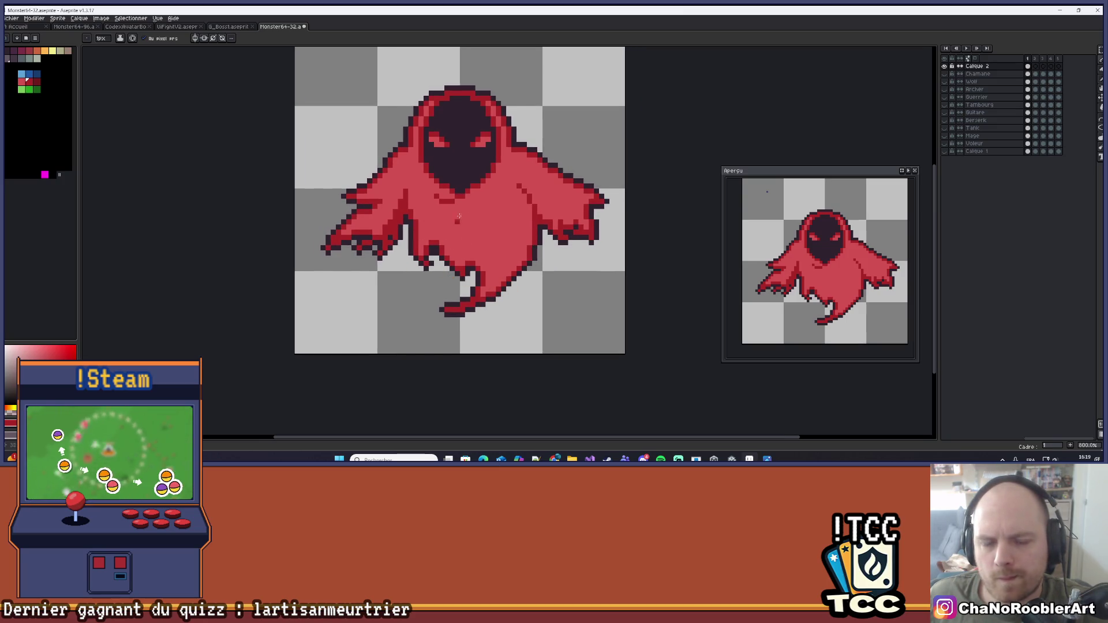
pyautogui.scroll(1, 465, 219)
pyautogui.hscroll(-1, 489, 249)
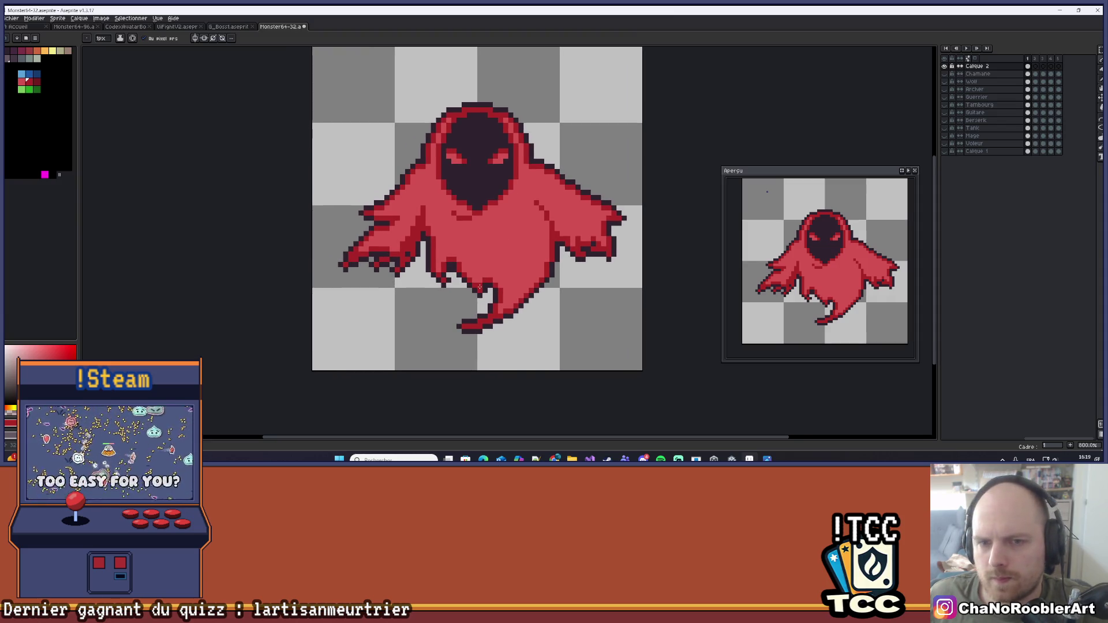
# Erase the ghost's curling tail and part of the lower-left cloak
pyautogui.press('e')
pyautogui.moveTo(483, 323)
pyautogui.mouseDown()
pyautogui.moveTo(460, 329)
pyautogui.moveTo(482, 326)
pyautogui.mouseUp()
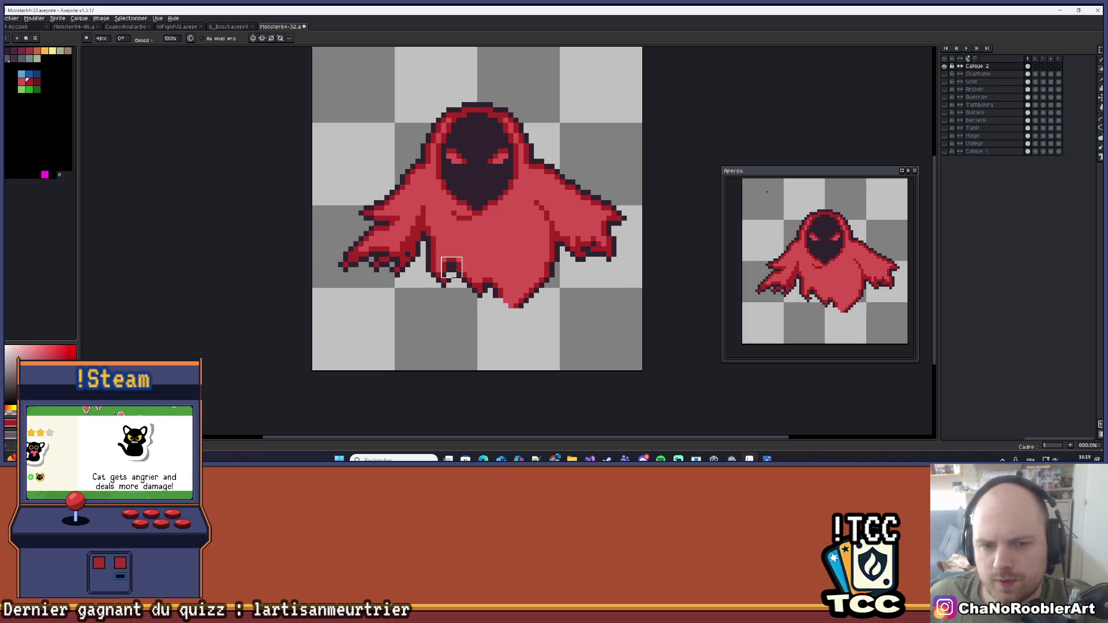
pyautogui.scroll(1, 448, 268)
pyautogui.moveTo(469, 247)
pyautogui.mouseDown()
pyautogui.moveTo(465, 286)
pyautogui.moveTo(520, 314)
pyautogui.moveTo(487, 289)
pyautogui.mouseUp()
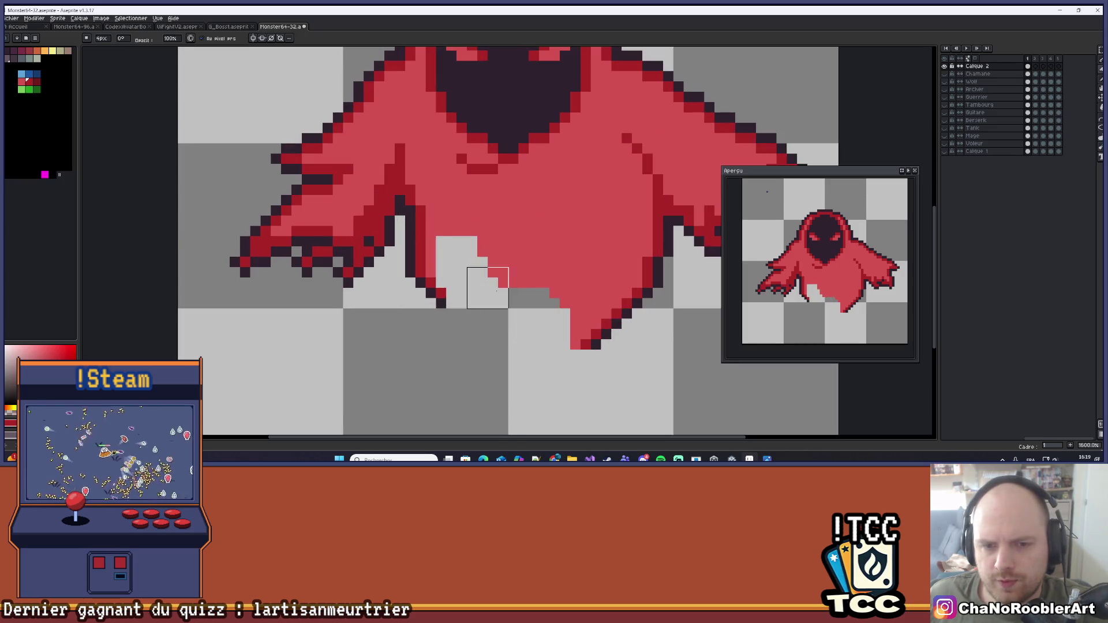
pyautogui.scroll(-2, 456, 260)
pyautogui.scroll(2, 439, 297)
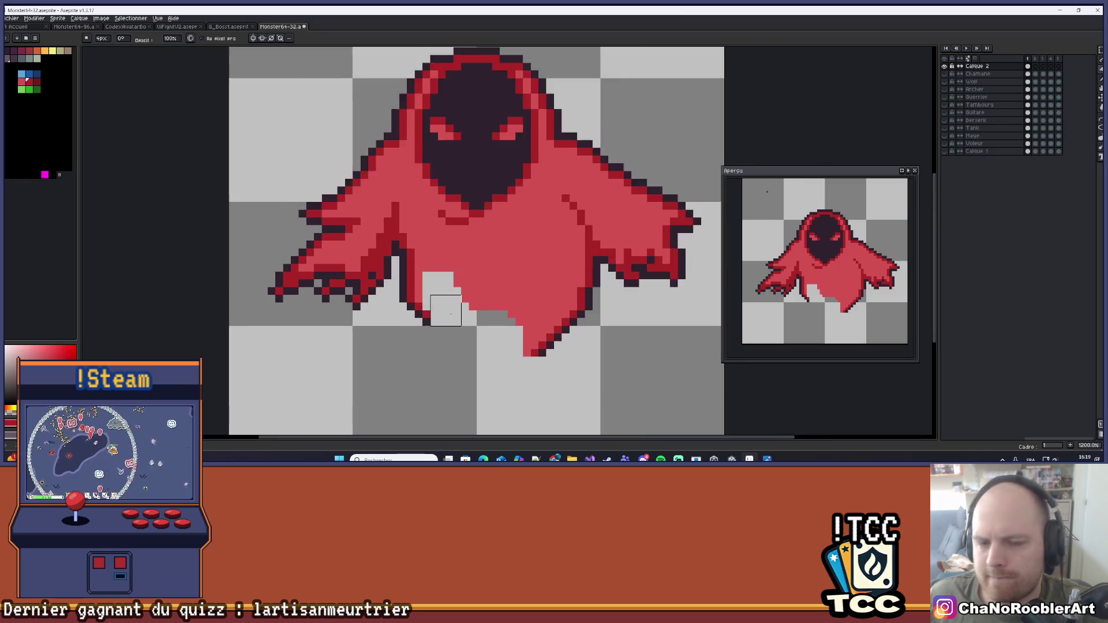
# Sample the dark outline colour, edge the gap with dark pixels, and erase stray hem pixels
pyautogui.press('i')
pyautogui.click(428, 327)
pyautogui.press('b')
pyautogui.moveTo(408, 314); pyautogui.dragTo(408, 327)
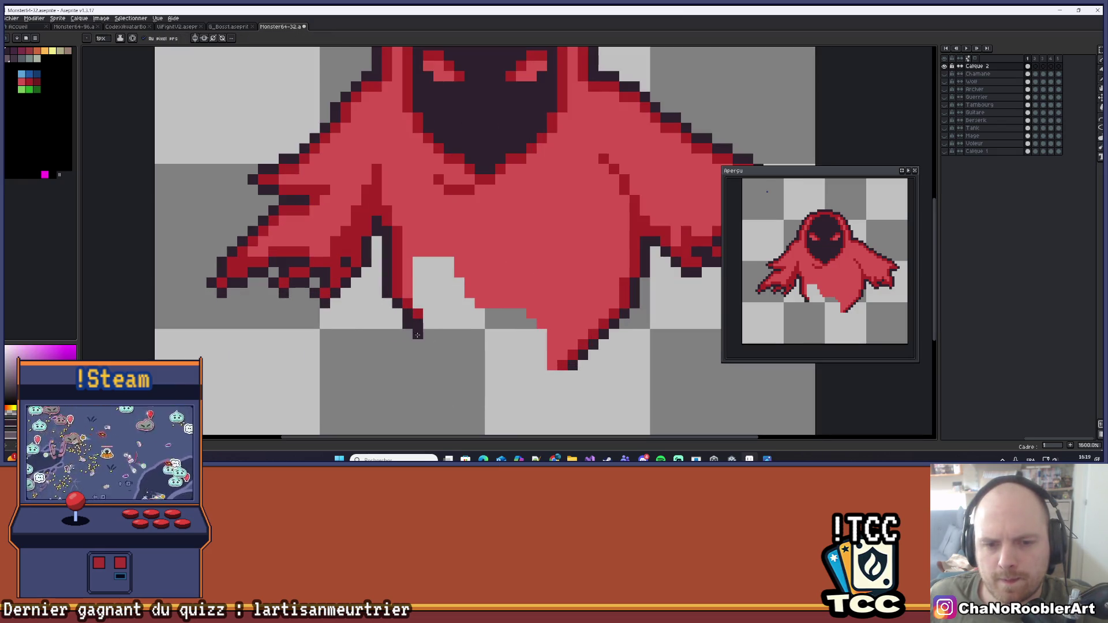
pyautogui.press('e')
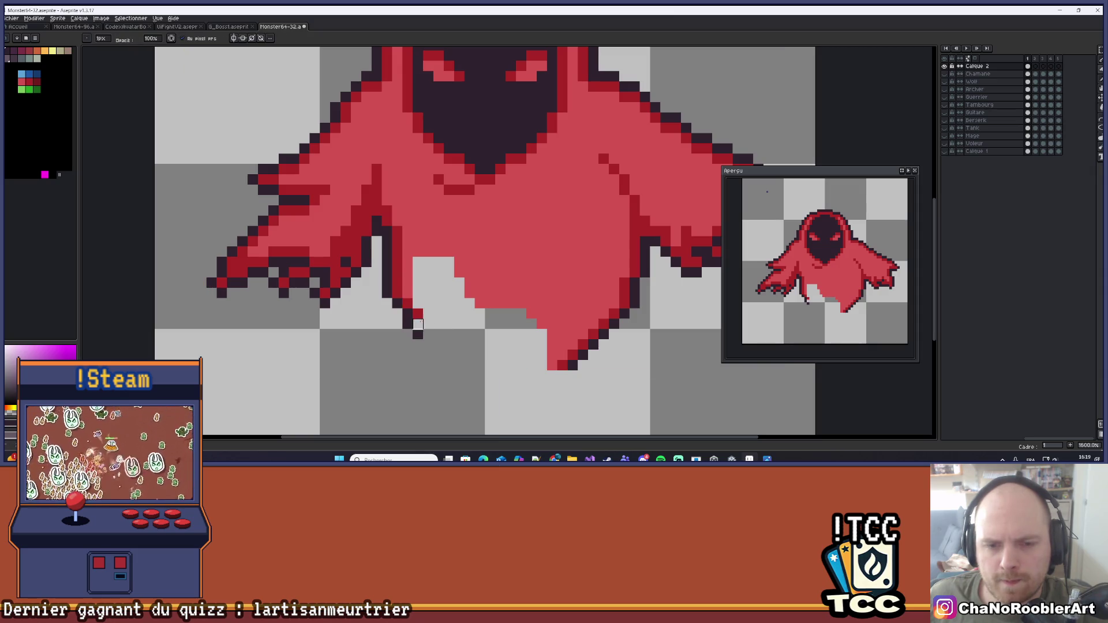
pyautogui.moveTo(418, 314); pyautogui.dragTo(397, 283)
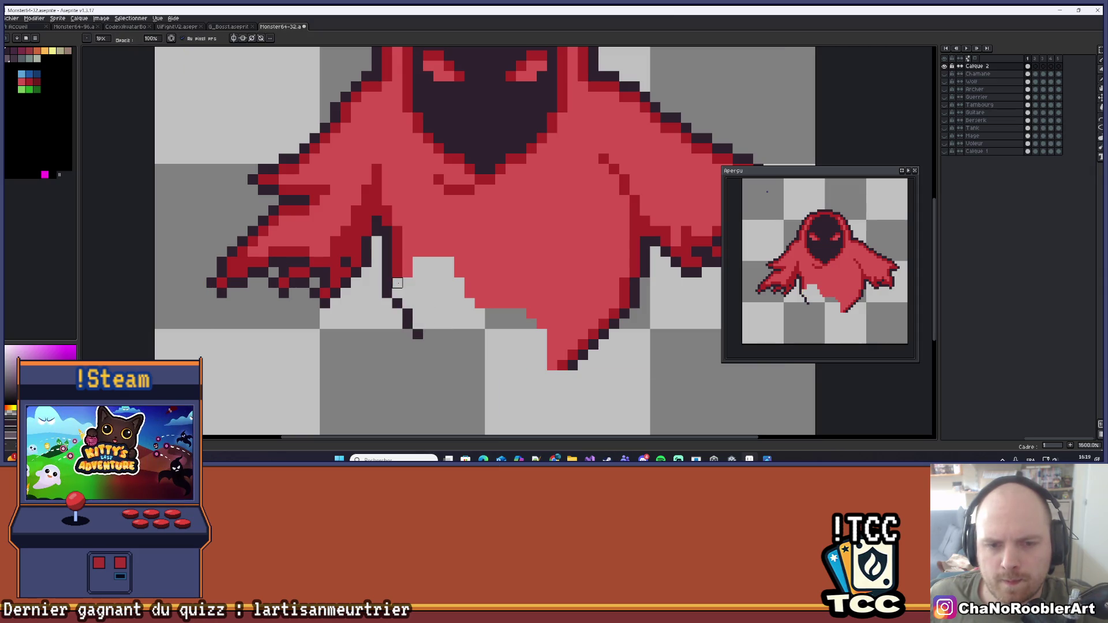
pyautogui.scroll(-1, 438, 302)
pyautogui.scroll(3, 439, 302)
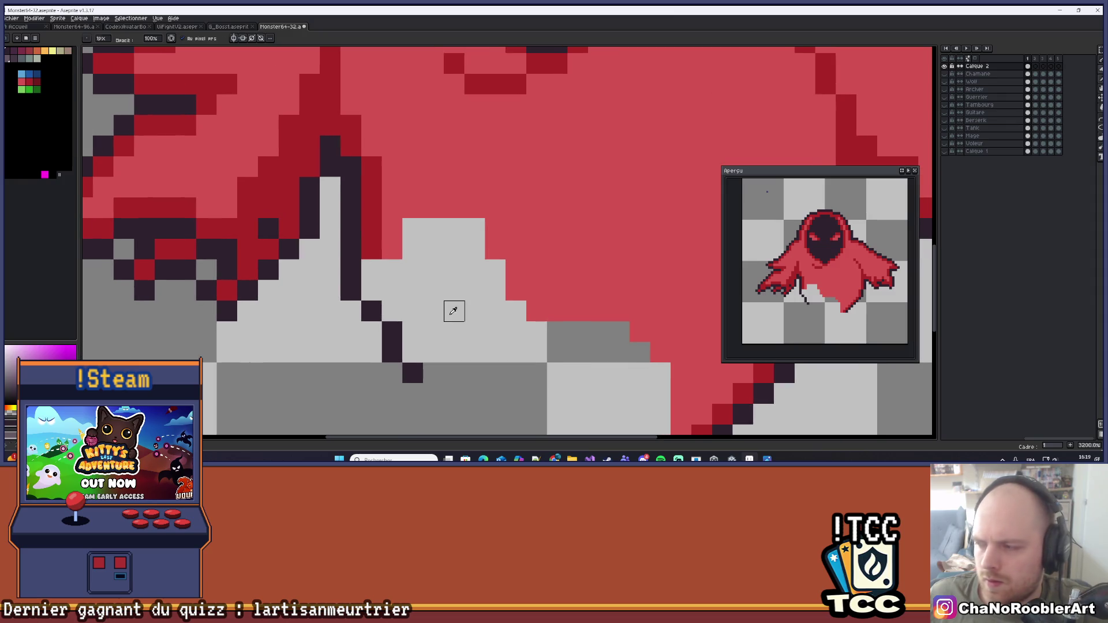
# Sample the dark outline colour and place dark pixels in the cloak gap, undoing the last one
pyautogui.press('i')
pyautogui.click(421, 362)
pyautogui.press('b')
pyautogui.click(433, 270)
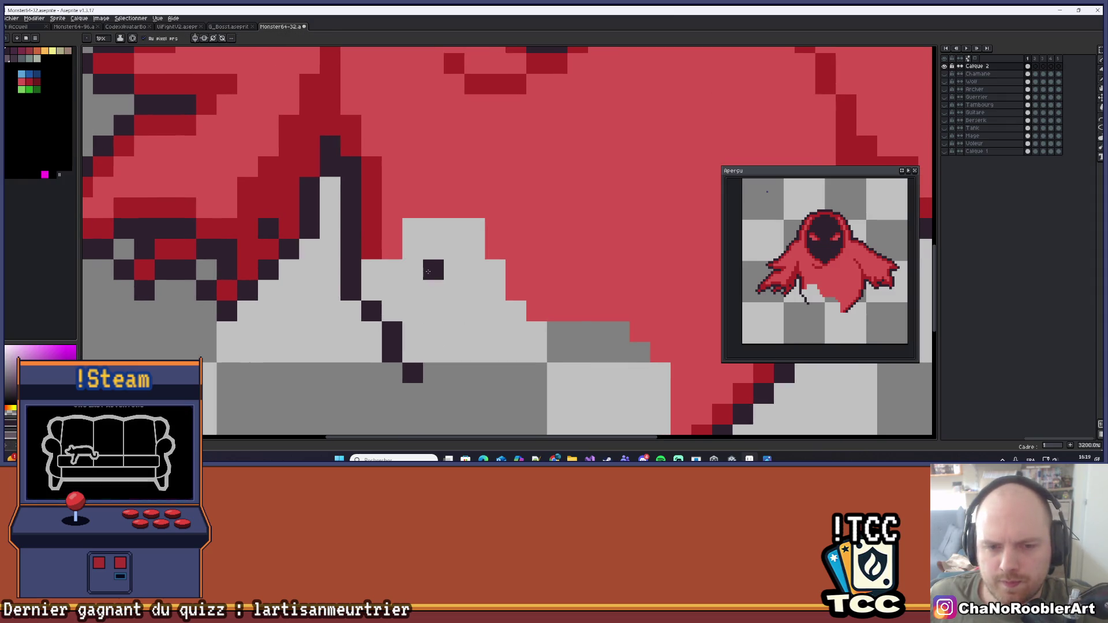
pyautogui.click(412, 291)
pyautogui.click(413, 310)
pyautogui.scroll(-4, 419, 311)
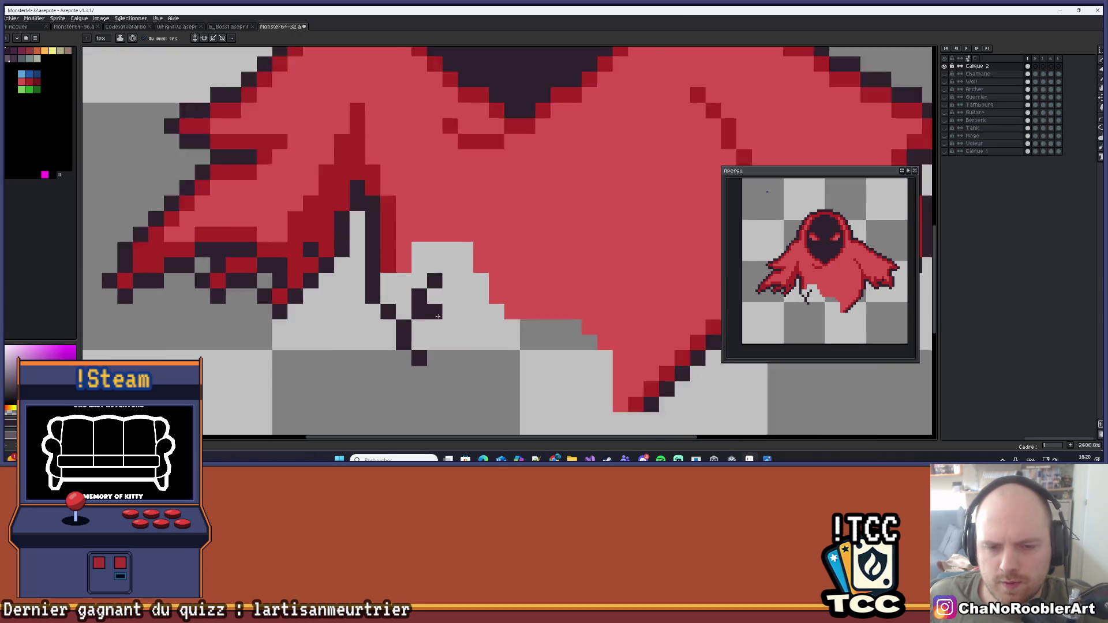
pyautogui.scroll(4, 443, 333)
pyautogui.click(444, 333)
pyautogui.hotkey('ctrl', 'z')
pyautogui.hotkey('ctrl', 'z')
pyautogui.hotkey('ctrl', 'z')
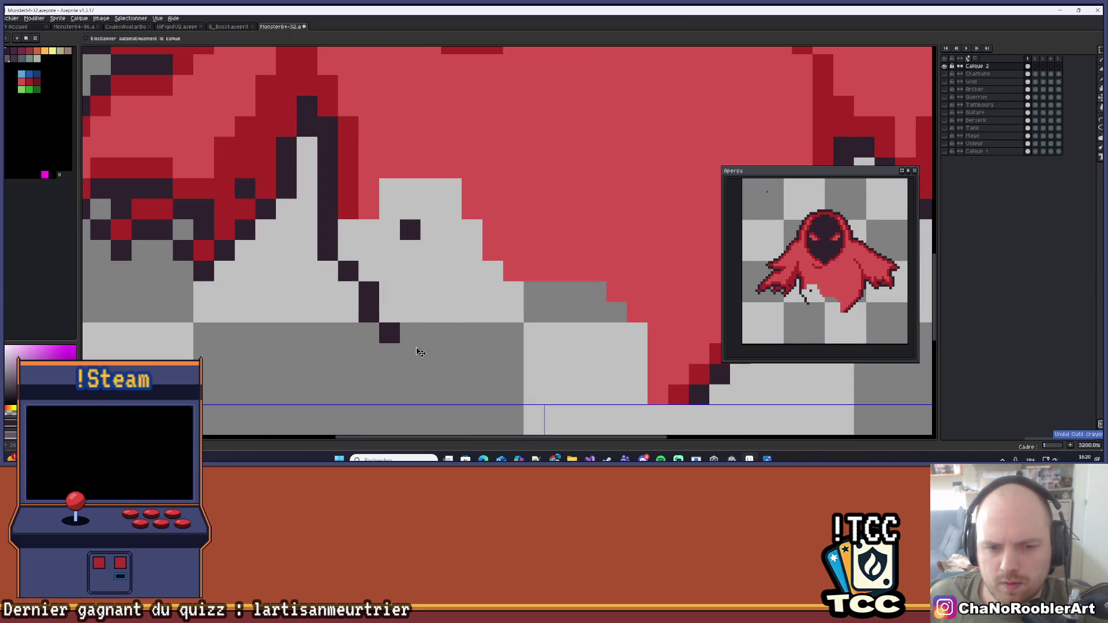
# Draw a short dark strap line up the gap, removing a misplaced pixel
pyautogui.click(409, 354)
pyautogui.click(405, 316)
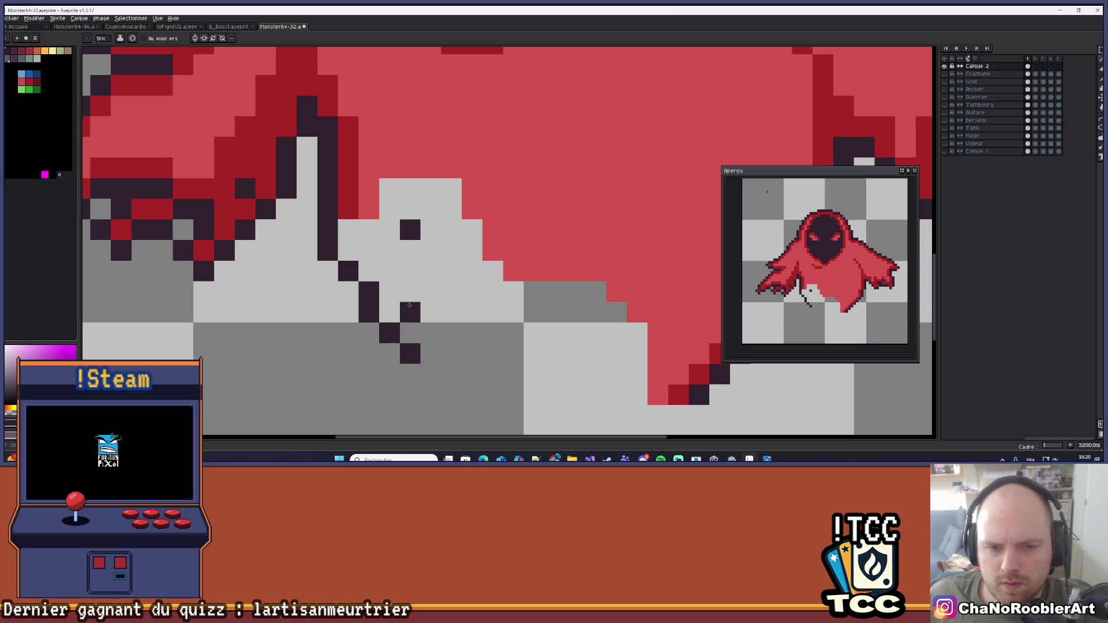
pyautogui.click(410, 291)
pyautogui.click(430, 250)
pyautogui.hotkey('ctrl', 'z')
# Redraw the dark fold near the cloak as a diagonal line instead of a horizontal row
pyautogui.click(452, 209)
pyautogui.click(452, 188)
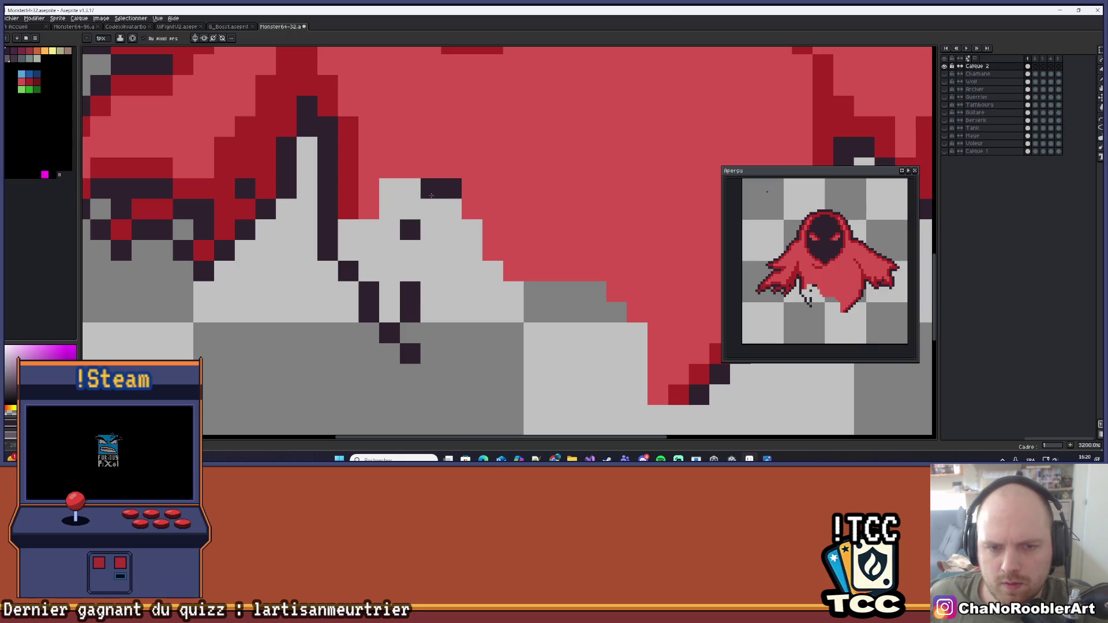
pyautogui.click(431, 209)
pyautogui.click(410, 209)
pyautogui.hotkey('ctrl', 'z')
pyautogui.click(431, 209)
pyautogui.click(410, 250)
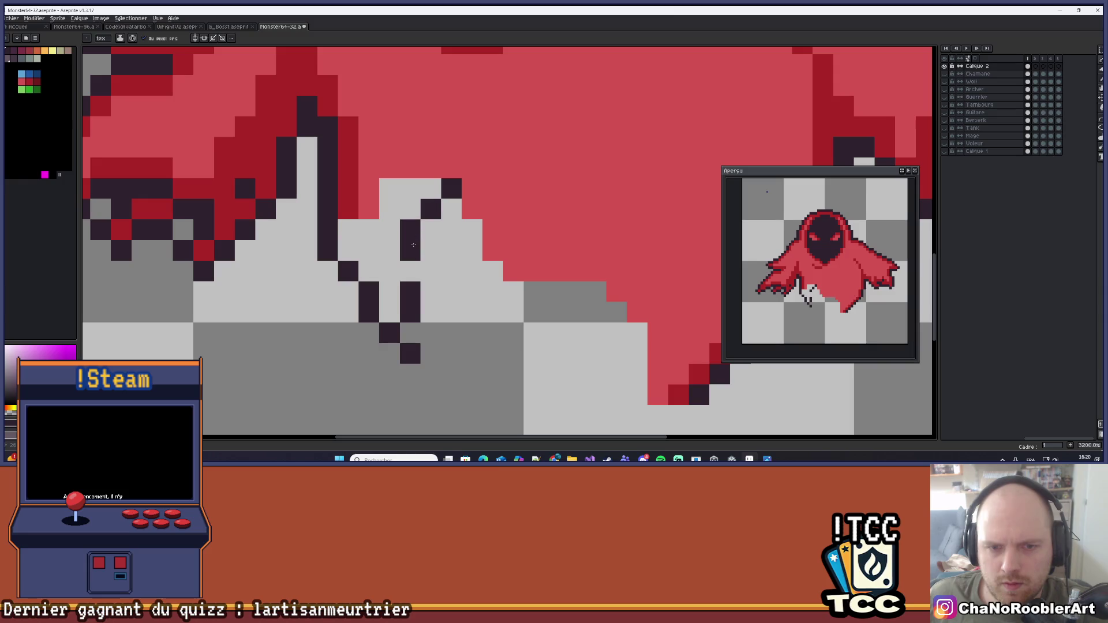
pyautogui.click(411, 269)
pyautogui.scroll(-4, 421, 257)
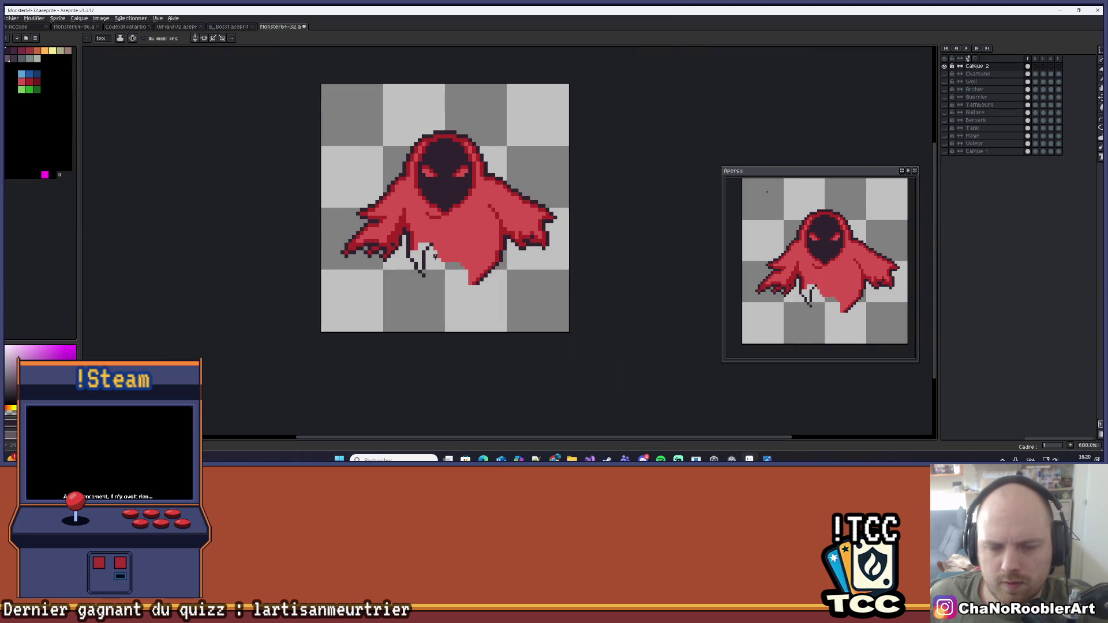
pyautogui.scroll(4, 435, 256)
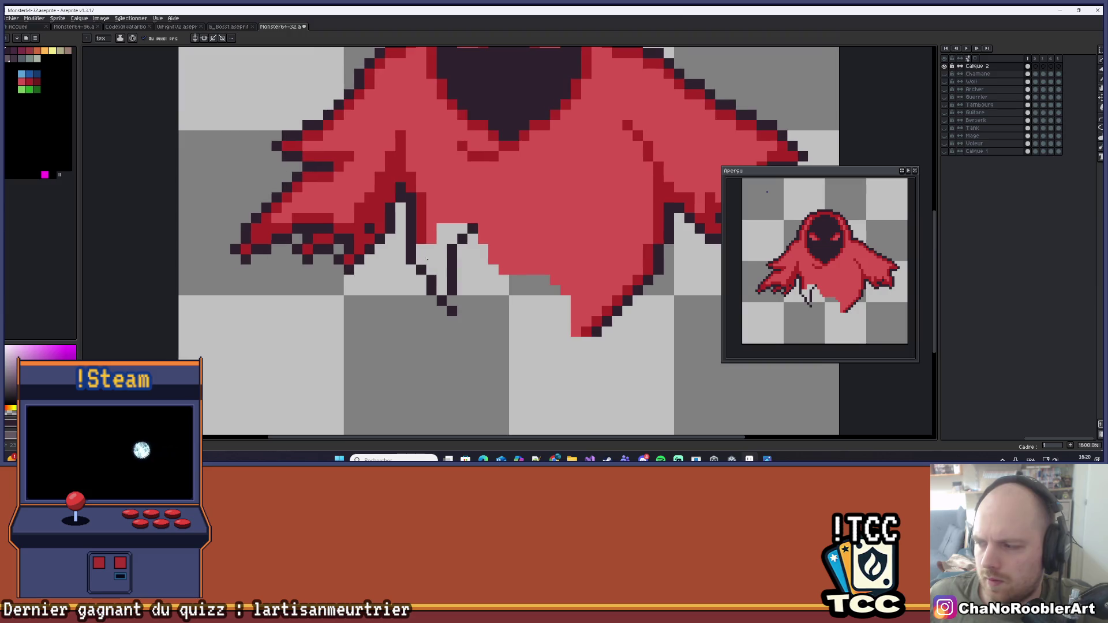
pyautogui.scroll(2, 427, 259)
pyautogui.click(462, 283)
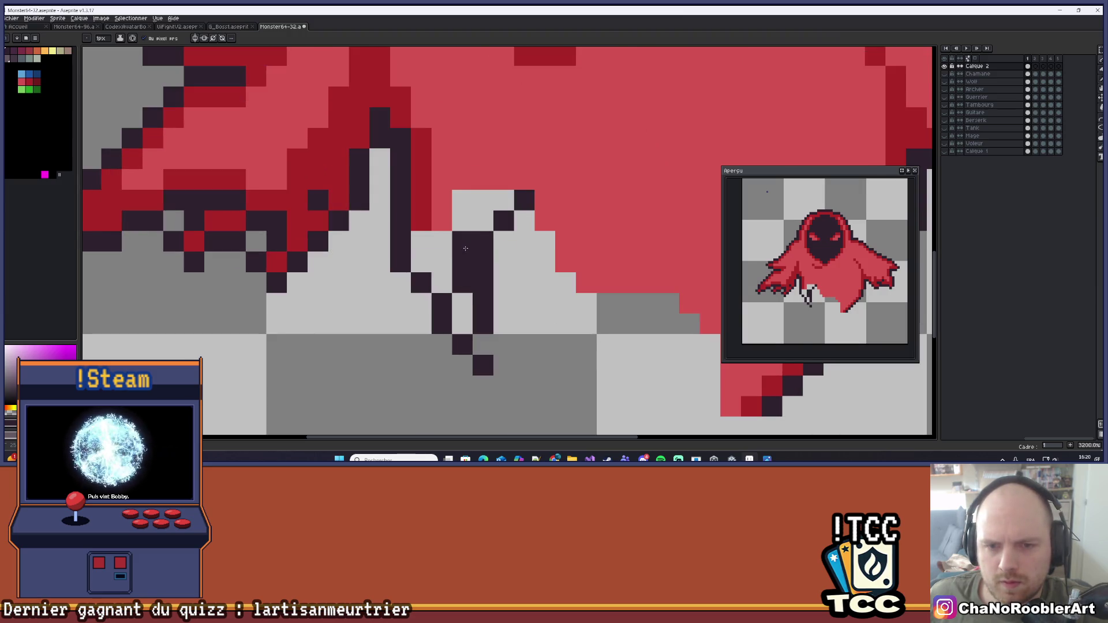
# Erase the stray dark column below the cloak and re-place a single dark fold pixel
pyautogui.press('e')
pyautogui.moveTo(483, 225); pyautogui.dragTo(484, 326)
pyautogui.press('b')
pyautogui.click(480, 300)
pyautogui.scroll(-5, 479, 300)
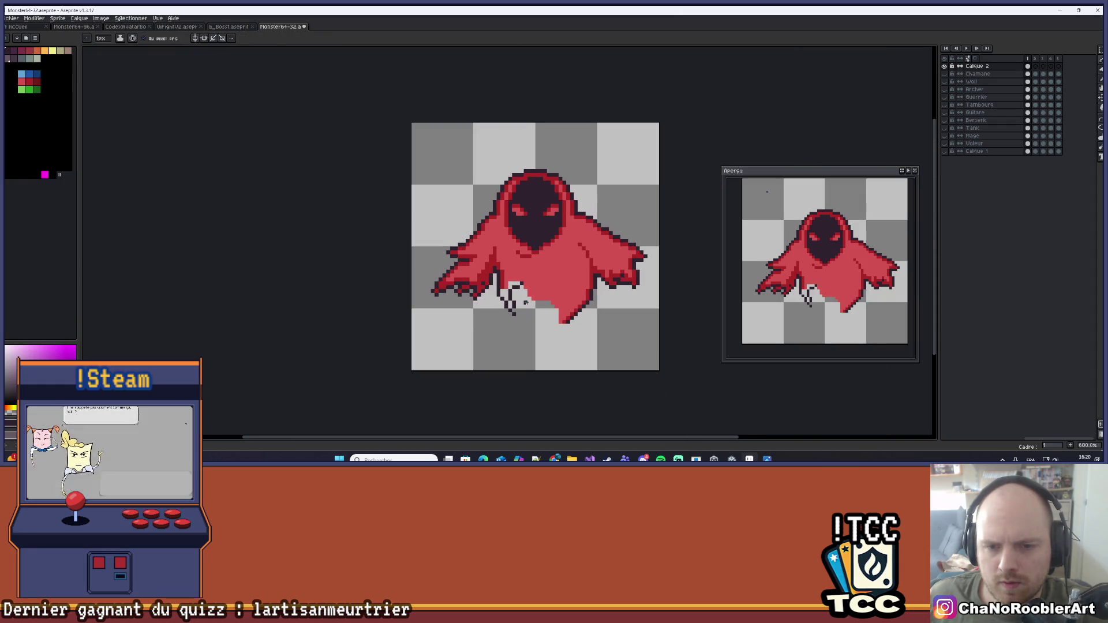
pyautogui.scroll(3, 525, 303)
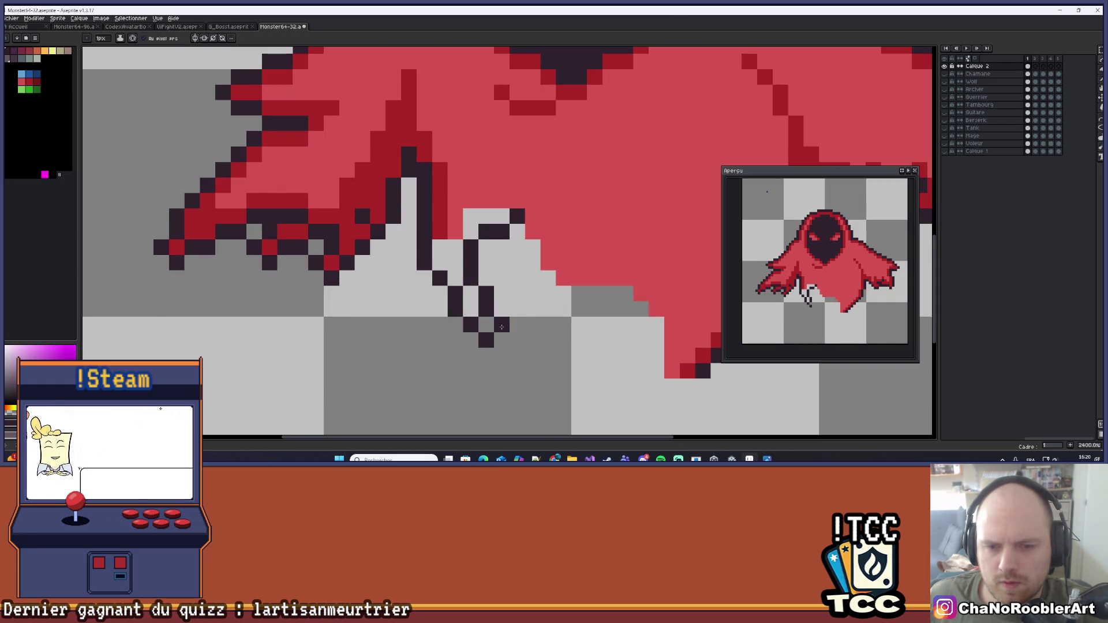
pyautogui.scroll(-3, 533, 292)
pyautogui.scroll(-1, 532, 292)
pyautogui.scroll(4, 491, 269)
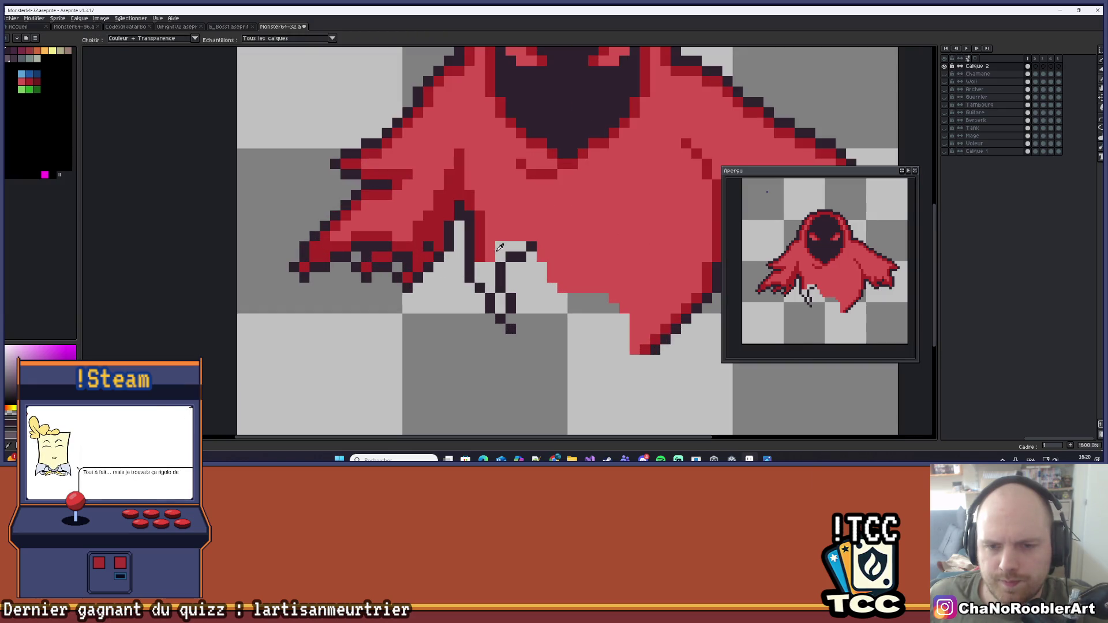
# Fill the light gap pixels in the lower cloak with red
pyautogui.moveTo(490, 269); pyautogui.dragTo(480, 277)
pyautogui.click(481, 269)
pyautogui.click(500, 303)
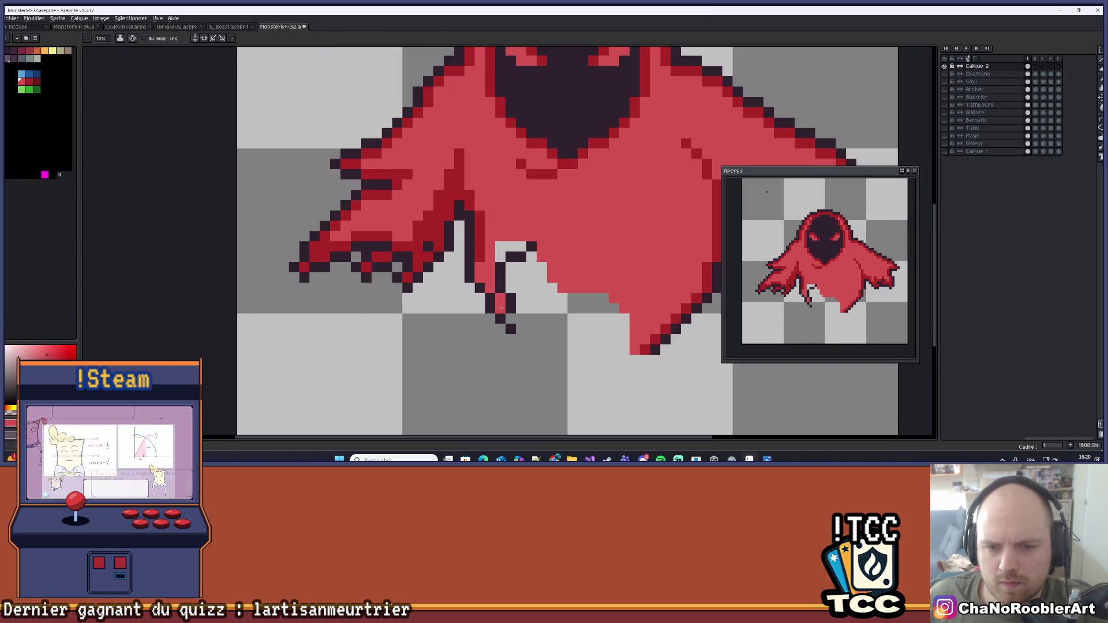
pyautogui.click(504, 247)
pyautogui.scroll(-6, 518, 246)
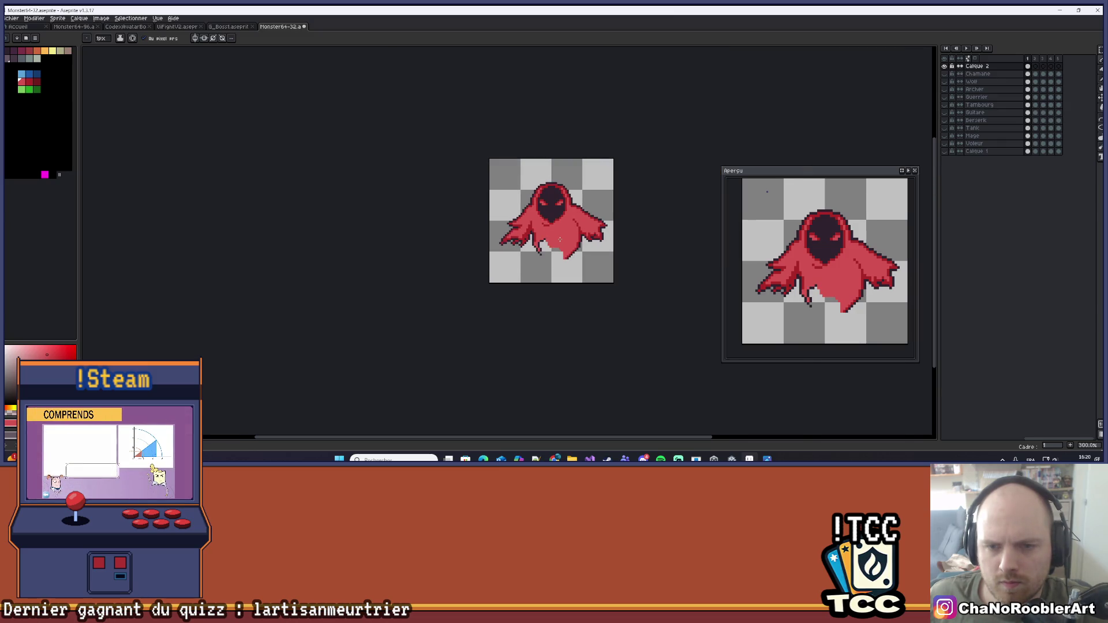
pyautogui.scroll(8, 559, 238)
# Sample the cloak red and paint red pixels along the cloak's lower edge
pyautogui.press('alt')
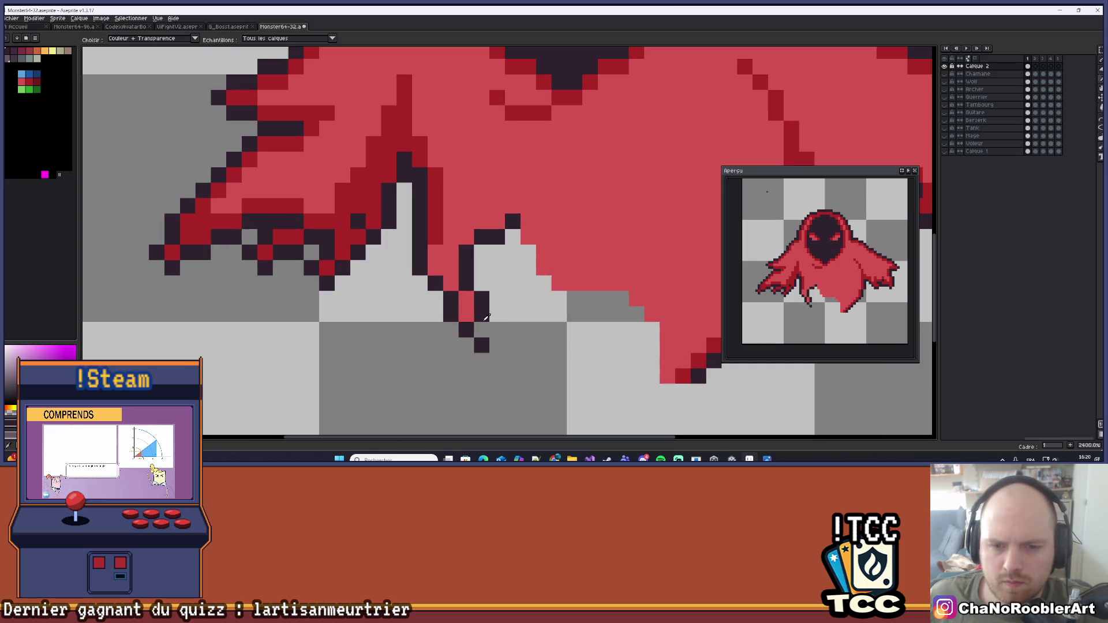
pyautogui.click(482, 330)
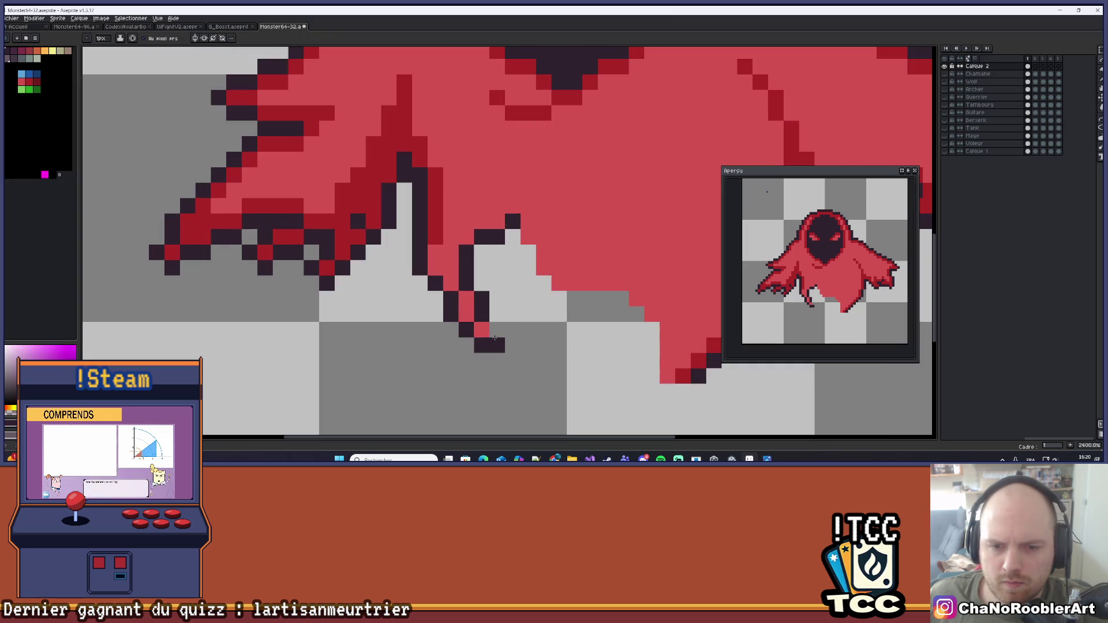
pyautogui.scroll(-9, 495, 329)
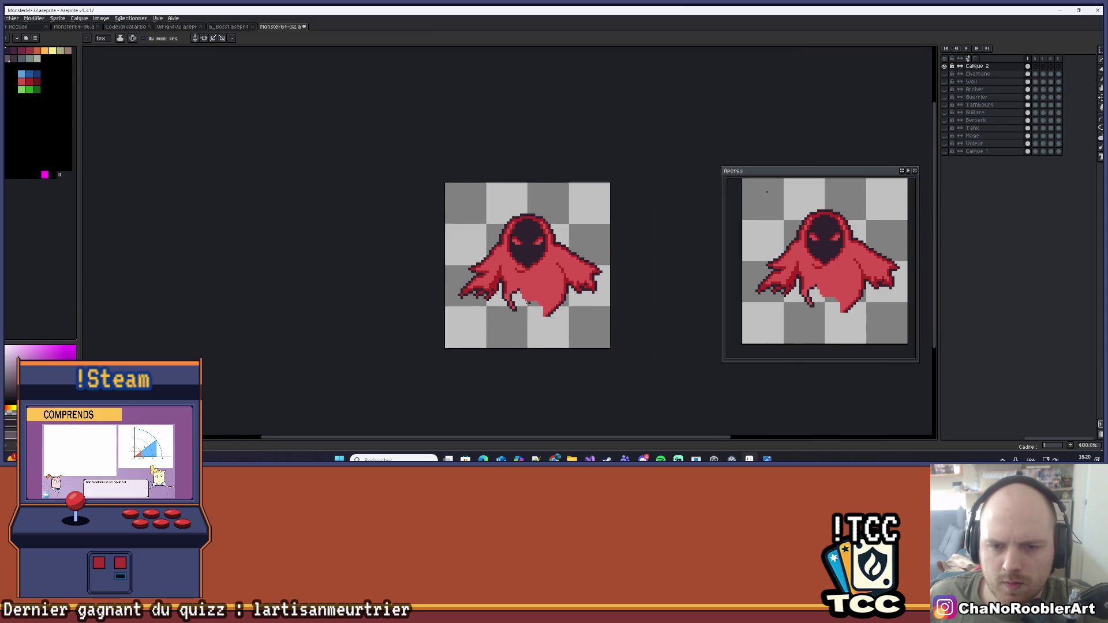
pyautogui.scroll(8, 528, 304)
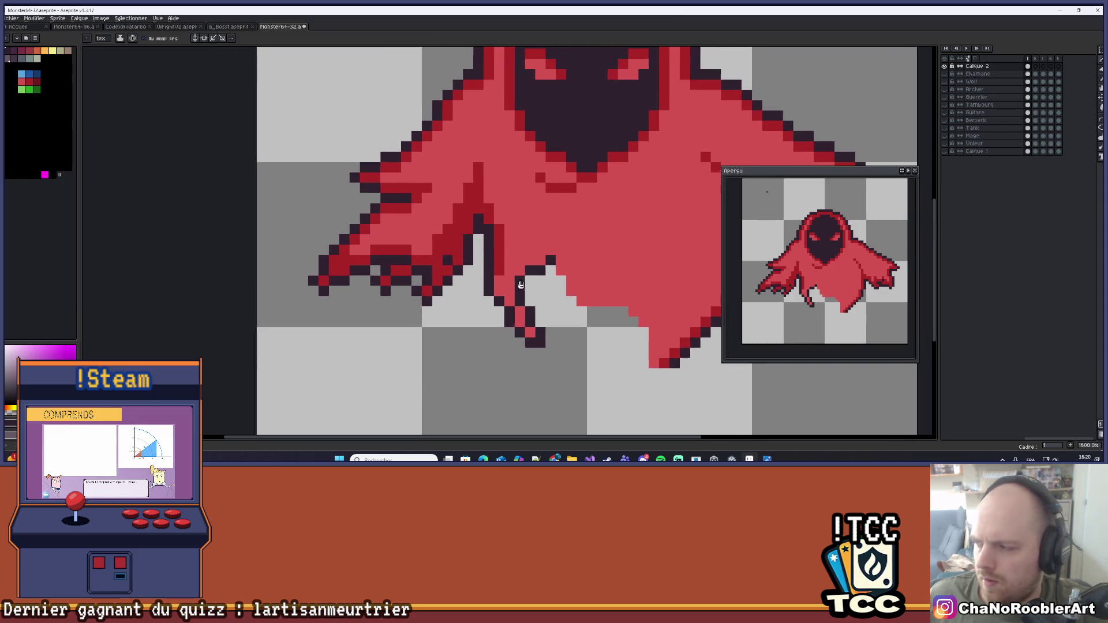
pyautogui.press('alt')
pyautogui.keyDown('alt'); pyautogui.click(486, 290); pyautogui.keyUp('alt')
pyautogui.click(498, 289)
pyautogui.click(509, 292)
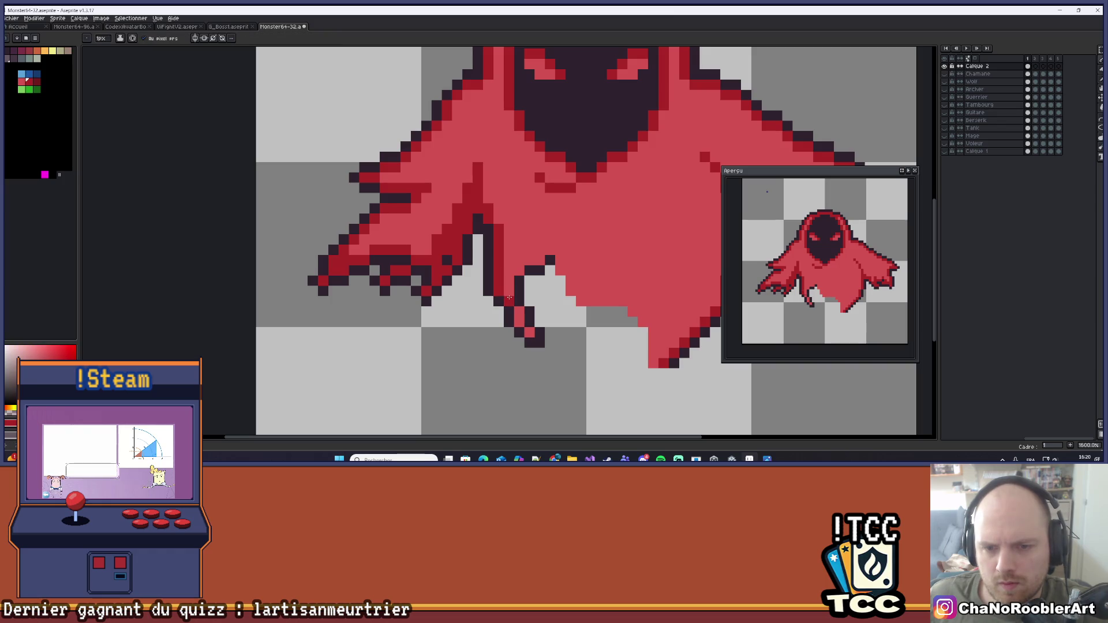
pyautogui.scroll(-6, 570, 290)
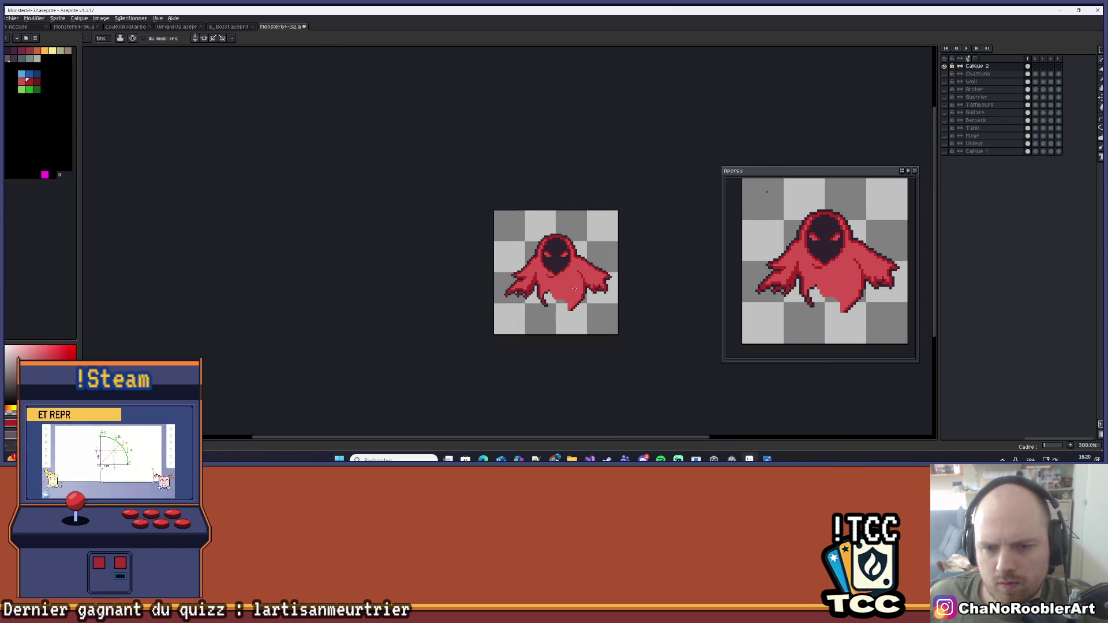
pyautogui.scroll(6, 569, 290)
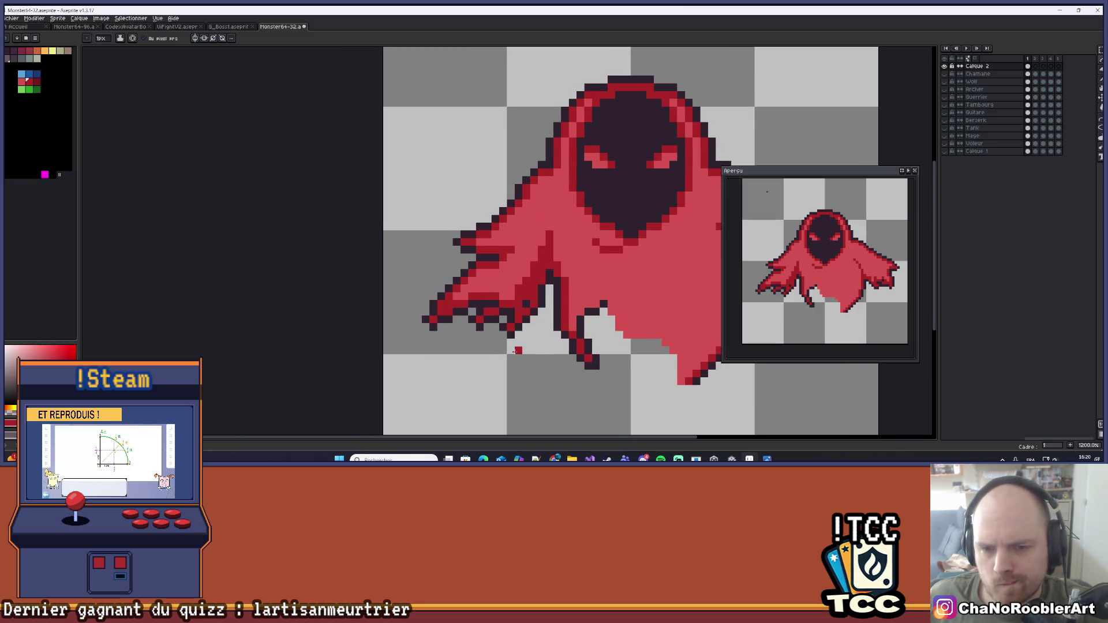
pyautogui.scroll(1, 515, 342)
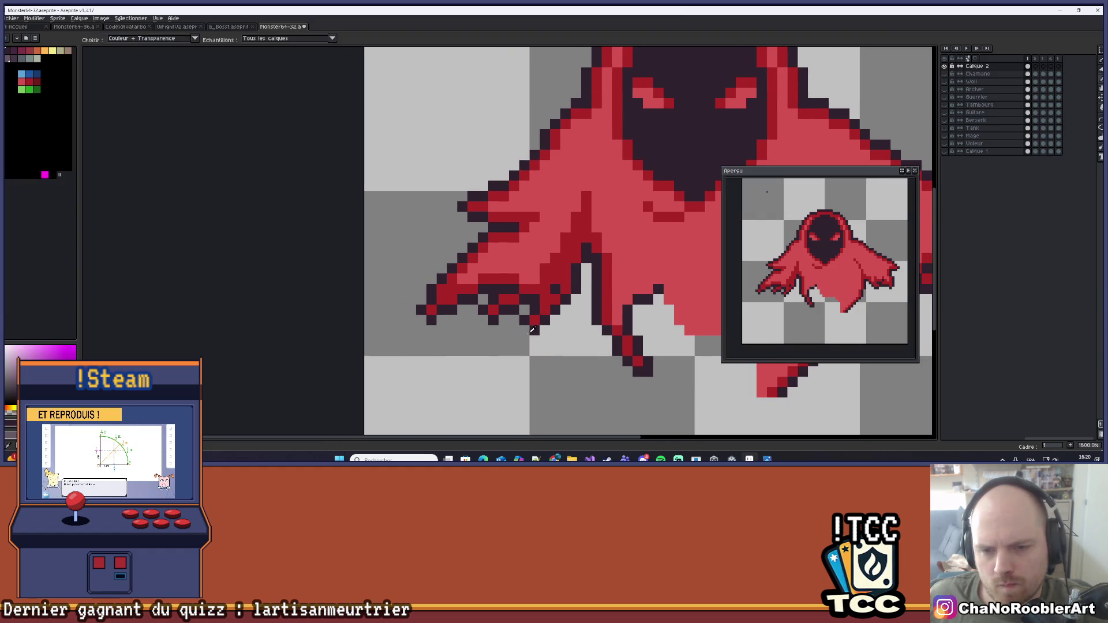
# Take the dark red outline colour and add outline pixels on the hood's left edge, undoing the last
pyautogui.keyDown('alt'); pyautogui.click(533, 298); pyautogui.keyUp('alt')
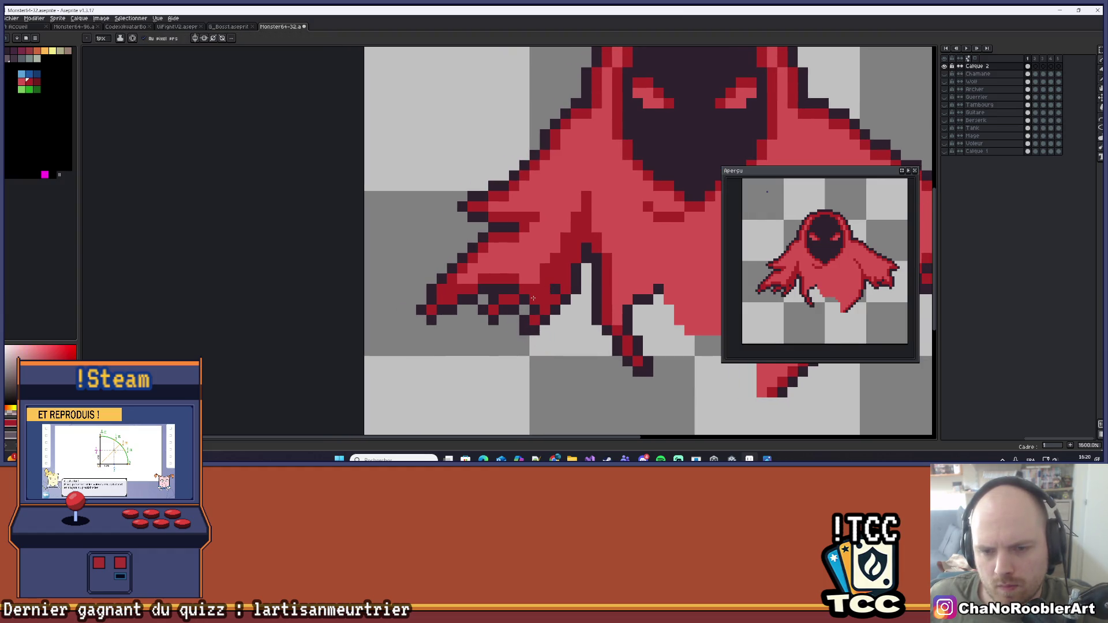
pyautogui.scroll(-5, 557, 289)
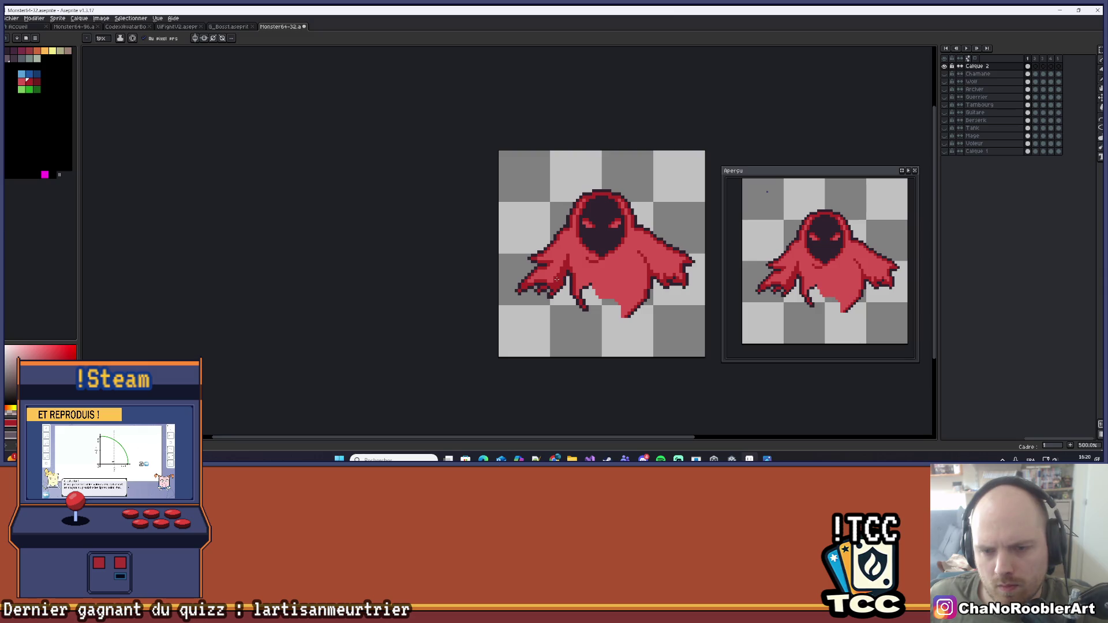
pyautogui.scroll(5, 557, 280)
pyautogui.scroll(-3, 508, 314)
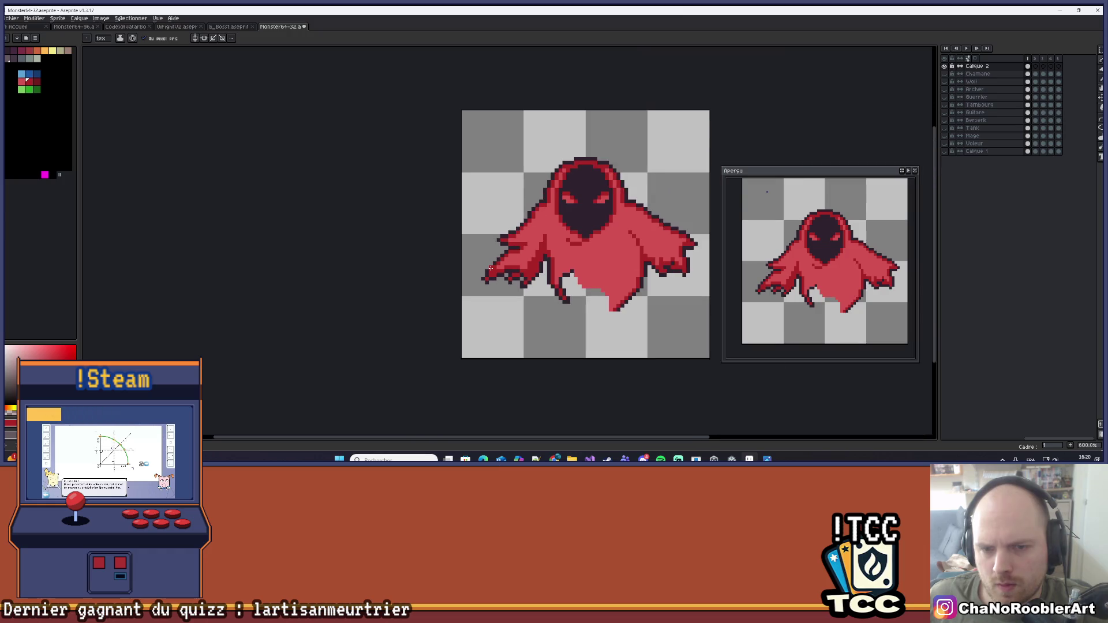
pyautogui.moveTo(491, 269); pyautogui.dragTo(522, 287)
pyautogui.scroll(-3, 526, 274)
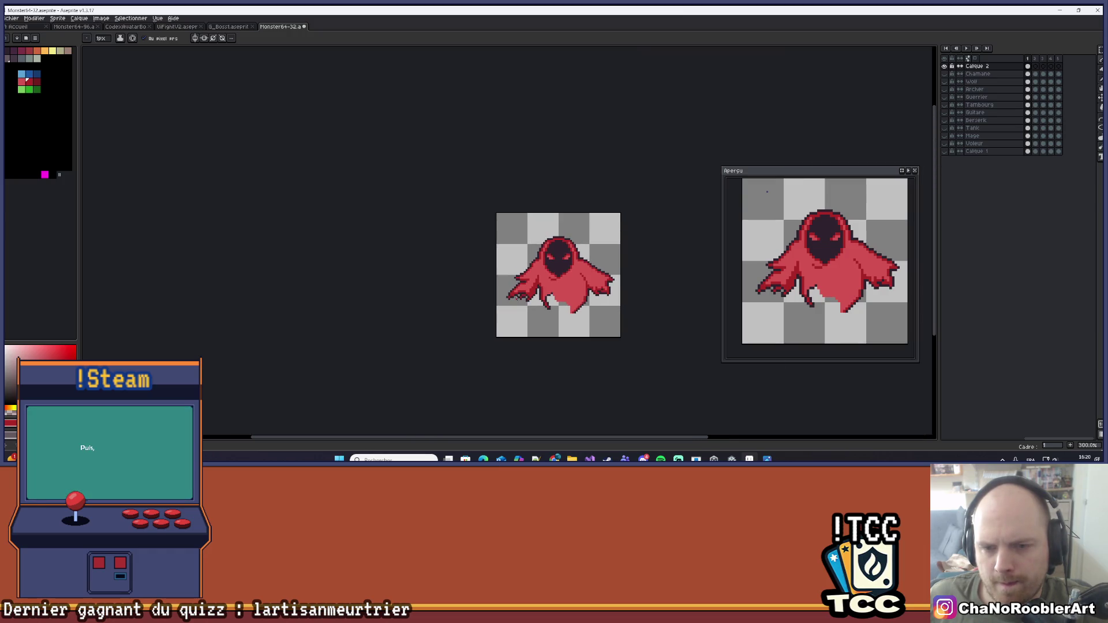
pyautogui.scroll(-1, 541, 272)
pyautogui.scroll(7, 537, 238)
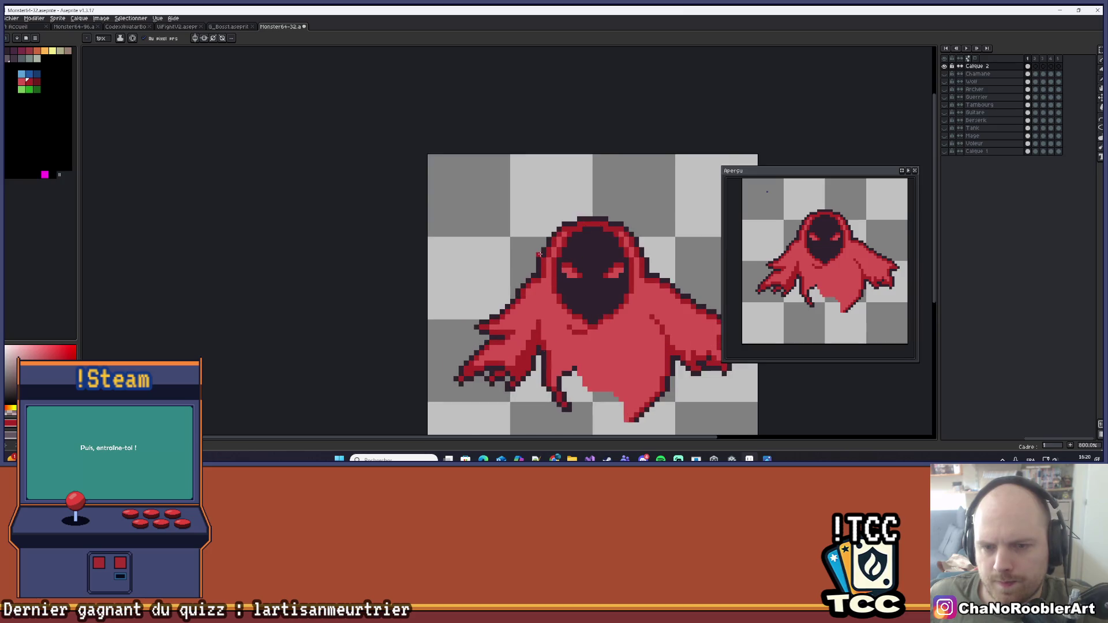
pyautogui.scroll(-3, 525, 259)
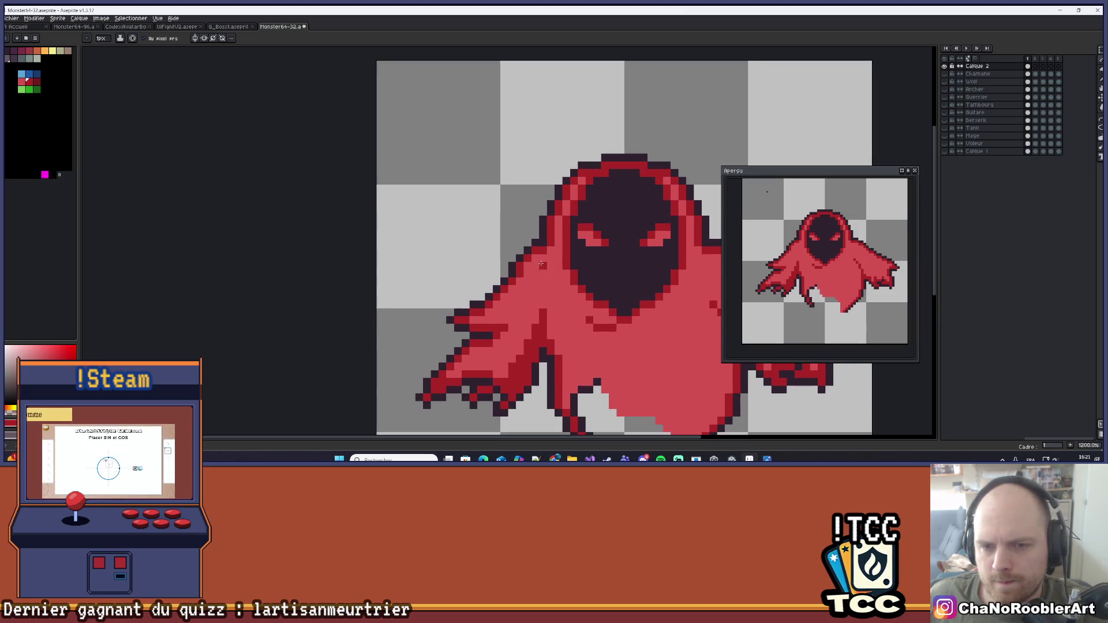
pyautogui.keyDown('alt'); pyautogui.click(539, 260); pyautogui.keyUp('alt')
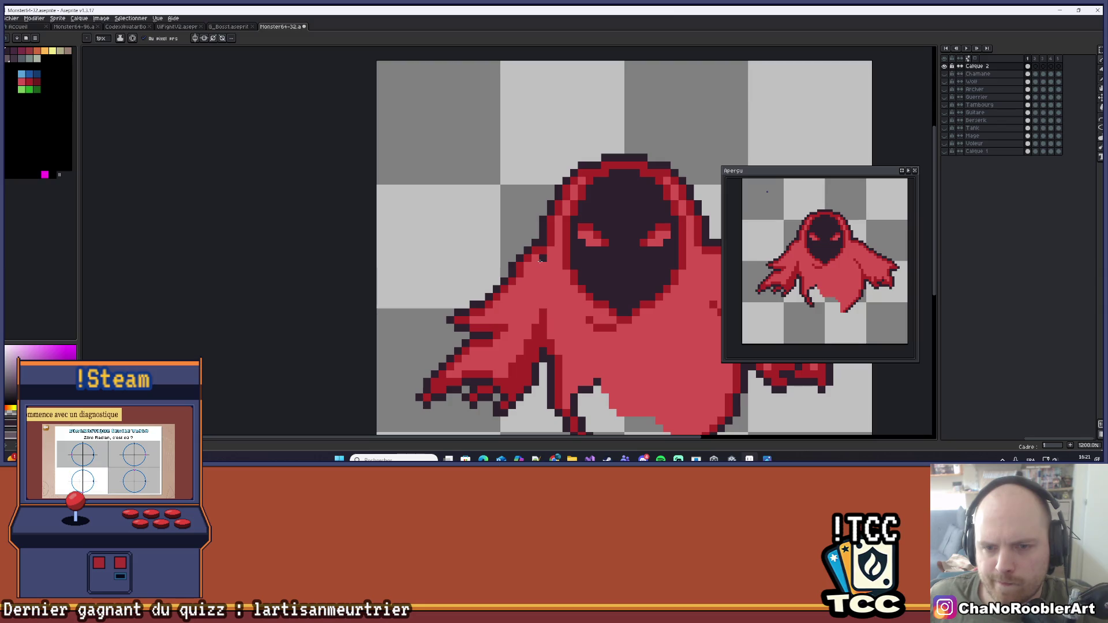
pyautogui.click(532, 264)
pyautogui.click(520, 266)
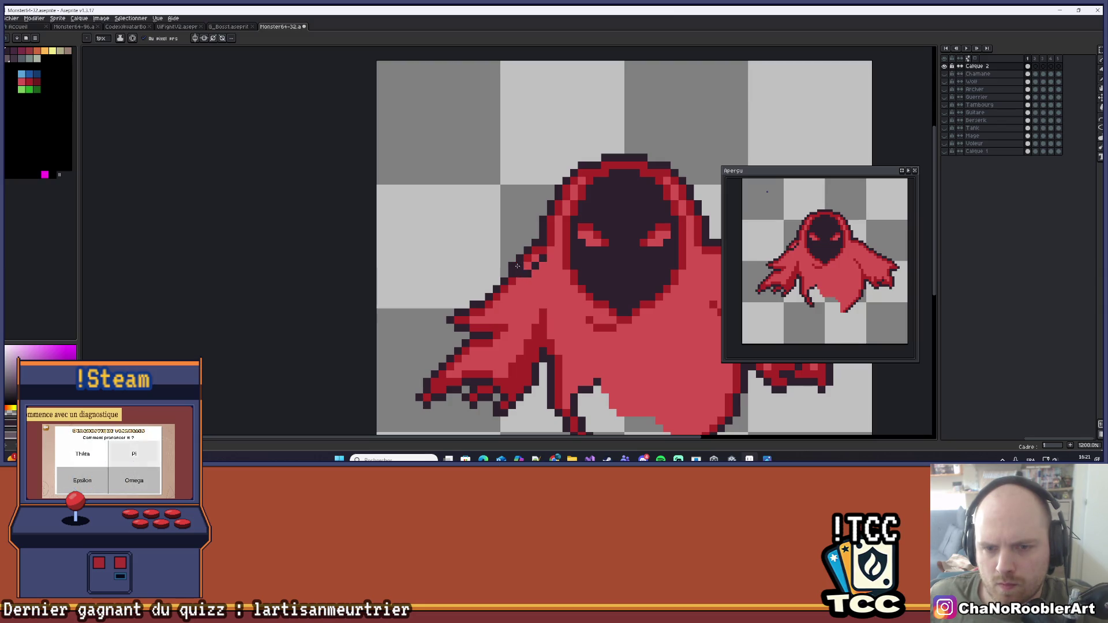
pyautogui.hotkey('ctrl', 'z')
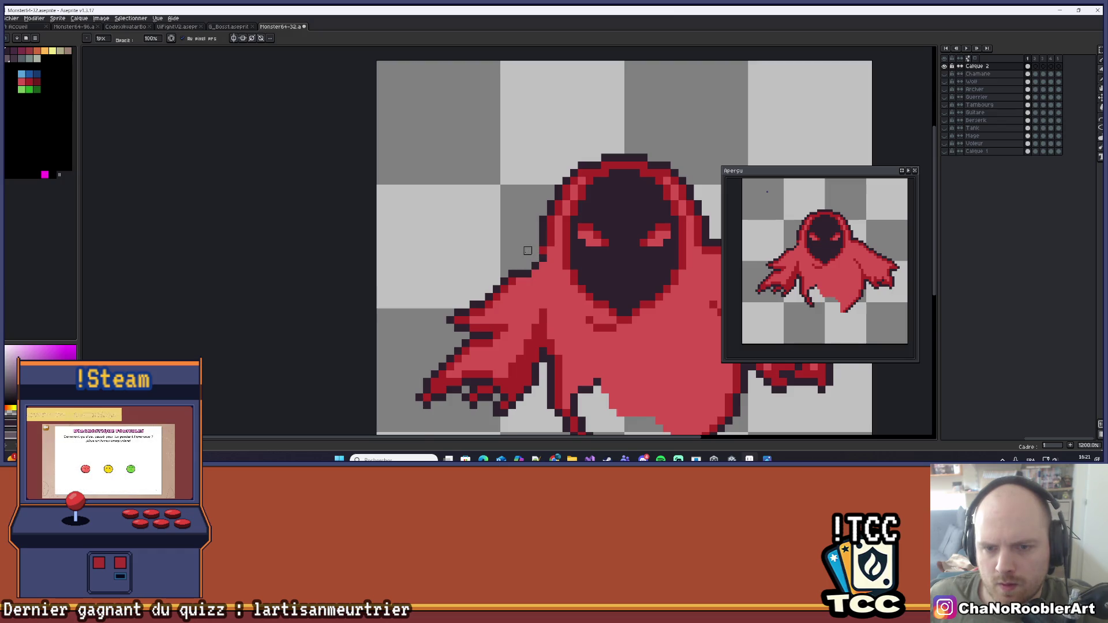
# Centre the view on the hood and bring up the flame-ghost reference image
pyautogui.scroll(-4, 523, 255)
pyautogui.scroll(2, 522, 260)
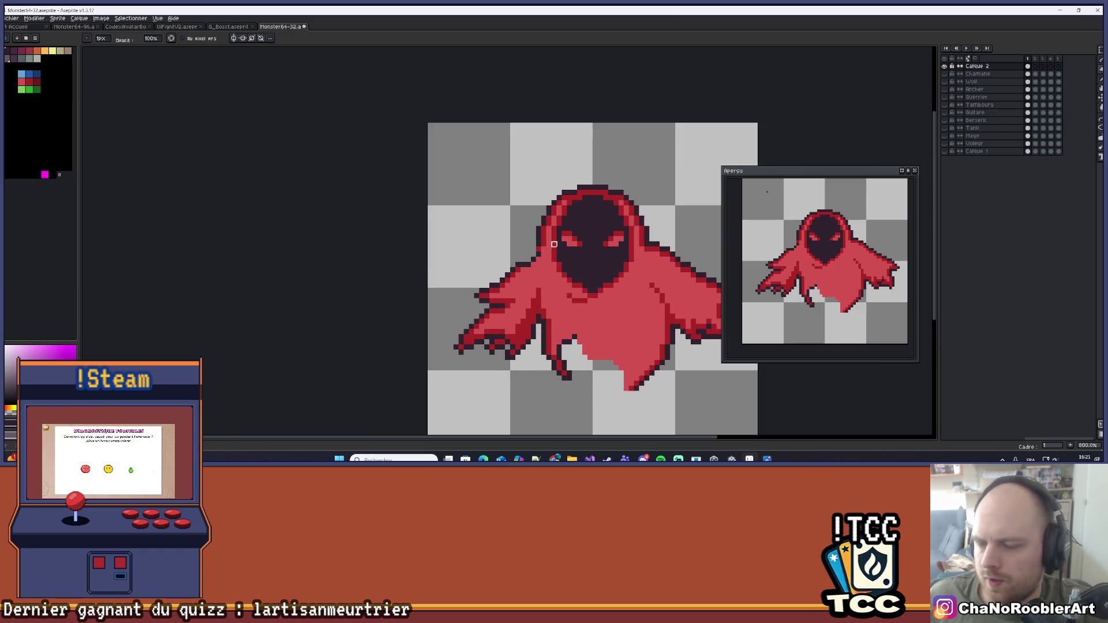
pyautogui.moveTo(554, 244); pyautogui.dragTo(535, 250)
pyautogui.moveTo(576, 299); pyautogui.dragTo(550, 300)
pyautogui.scroll(3, 551, 271)
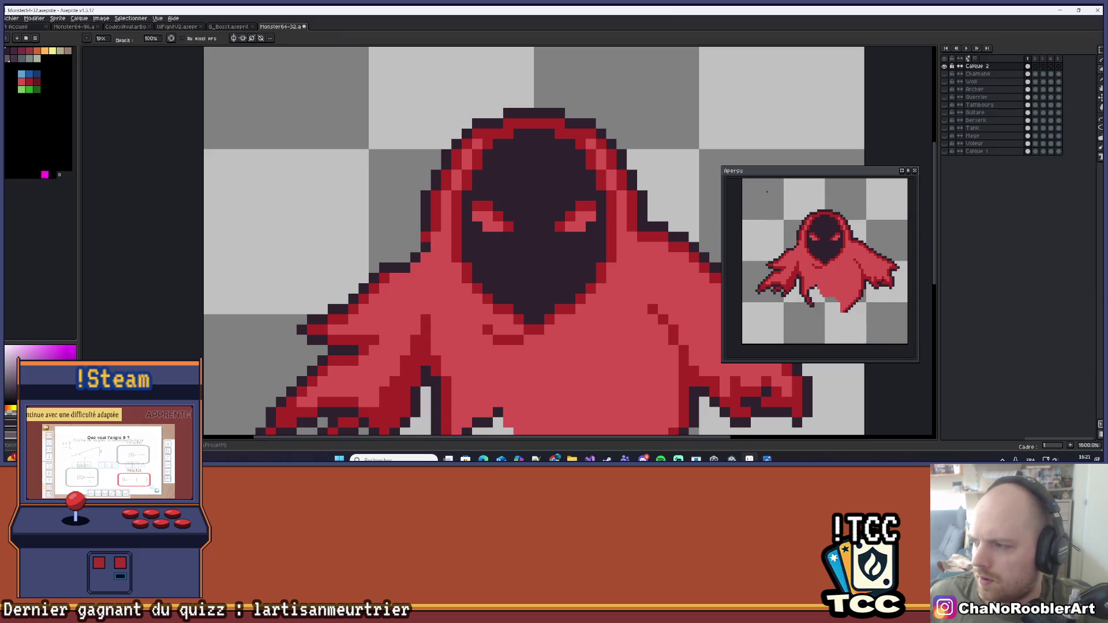
pyautogui.hotkey('alt', 'Tab')
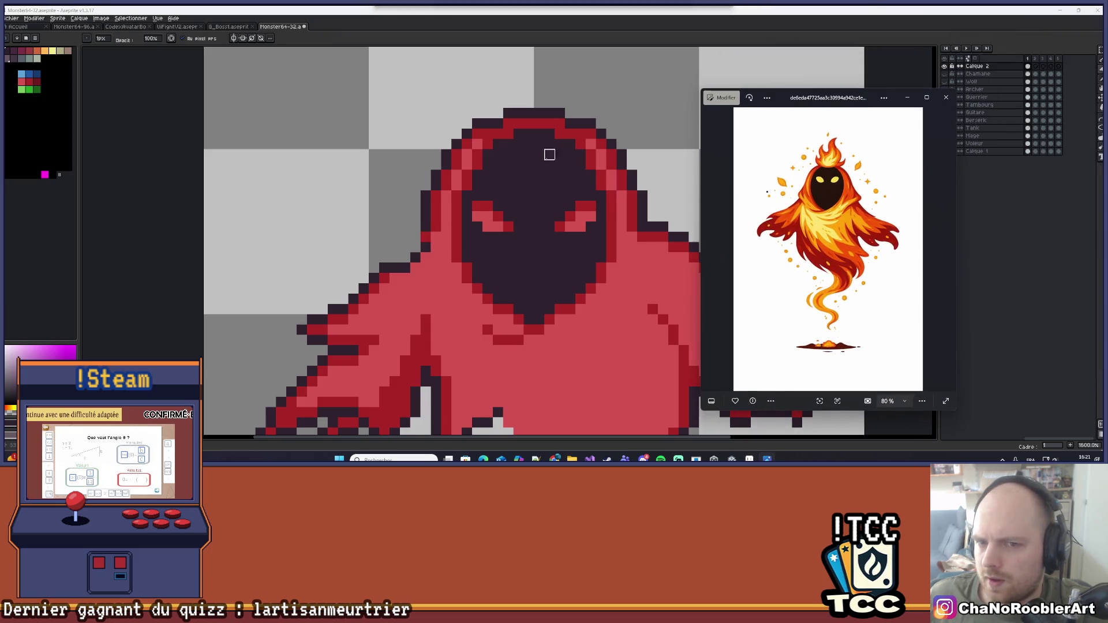
pyautogui.scroll(-3, 533, 181)
pyautogui.moveTo(533, 180); pyautogui.dragTo(510, 188)
pyautogui.hotkey('alt', 'Tab')
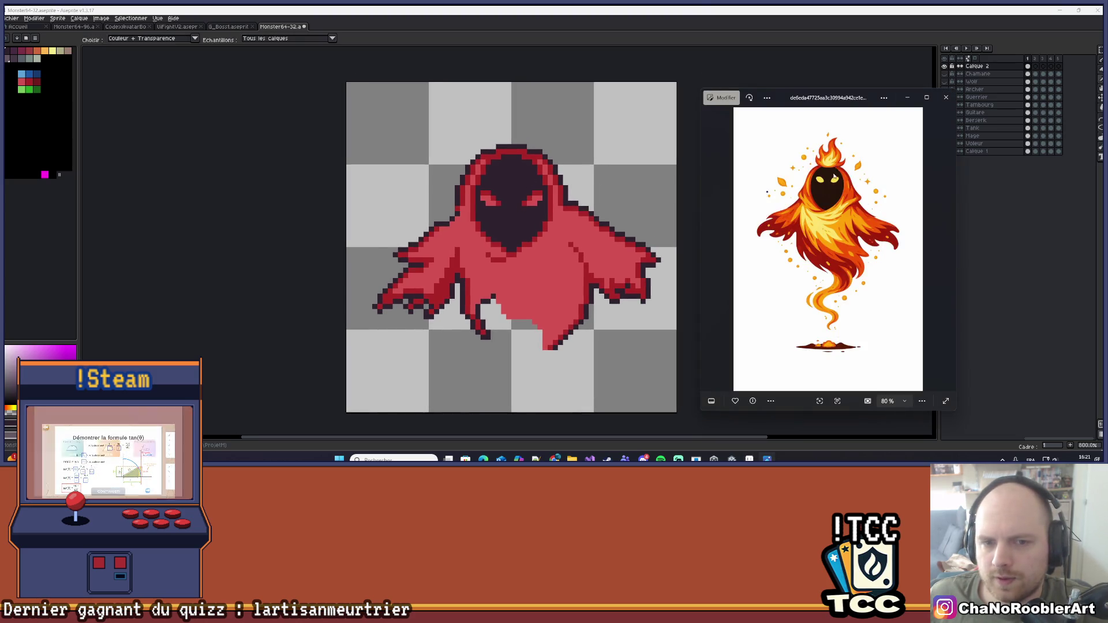
pyautogui.moveTo(557, 171); pyautogui.dragTo(546, 180)
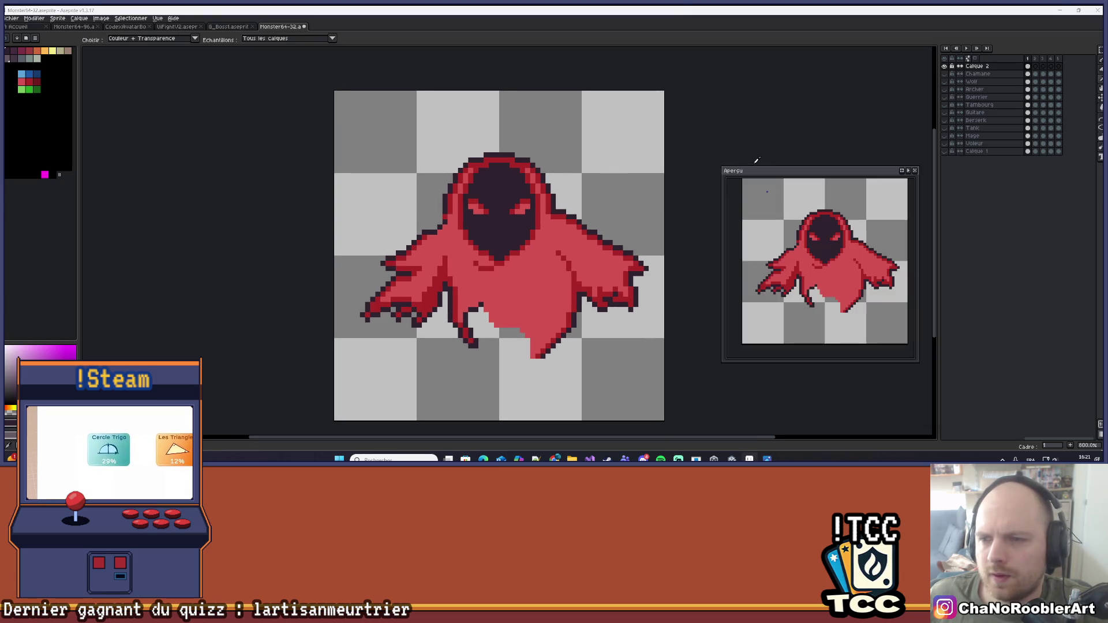
pyautogui.hotkey('alt', 'Tab')
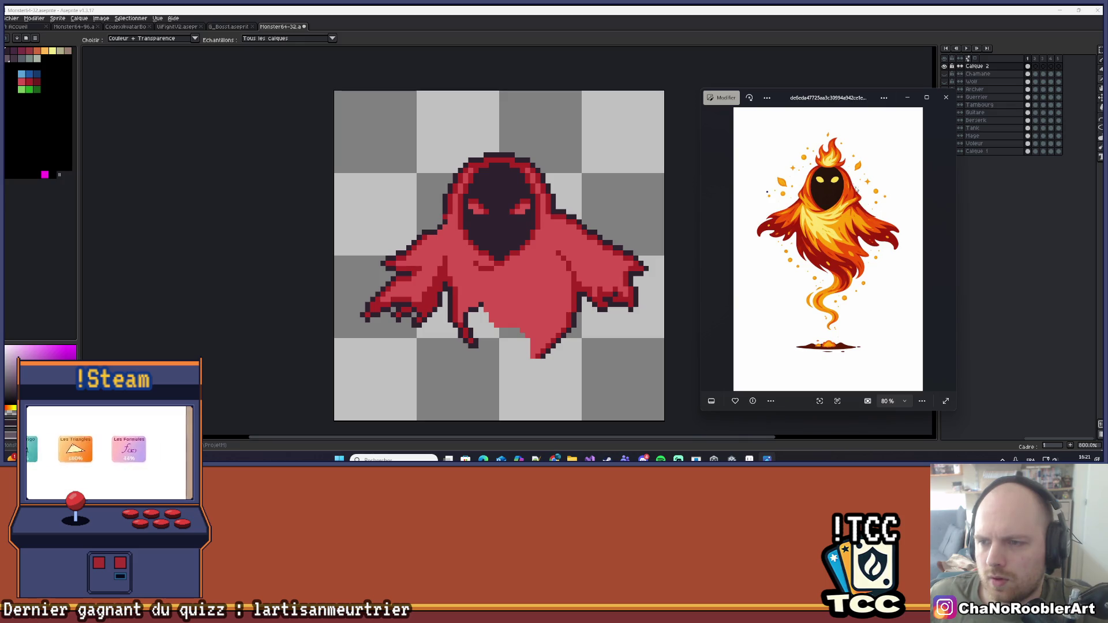
pyautogui.moveTo(910, 100); pyautogui.dragTo(1107, 109)
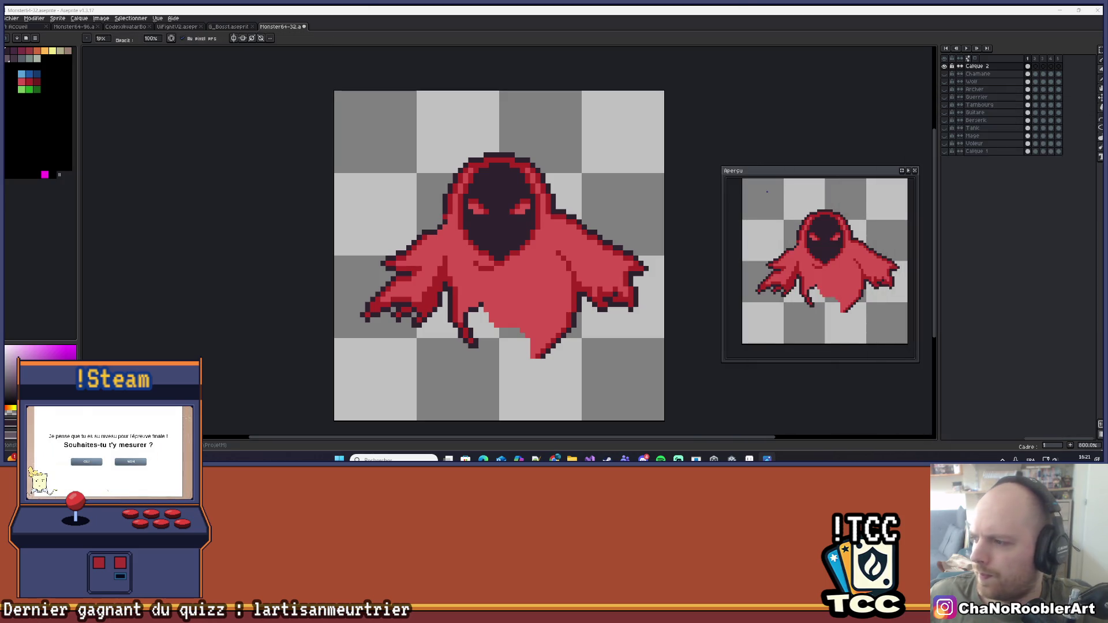
# Draw a dark curved fold line from the hood's left side diagonally across the cloak
pyautogui.scroll(3, 492, 207)
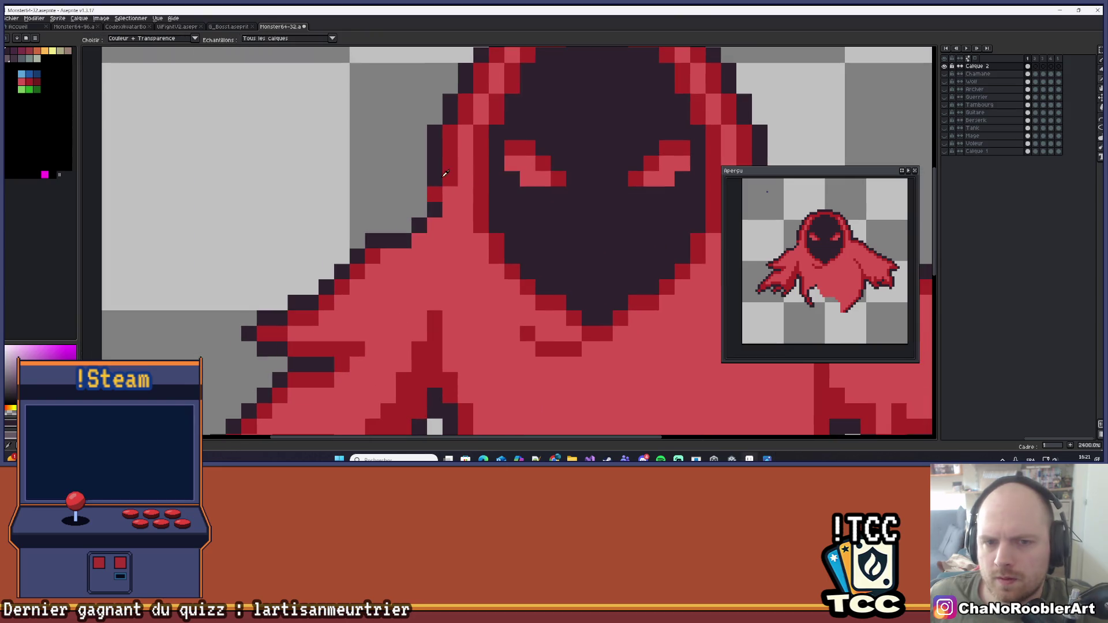
pyautogui.scroll(-3, 470, 188)
pyautogui.scroll(1, 470, 187)
pyautogui.moveTo(470, 187); pyautogui.dragTo(485, 178)
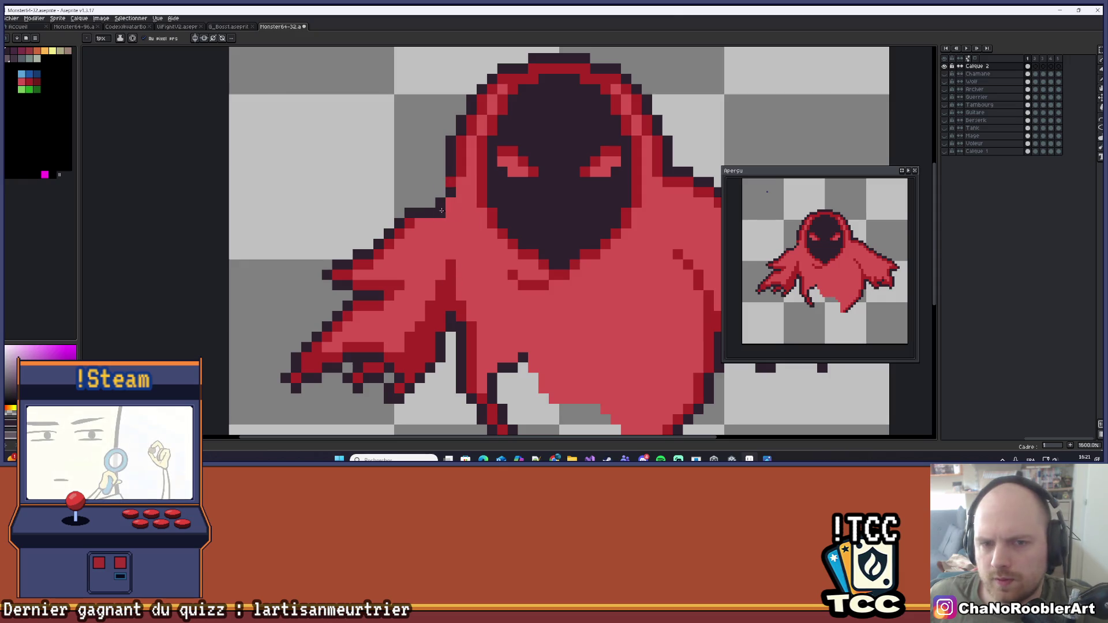
pyautogui.click(1100, 128)
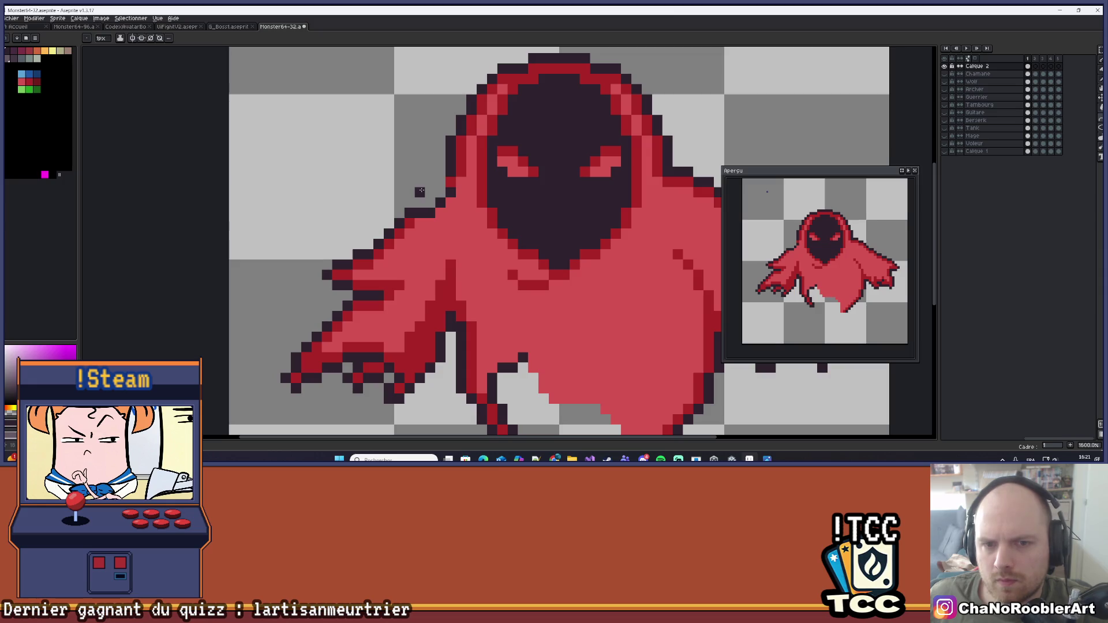
pyautogui.moveTo(420, 191); pyautogui.dragTo(522, 286)
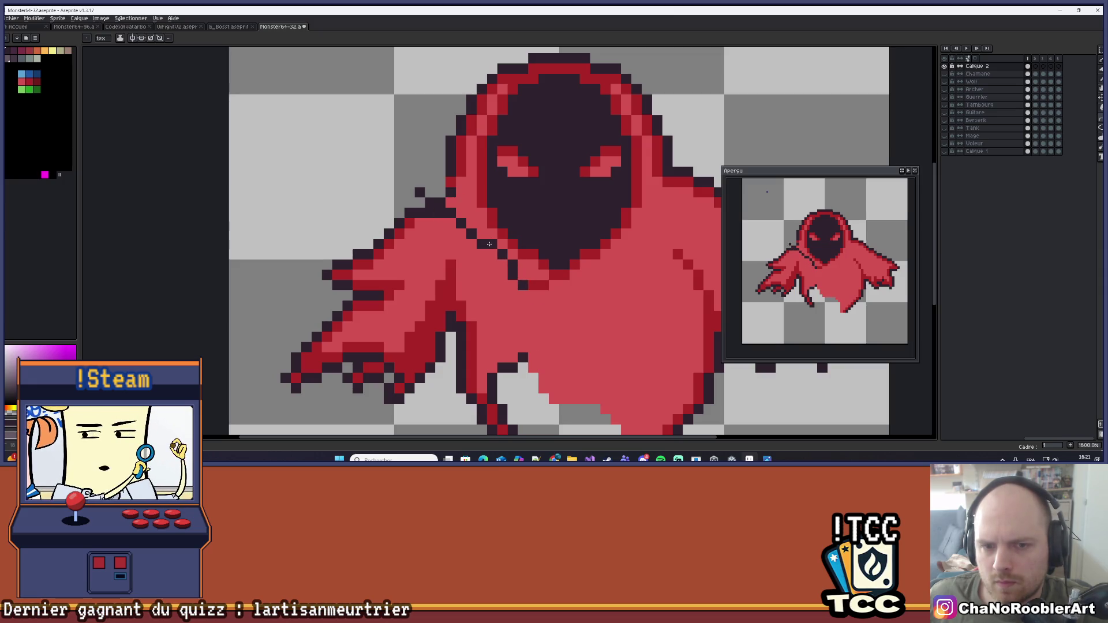
pyautogui.moveTo(404, 166); pyautogui.dragTo(433, 198)
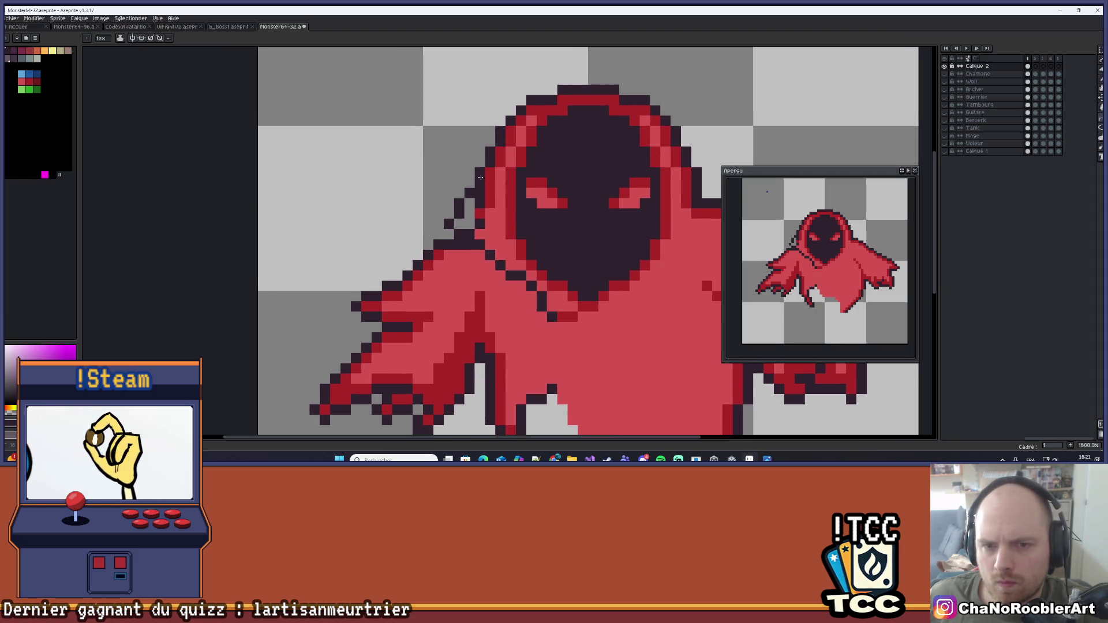
pyautogui.scroll(1, 499, 172)
pyautogui.scroll(-1, 488, 202)
# Return to the Pencil with the cloak red, undoing stray red pixels on the hood outline
pyautogui.keyDown('alt'); pyautogui.click(476, 229); pyautogui.keyUp('alt')
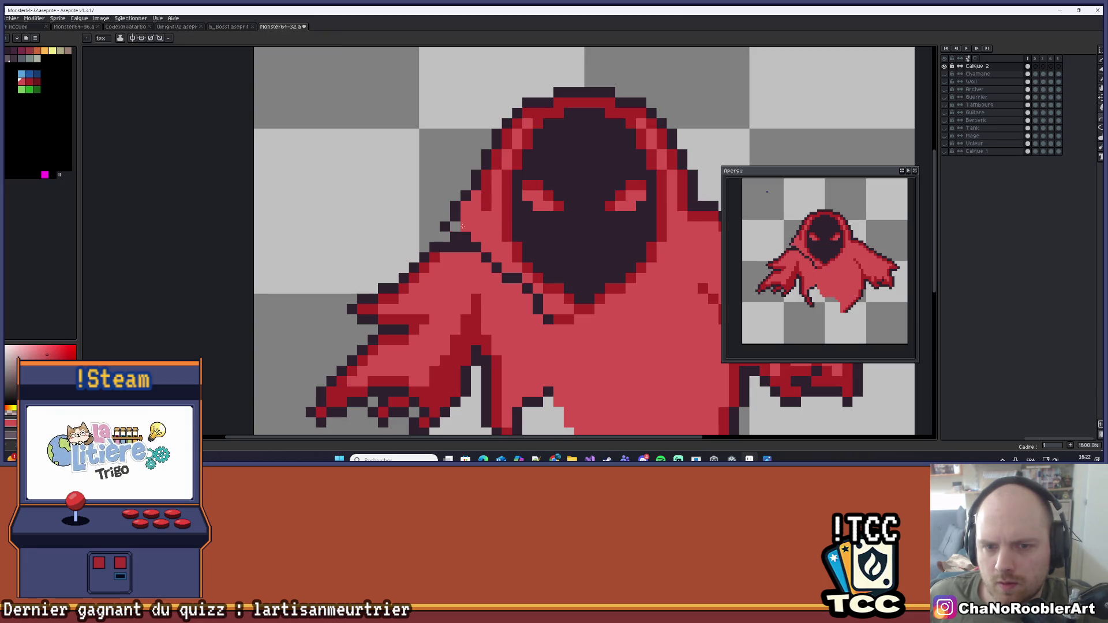
pyautogui.scroll(-3, 462, 226)
pyautogui.scroll(4, 628, 188)
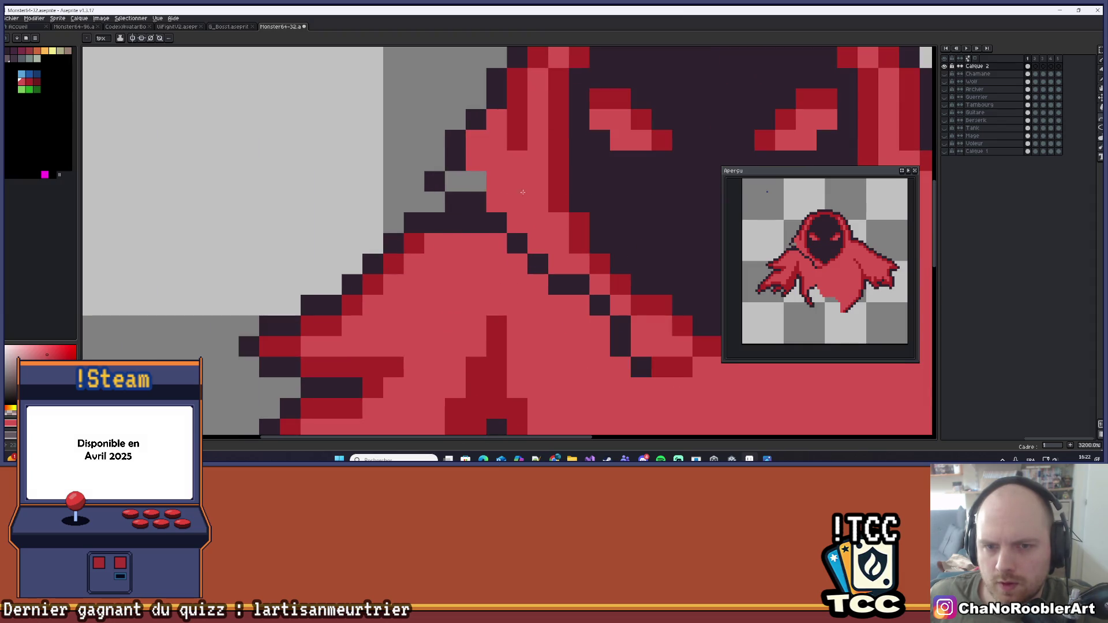
pyautogui.press('b')
pyautogui.scroll(-3, 488, 180)
pyautogui.scroll(3, 517, 213)
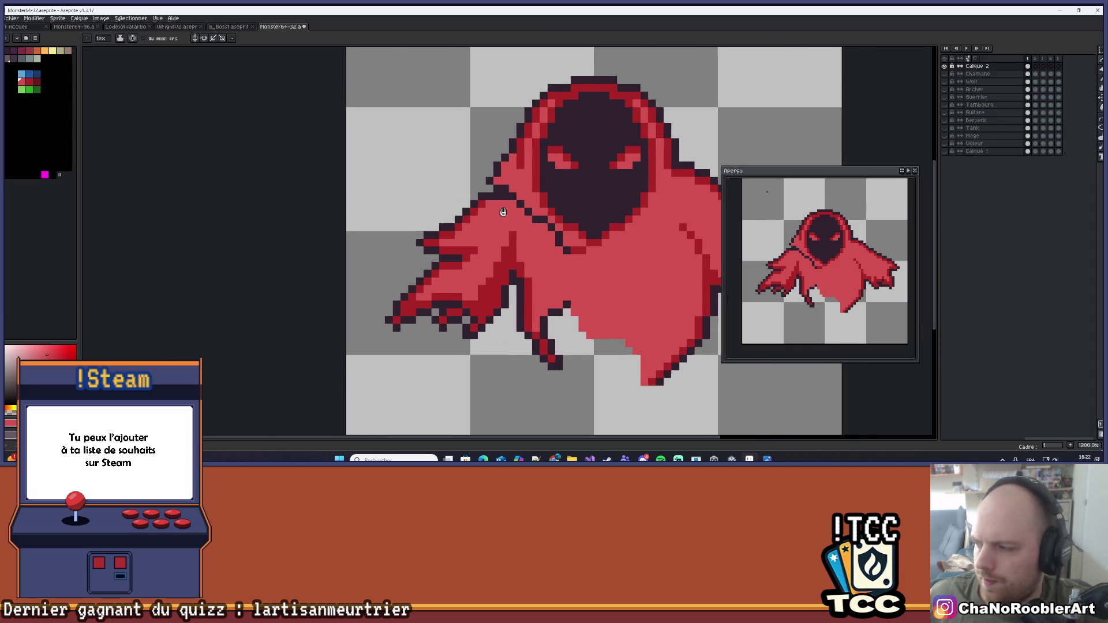
pyautogui.click(518, 212)
pyautogui.hotkey('ctrl', 'z')
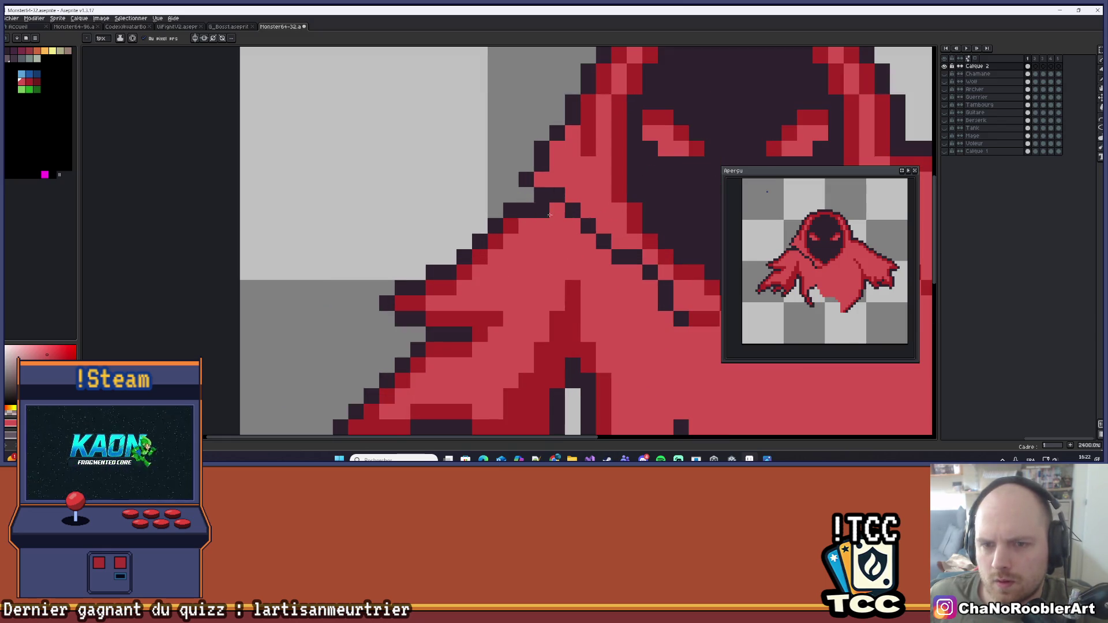
pyautogui.scroll(-3, 554, 252)
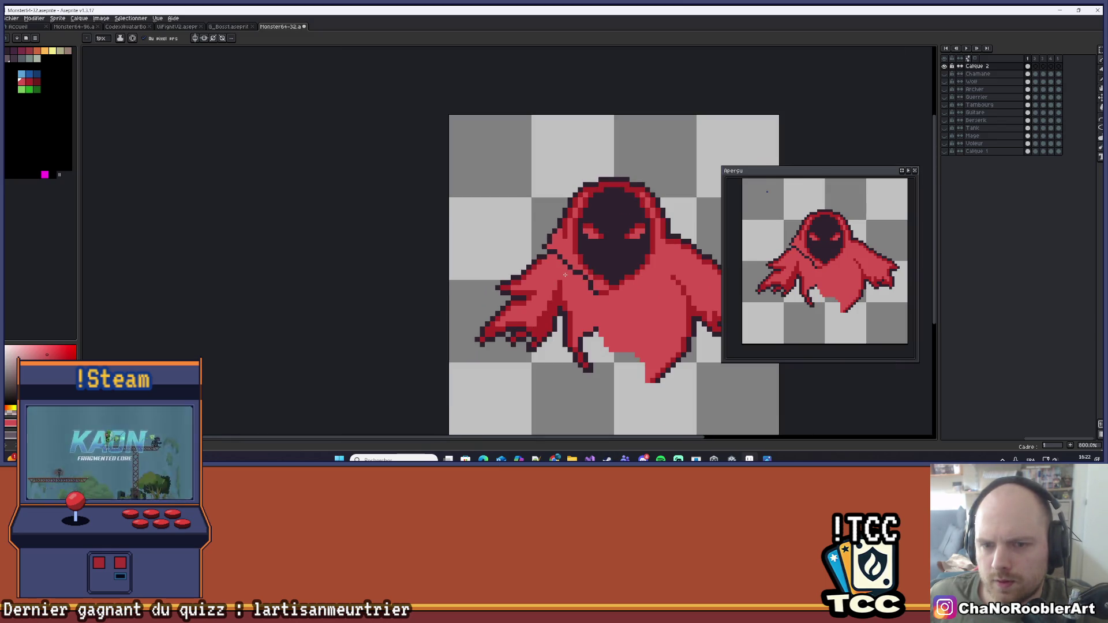
pyautogui.scroll(1, 513, 234)
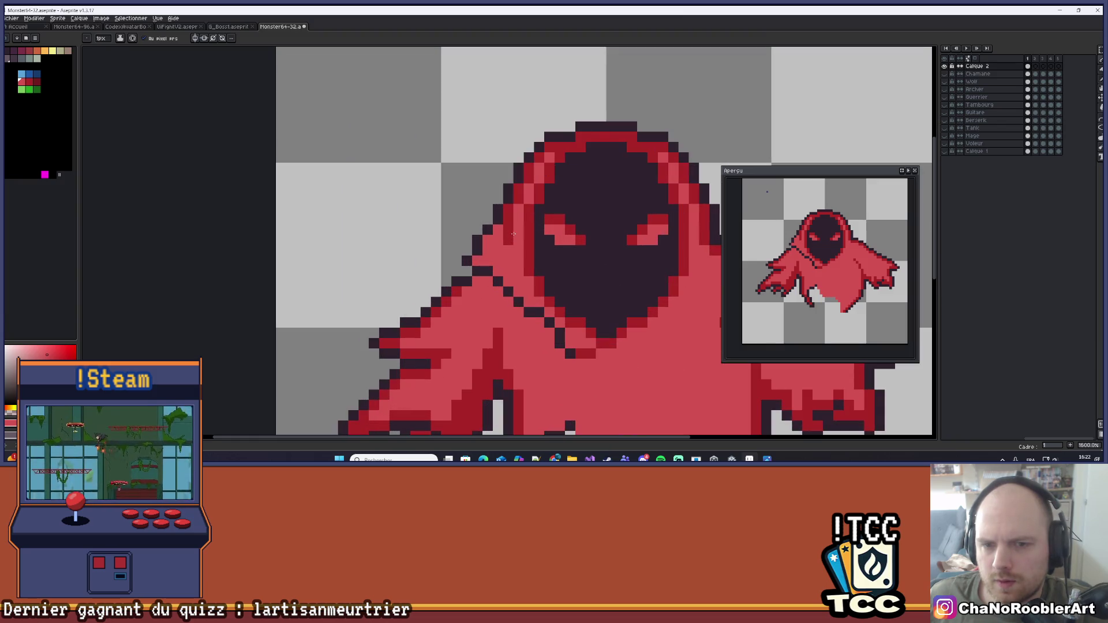
pyautogui.scroll(-3, 510, 229)
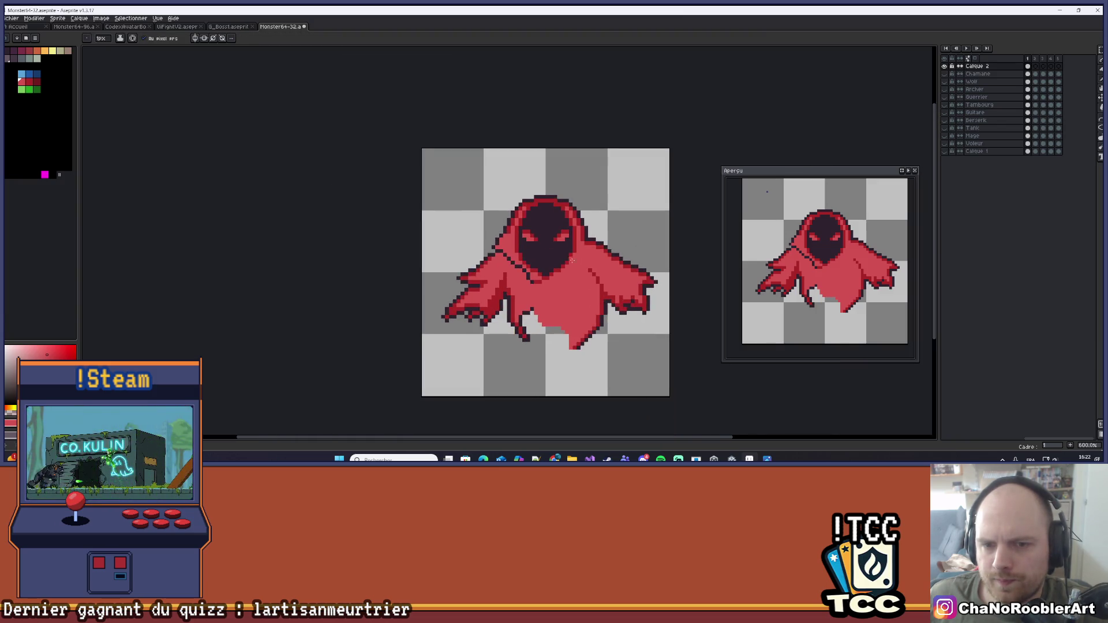
pyautogui.scroll(2, 572, 261)
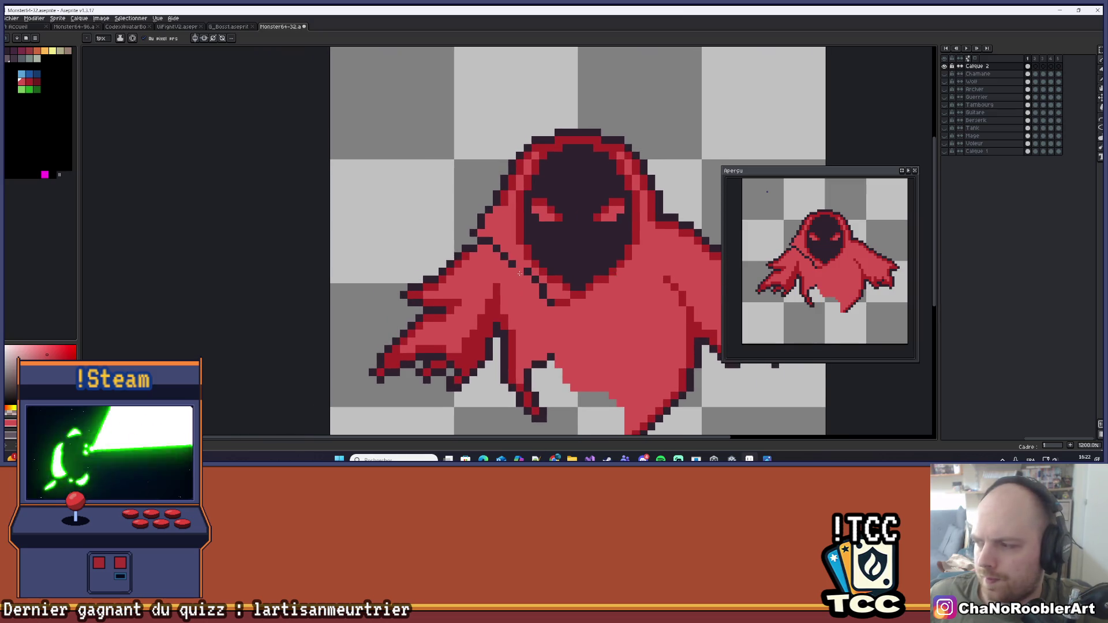
pyautogui.scroll(1, 520, 273)
pyautogui.keyDown('alt'); pyautogui.click(538, 282); pyautogui.keyUp('alt')
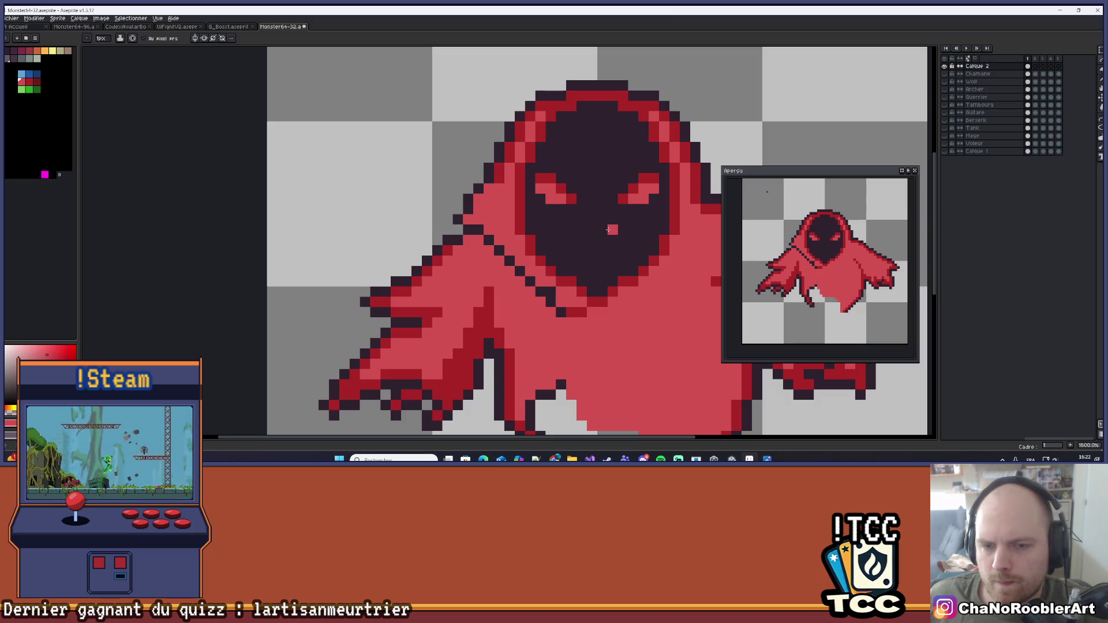
pyautogui.scroll(-2, 582, 247)
pyautogui.hotkey('ctrl', 'z')
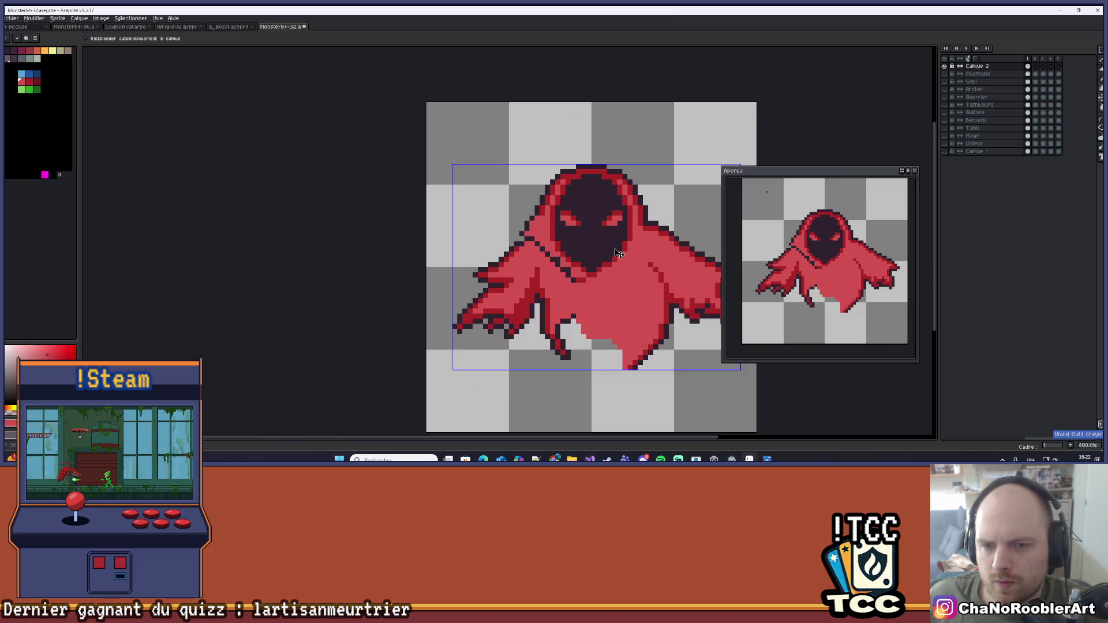
# Paint light red highlight pixels down the hood's left rim
pyautogui.scroll(2, 578, 260)
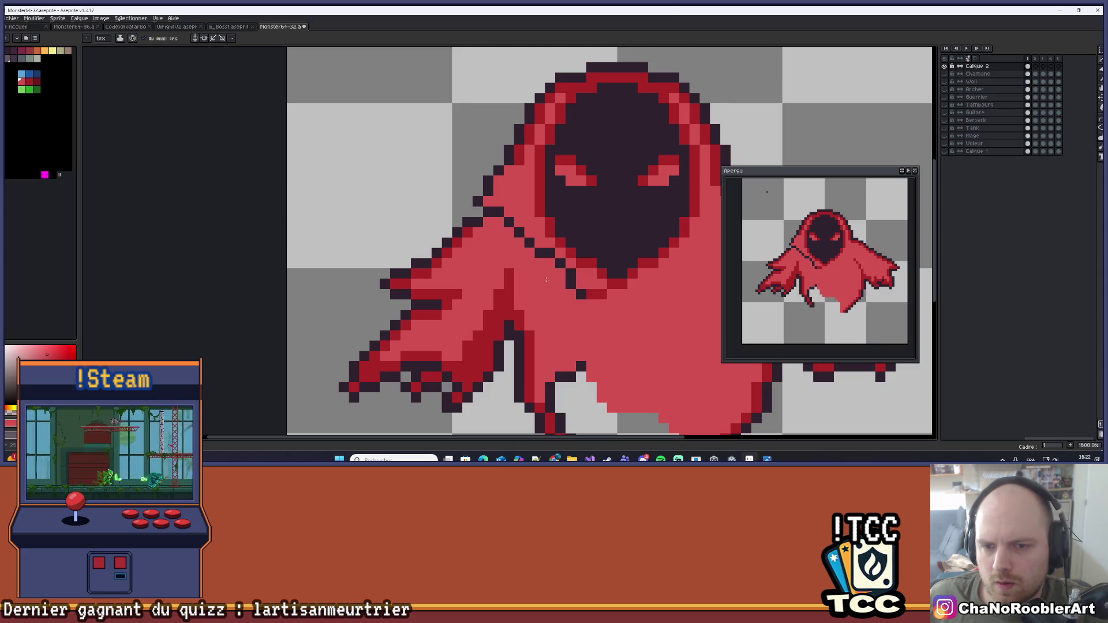
pyautogui.scroll(-1, 546, 280)
pyautogui.scroll(-1, 558, 294)
pyautogui.scroll(3, 551, 260)
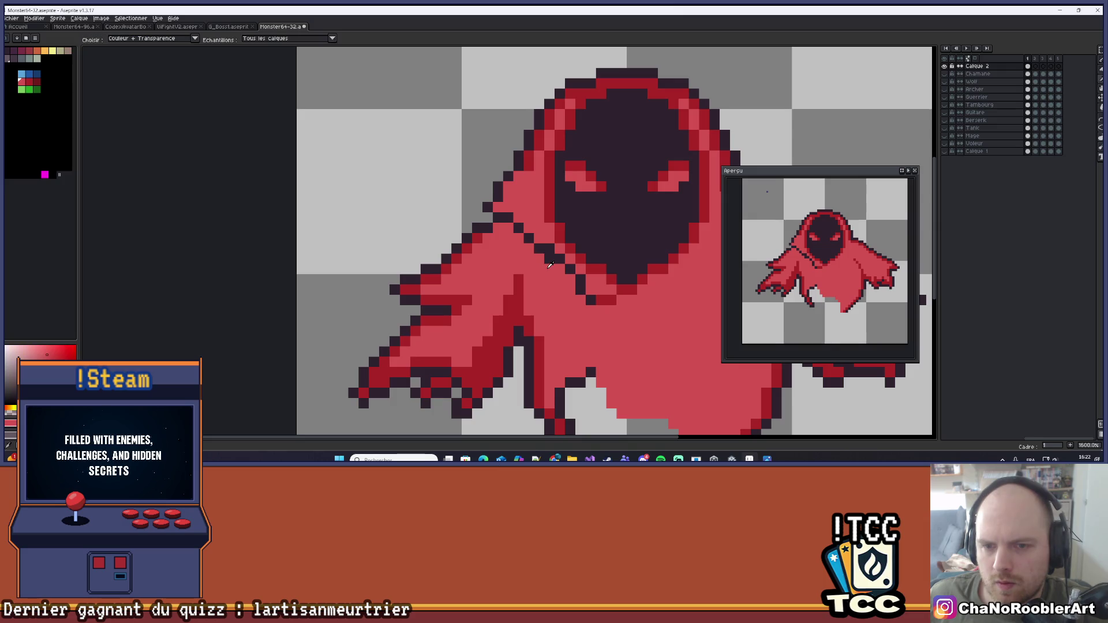
pyautogui.scroll(-5, 546, 280)
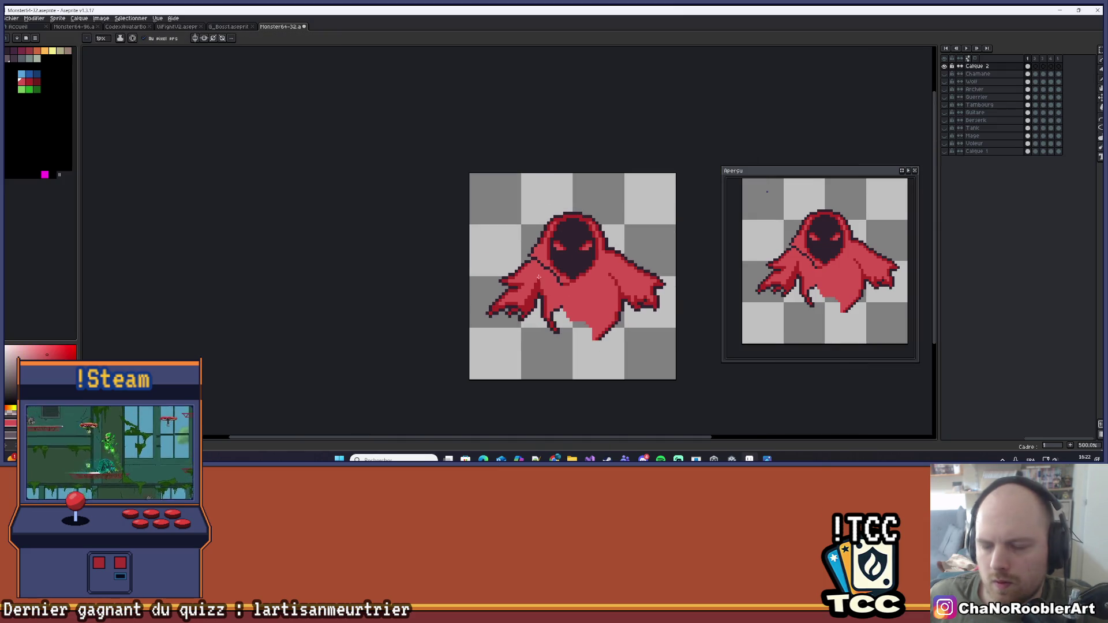
pyautogui.scroll(4, 548, 283)
pyautogui.scroll(-1, 551, 280)
pyautogui.scroll(1, 557, 265)
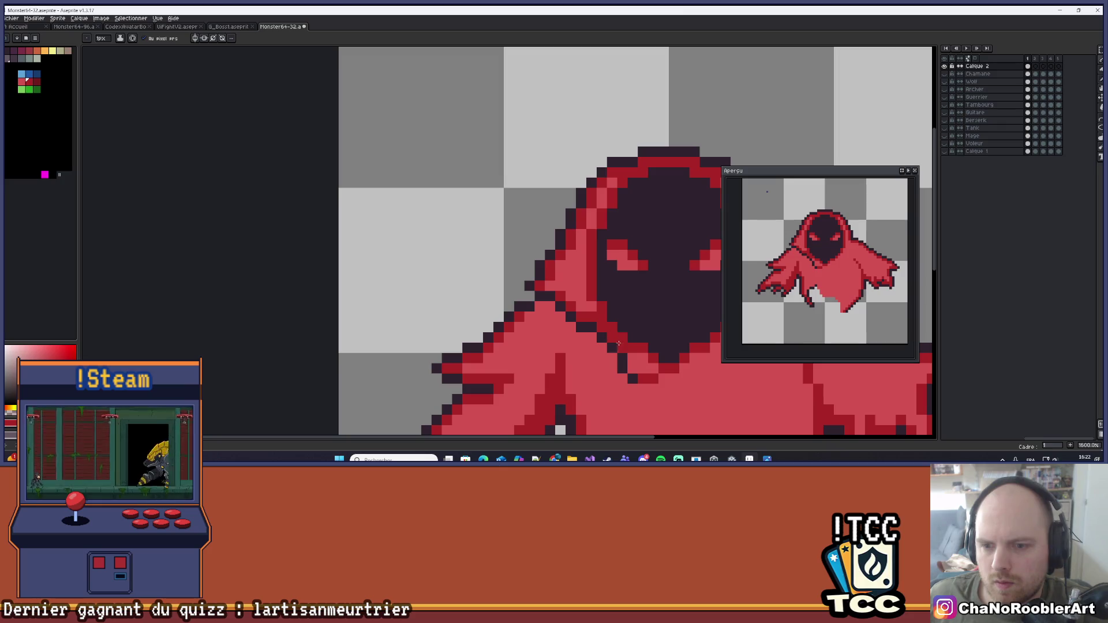
pyautogui.scroll(-3, 618, 344)
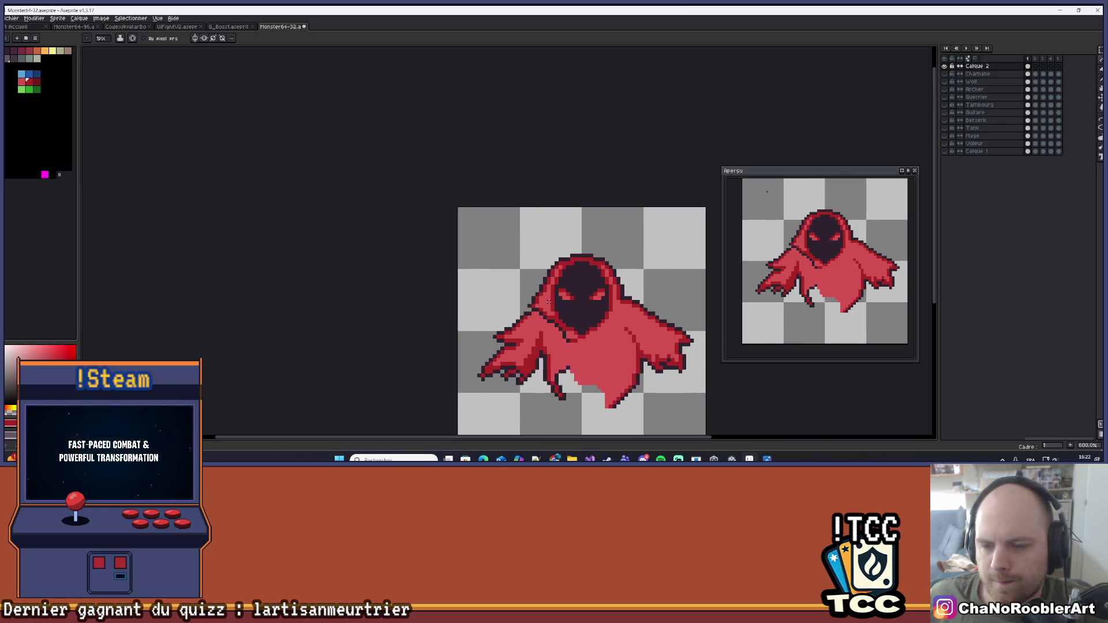
pyautogui.scroll(4, 551, 294)
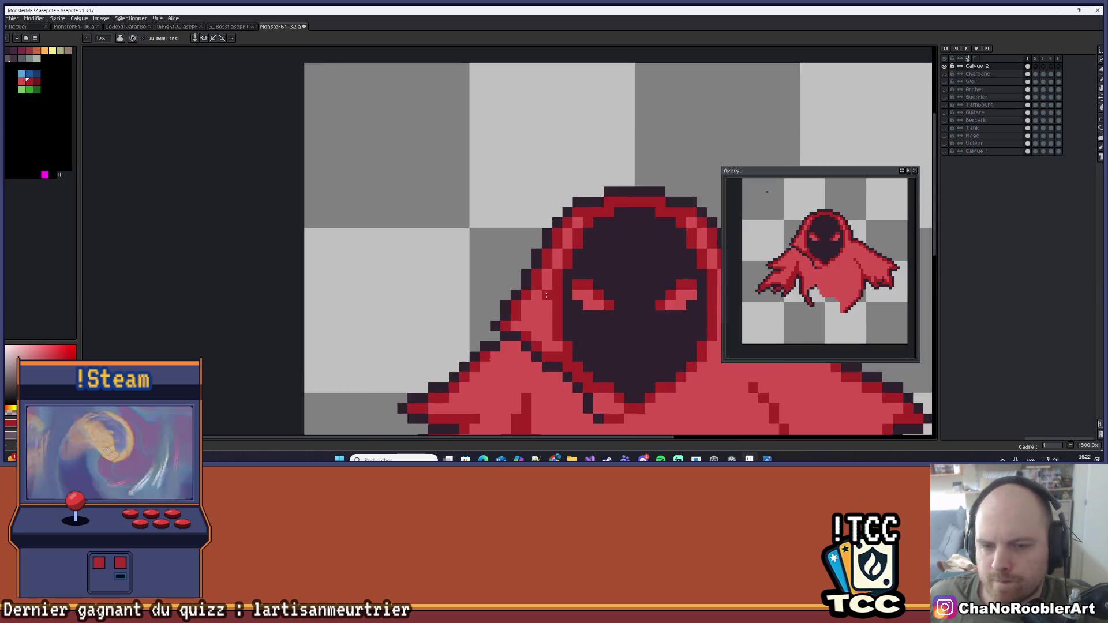
pyautogui.press('x')
pyautogui.click(528, 334)
pyautogui.moveTo(516, 326); pyautogui.dragTo(516, 305)
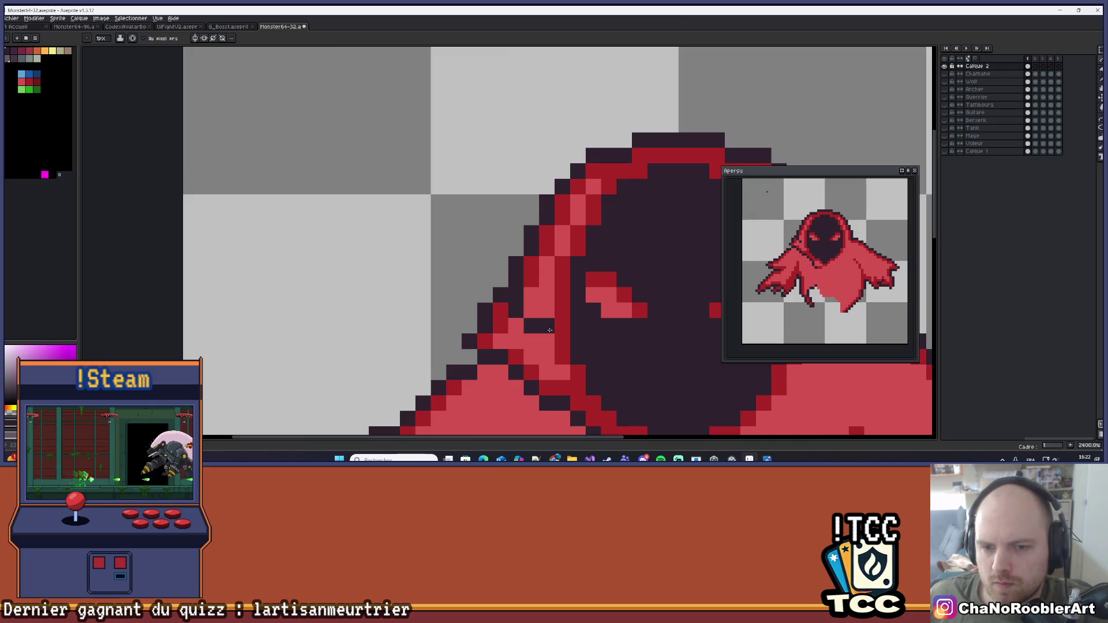
# Swap back to red and select the darker red swatch for shading beside the rim
pyautogui.scroll(-6, 550, 330)
pyautogui.scroll(4, 541, 301)
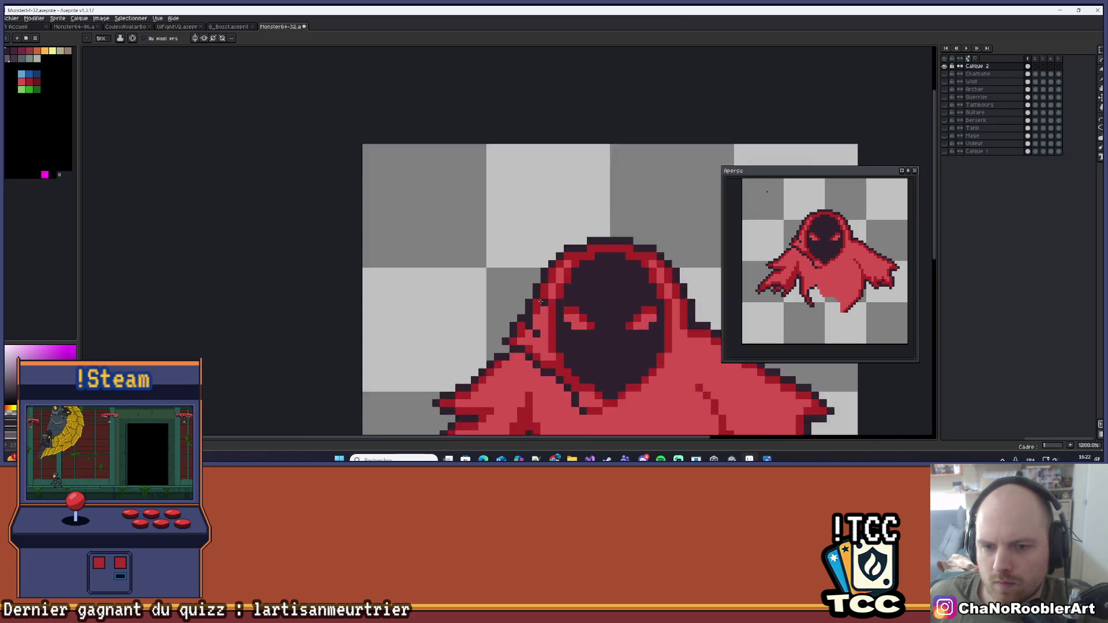
pyautogui.scroll(2, 541, 301)
pyautogui.press('x')
pyautogui.scroll(-4, 543, 323)
pyautogui.scroll(2, 545, 340)
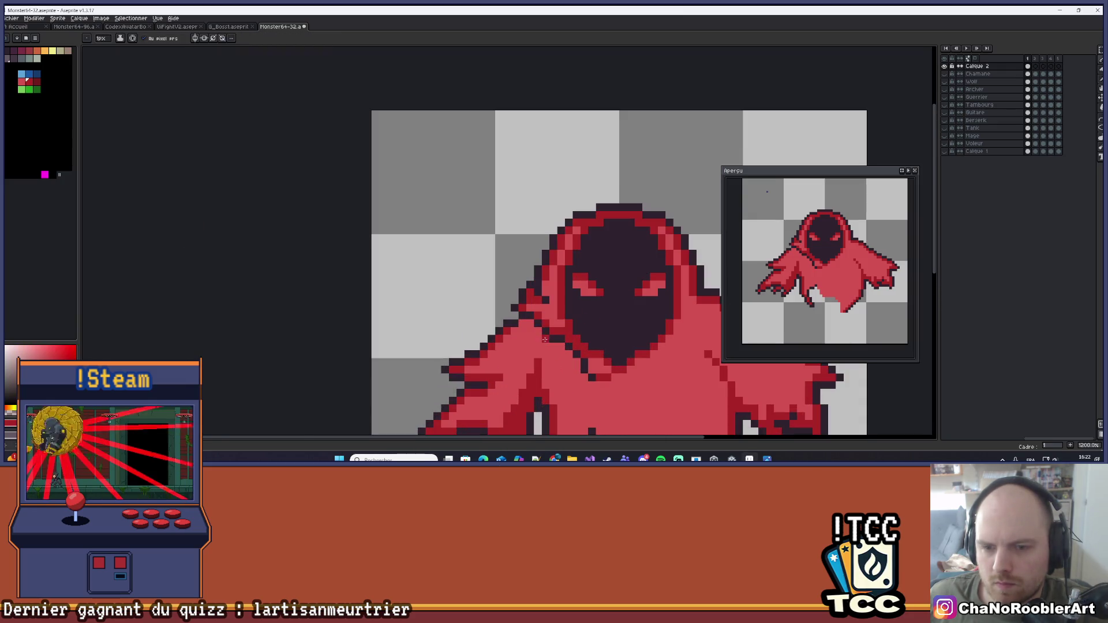
pyautogui.scroll(-3, 547, 304)
pyautogui.scroll(6, 531, 304)
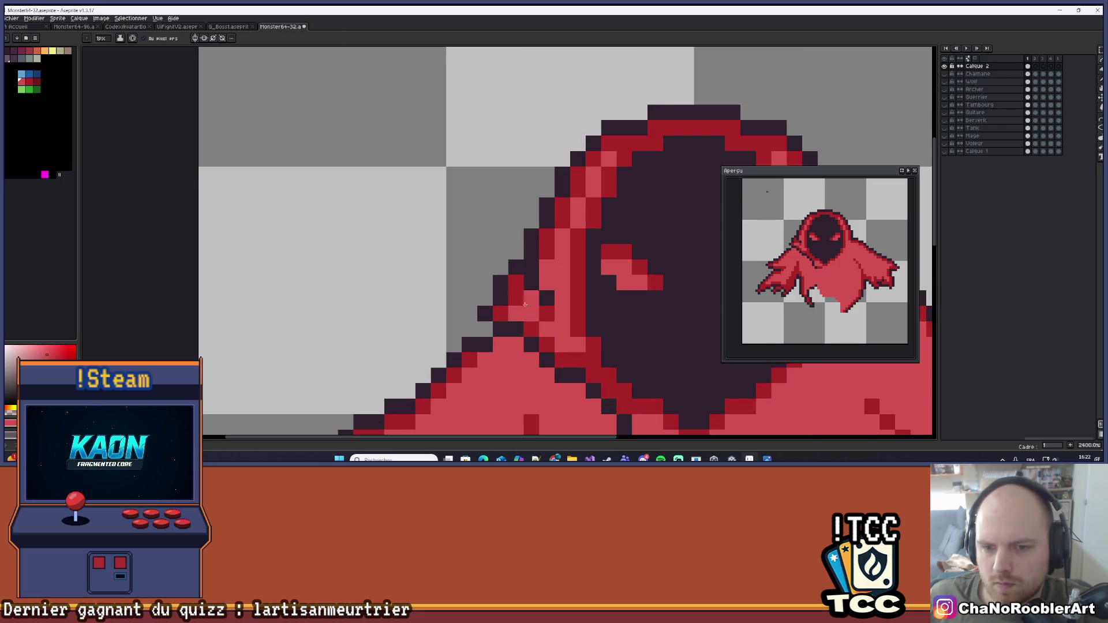
pyautogui.scroll(-4, 549, 282)
pyautogui.scroll(3, 538, 288)
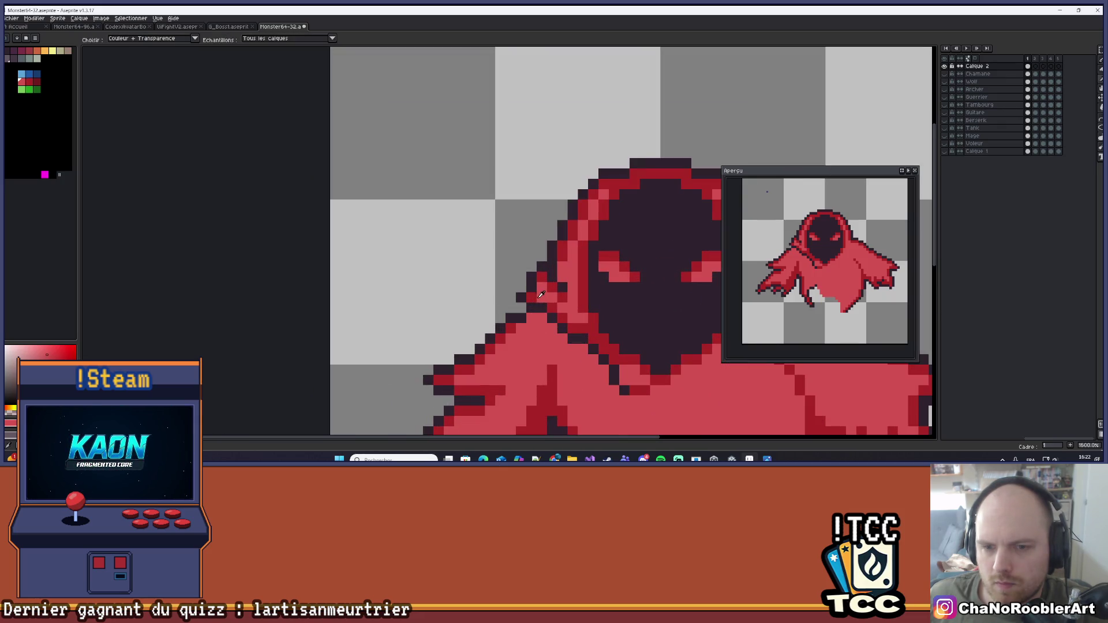
pyautogui.scroll(-4, 537, 288)
pyautogui.scroll(2, 549, 290)
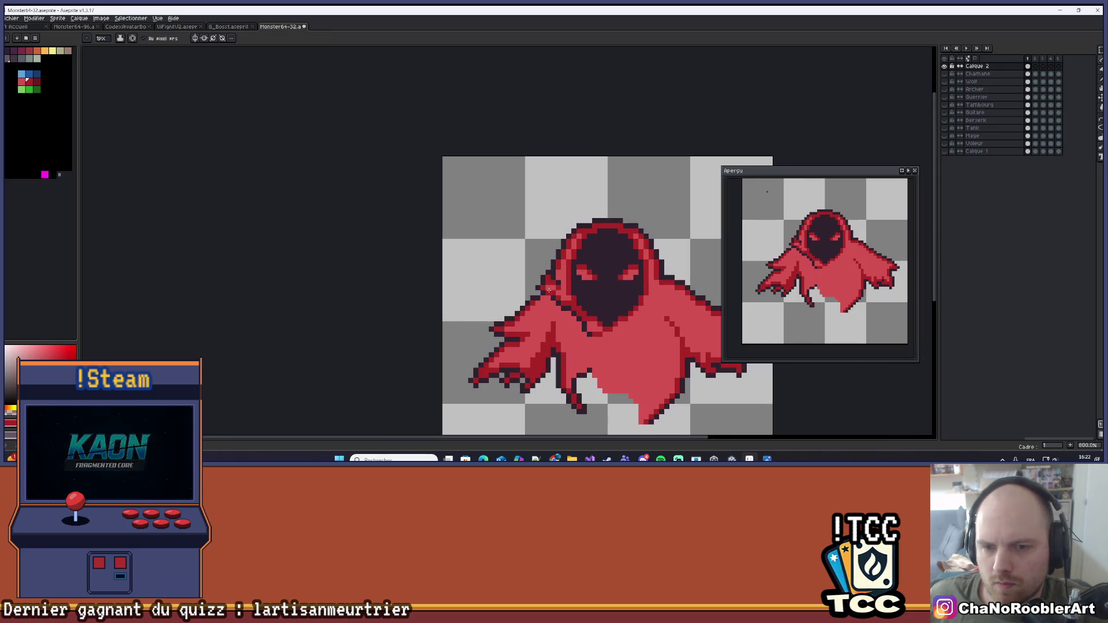
pyautogui.scroll(2, 557, 287)
pyautogui.scroll(-2, 549, 288)
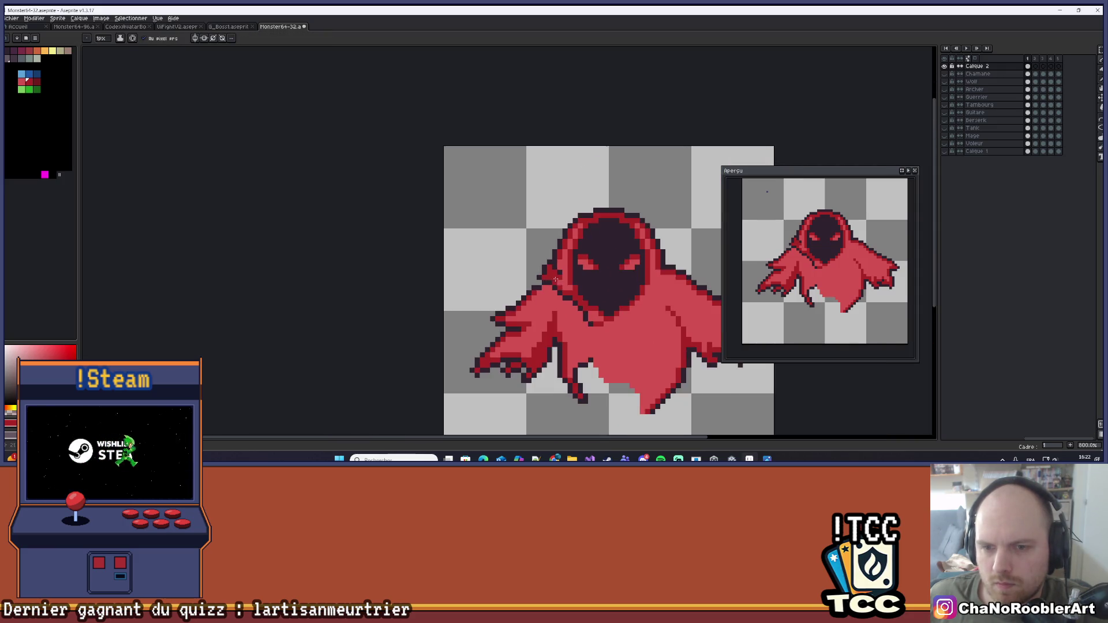
pyautogui.moveTo(547, 288); pyautogui.dragTo(545, 287)
pyautogui.click(37, 81)
pyautogui.scroll(6, 519, 289)
pyautogui.scroll(-4, 519, 289)
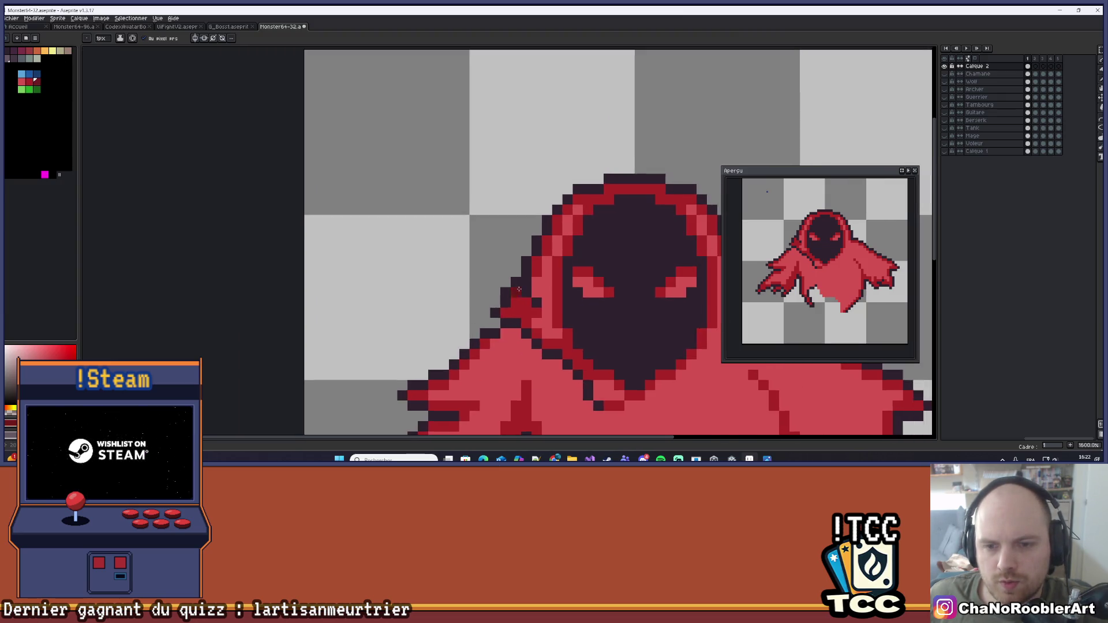
pyautogui.scroll(-3, 519, 289)
pyautogui.scroll(5, 547, 271)
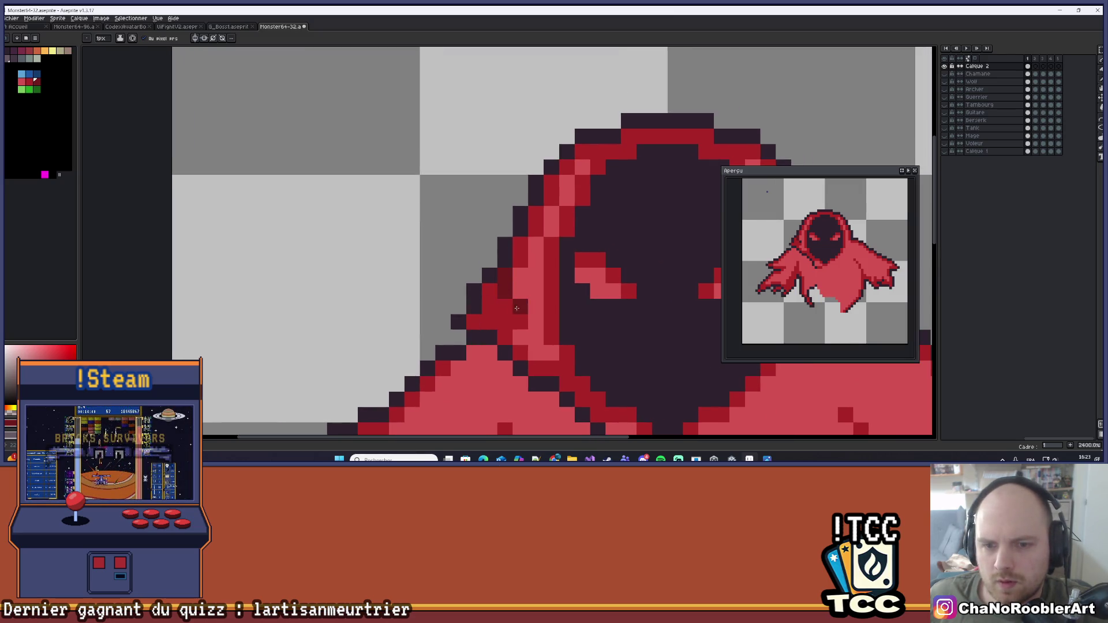
pyautogui.press('v')
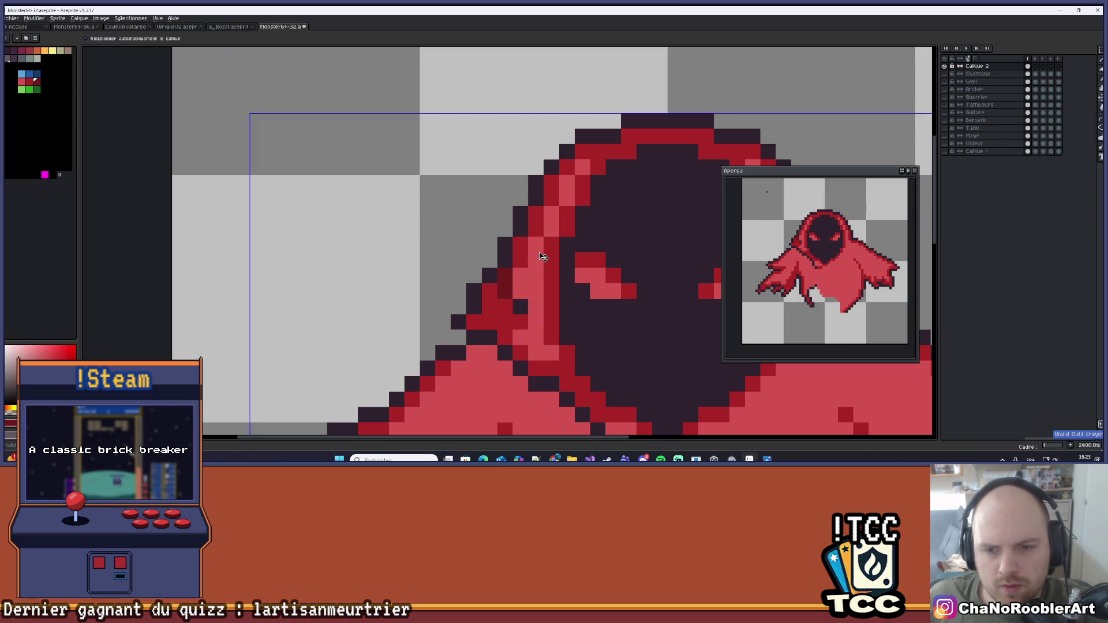
pyautogui.press('b')
pyautogui.scroll(-2, 508, 277)
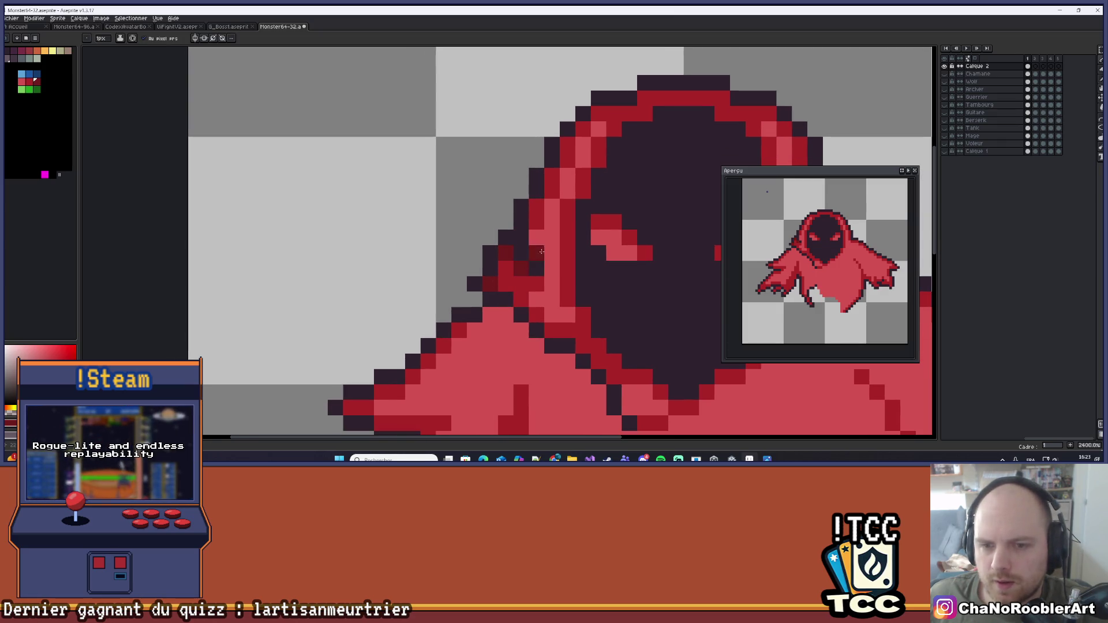
pyautogui.scroll(-4, 542, 252)
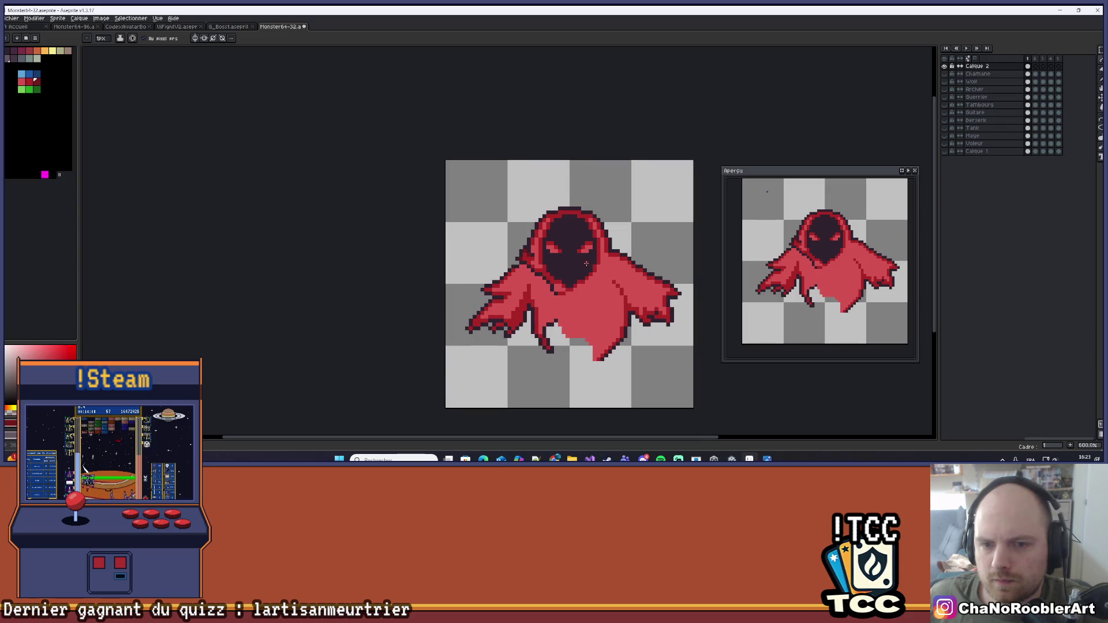
pyautogui.scroll(4, 544, 264)
pyautogui.scroll(-4, 505, 248)
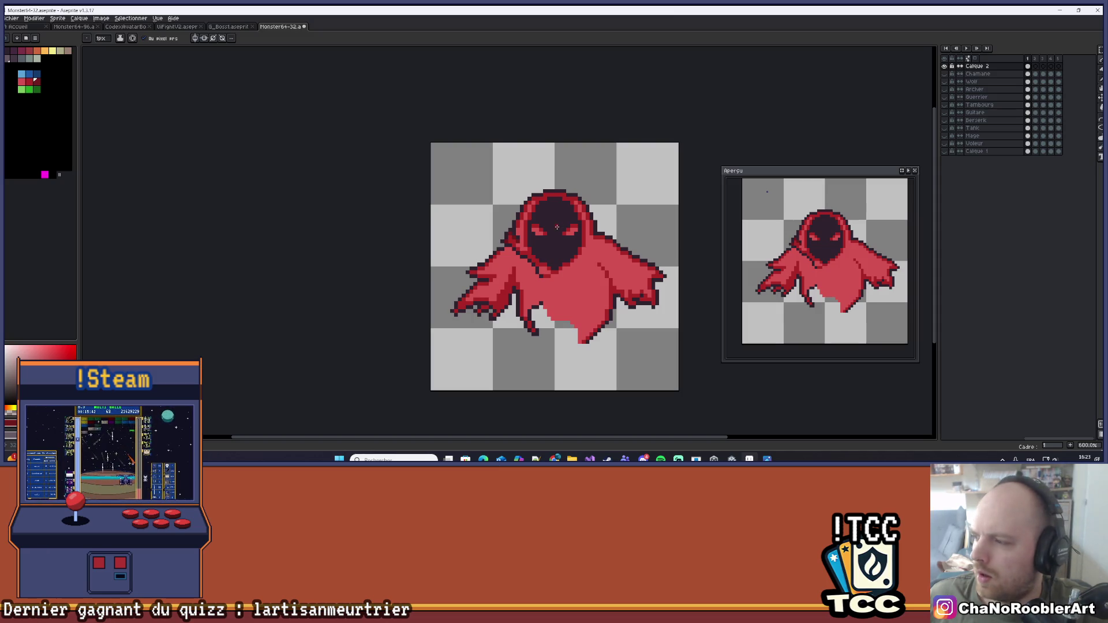
# Paint Bucket-fill the ghost's pink cloak body with the dark red swatch
pyautogui.scroll(-2, 549, 214)
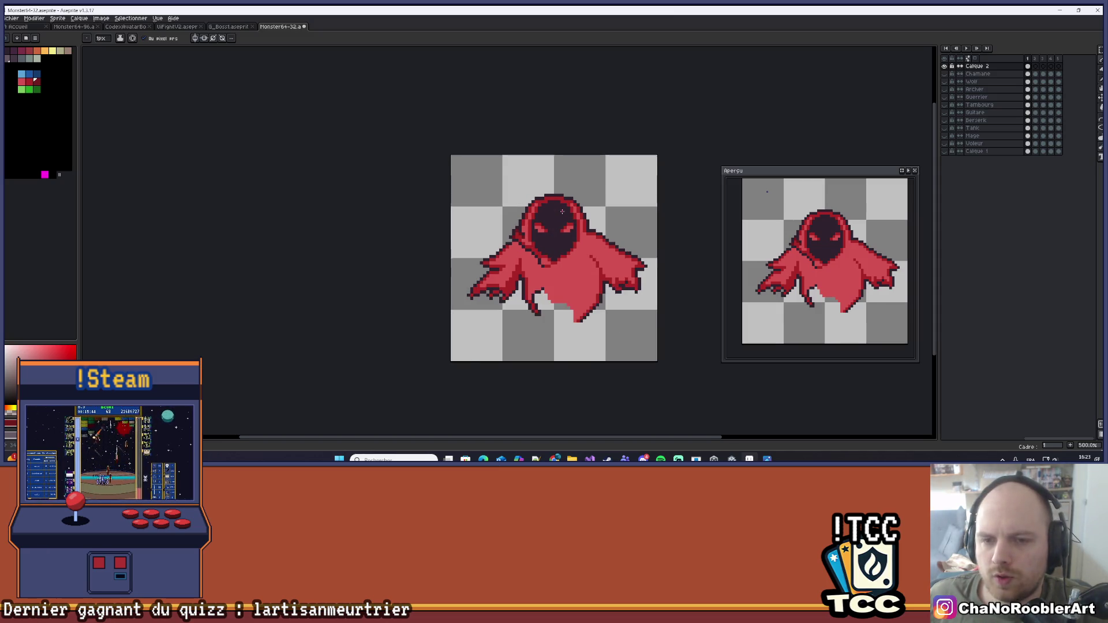
pyautogui.moveTo(601, 219); pyautogui.dragTo(559, 251)
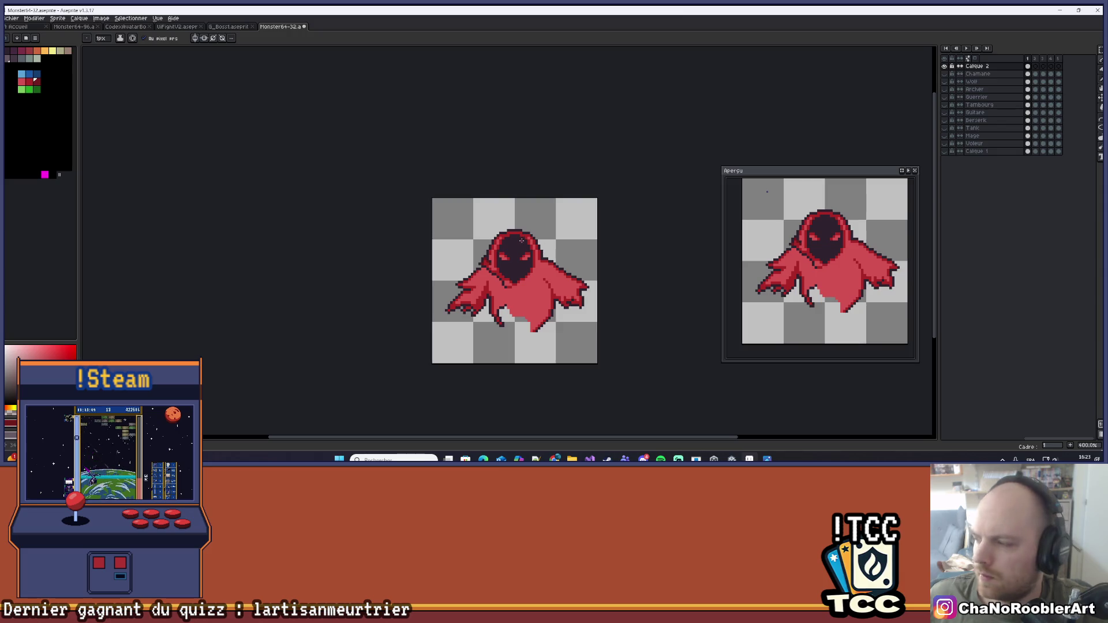
pyautogui.scroll(2, 522, 239)
pyautogui.press('g')
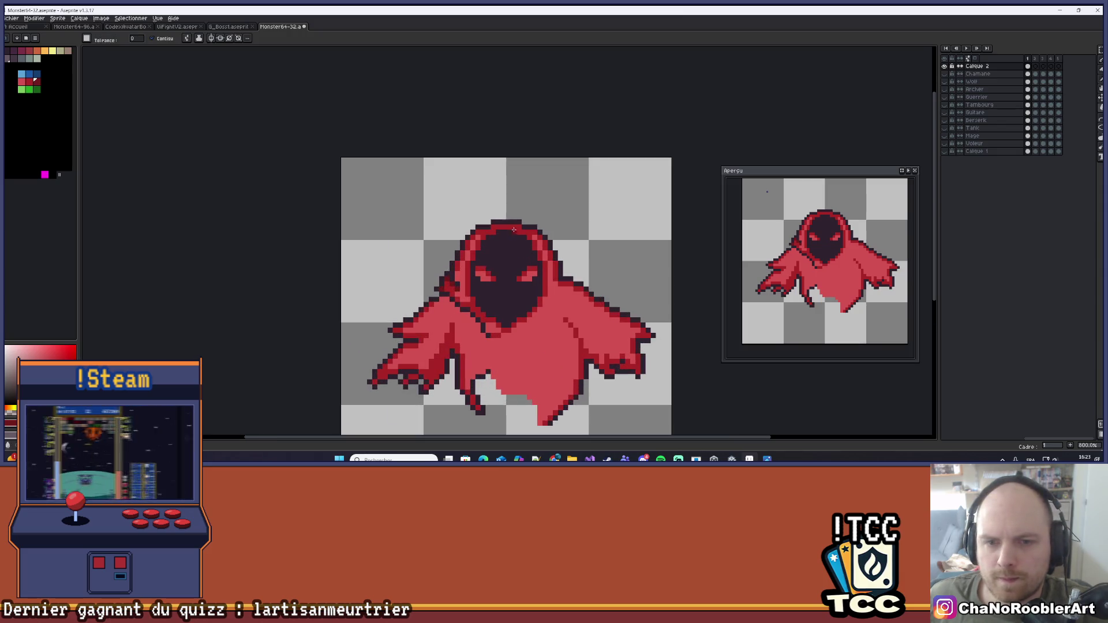
pyautogui.moveTo(524, 221); pyautogui.dragTo(526, 207)
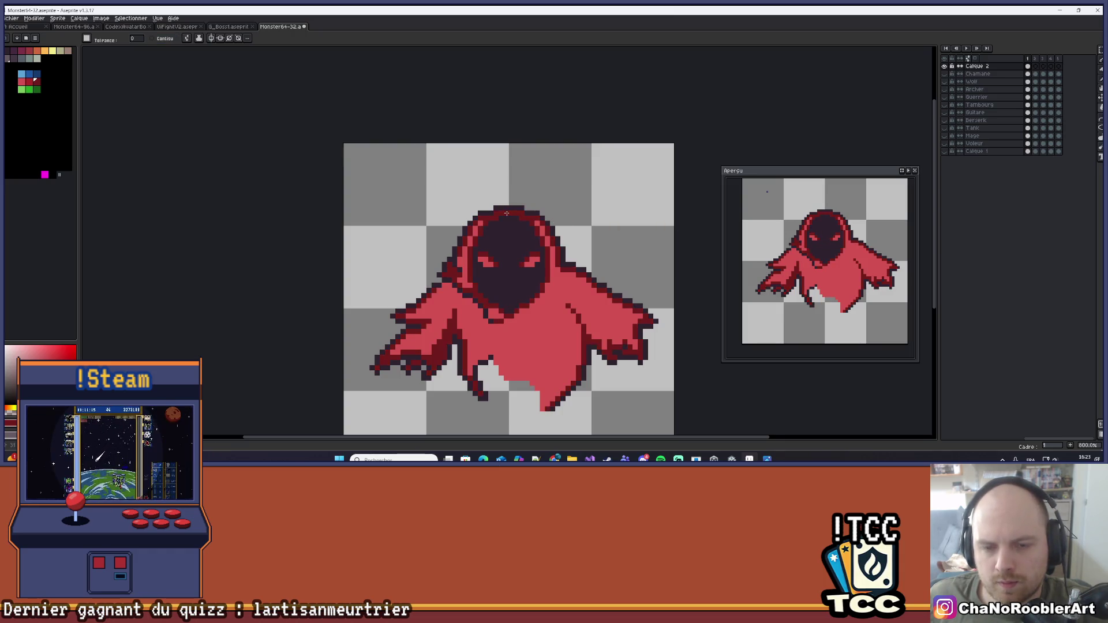
pyautogui.click(34, 85)
pyautogui.click(569, 342)
# Pick the red drawing colour and switch to the one-pixel Pencil
pyautogui.scroll(-2, 568, 326)
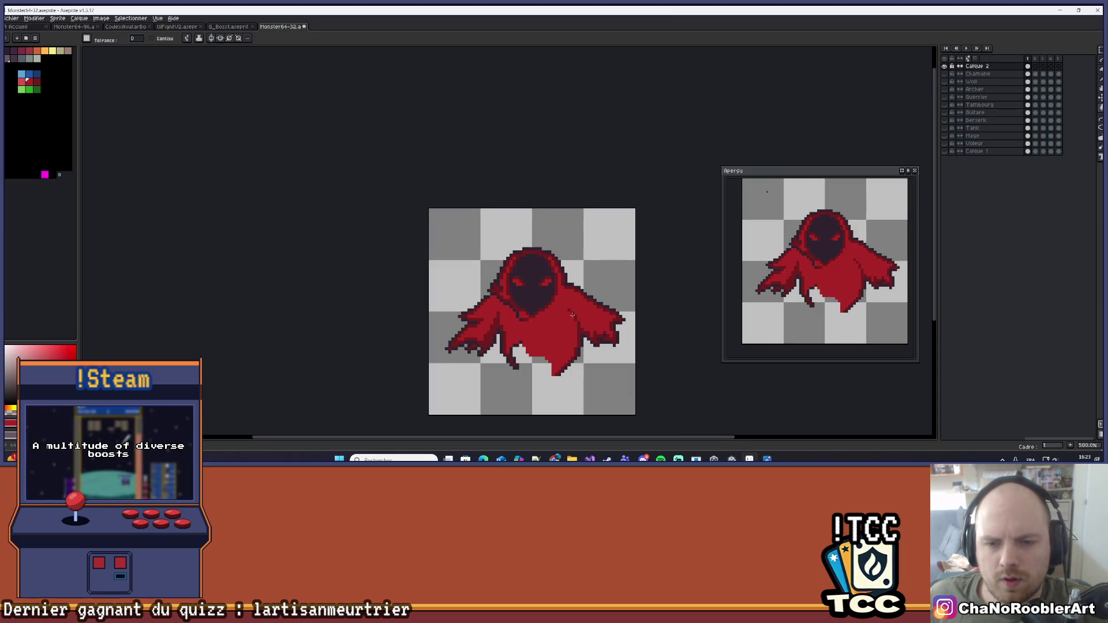
pyautogui.scroll(-2, 547, 303)
pyautogui.scroll(2, 547, 303)
pyautogui.moveTo(547, 303); pyautogui.dragTo(534, 296)
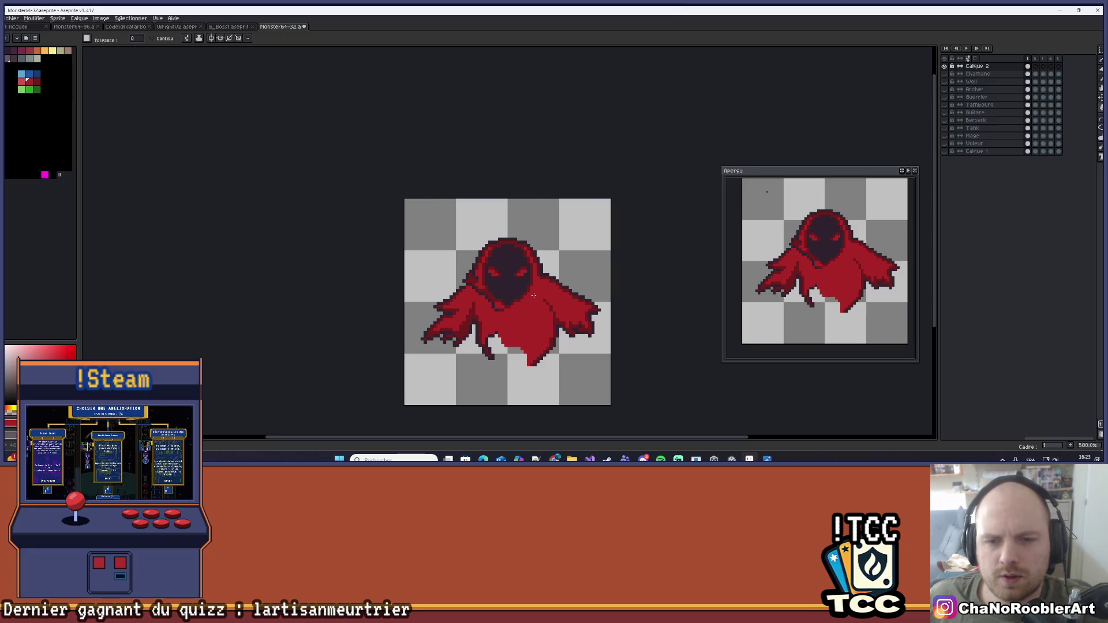
pyautogui.click(25, 84)
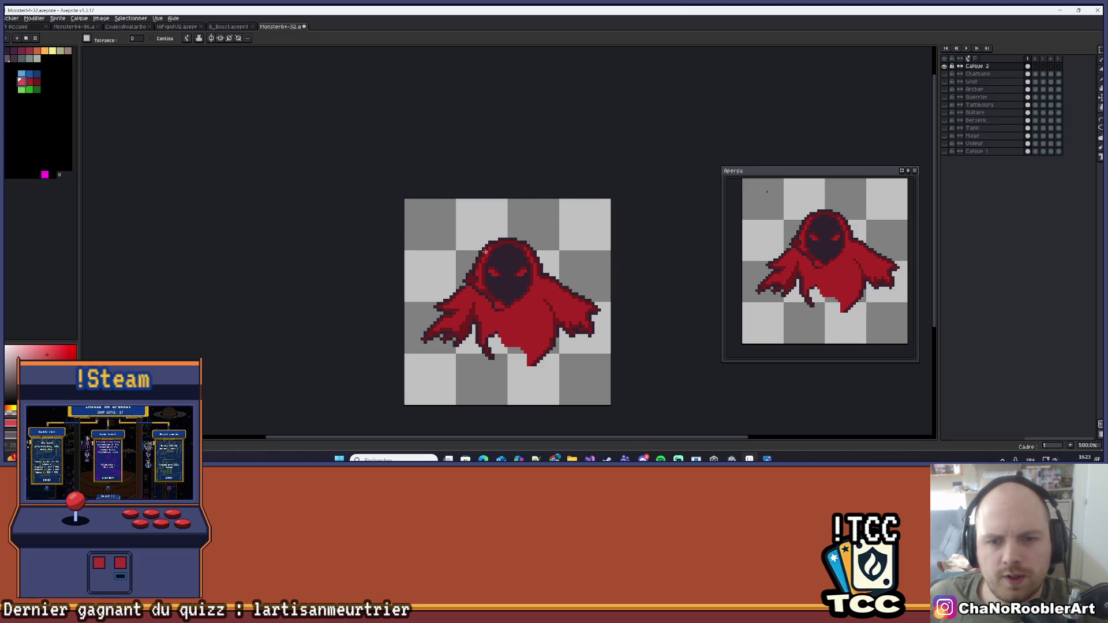
pyautogui.press('b')
pyautogui.scroll(7, 484, 265)
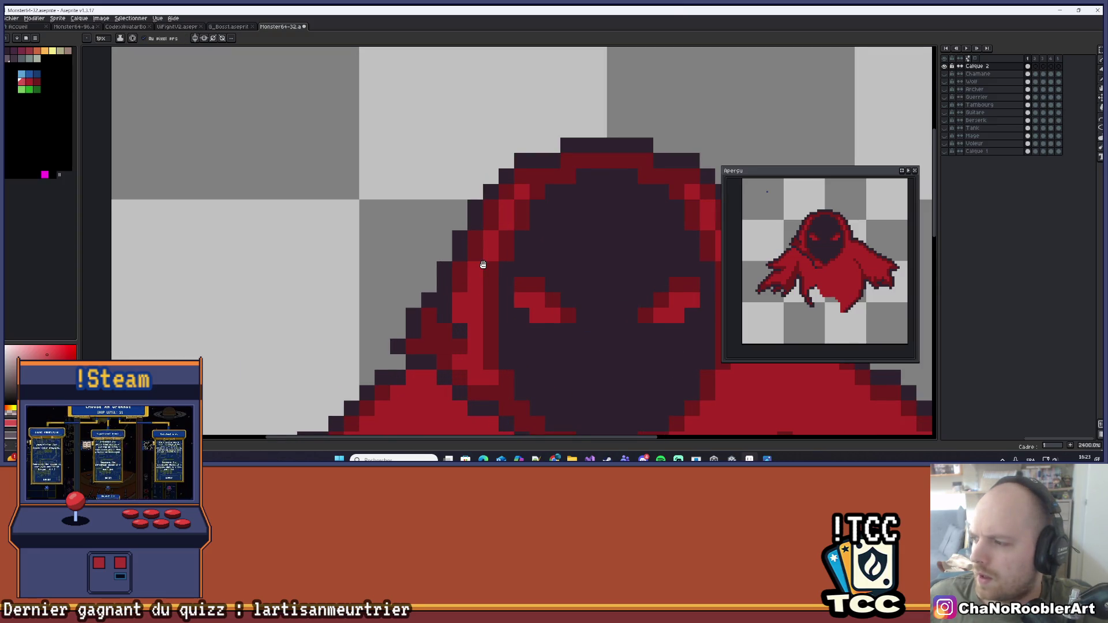
# Paint light-pink highlight pixels along the hood's left edge and top rim
pyautogui.moveTo(484, 265); pyautogui.dragTo(491, 265)
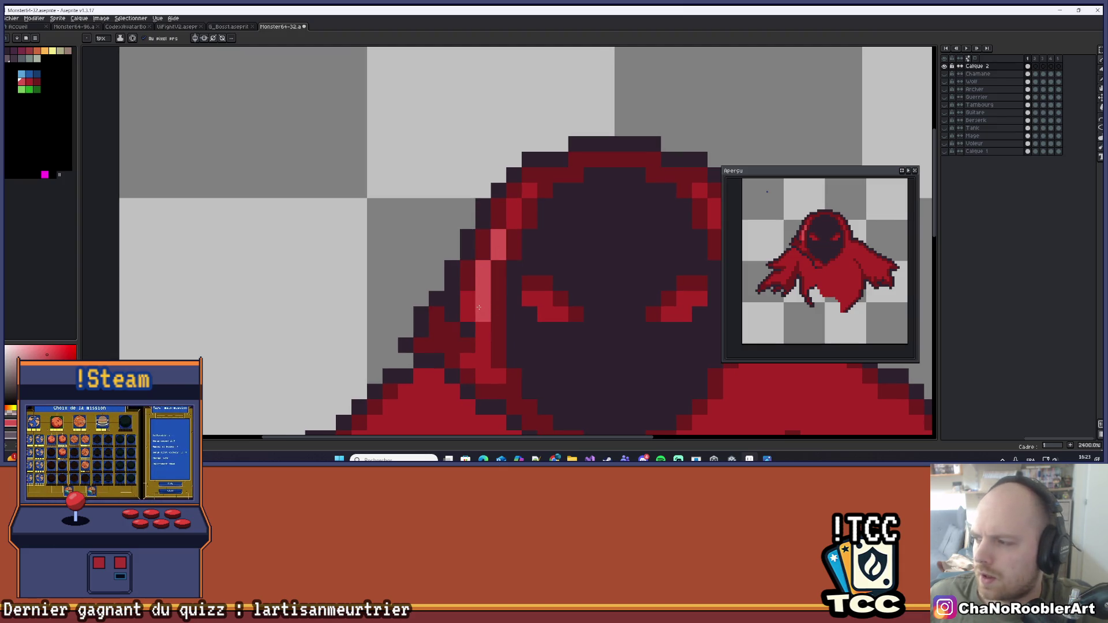
pyautogui.scroll(-3, 479, 304)
pyautogui.scroll(4, 479, 288)
pyautogui.moveTo(451, 220); pyautogui.dragTo(451, 282)
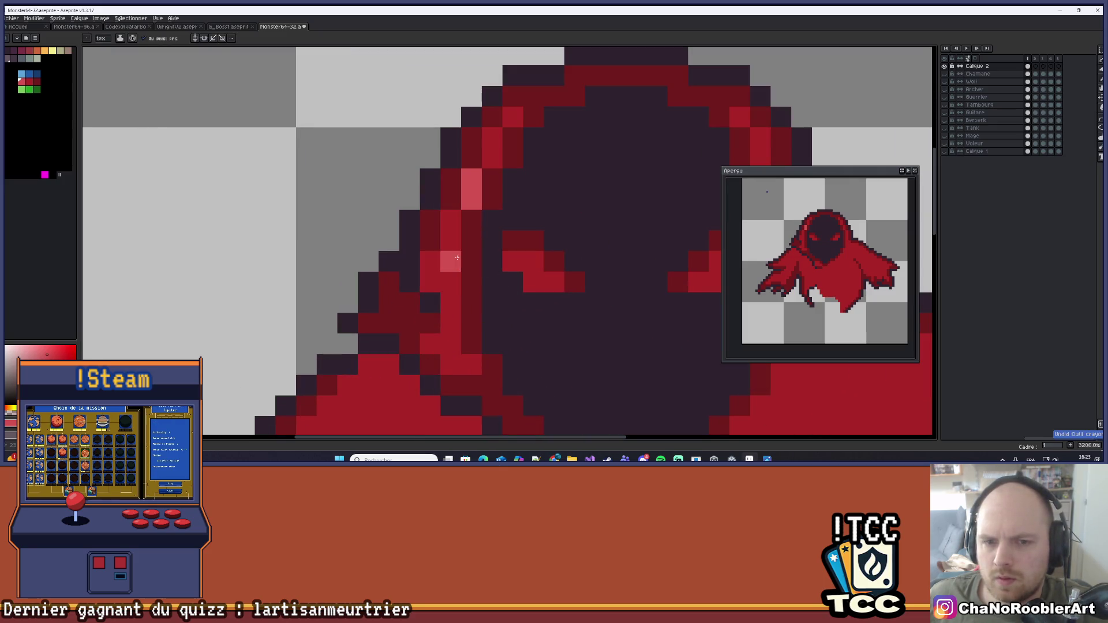
pyautogui.moveTo(566, 106); pyautogui.dragTo(566, 149)
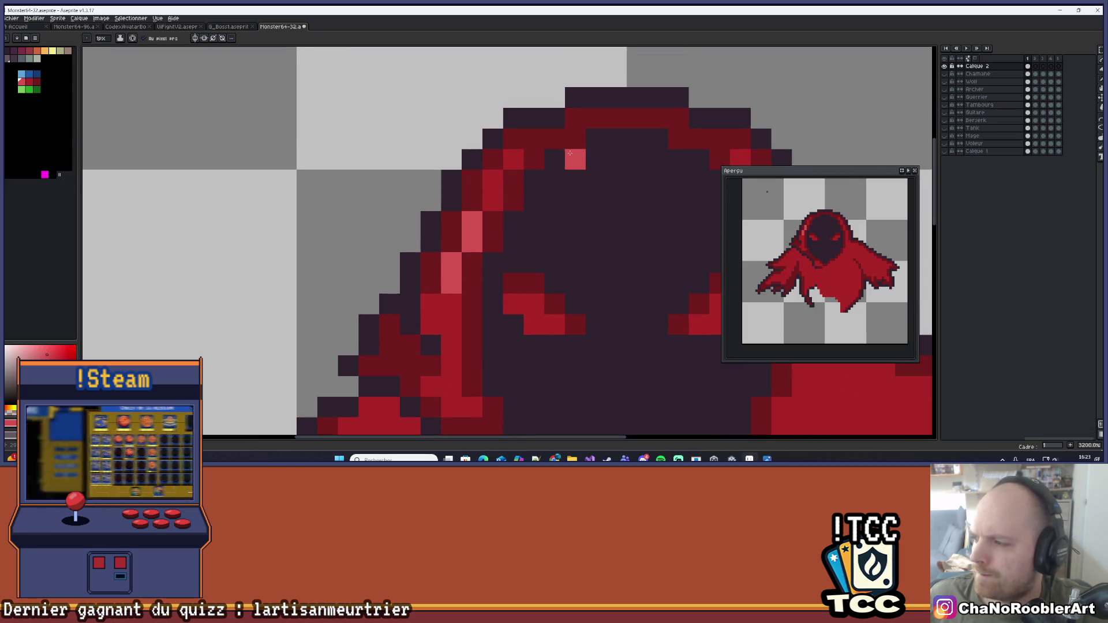
# Add a pink highlight pixel at the hood's lower left edge
pyautogui.scroll(-3, 495, 182)
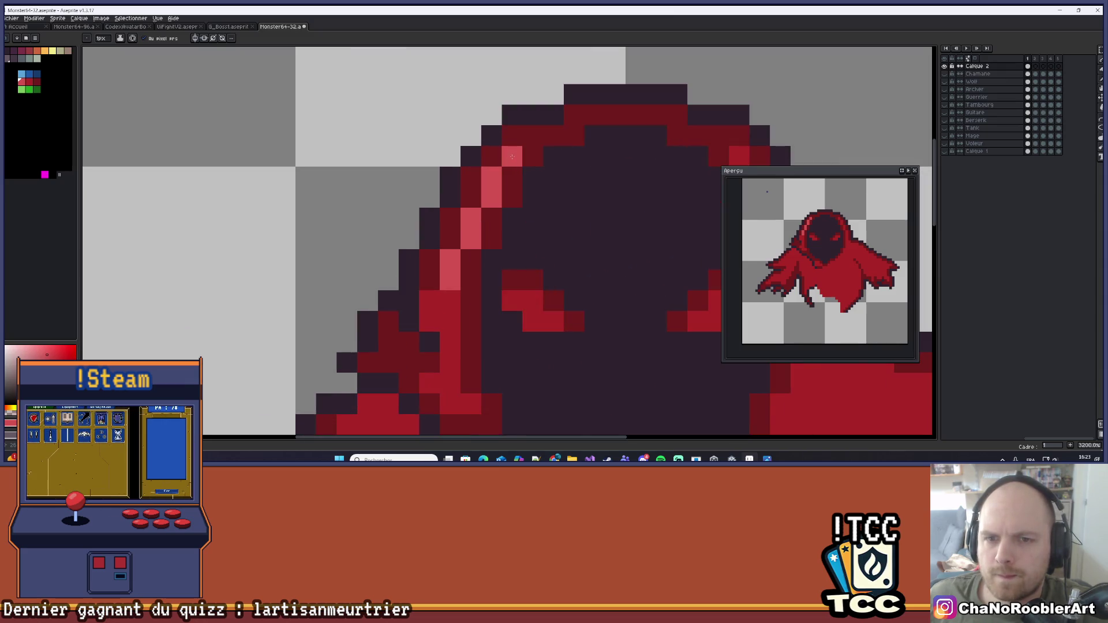
pyautogui.scroll(-5, 532, 191)
pyautogui.scroll(4, 544, 198)
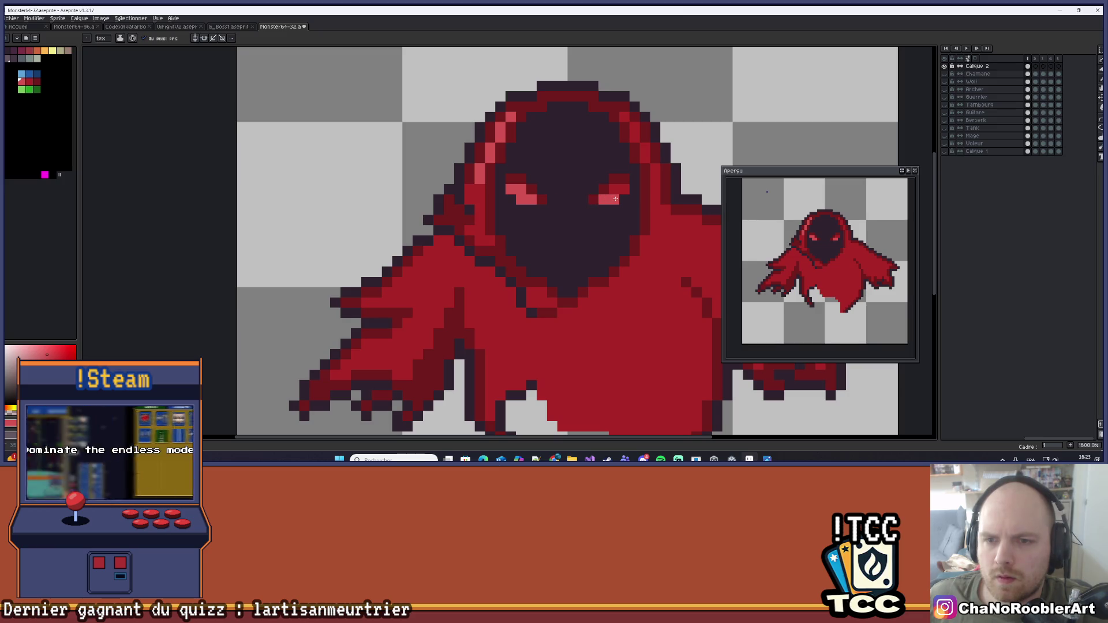
pyautogui.scroll(-4, 564, 225)
pyautogui.scroll(-2, 514, 257)
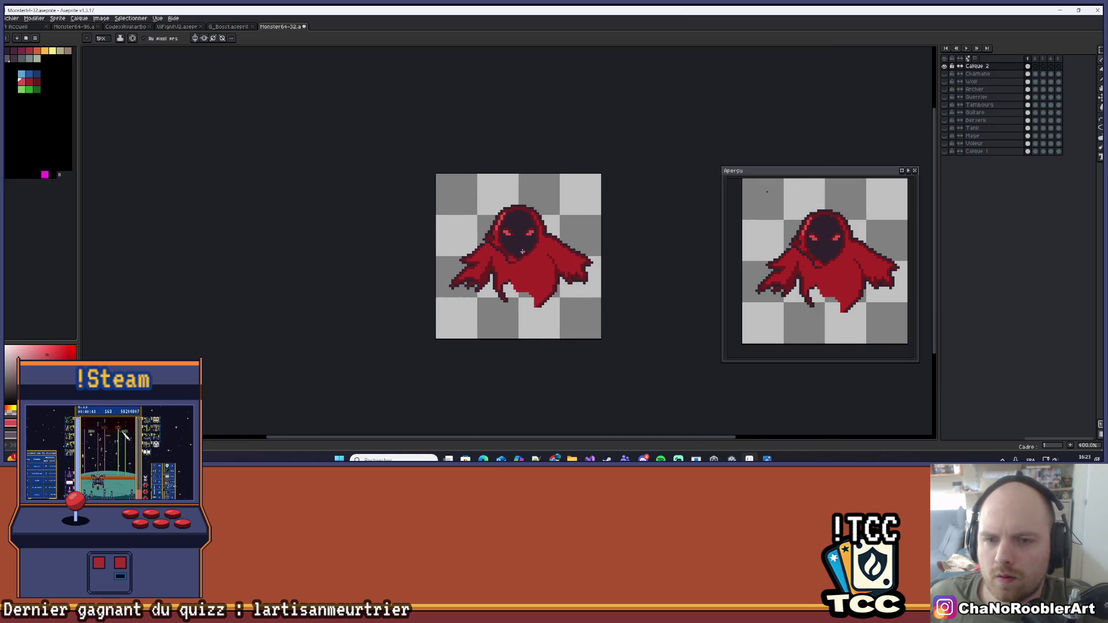
pyautogui.scroll(6, 512, 276)
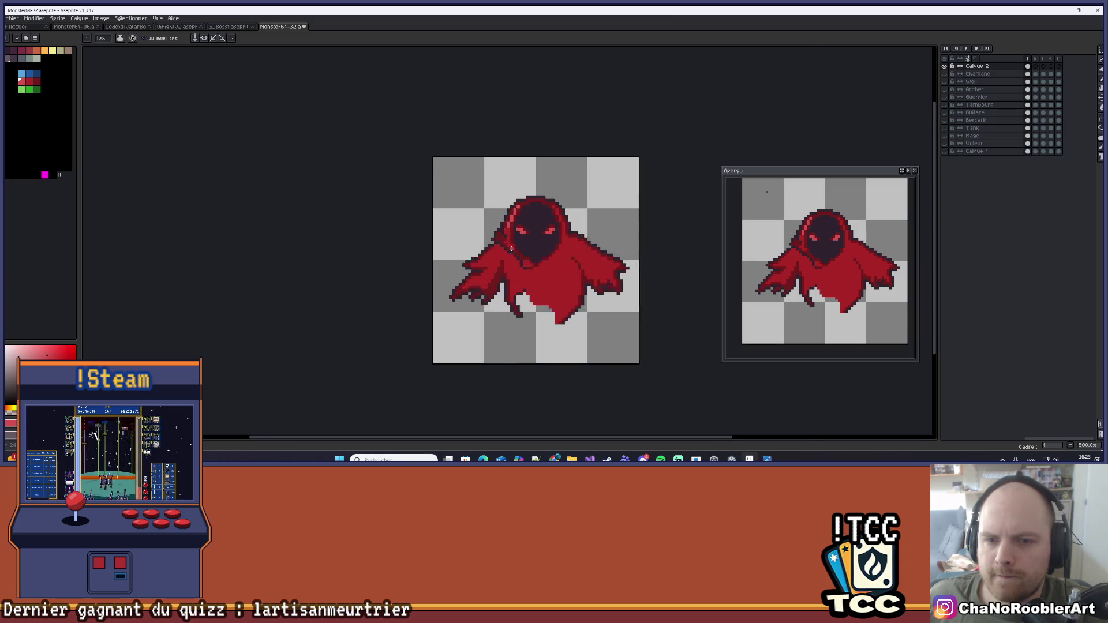
pyautogui.moveTo(521, 199); pyautogui.dragTo(521, 216)
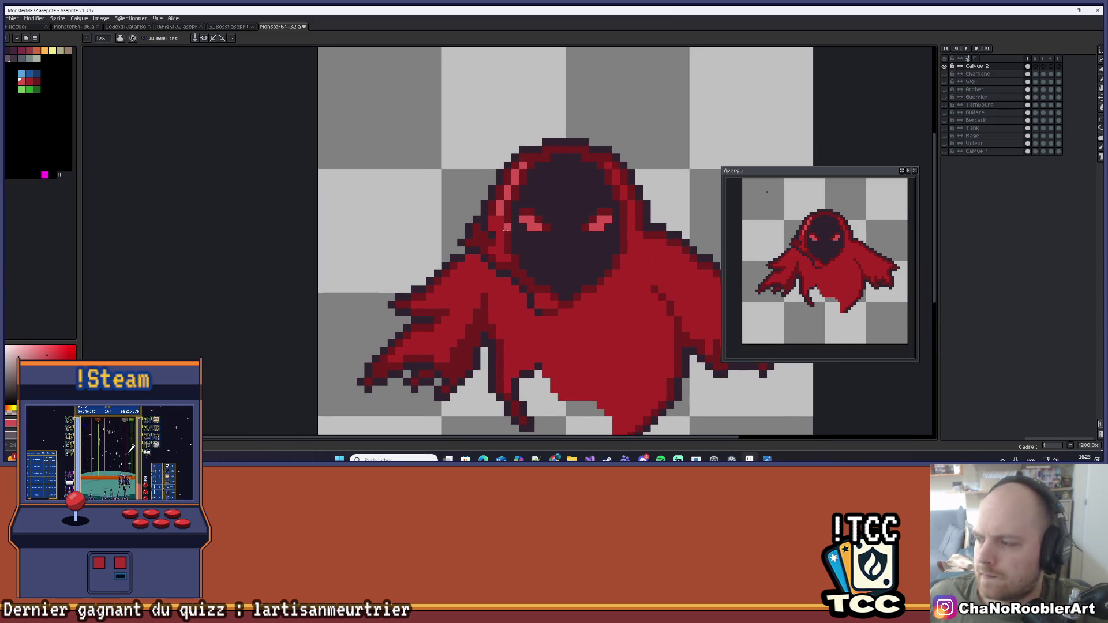
pyautogui.scroll(2, 506, 230)
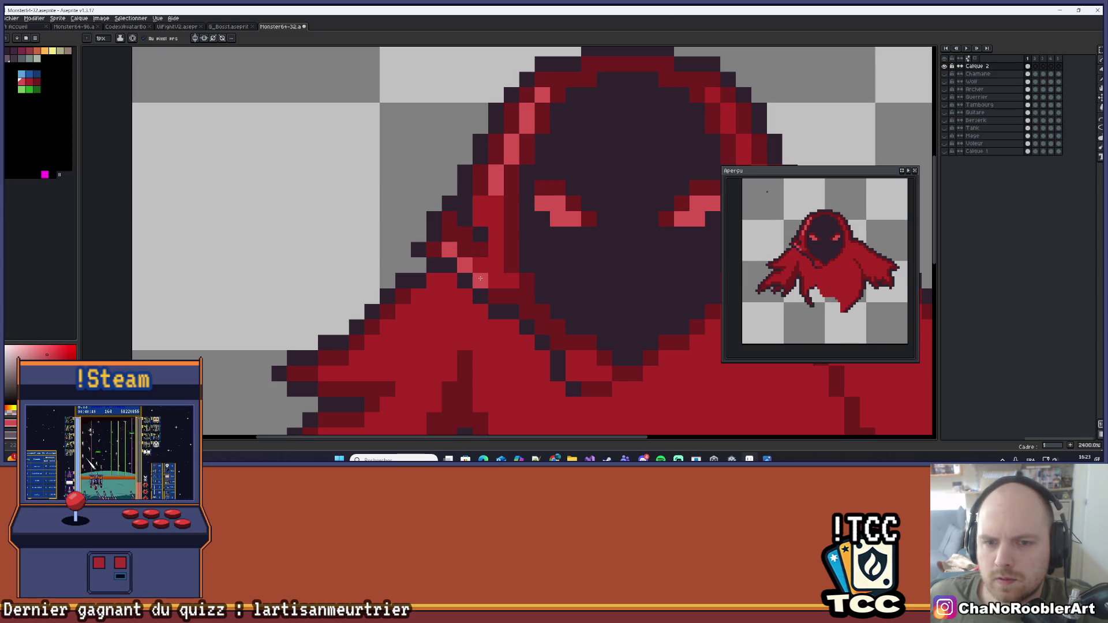
pyautogui.click(506, 294)
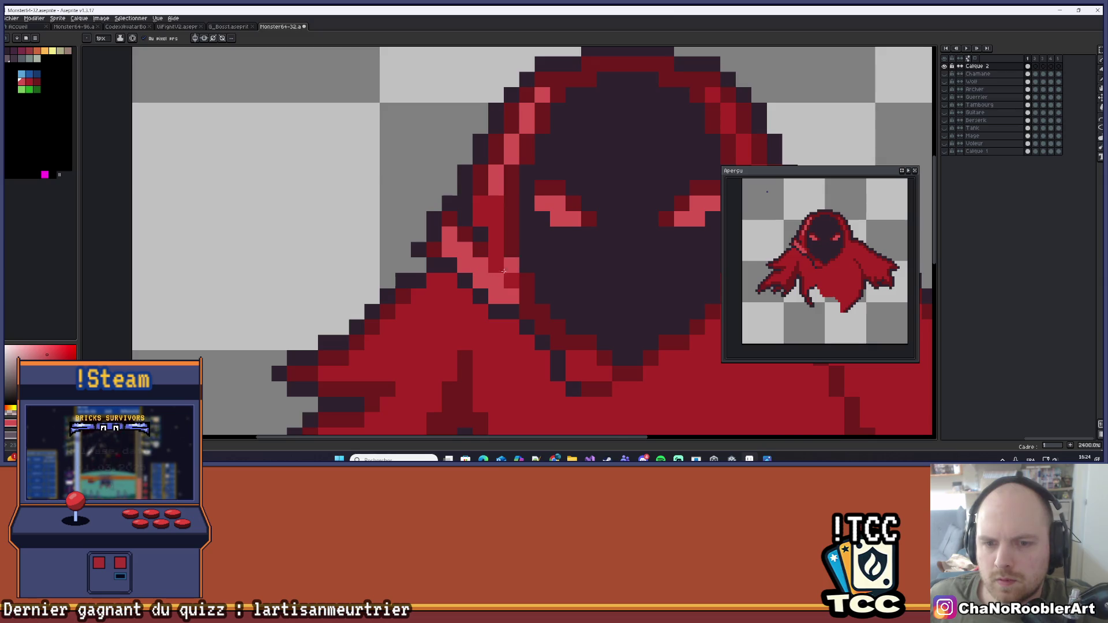
pyautogui.scroll(-8, 504, 272)
pyautogui.scroll(7, 547, 256)
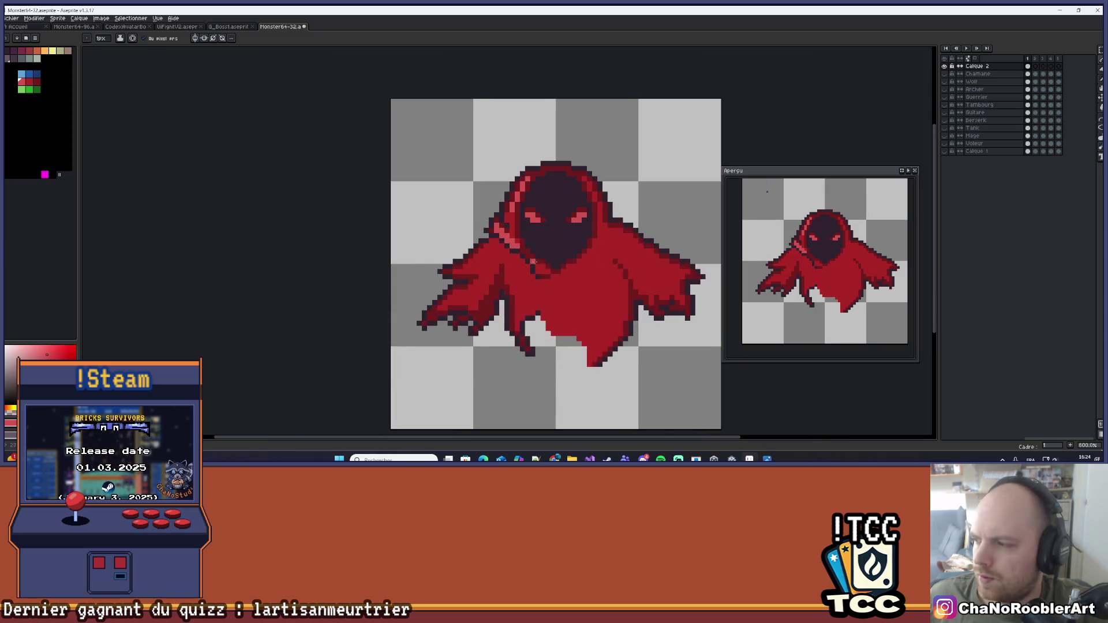
# Extend the pink hood highlight diagonally down the chest like a strap
pyautogui.scroll(-1, 539, 241)
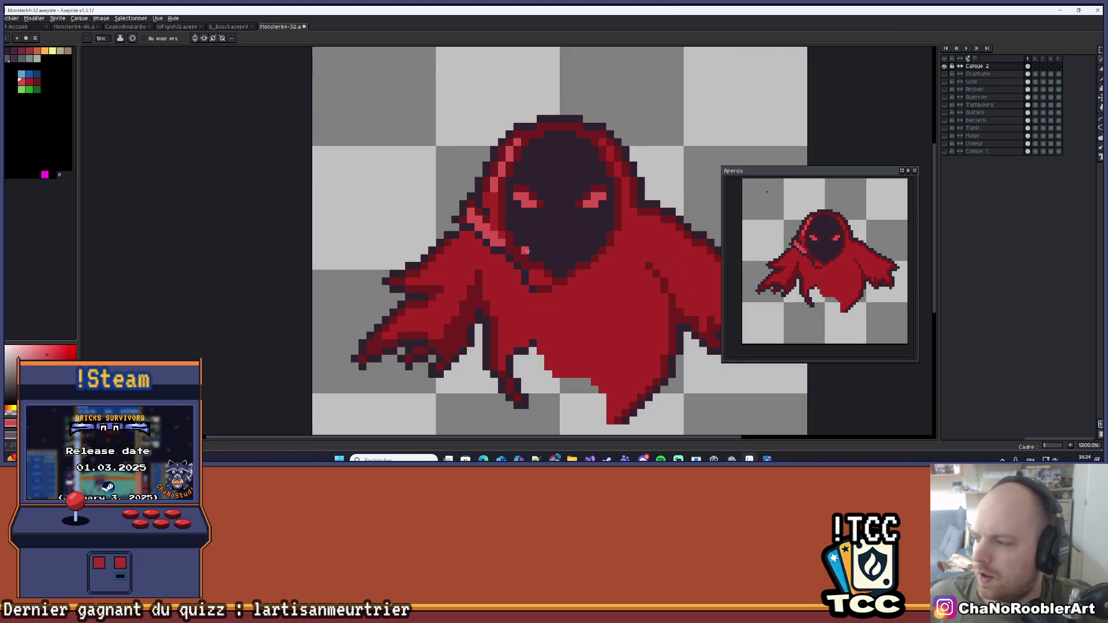
pyautogui.scroll(4, 555, 237)
pyautogui.click(521, 280)
pyautogui.click(541, 300)
pyautogui.scroll(-9, 555, 281)
pyautogui.scroll(4, 550, 236)
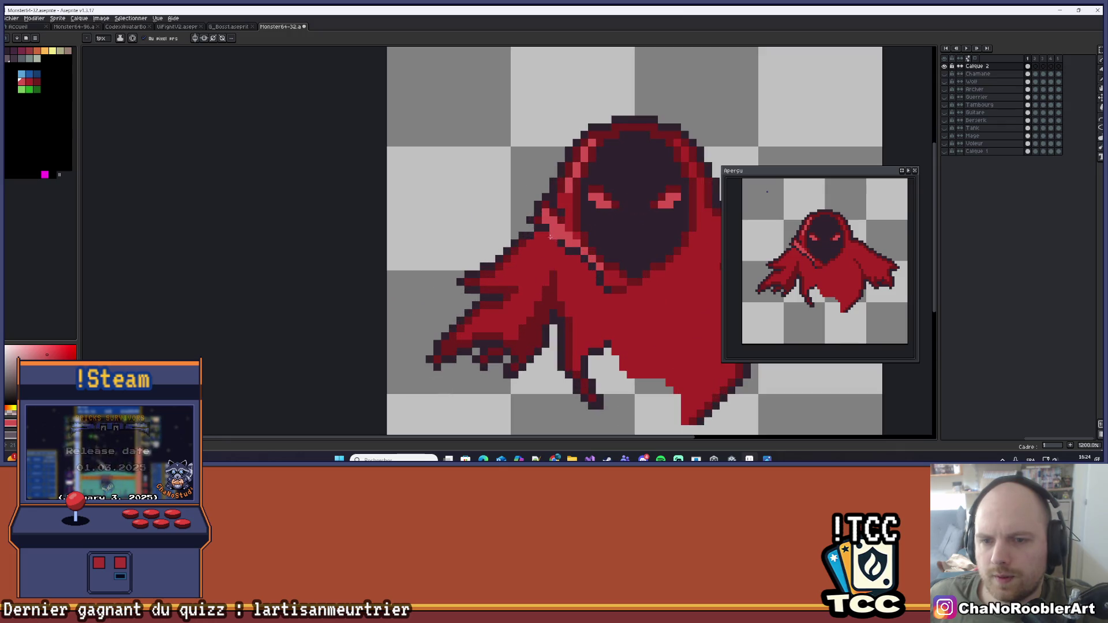
# Choose the red drawing colour and repaint a stray dark cloak pixel red
pyautogui.scroll(-6, 572, 238)
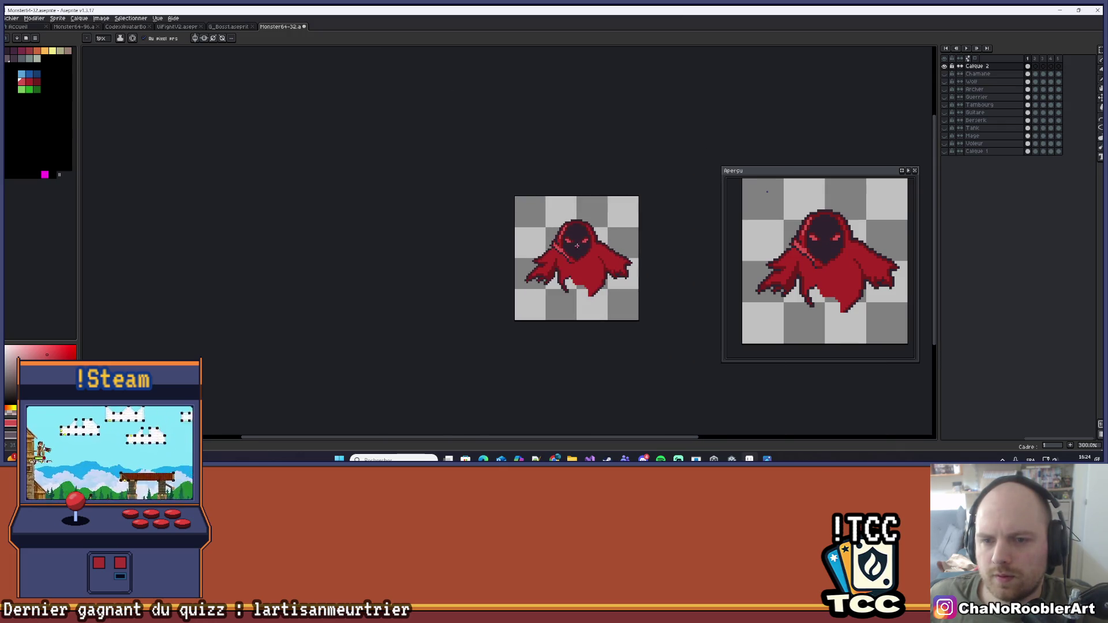
pyautogui.moveTo(586, 237)
pyautogui.mouseDown()
pyautogui.moveTo(540, 274)
pyautogui.moveTo(561, 275)
pyautogui.moveTo(543, 271)
pyautogui.mouseUp()
pyautogui.scroll(-2, 513, 287)
pyautogui.scroll(2, 514, 287)
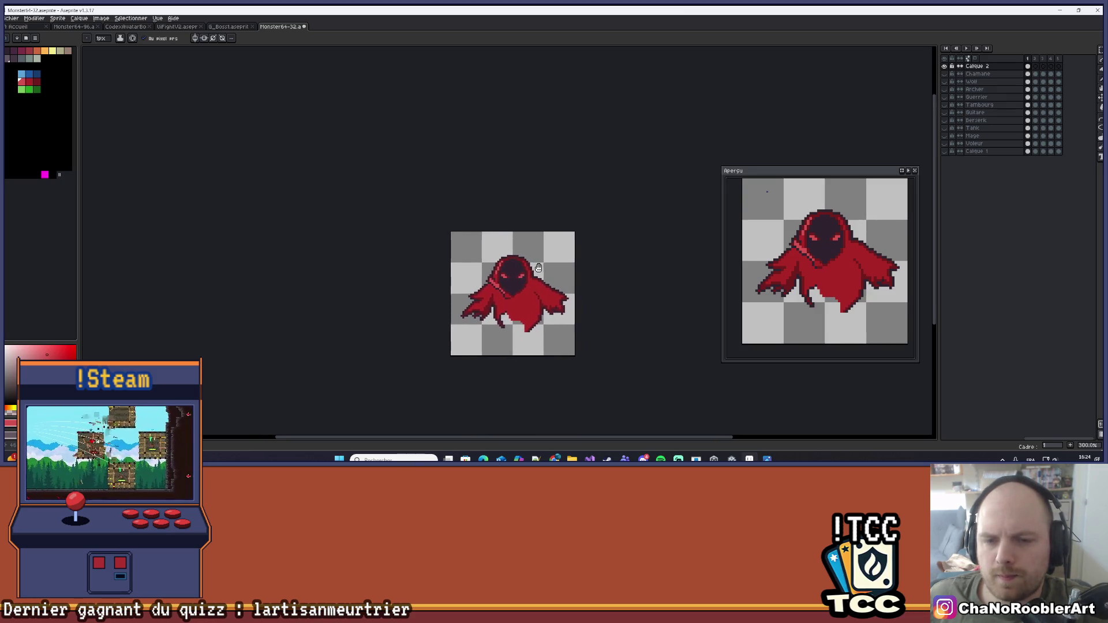
pyautogui.scroll(4, 530, 308)
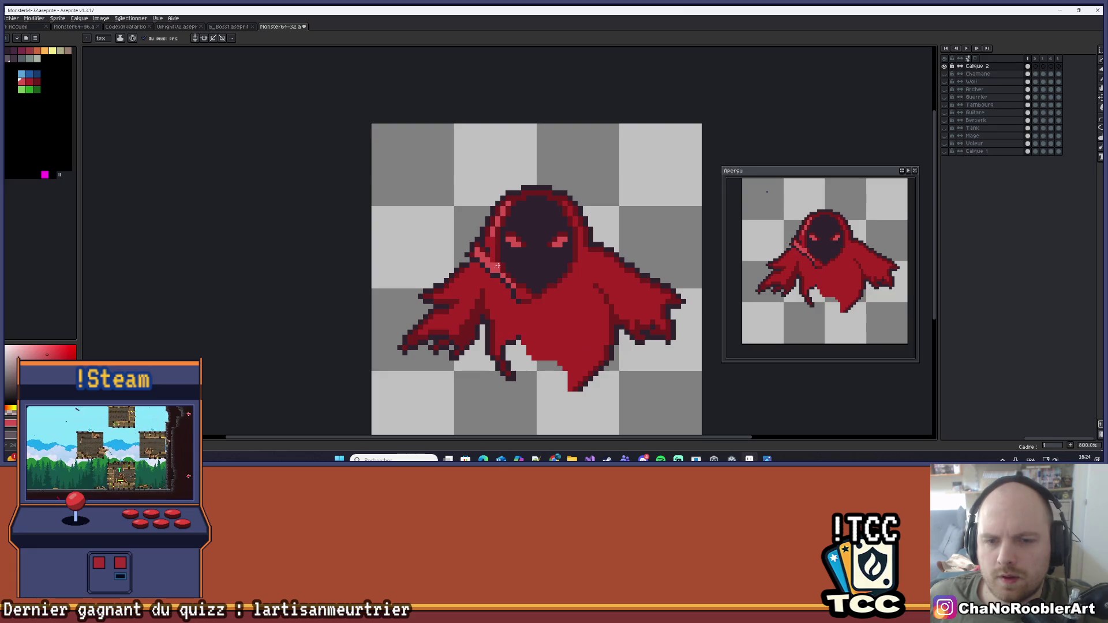
pyautogui.click(36, 83)
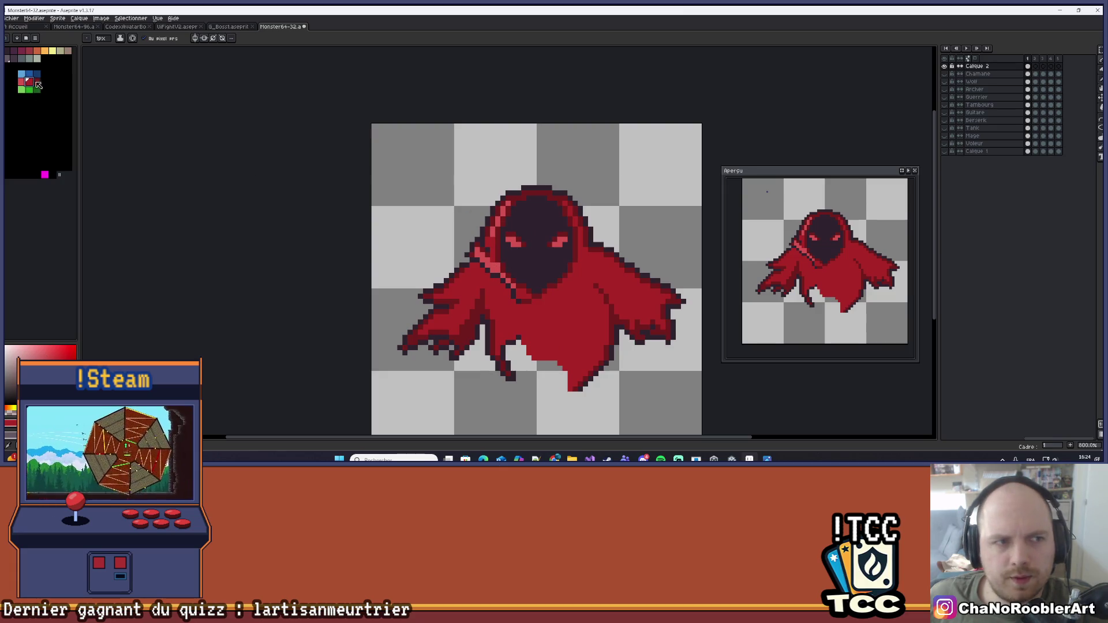
pyautogui.scroll(-3, 420, 235)
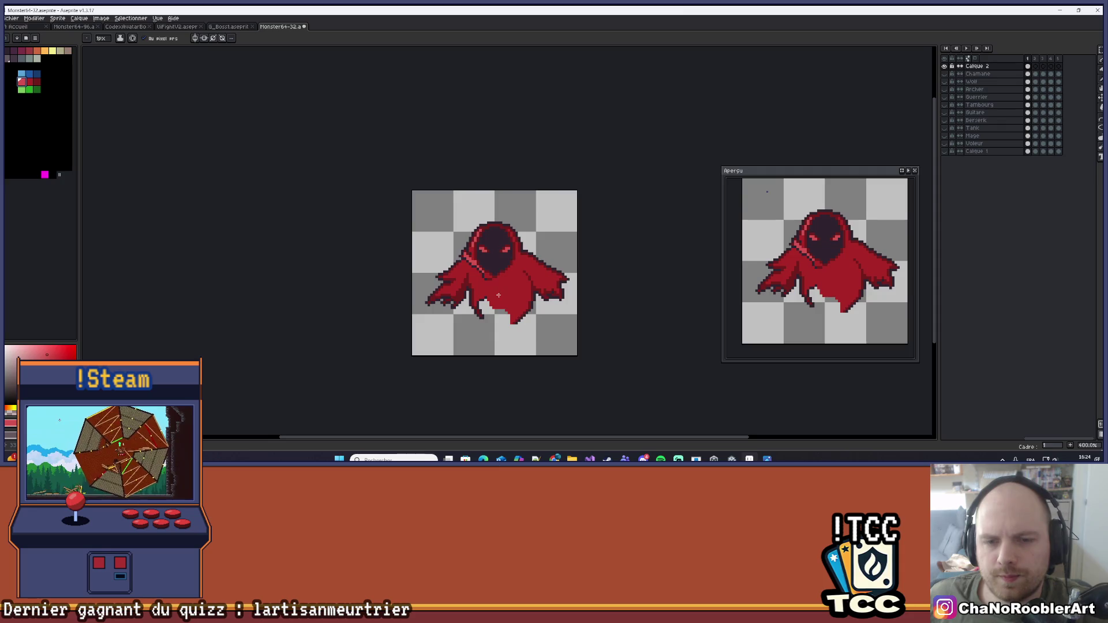
pyautogui.scroll(5, 477, 294)
pyautogui.scroll(1, 478, 295)
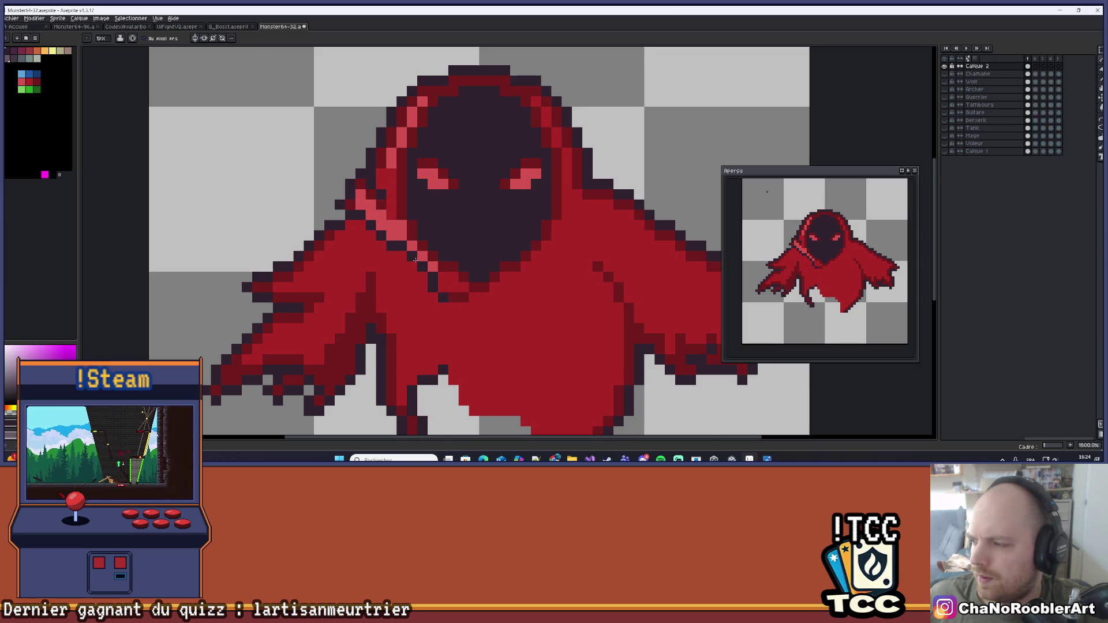
pyautogui.scroll(2, 415, 260)
pyautogui.keyDown('alt'); pyautogui.click(458, 328); pyautogui.keyUp('alt')
pyautogui.click(453, 315)
pyautogui.scroll(-5, 438, 301)
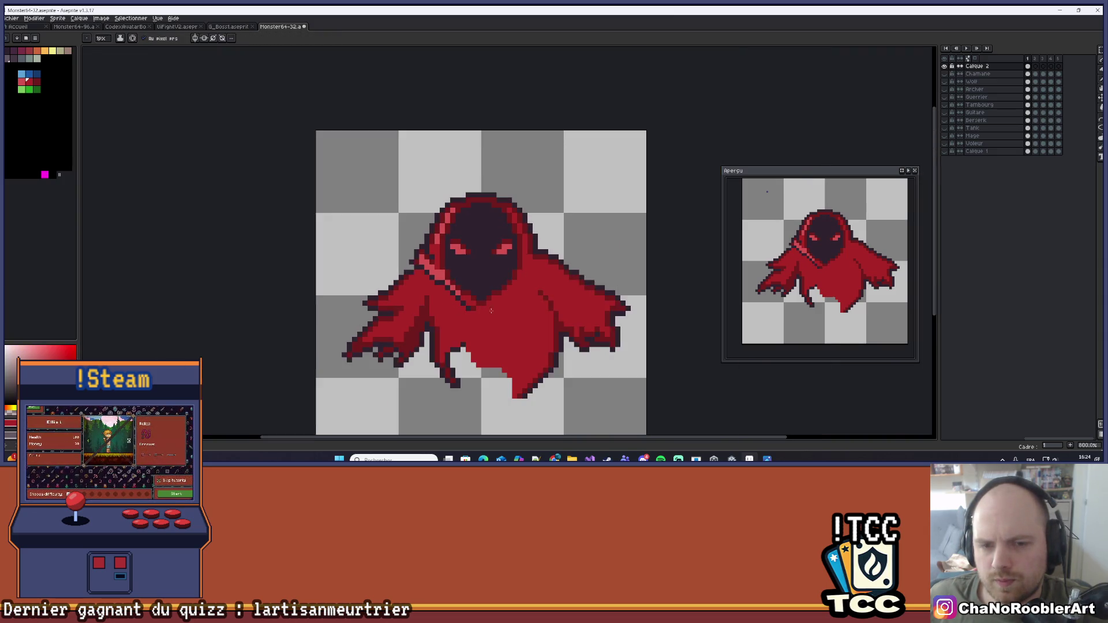
pyautogui.scroll(1, 496, 312)
# Draw a dark fold line across the cloak using a colour sampled from the artwork
pyautogui.keyDown('alt'); pyautogui.click(450, 301); pyautogui.keyUp('alt')
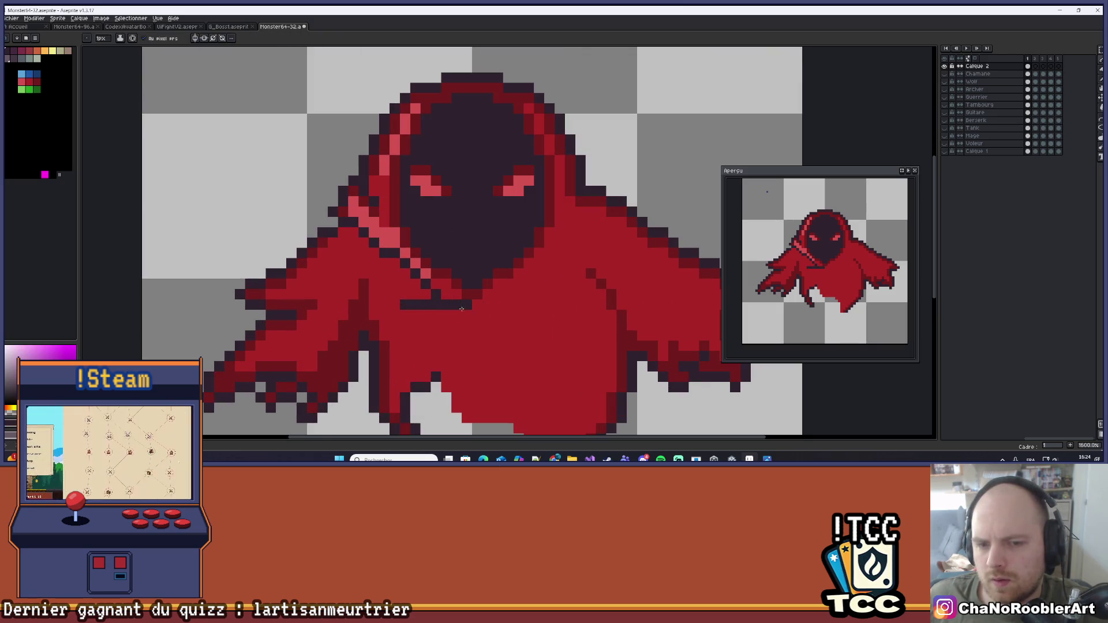
pyautogui.moveTo(425, 310); pyautogui.dragTo(483, 301)
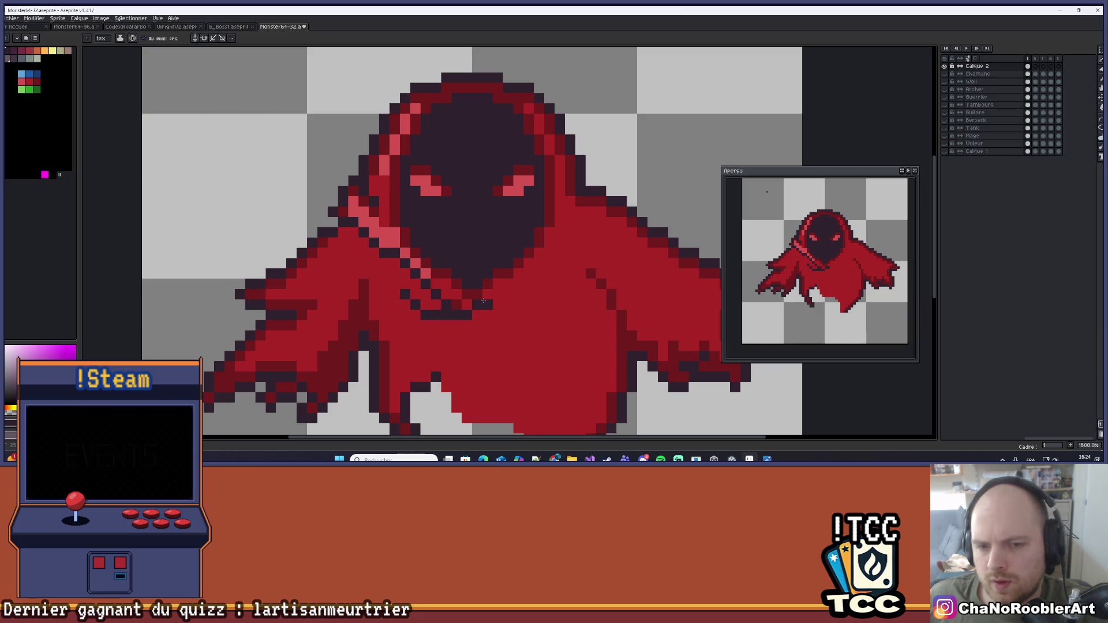
pyautogui.click(483, 298)
# Erase outline pixels on the right shoulder with a 3px eraser
pyautogui.press('e')
pyautogui.moveTo(621, 204)
pyautogui.mouseDown()
pyautogui.moveTo(598, 215)
pyautogui.moveTo(604, 196)
pyautogui.moveTo(621, 194)
pyautogui.moveTo(594, 231)
pyautogui.moveTo(611, 198)
pyautogui.moveTo(608, 232)
pyautogui.moveTo(651, 194)
pyautogui.mouseUp()
pyautogui.press('+')
pyautogui.press('+')
pyautogui.scroll(-3, 652, 194)
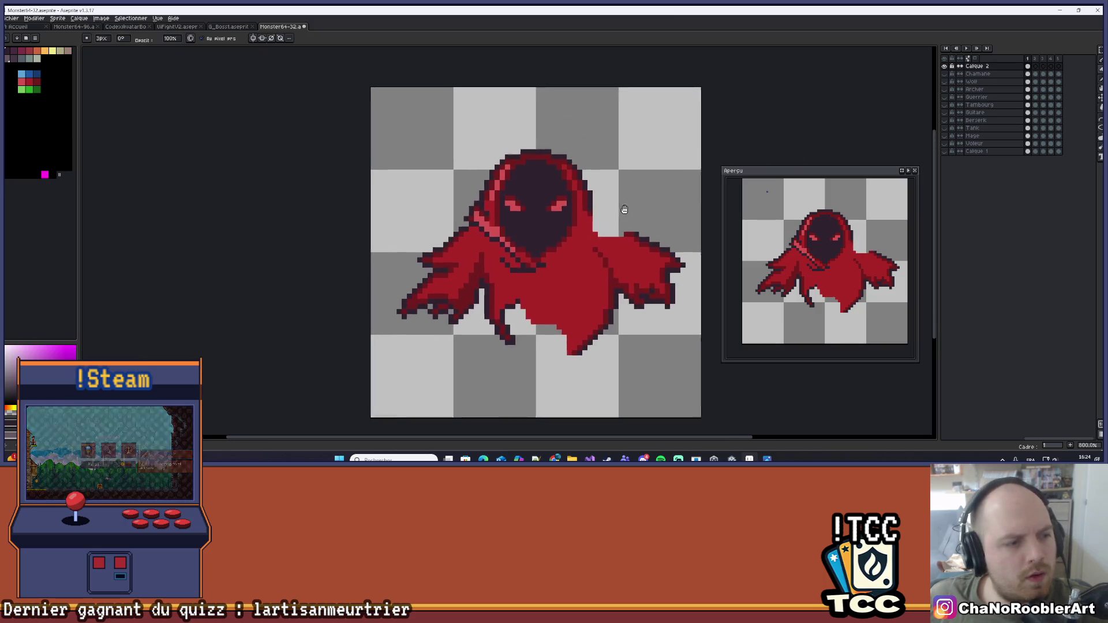
pyautogui.scroll(3, 574, 225)
pyautogui.press('i')
pyautogui.press('e')
pyautogui.press('b')
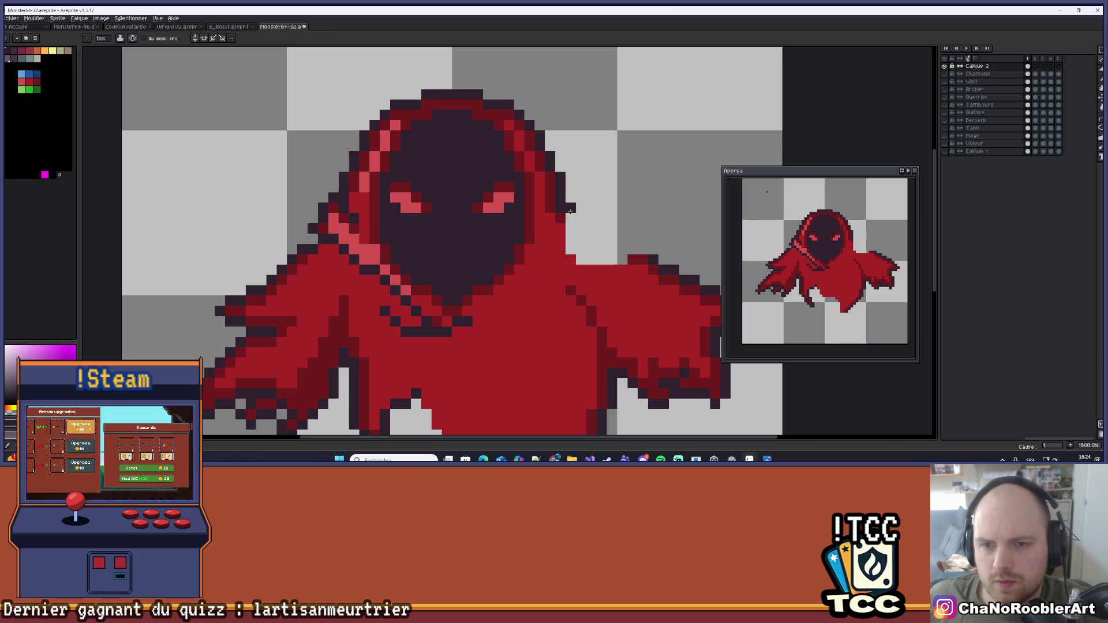
pyautogui.press('e')
pyautogui.press('b')
pyautogui.press('e')
pyautogui.press('b')
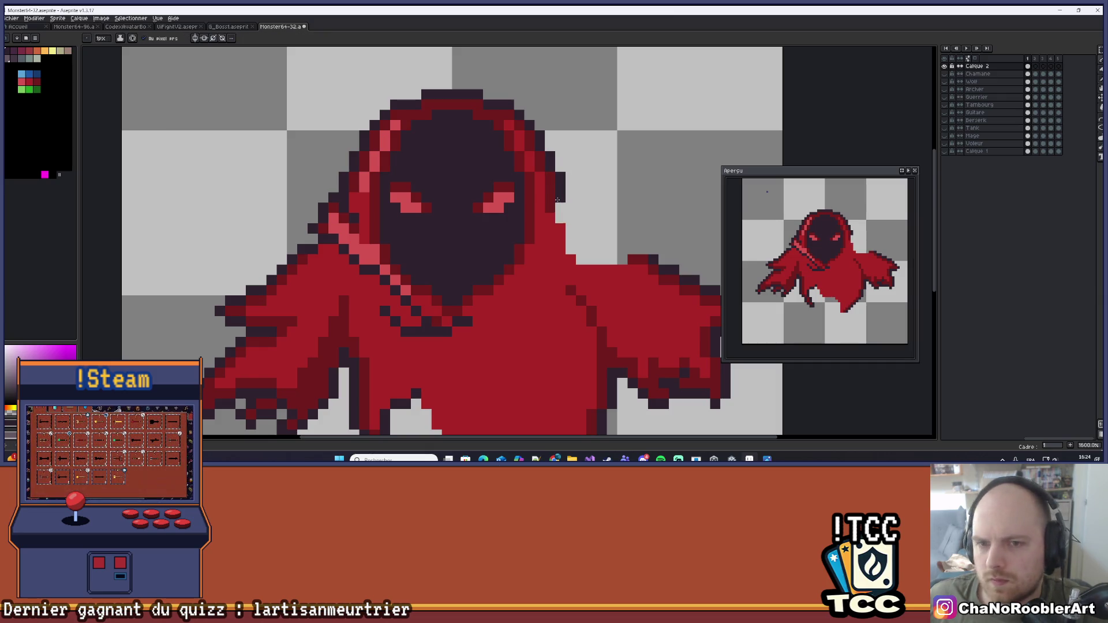
# Undo the stray line and draw a dark diagonal fold down from the hood's right edge
pyautogui.hotkey('ctrl', 'z')
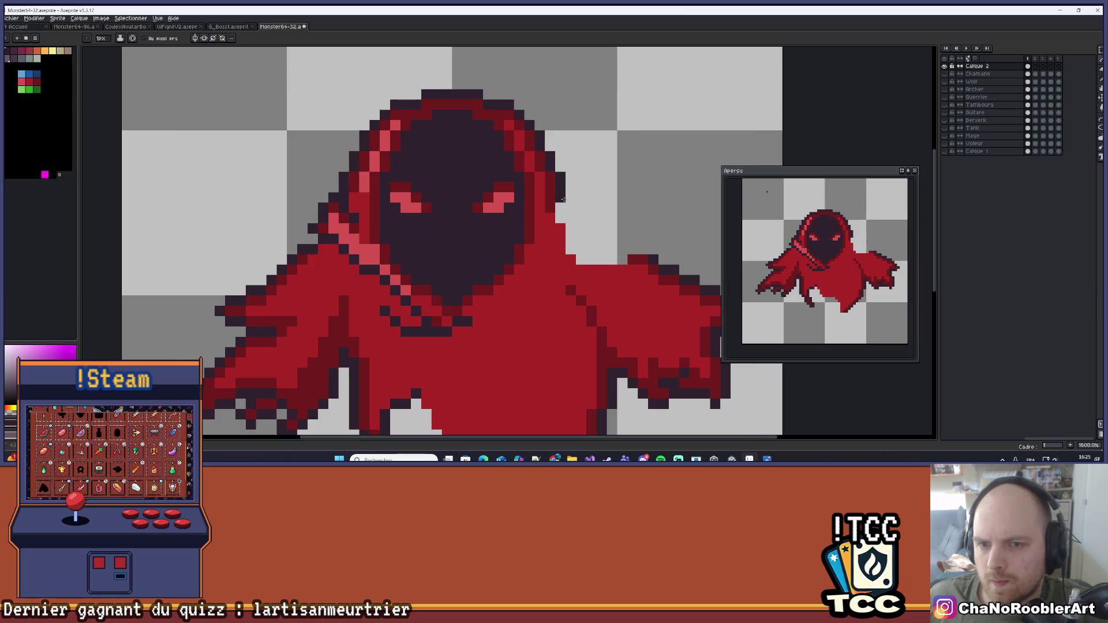
pyautogui.hotkey('ctrl', 'z')
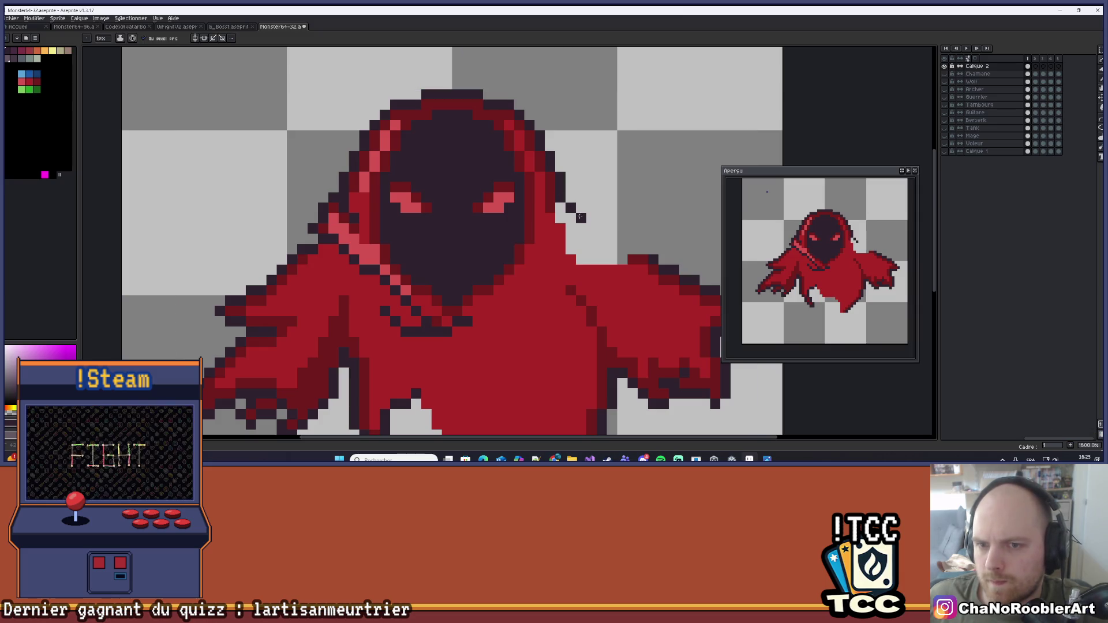
pyautogui.click(581, 228)
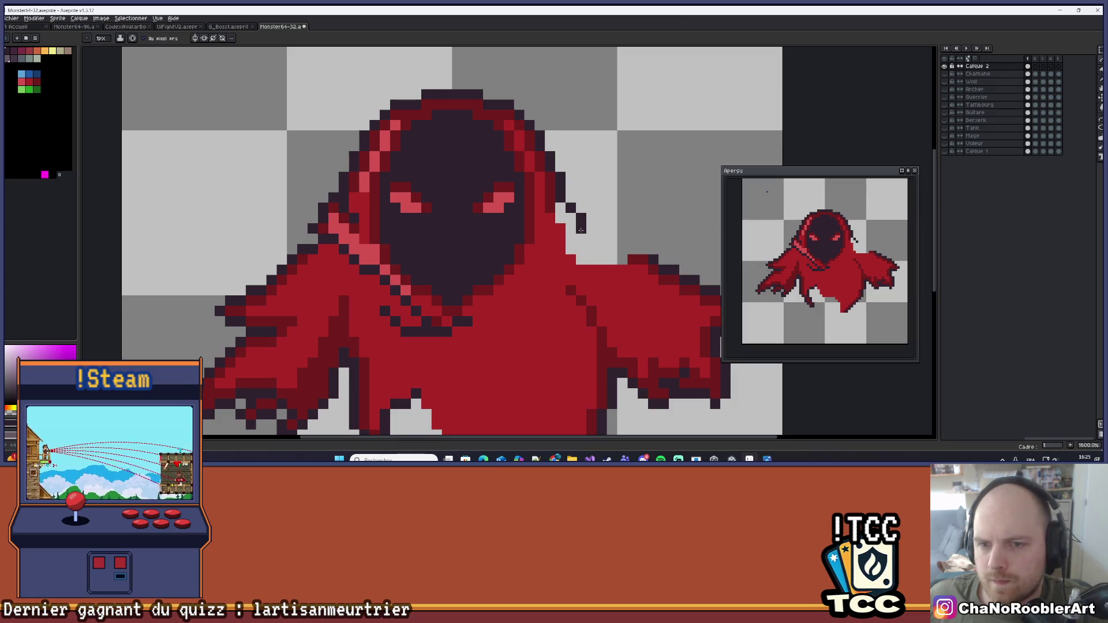
pyautogui.click(568, 238)
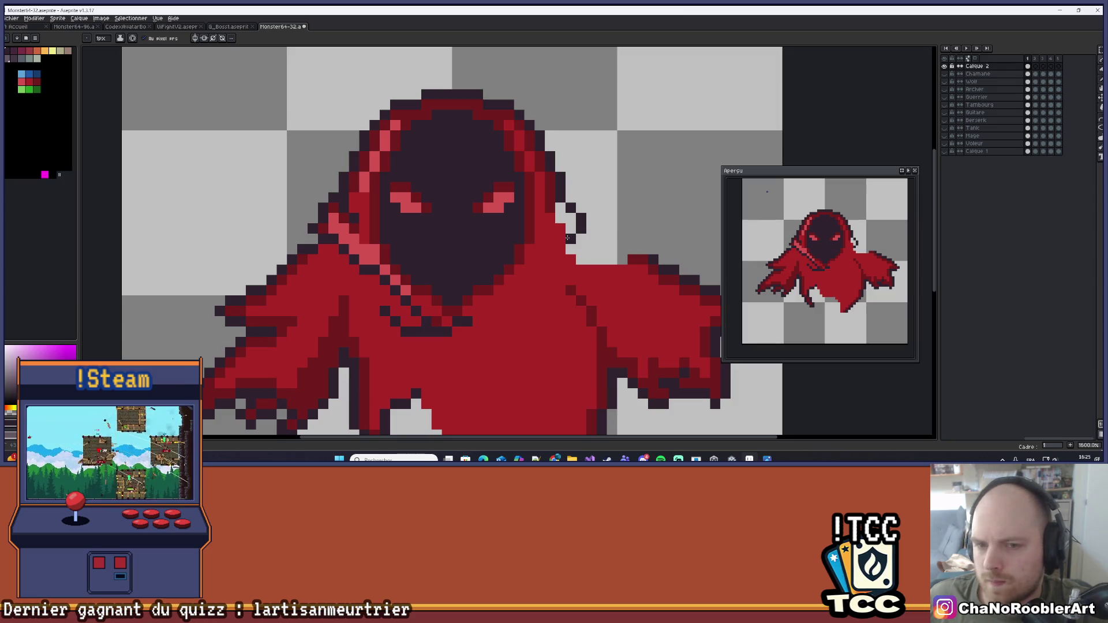
pyautogui.press('l')
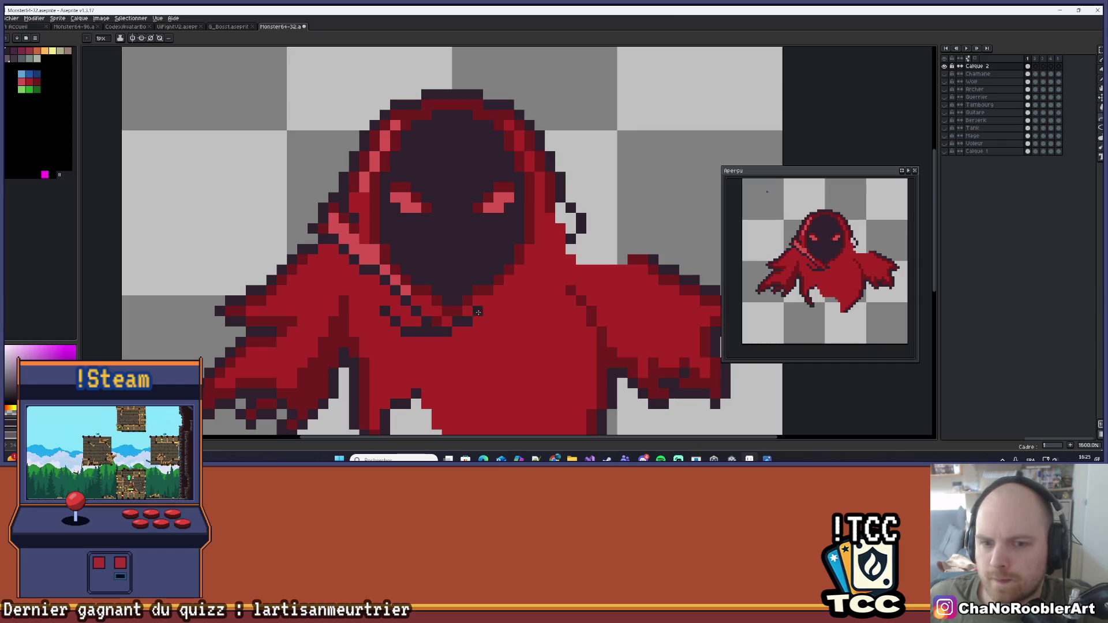
pyautogui.moveTo(471, 320)
pyautogui.mouseDown()
pyautogui.moveTo(563, 239)
pyautogui.moveTo(536, 251)
pyautogui.moveTo(546, 242)
pyautogui.mouseUp()
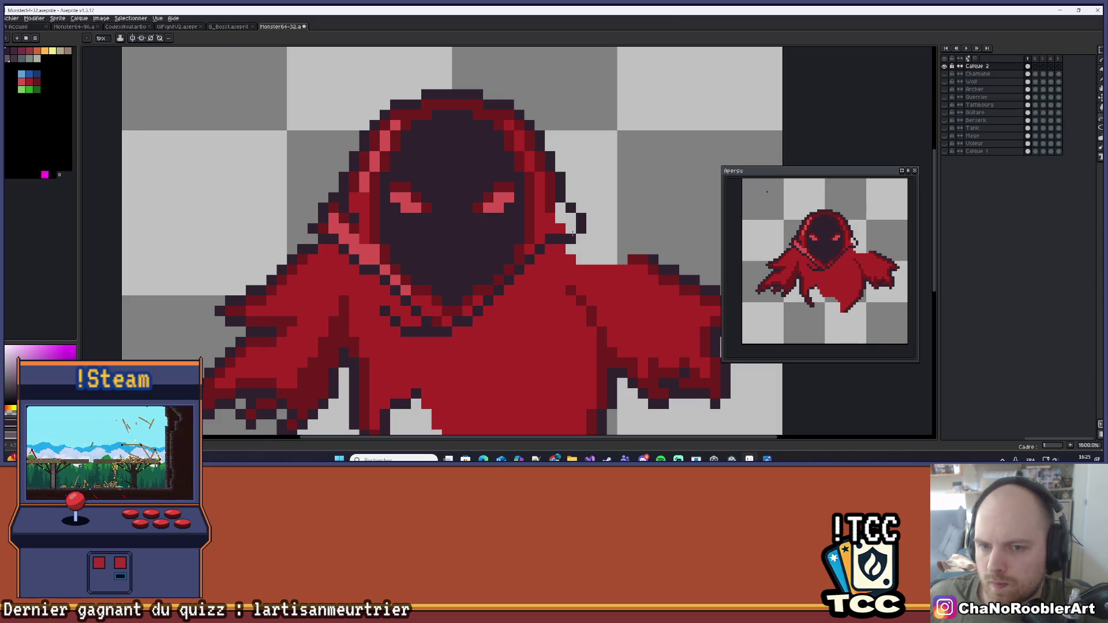
# Paint red pixels onto the hood's right edge over the former background
pyautogui.scroll(-3, 602, 219)
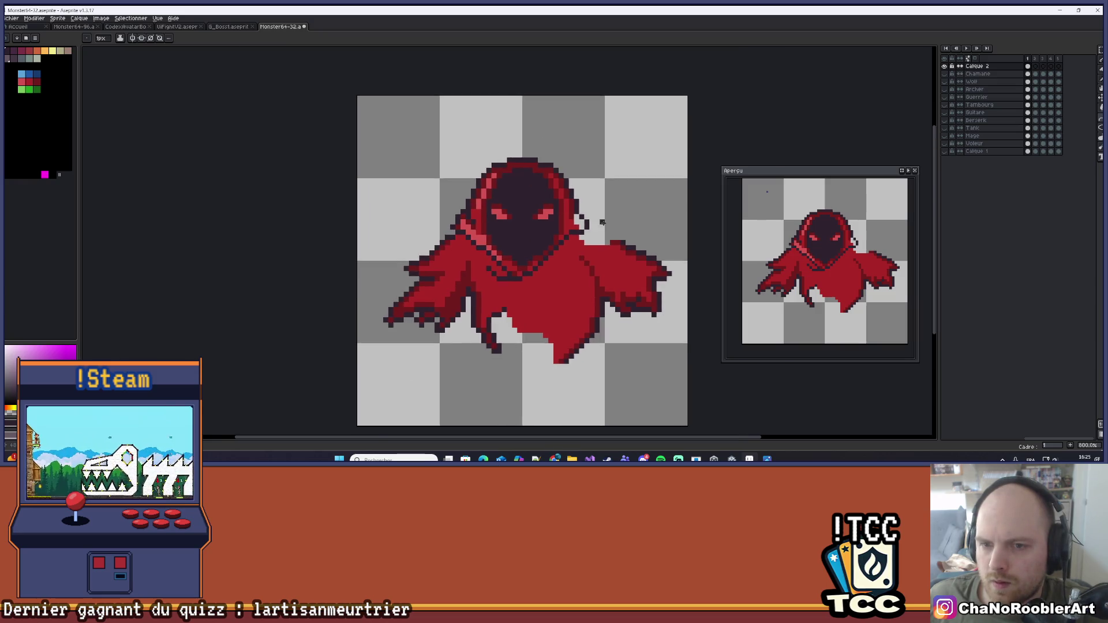
pyautogui.scroll(3, 601, 219)
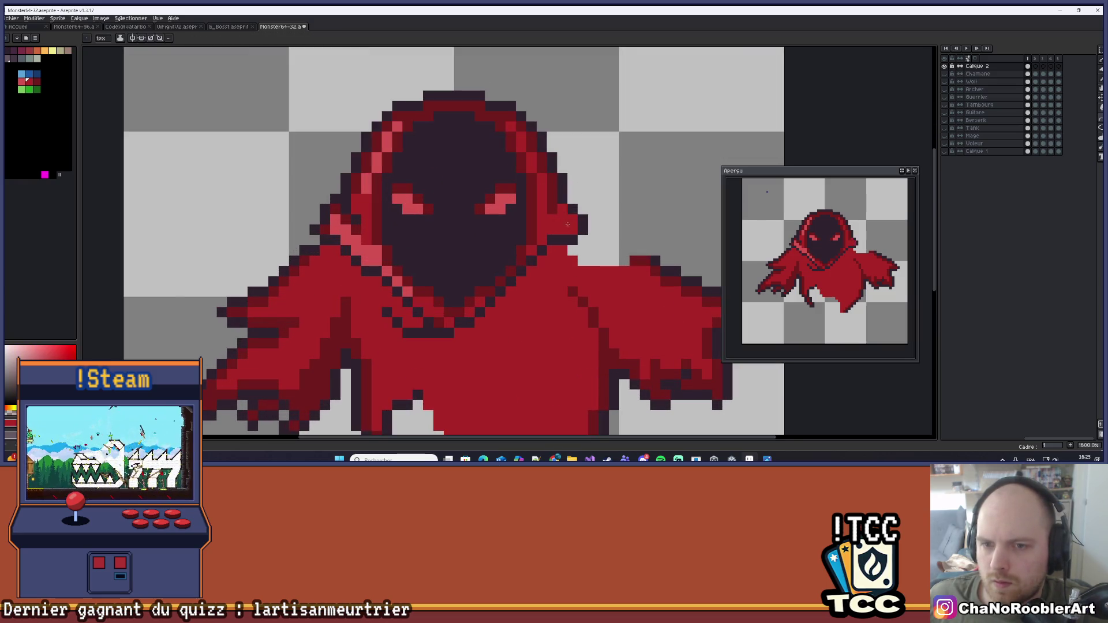
pyautogui.click(572, 219)
pyautogui.click(571, 229)
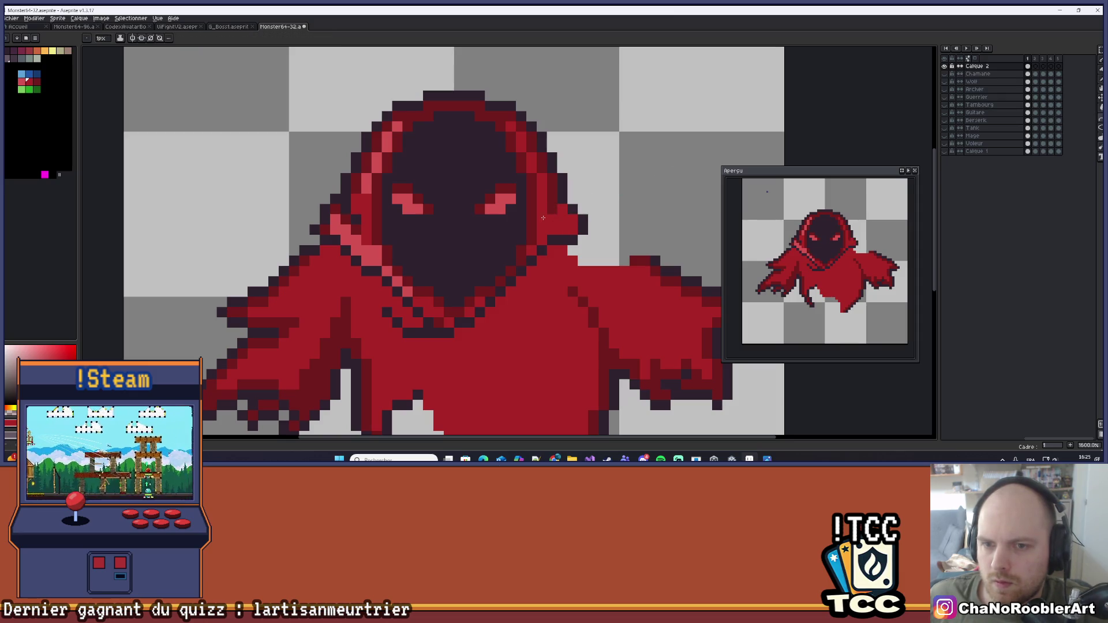
pyautogui.press('i')
pyautogui.press('b')
# Eyedrop colours from the hood to keep touching up its right edge
pyautogui.scroll(-2, 568, 227)
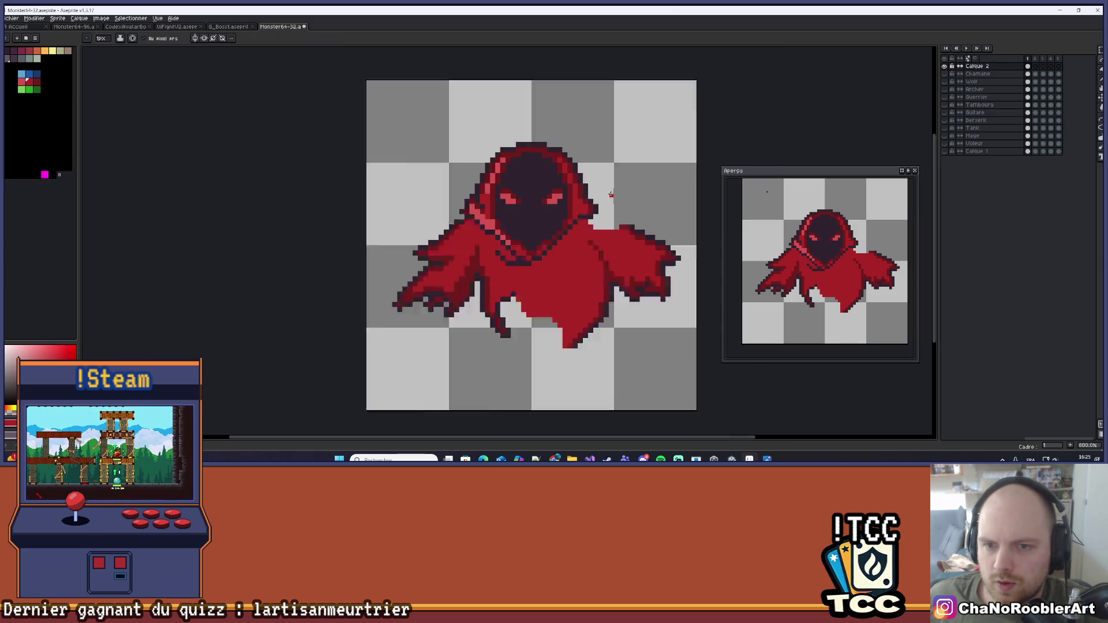
pyautogui.scroll(2, 595, 200)
pyautogui.scroll(-1, 577, 225)
pyautogui.scroll(1, 577, 225)
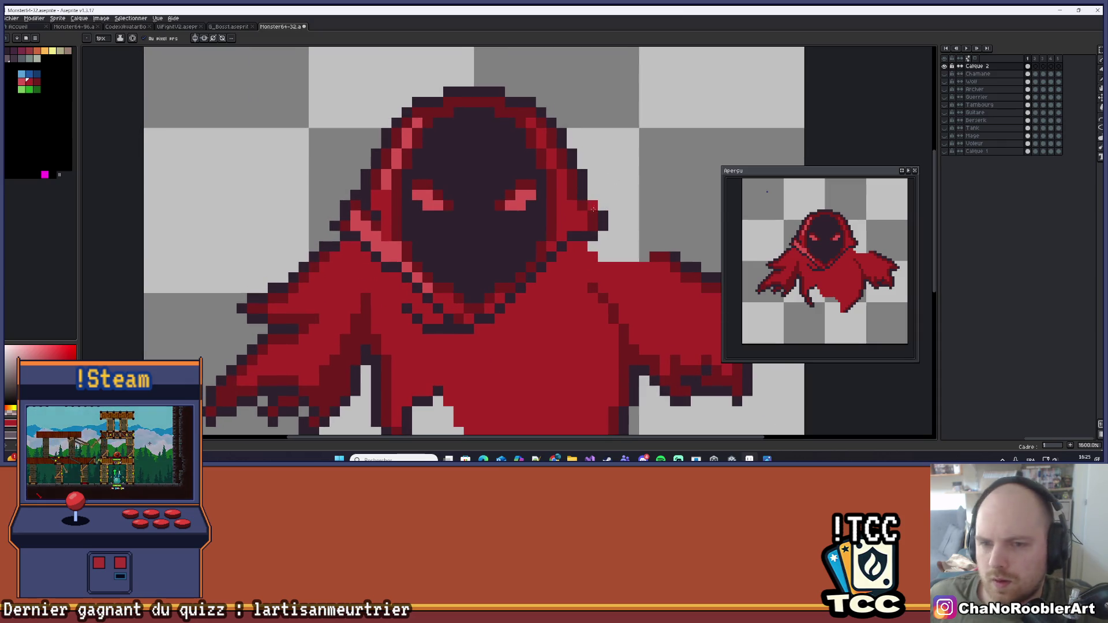
pyautogui.press('i')
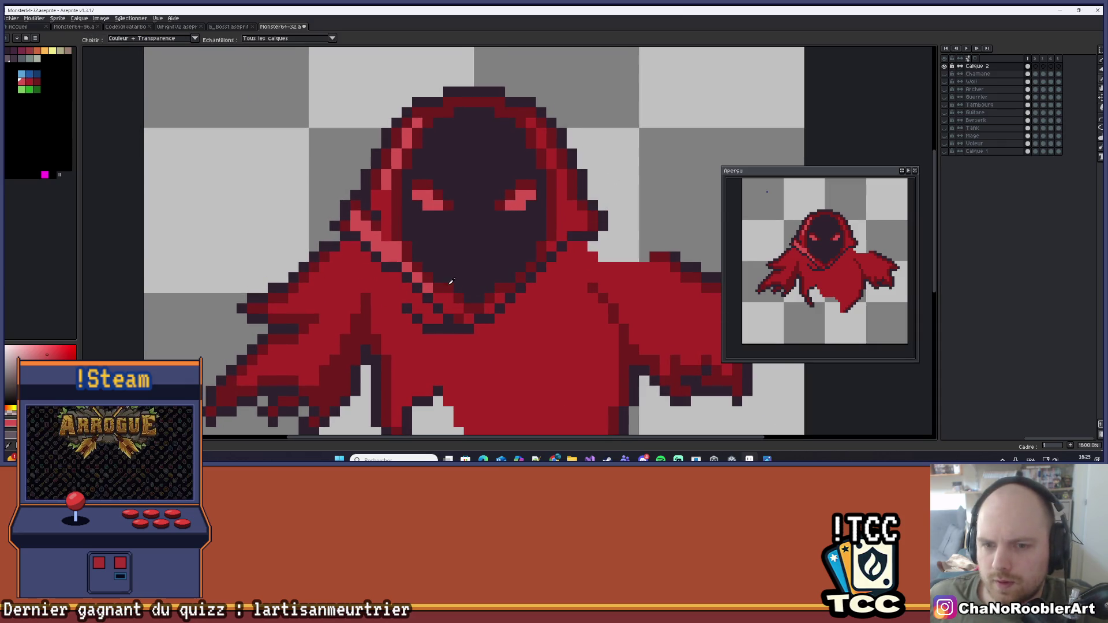
pyautogui.press('b')
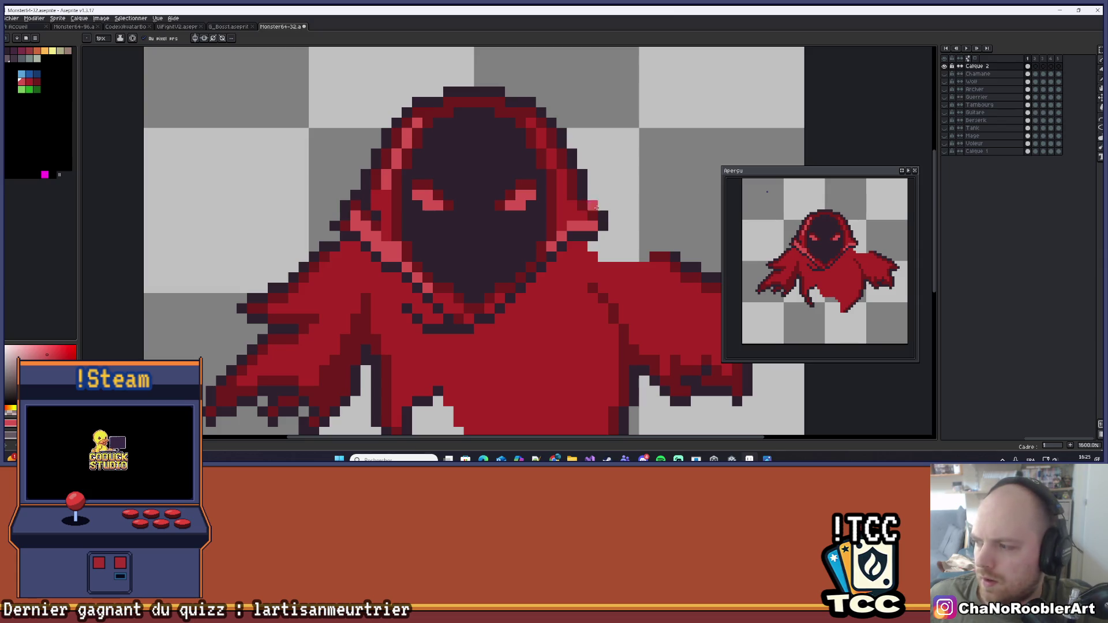
pyautogui.press('i')
pyautogui.press('b')
pyautogui.scroll(-3, 600, 201)
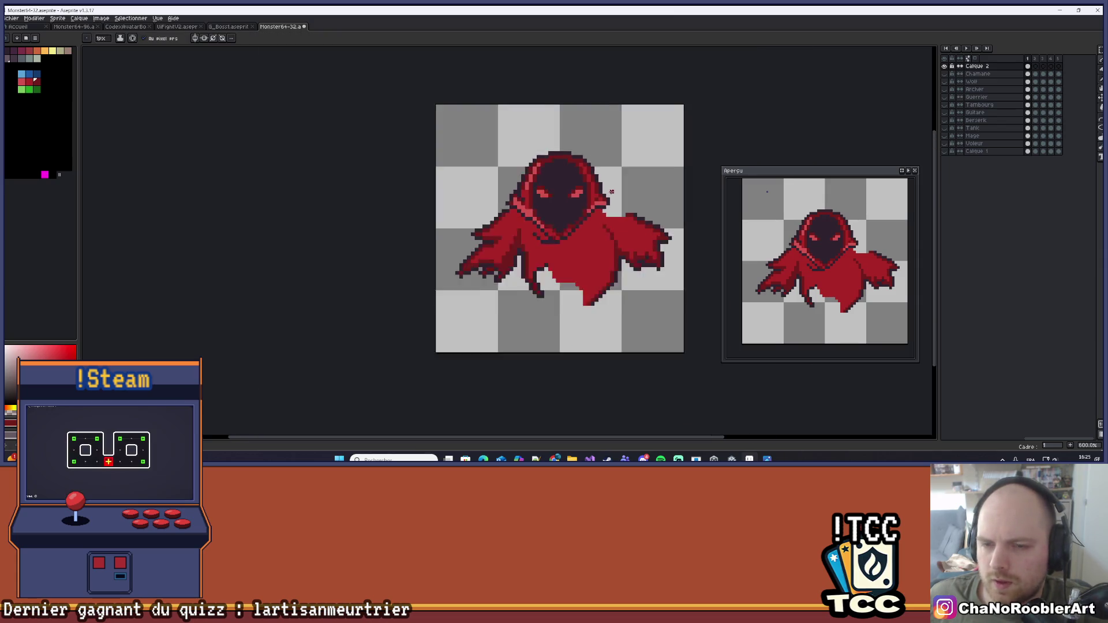
pyautogui.scroll(3, 601, 200)
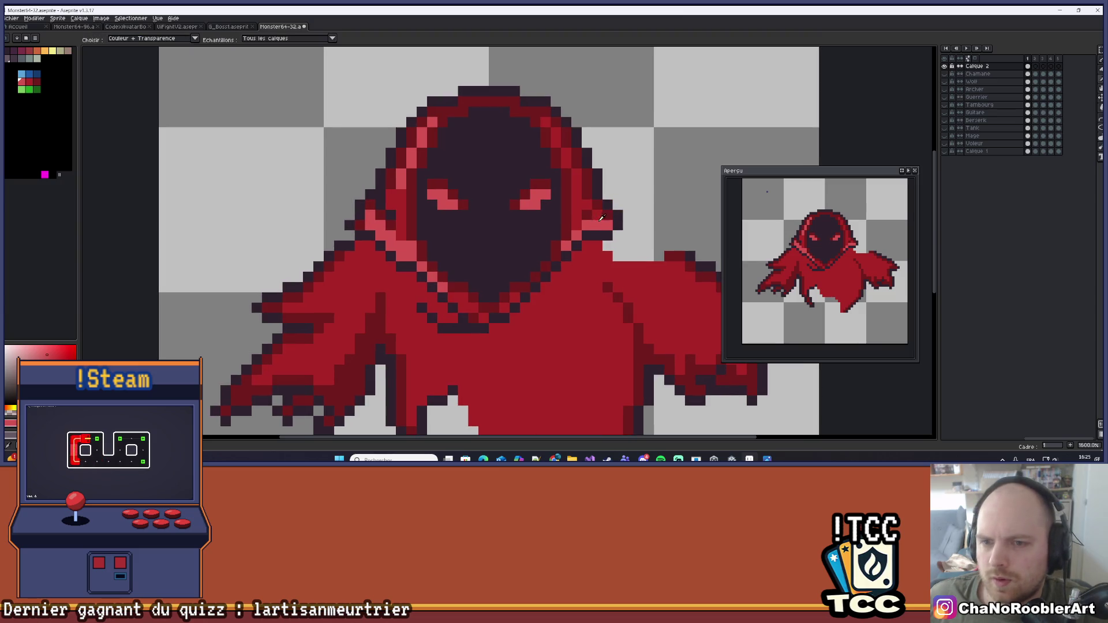
# Sample the darker cloak red as the pencil colour
pyautogui.scroll(-5, 629, 197)
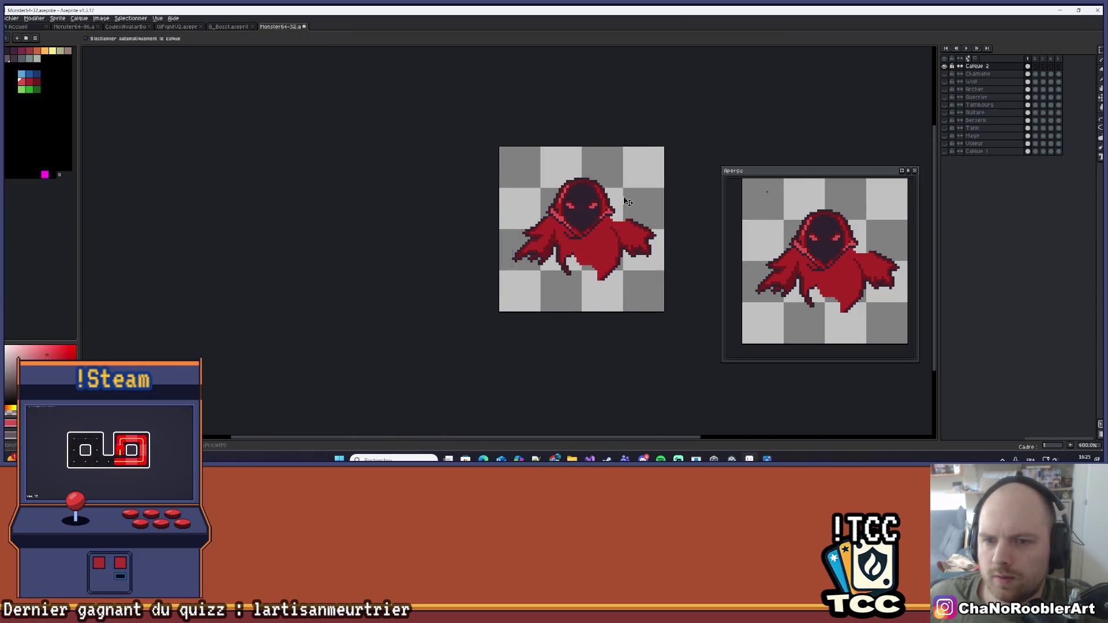
pyautogui.scroll(1, 613, 198)
pyautogui.scroll(6, 564, 234)
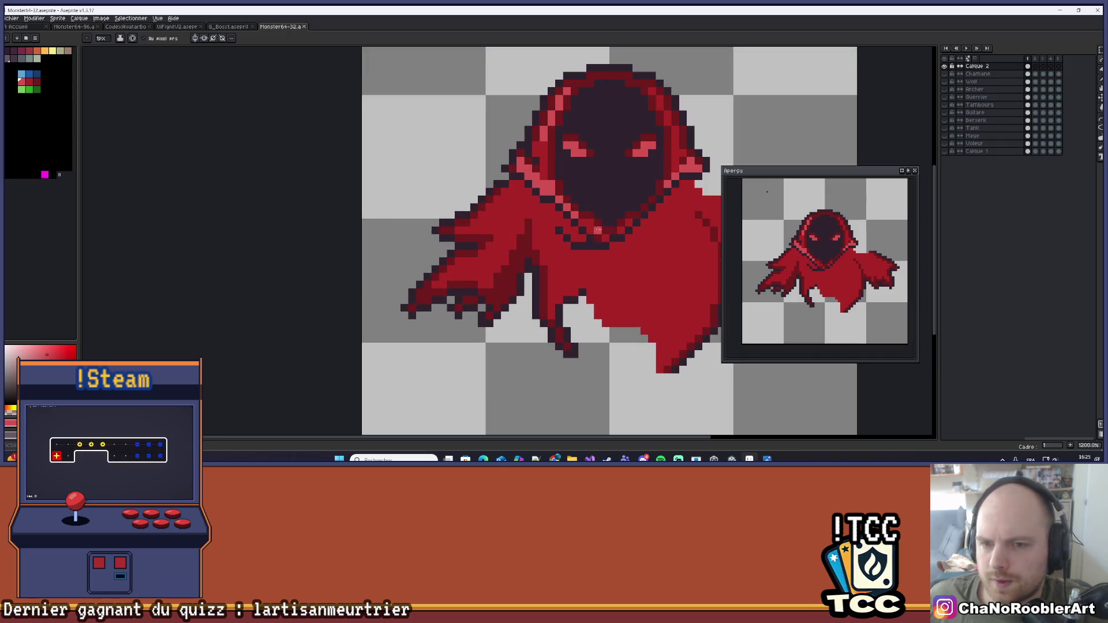
pyautogui.press('i')
pyautogui.scroll(-7, 556, 274)
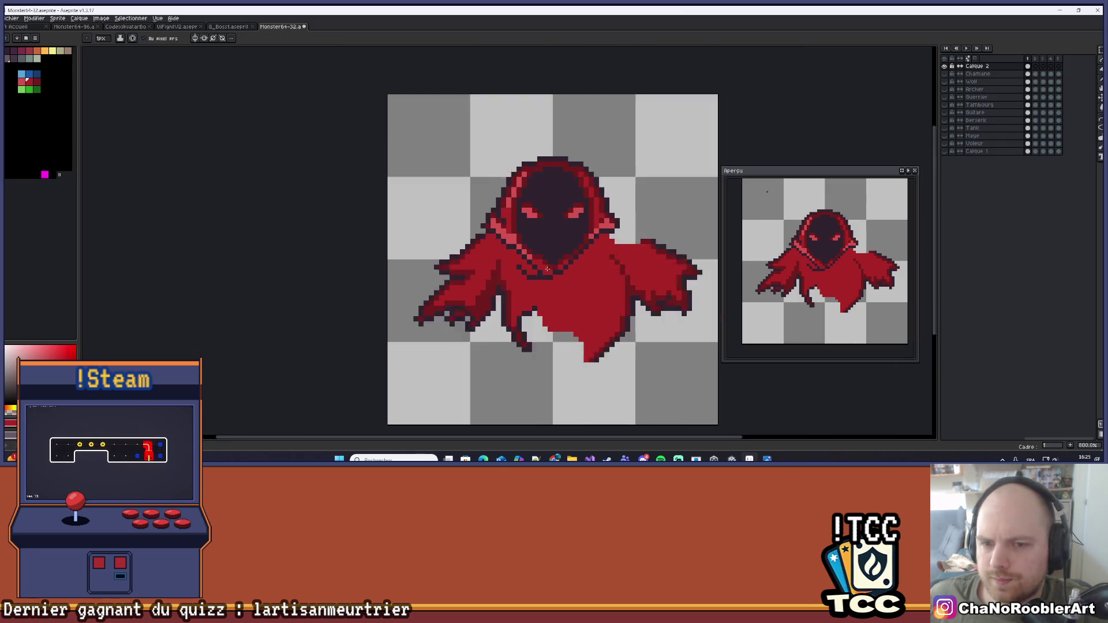
pyautogui.scroll(7, 517, 257)
pyautogui.click(517, 257)
pyautogui.press('b')
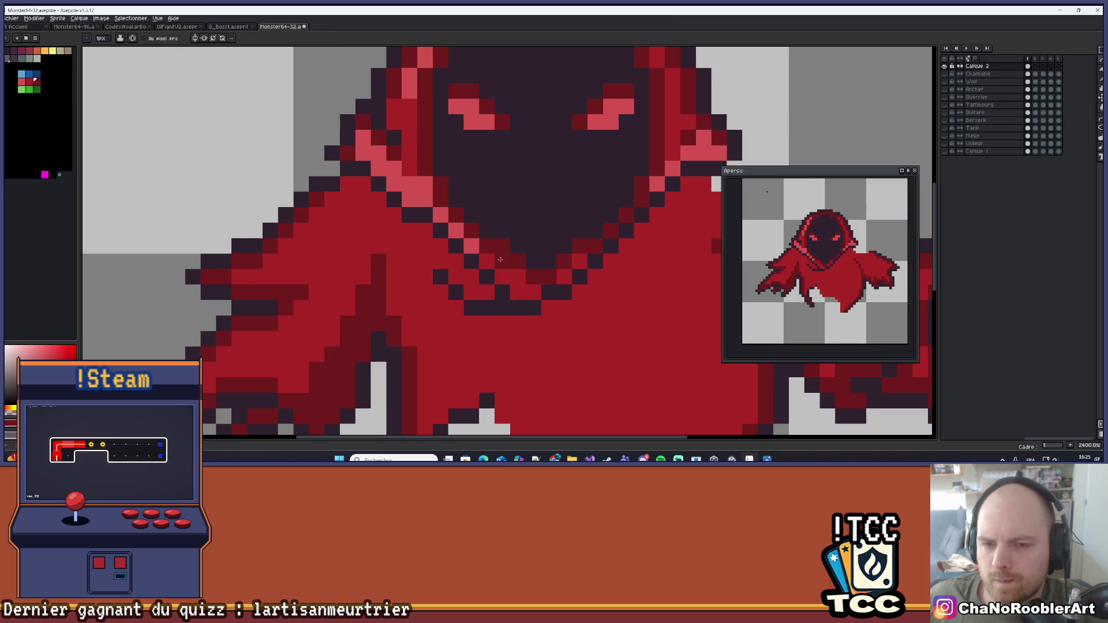
# Draw a light-pink diagonal highlight along the hood rim, colour sampled from the rim
pyautogui.scroll(-9, 553, 270)
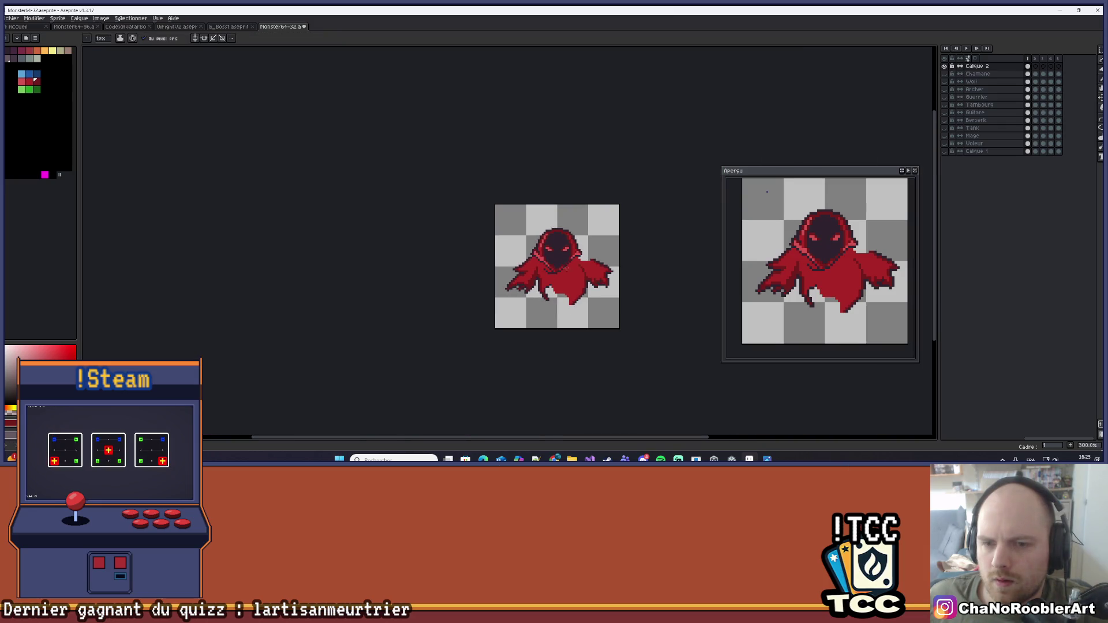
pyautogui.scroll(6, 579, 273)
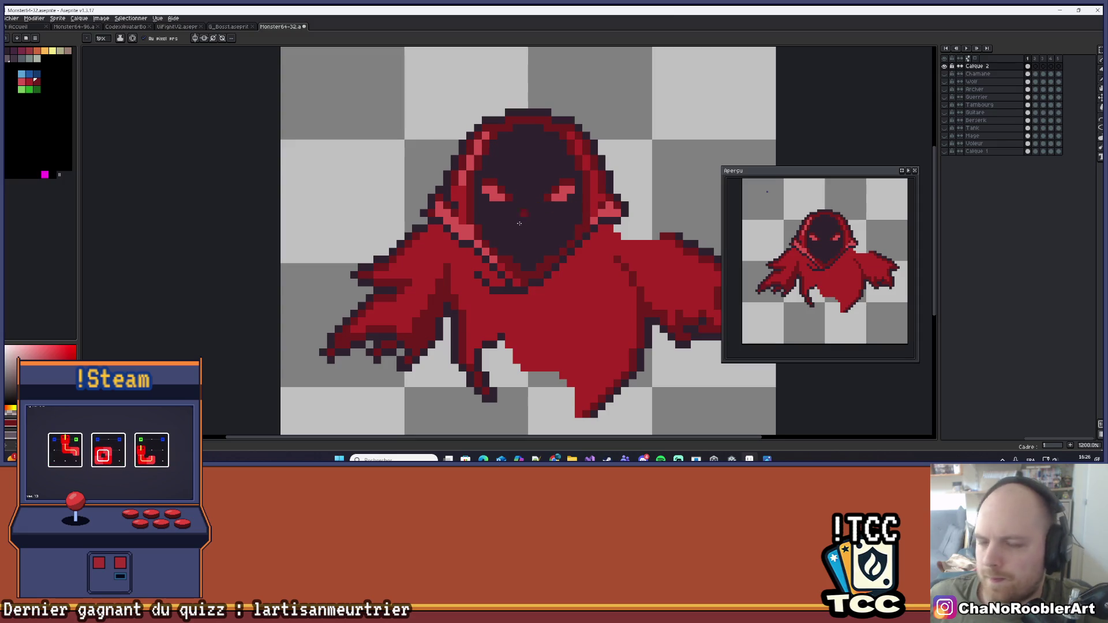
pyautogui.scroll(1, 600, 213)
pyautogui.press('alt')
pyautogui.keyDown('alt'); pyautogui.click(617, 199); pyautogui.keyUp('alt')
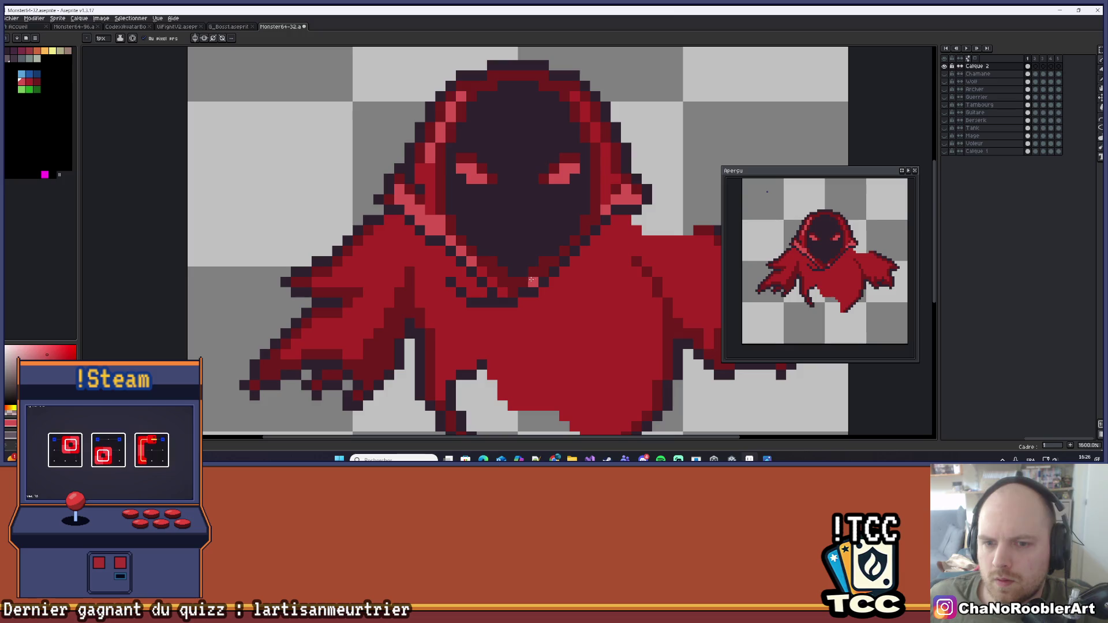
pyautogui.moveTo(532, 280); pyautogui.dragTo(555, 262)
# Switch the drawing colour back to the cloak's dark red
pyautogui.scroll(-3, 580, 245)
pyautogui.scroll(4, 565, 244)
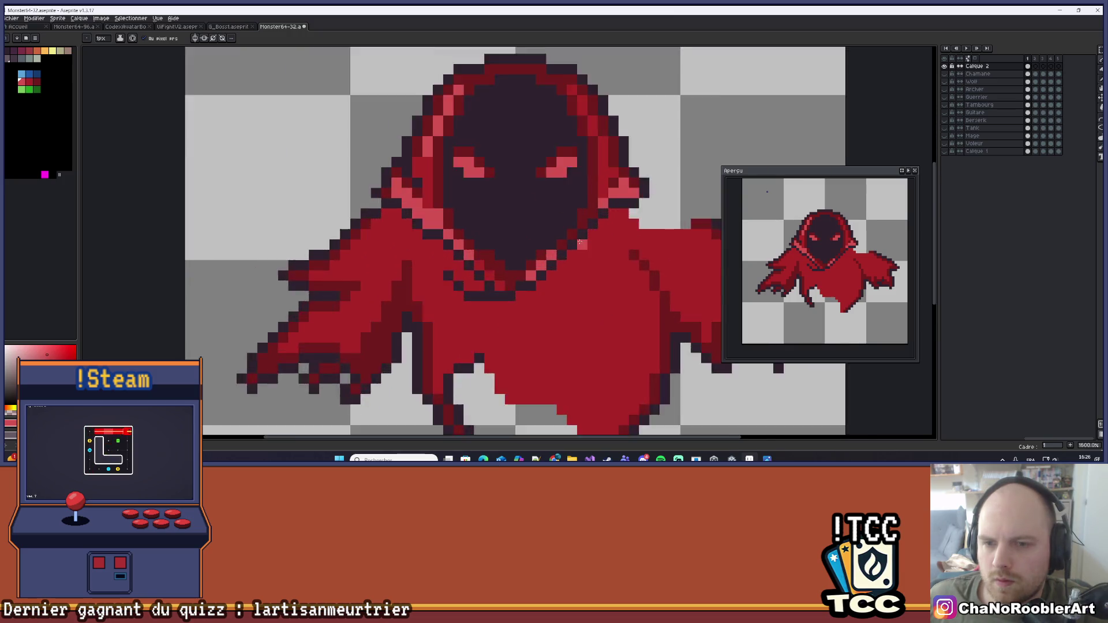
pyautogui.press('alt')
pyautogui.keyDown('alt'); pyautogui.click(547, 243); pyautogui.keyUp('alt')
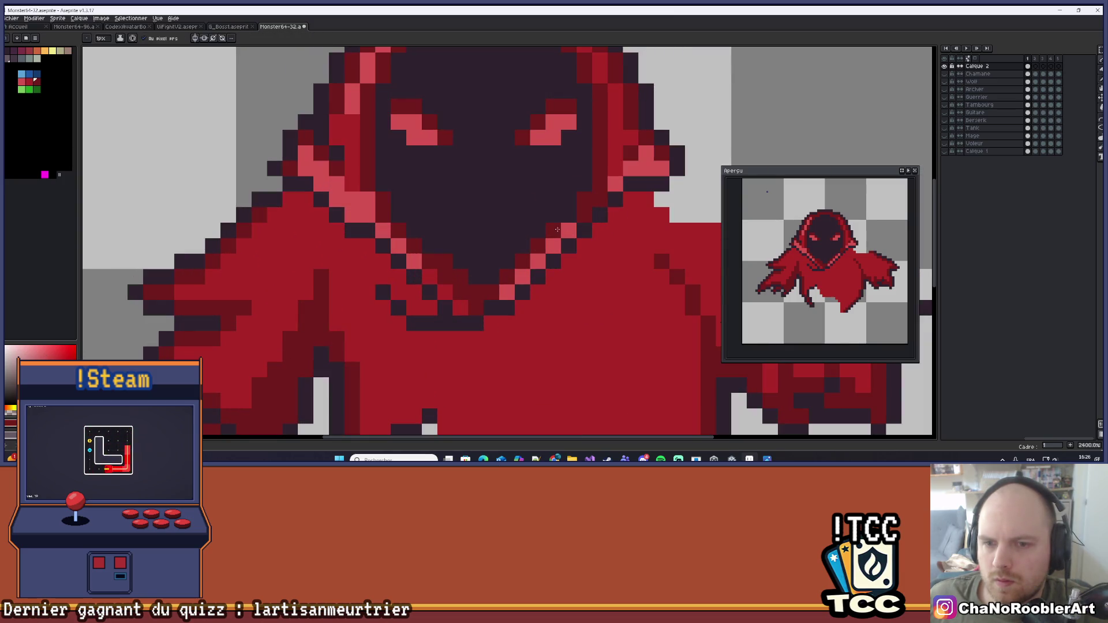
pyautogui.scroll(-7, 557, 230)
pyautogui.scroll(3, 580, 259)
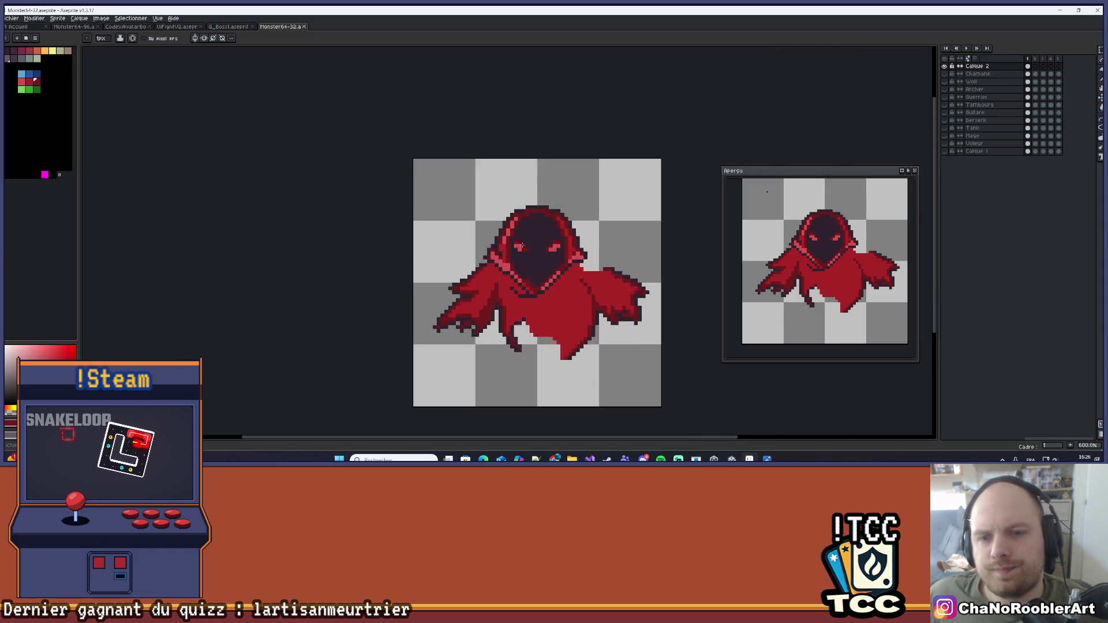
pyautogui.scroll(5, 523, 246)
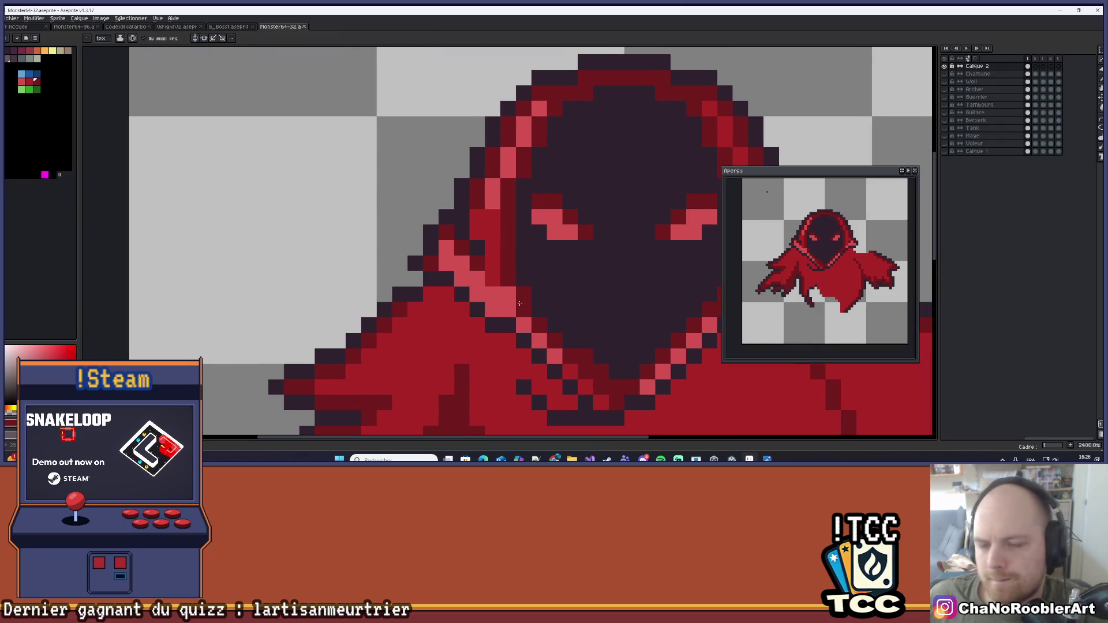
# Paint a single pixel on the hood edge
pyautogui.click(524, 263)
pyautogui.scroll(-3, 525, 262)
pyautogui.scroll(3, 508, 221)
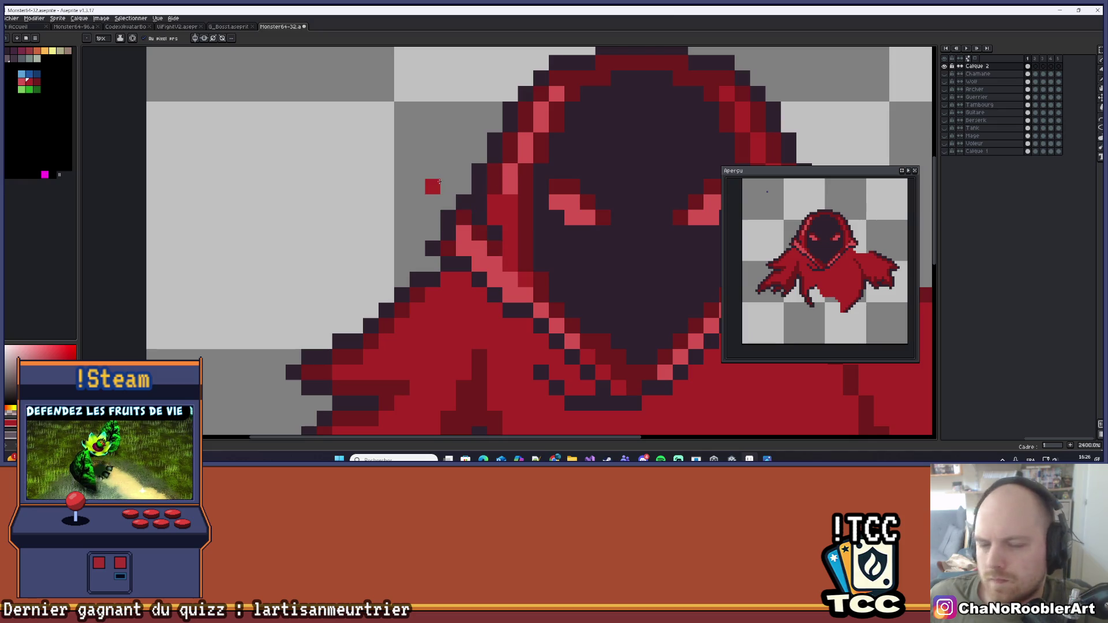
# Zoom in to 2400% on the strap folds at the neckline
pyautogui.scroll(-3, 485, 150)
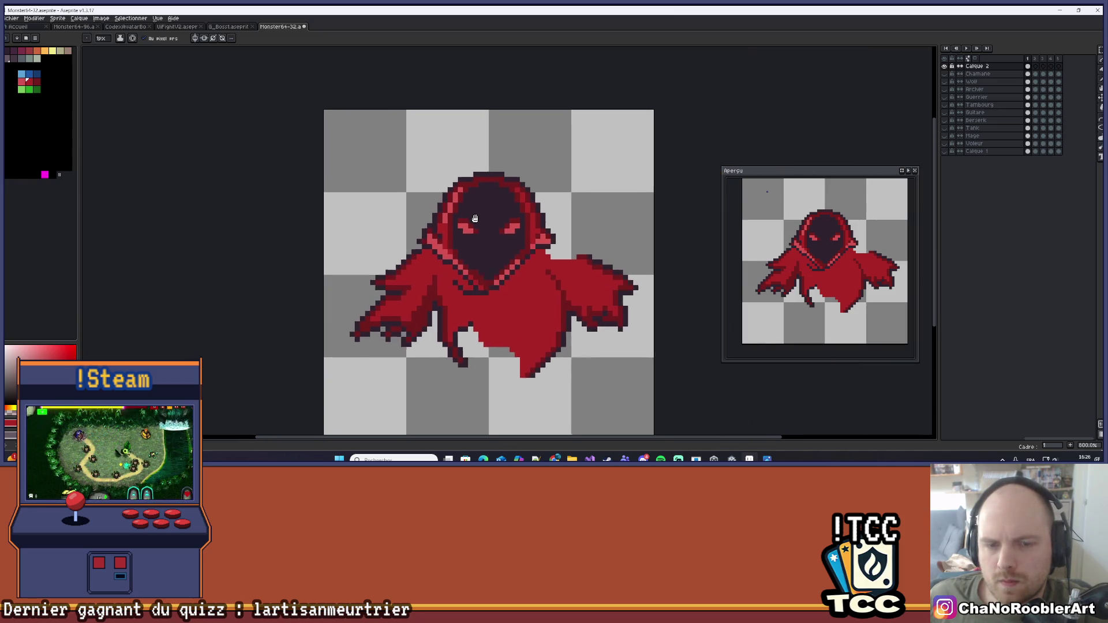
pyautogui.scroll(3, 486, 232)
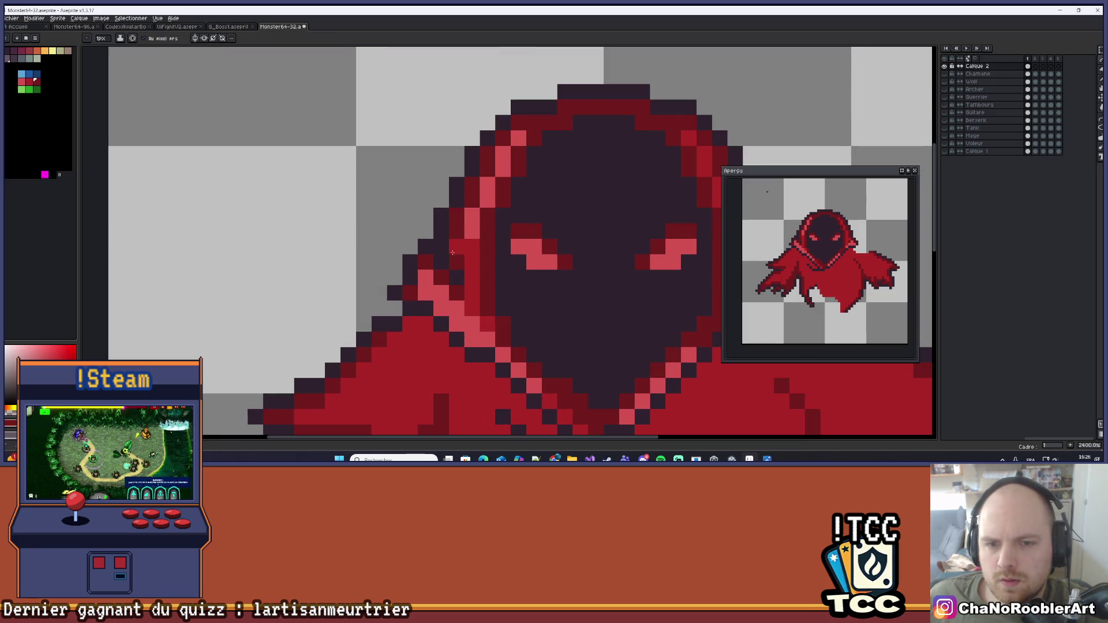
pyautogui.scroll(-2, 498, 173)
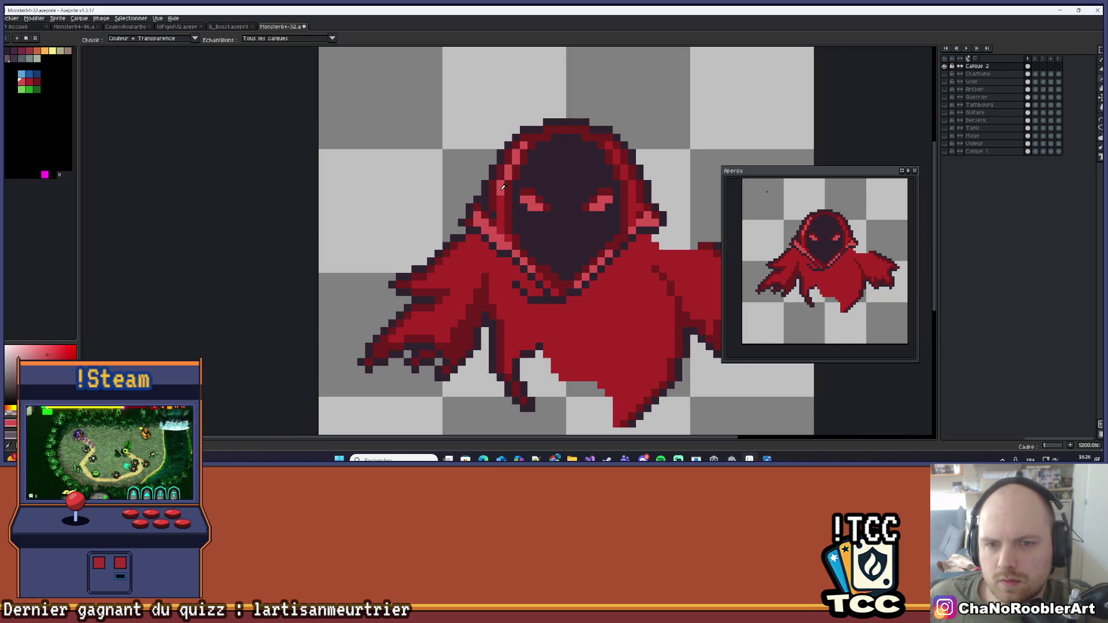
pyautogui.scroll(-4, 529, 204)
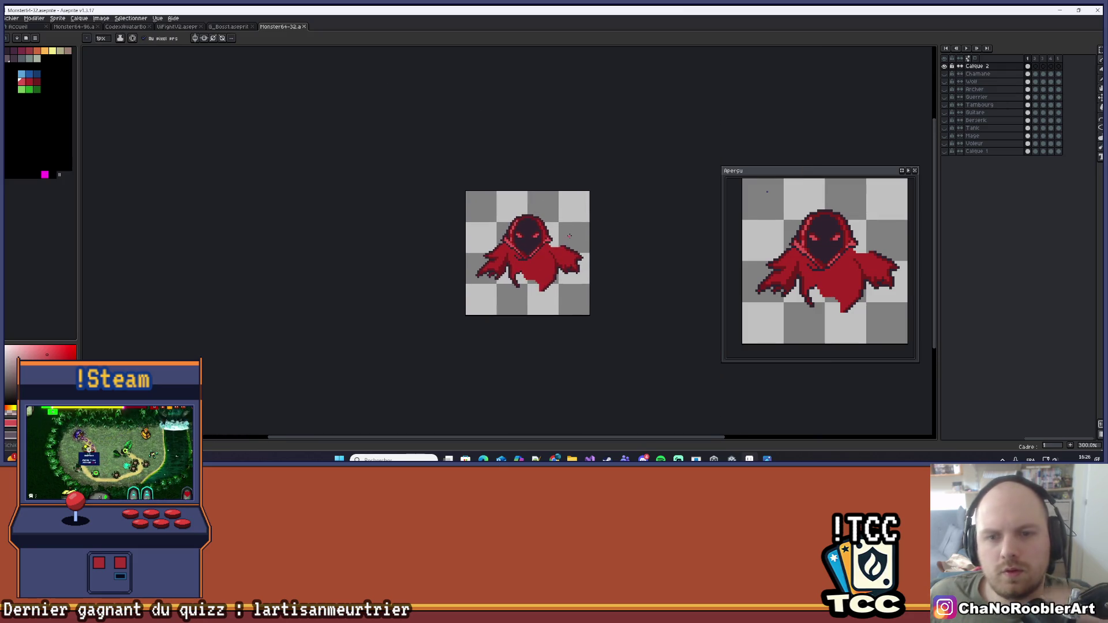
pyautogui.scroll(4, 532, 263)
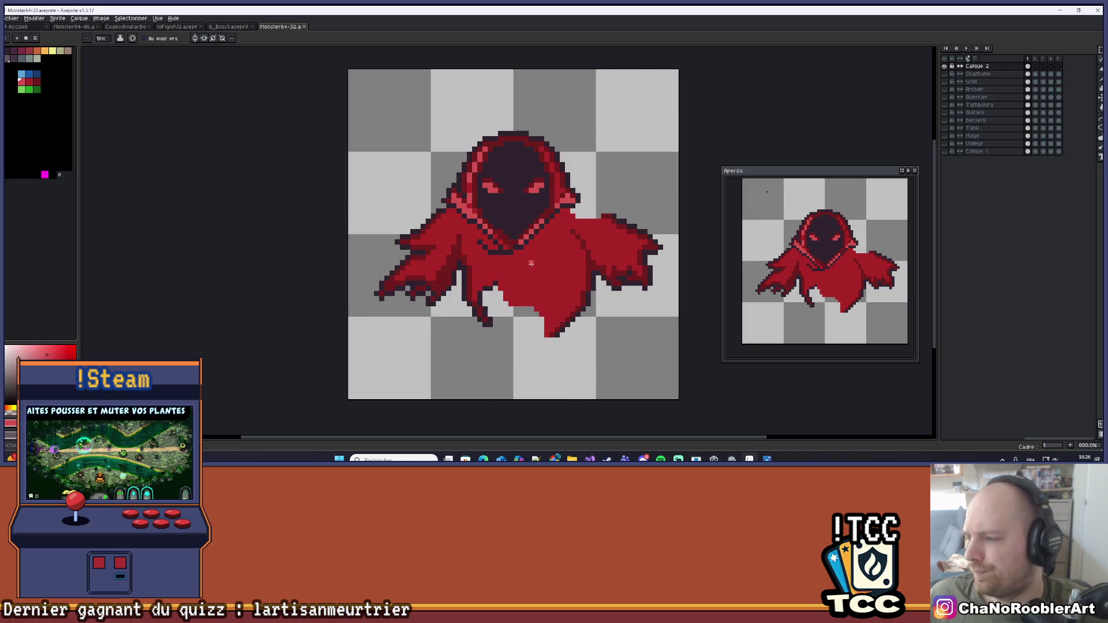
pyautogui.scroll(5, 531, 264)
pyautogui.scroll(-3, 495, 268)
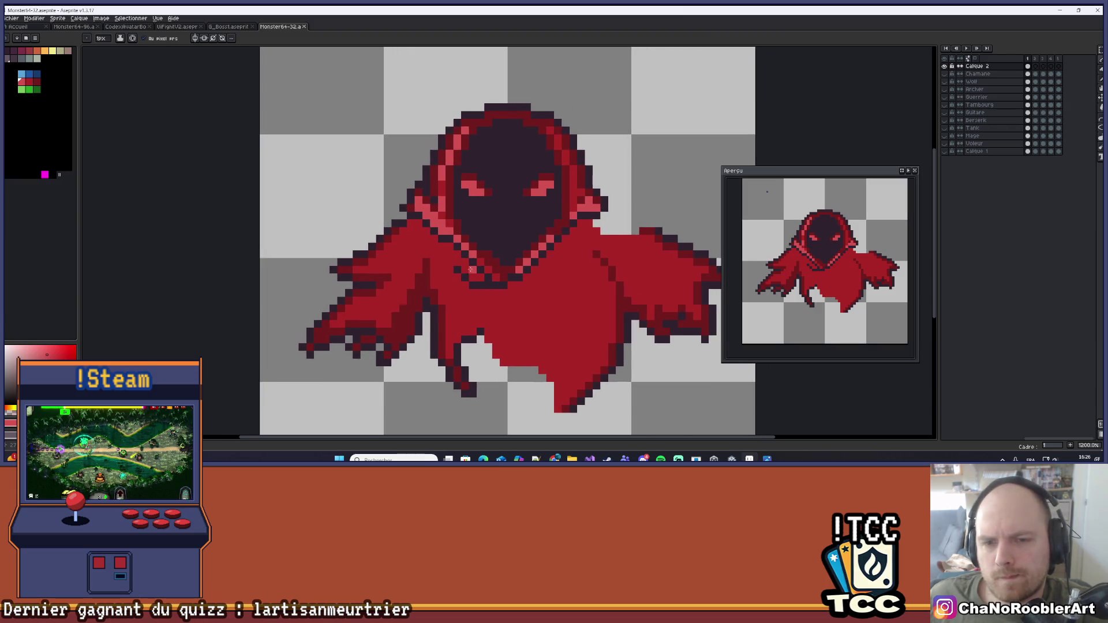
pyautogui.scroll(2, 489, 293)
pyautogui.scroll(-2, 488, 294)
pyautogui.scroll(2, 485, 297)
# Repaint three stray dark neckline pixels with the cloak red
pyautogui.press('x')
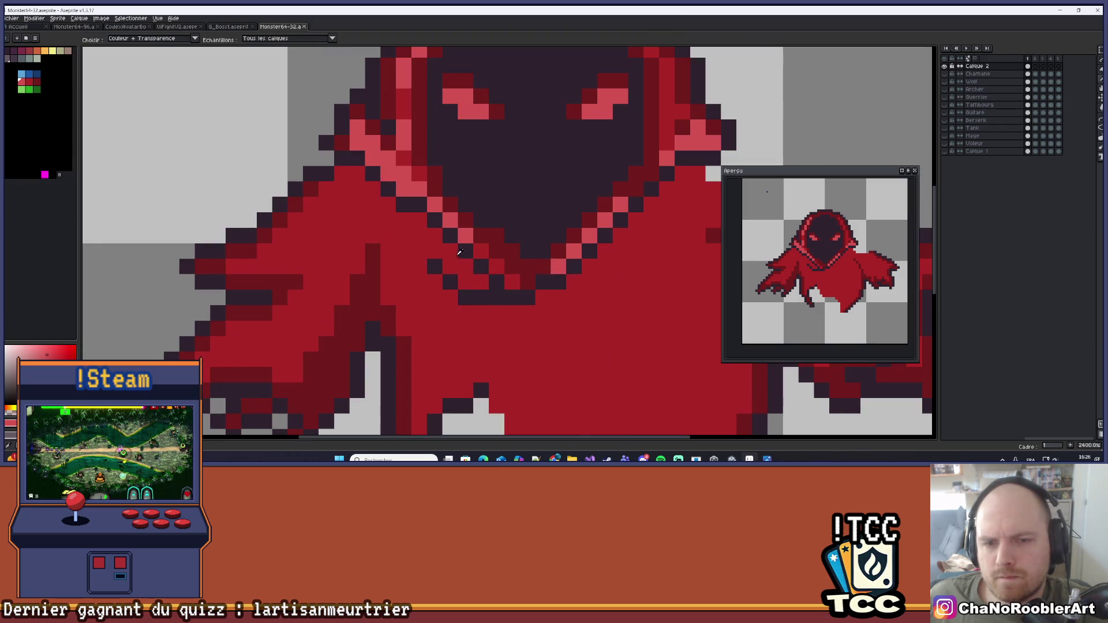
pyautogui.press('x')
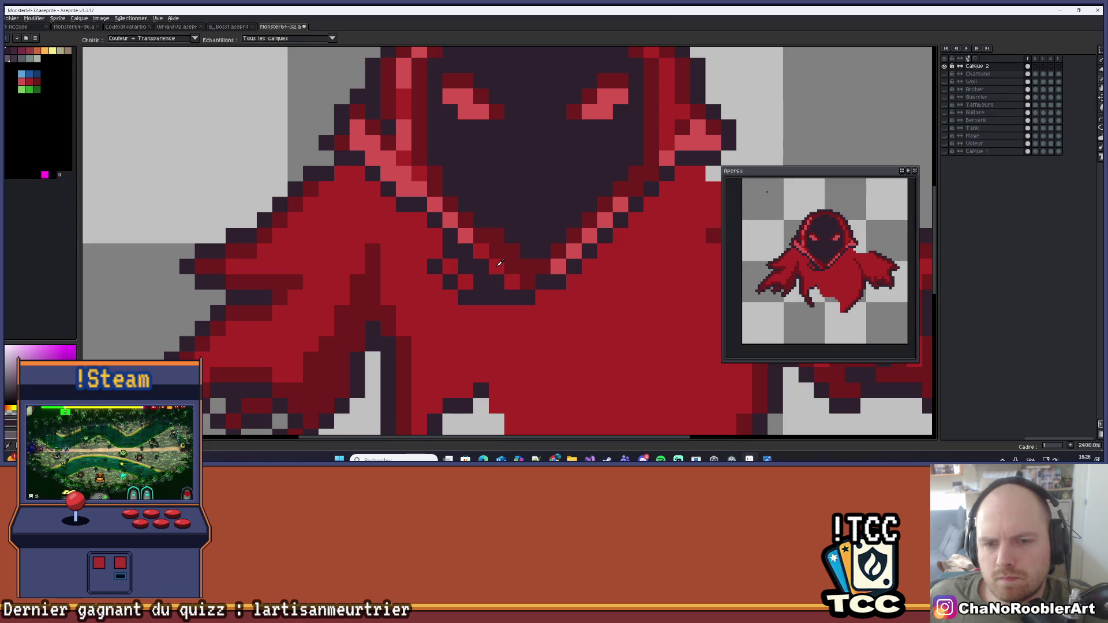
pyautogui.click(472, 270)
pyautogui.press('i')
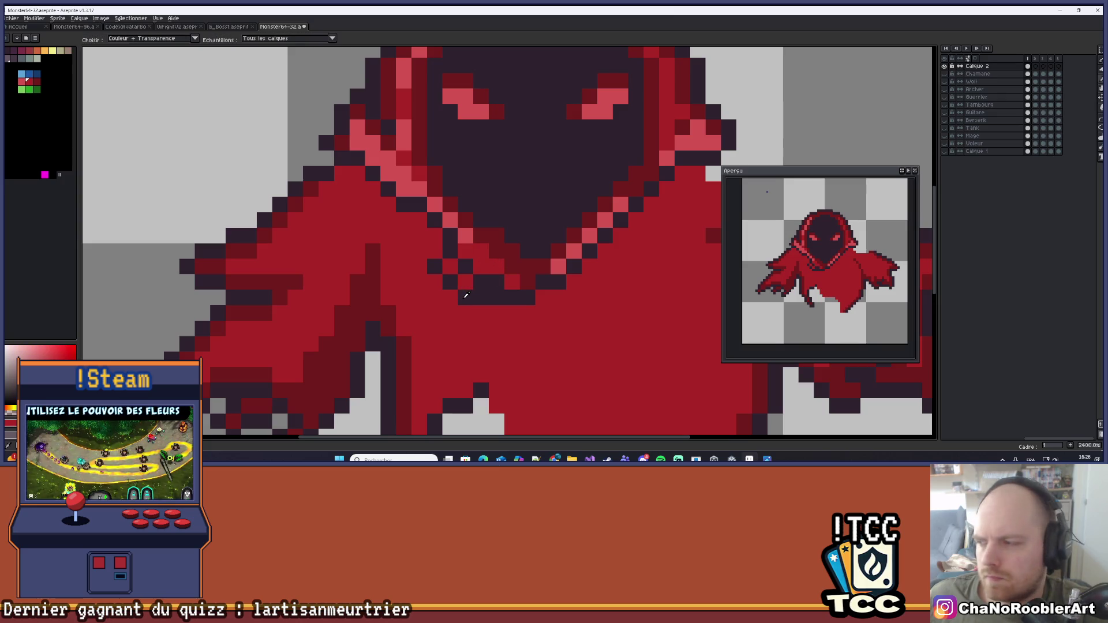
pyautogui.press('b')
pyautogui.click(482, 297)
pyautogui.click(450, 281)
pyautogui.click(435, 267)
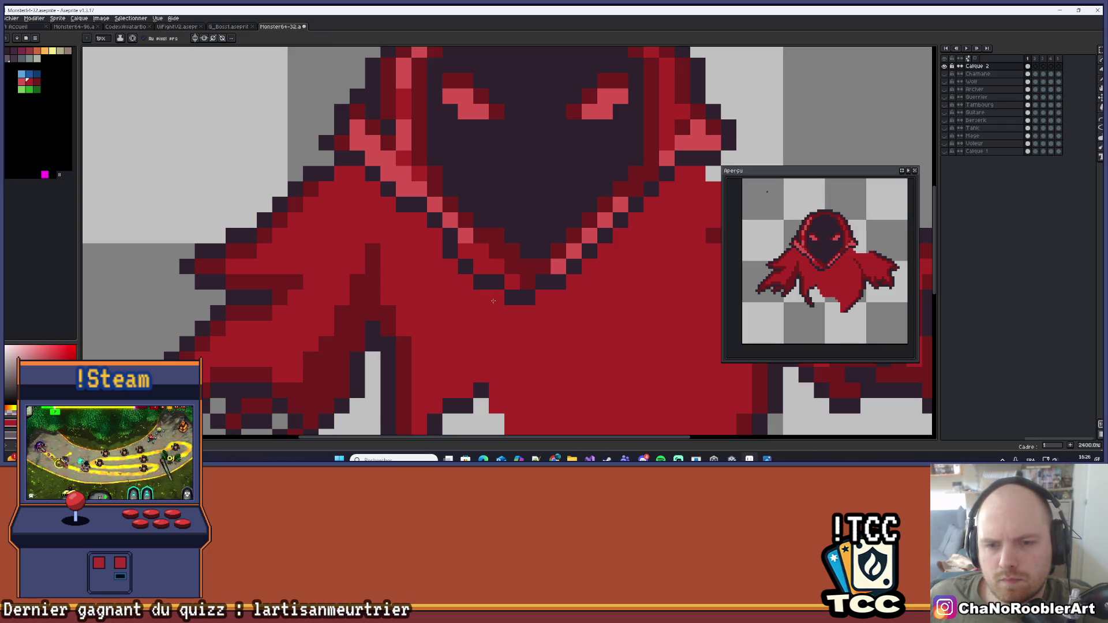
# Add dark-red fold shading pixels below the hood tip at the neckline
pyautogui.scroll(-5, 493, 301)
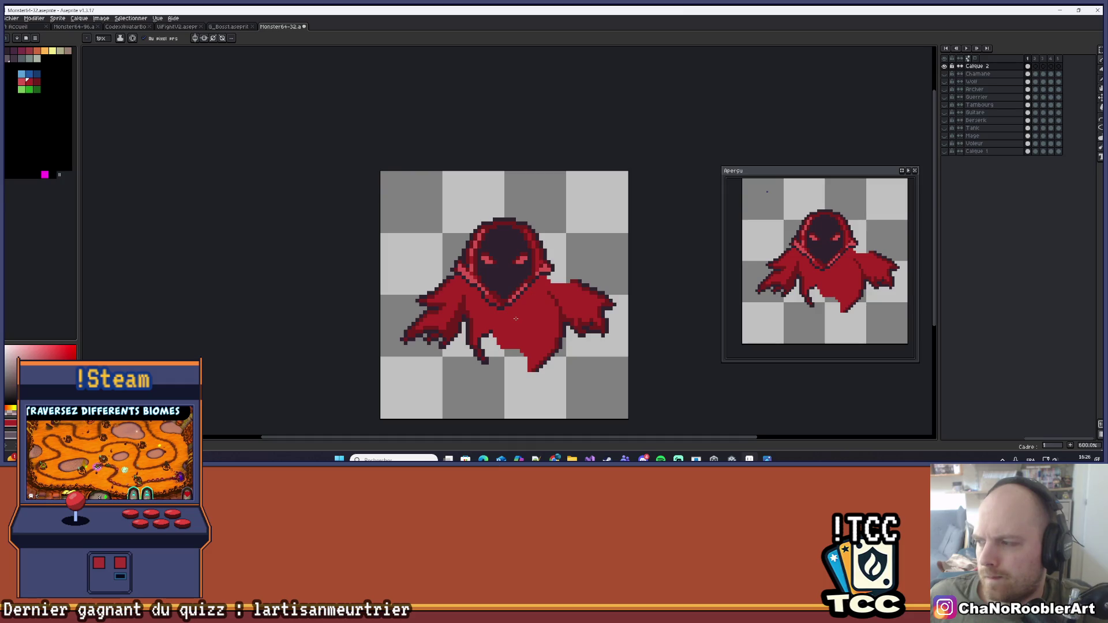
pyautogui.scroll(4, 478, 295)
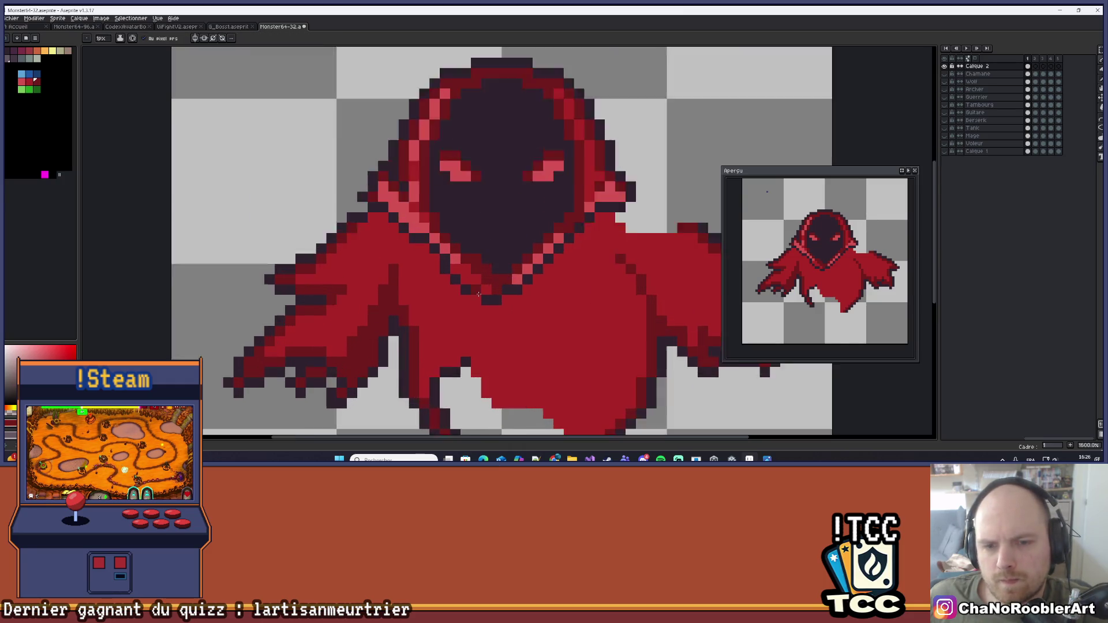
pyautogui.scroll(1, 478, 294)
pyautogui.moveTo(428, 303)
pyautogui.mouseDown()
pyautogui.moveTo(459, 318)
pyautogui.moveTo(474, 310)
pyautogui.moveTo(416, 278)
pyautogui.mouseUp()
pyautogui.moveTo(401, 264); pyautogui.dragTo(428, 271)
pyautogui.moveTo(504, 316); pyautogui.dragTo(475, 293)
pyautogui.click(474, 293)
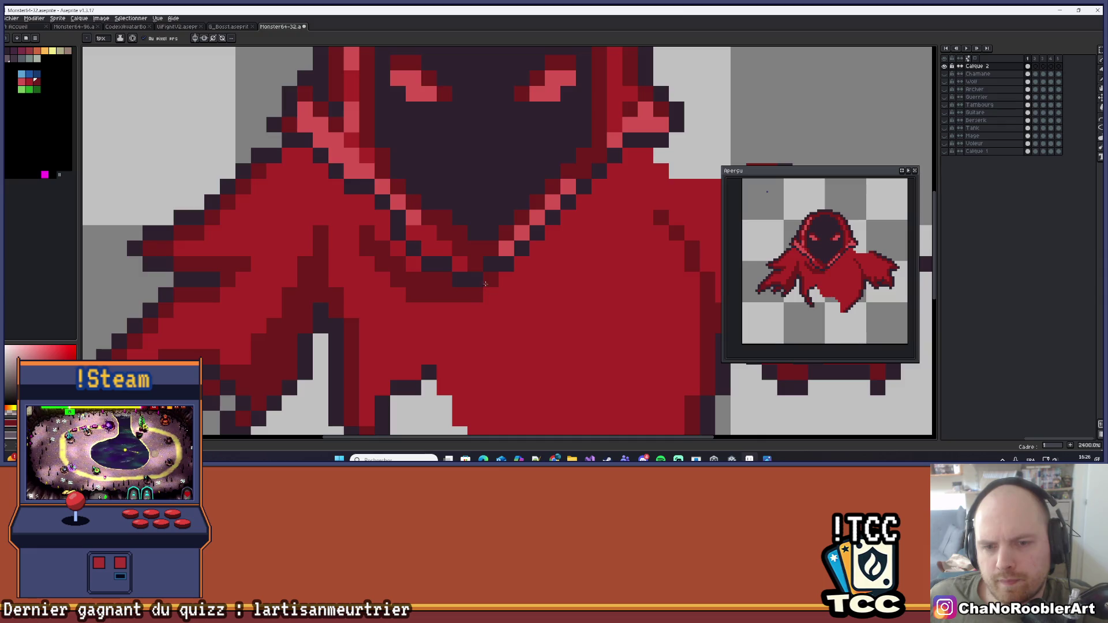
pyautogui.scroll(-8, 485, 284)
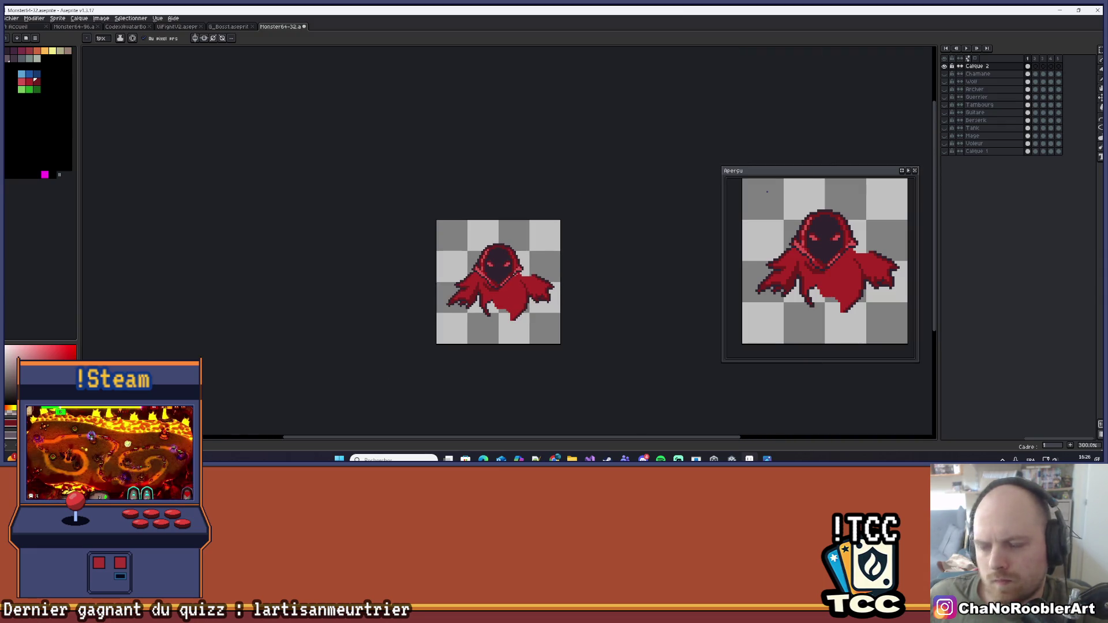
# Sample the cloak red from the sprite and paint a pixel under the hood tip
pyautogui.scroll(8, 515, 275)
pyautogui.press('alt')
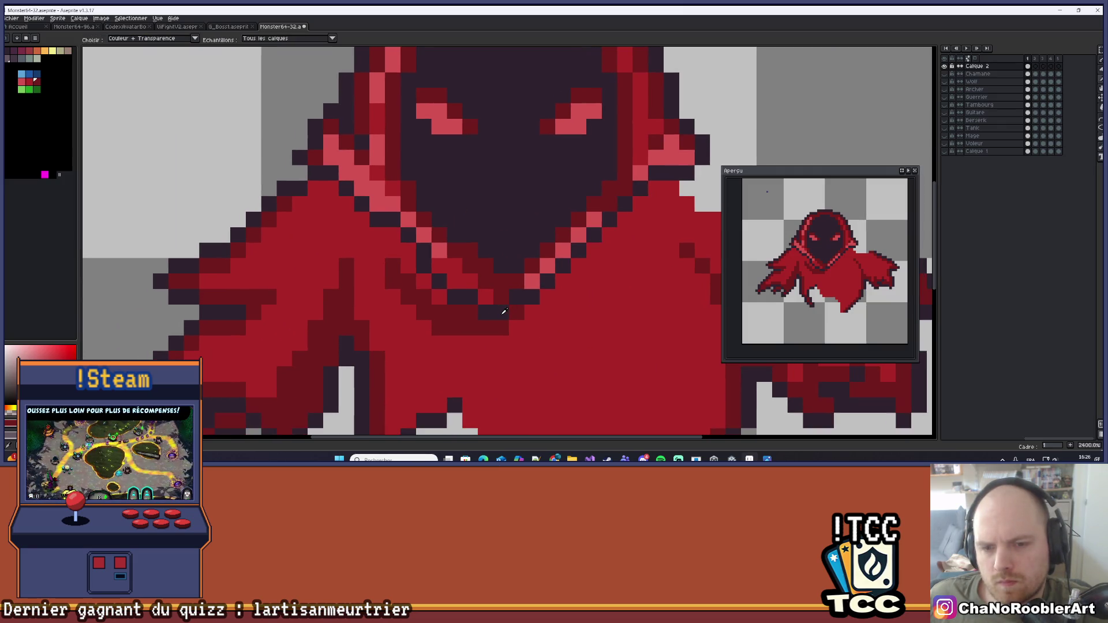
pyautogui.keyDown('alt'); pyautogui.click(514, 314); pyautogui.keyUp('alt')
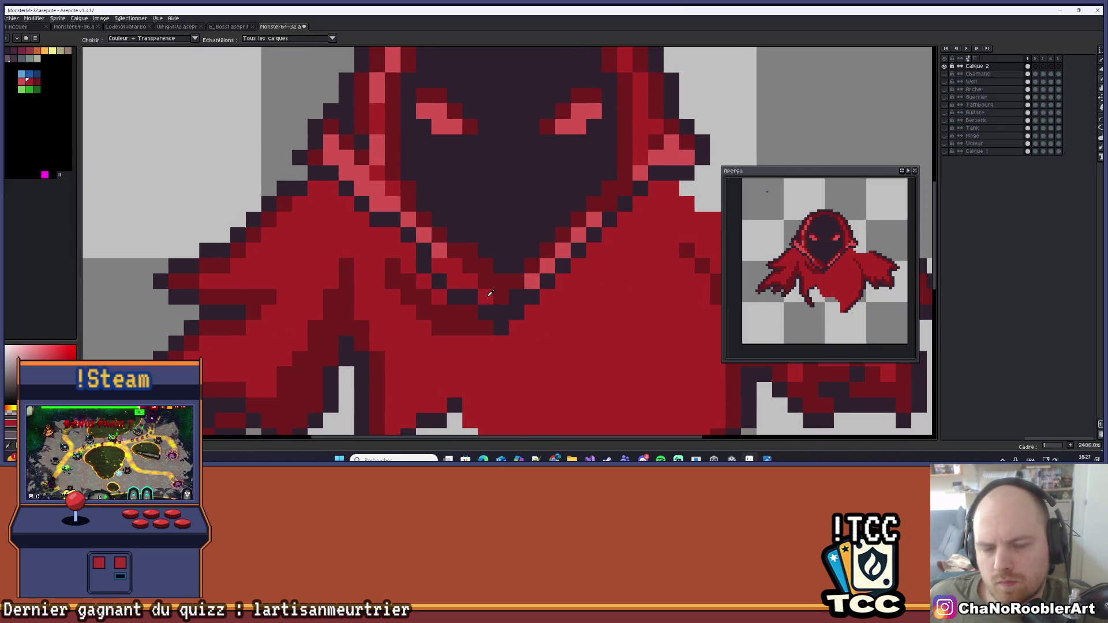
pyautogui.click(501, 281)
# Pick a dark red from the sprite and add a shading pixel below the collar
pyautogui.scroll(-4, 504, 287)
pyautogui.scroll(2, 525, 258)
pyautogui.press('alt')
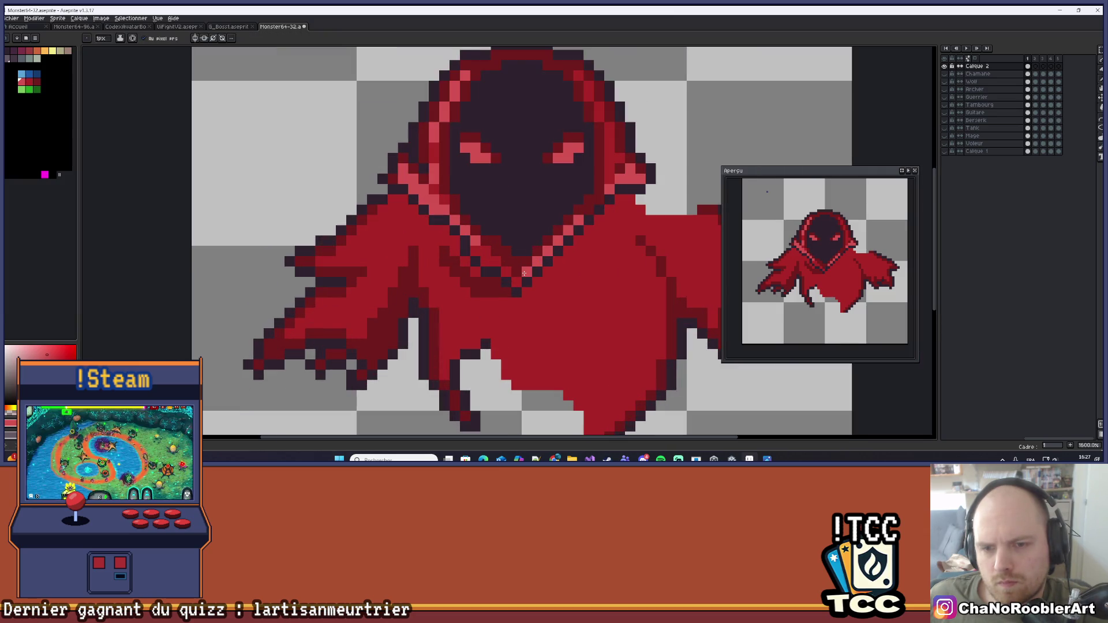
pyautogui.scroll(-3, 534, 277)
pyautogui.scroll(-4, 530, 302)
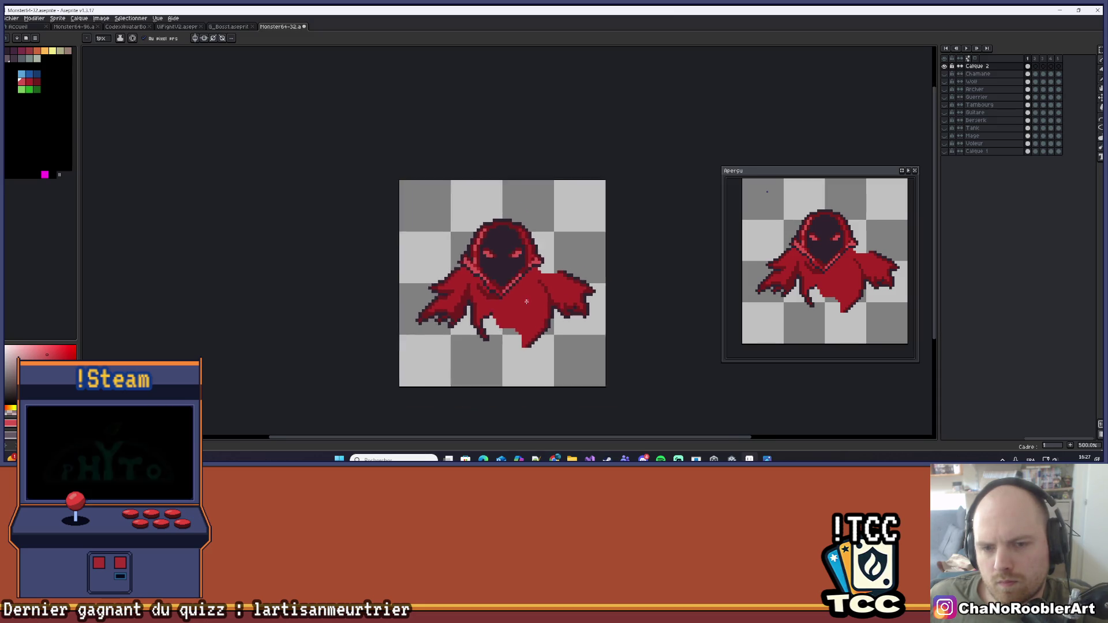
pyautogui.scroll(1, 525, 305)
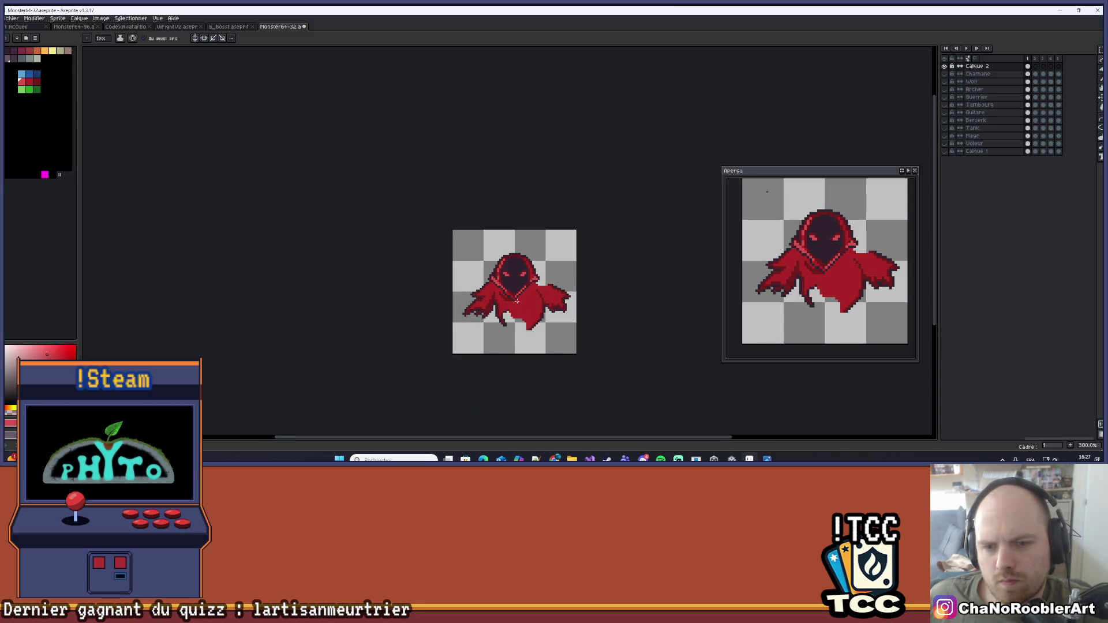
pyautogui.scroll(4, 513, 301)
pyautogui.scroll(3, 512, 301)
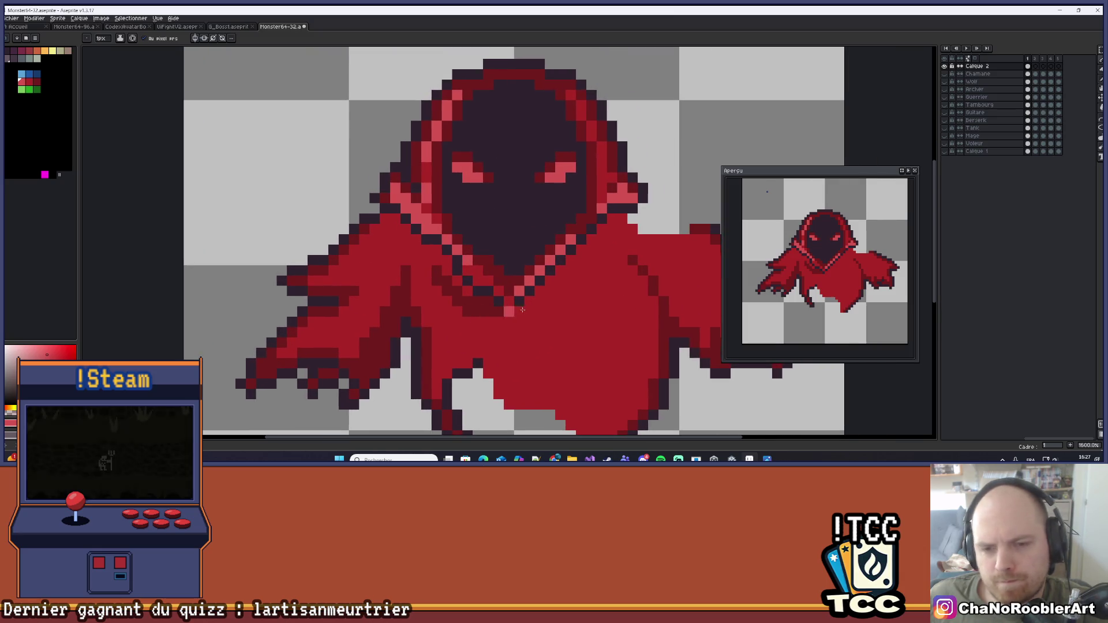
pyautogui.press('i')
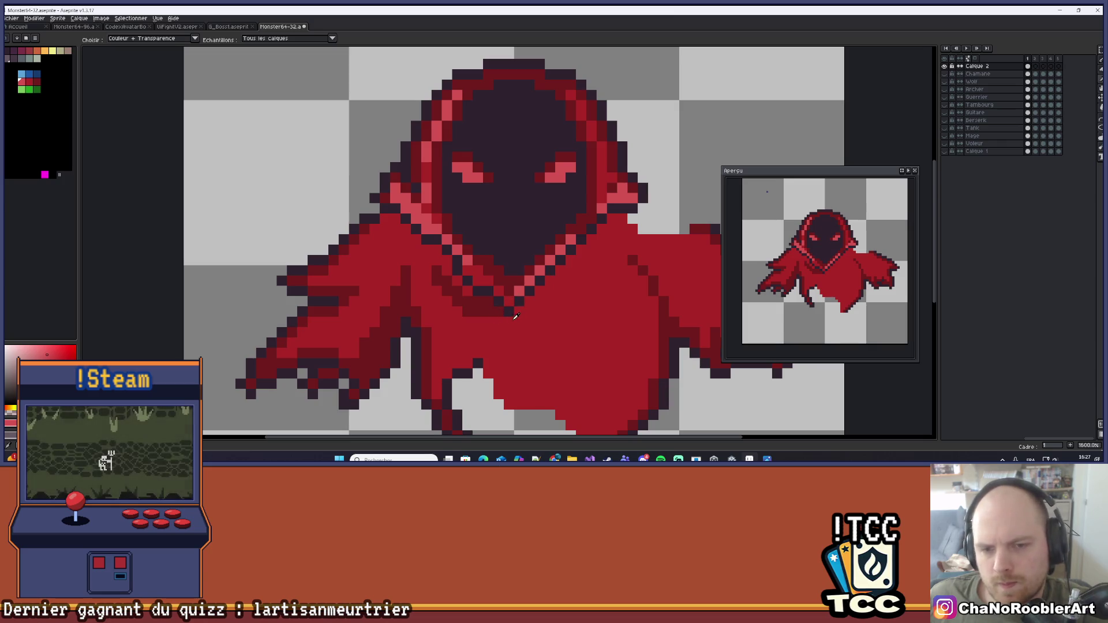
pyautogui.press('b')
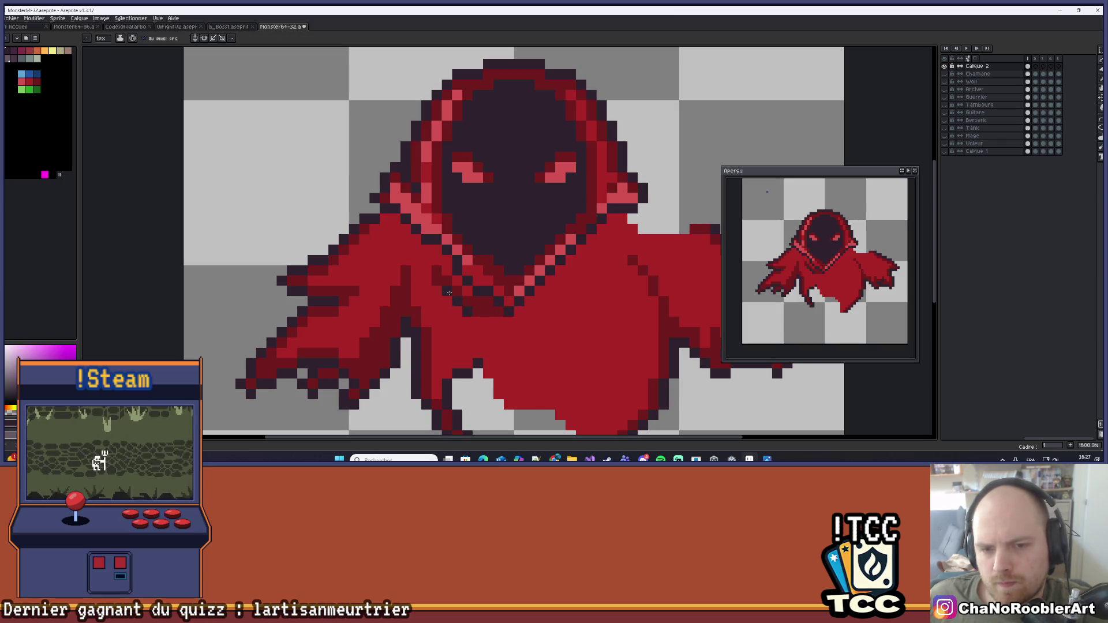
pyautogui.click(489, 318)
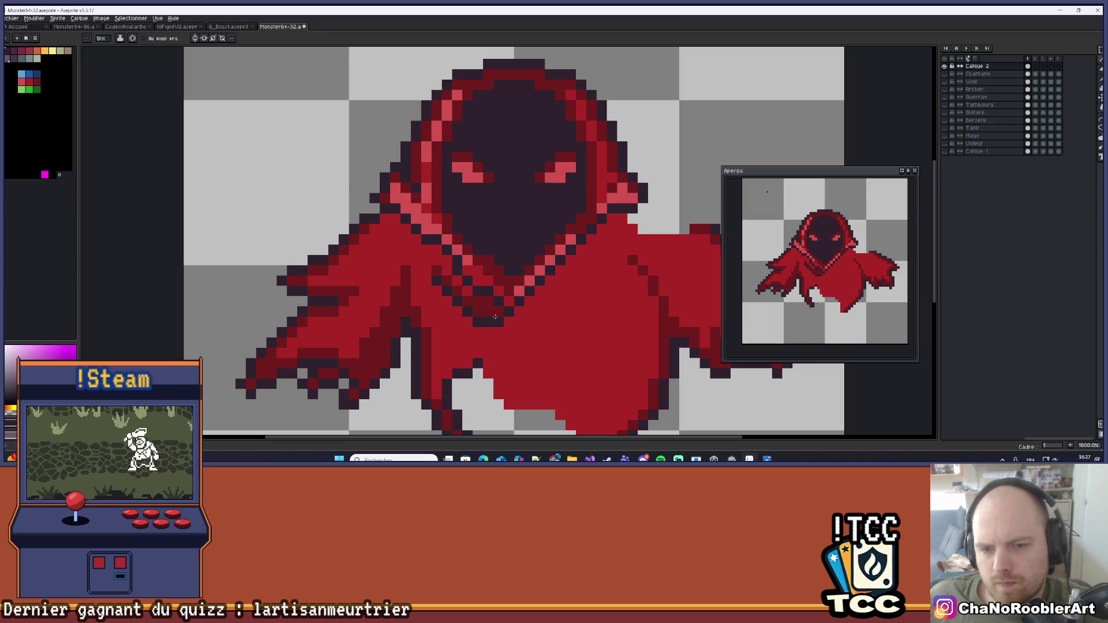
# Save the finished ghost sprite
pyautogui.scroll(-8, 489, 318)
pyautogui.scroll(1, 526, 321)
pyautogui.scroll(1, 526, 320)
pyautogui.hotkey('ctrl', 's')
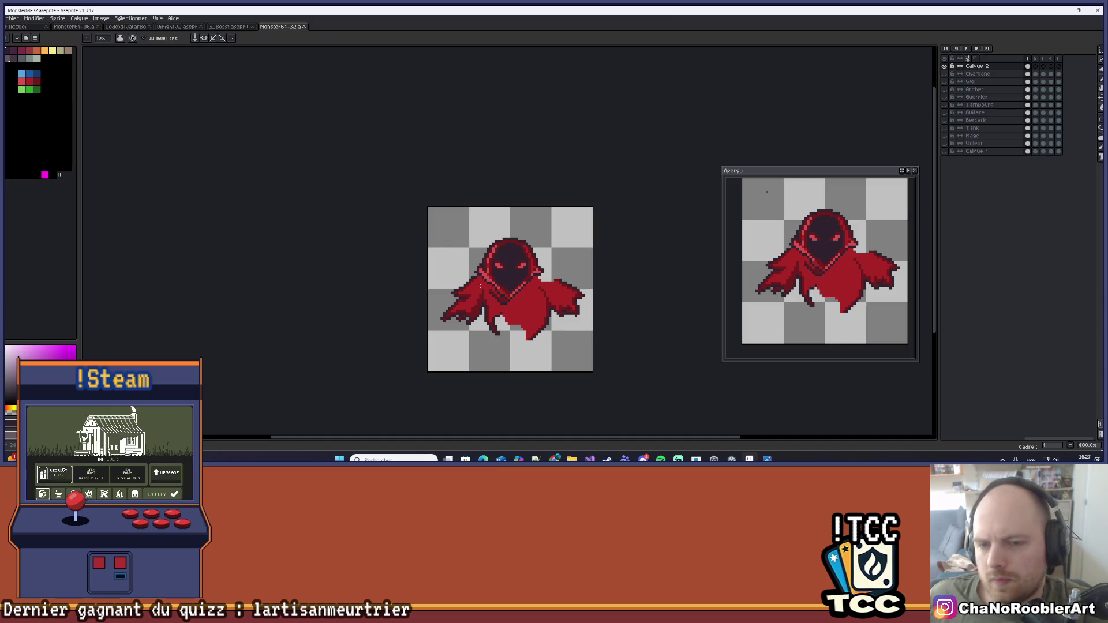
pyautogui.scroll(5, 480, 285)
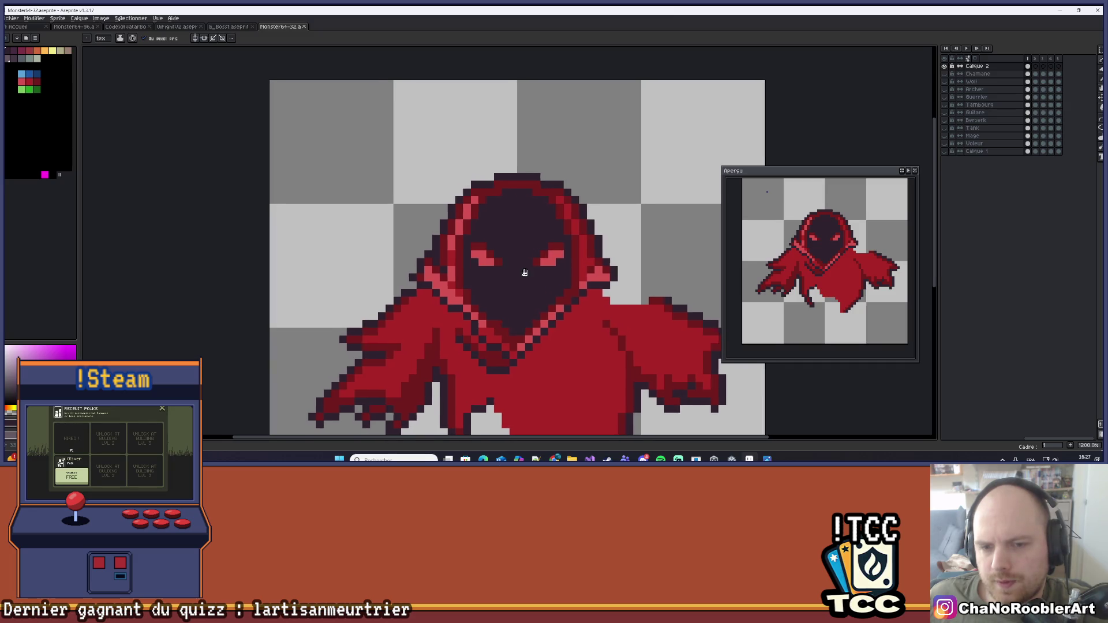
pyautogui.scroll(-3, 522, 276)
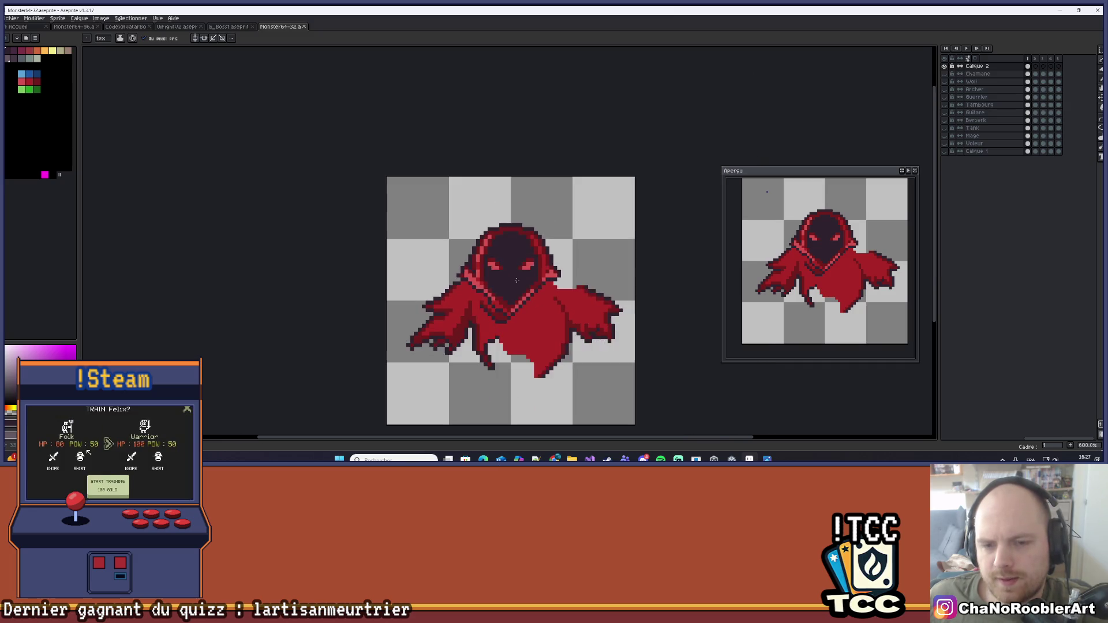
pyautogui.scroll(-2, 517, 280)
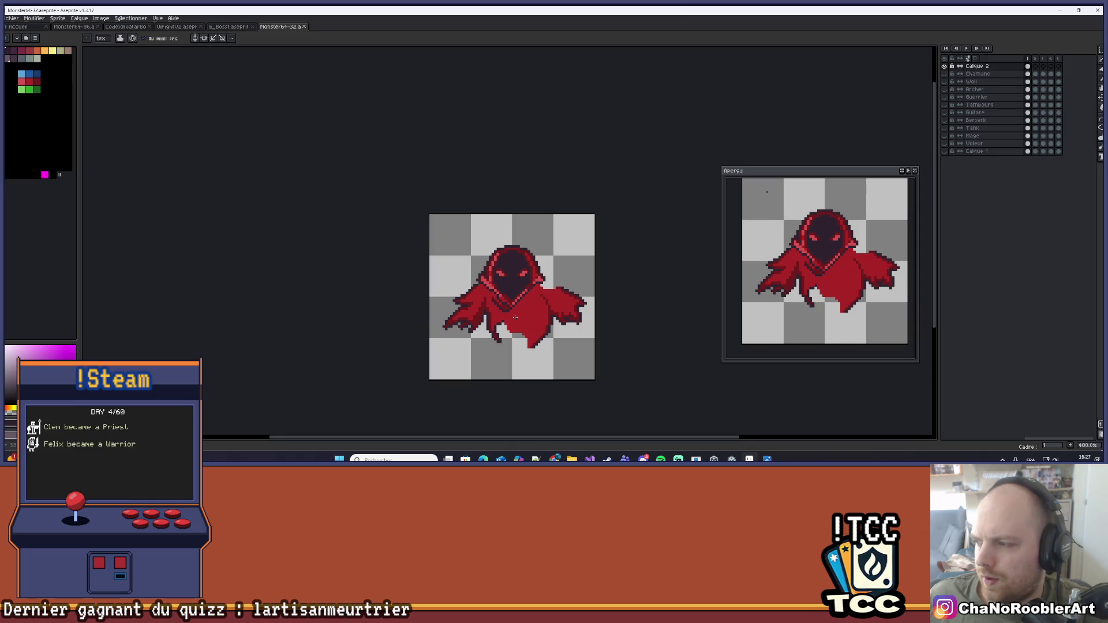
pyautogui.scroll(6, 519, 298)
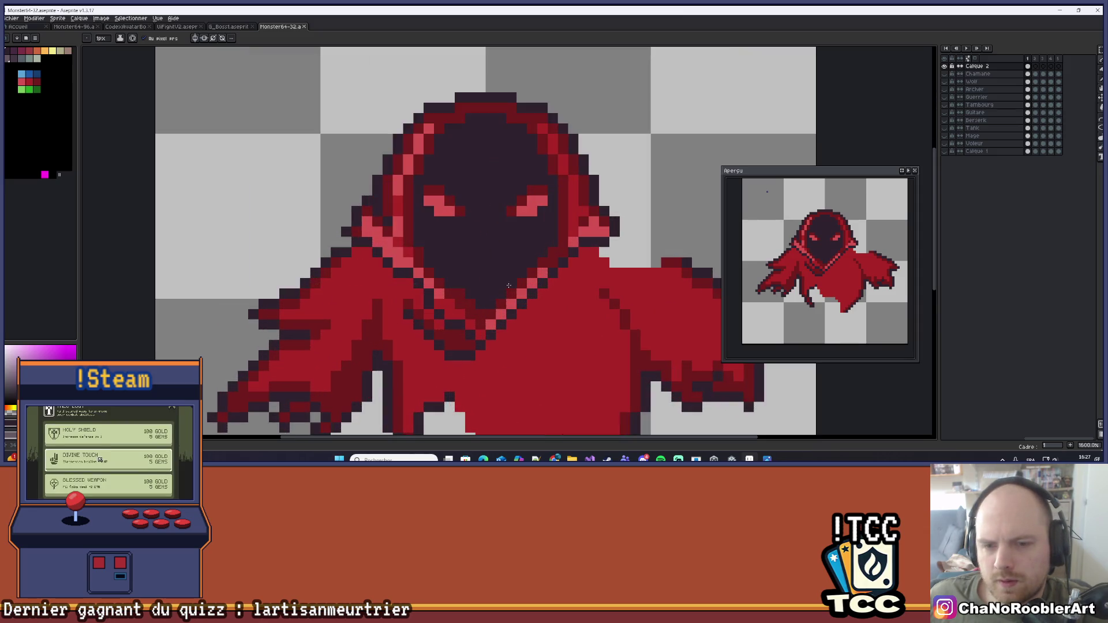
pyautogui.scroll(-7, 504, 271)
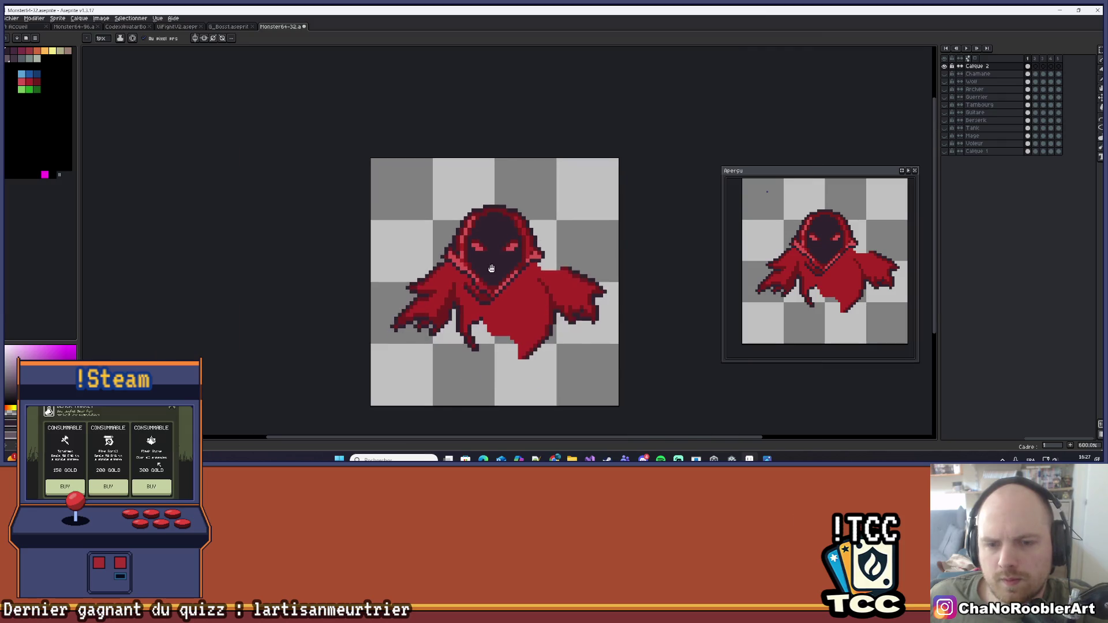
pyautogui.moveTo(466, 297); pyautogui.dragTo(494, 301)
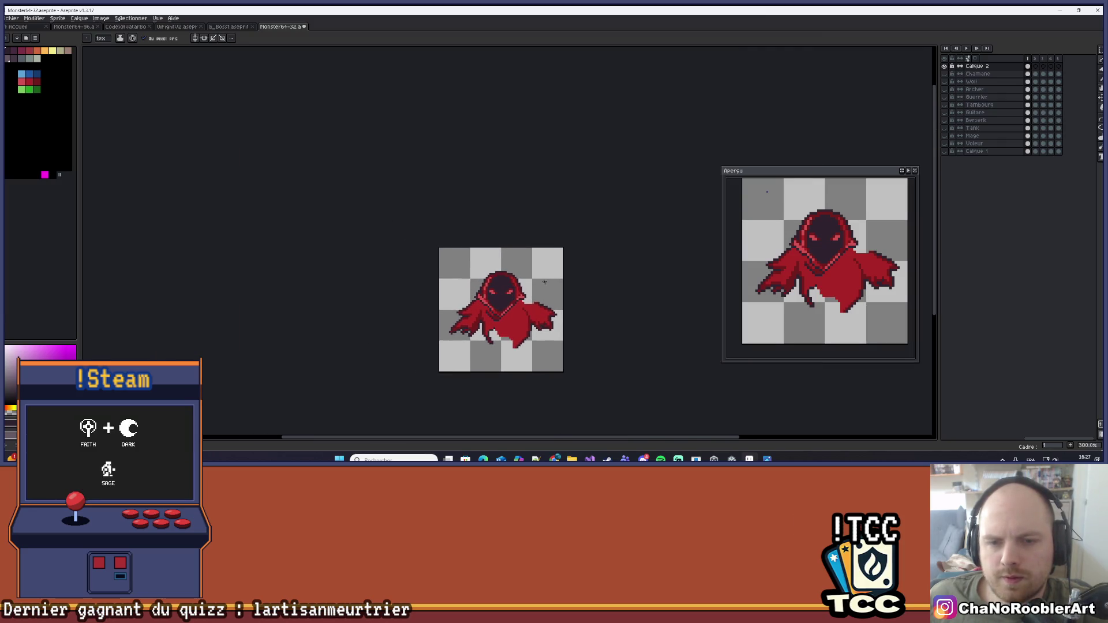
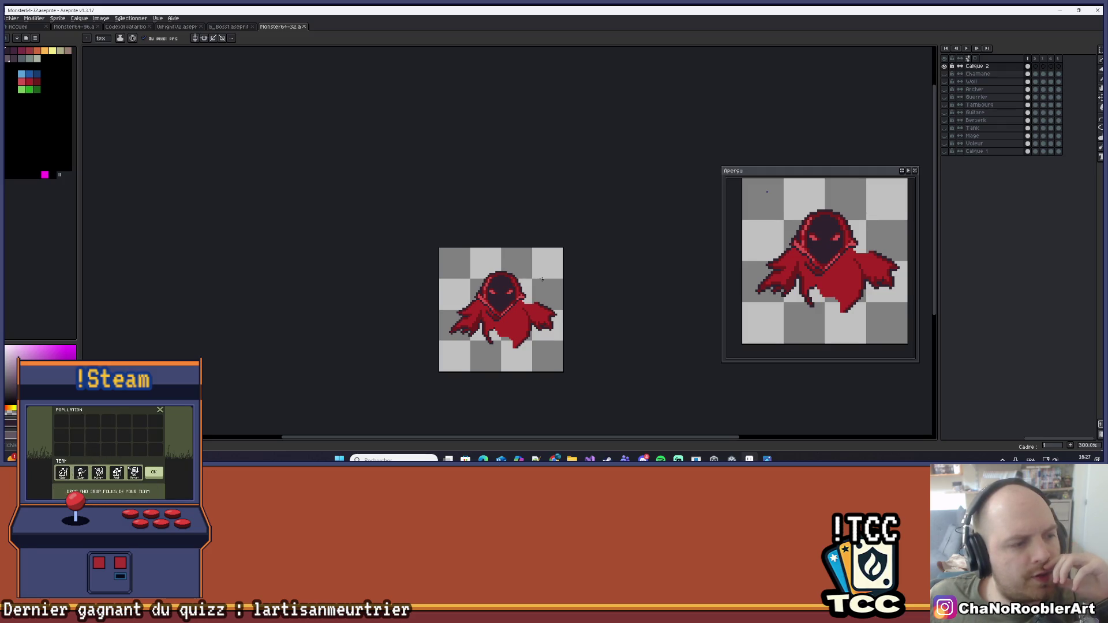
# Draw a dark stepped straight shading line along the cloak's right shoulder
pyautogui.scroll(5, 465, 316)
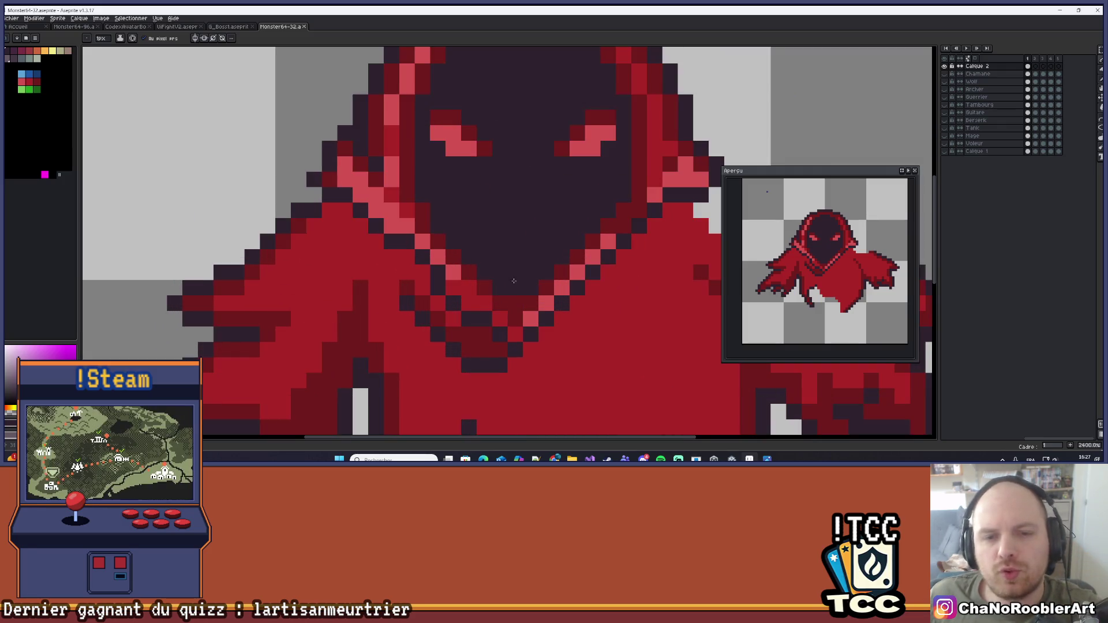
pyautogui.scroll(-2, 465, 317)
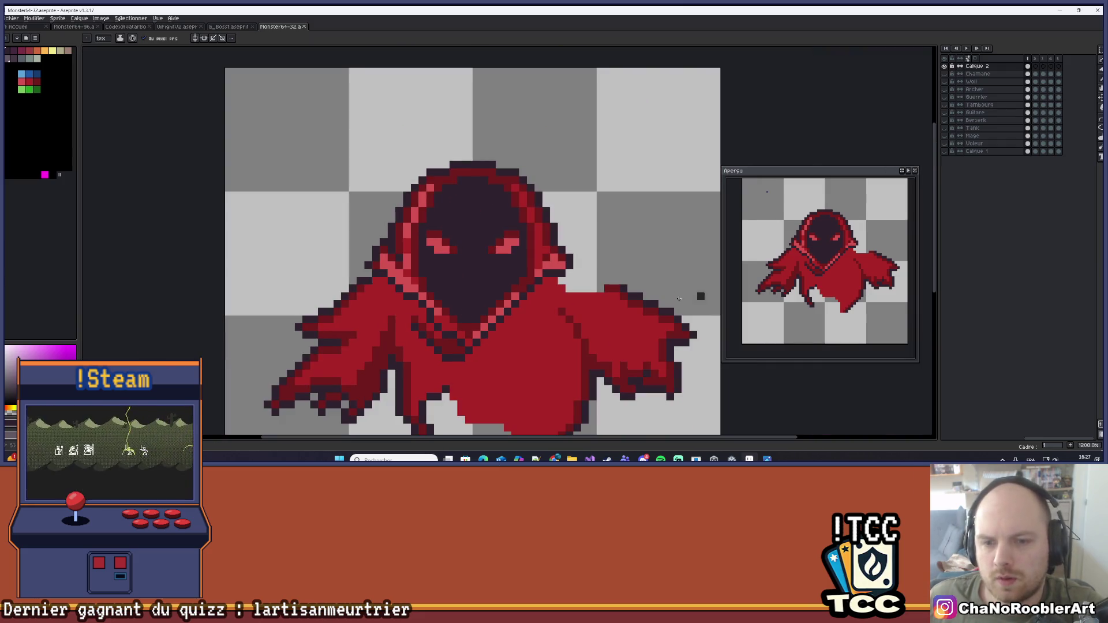
pyautogui.scroll(2, 575, 288)
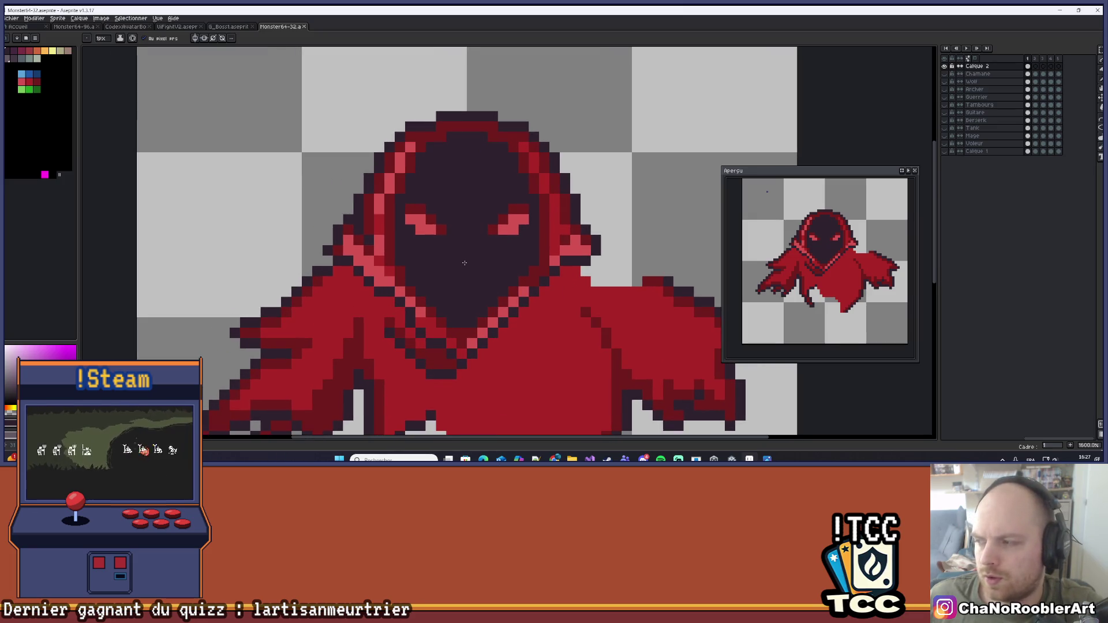
pyautogui.scroll(-5, 490, 265)
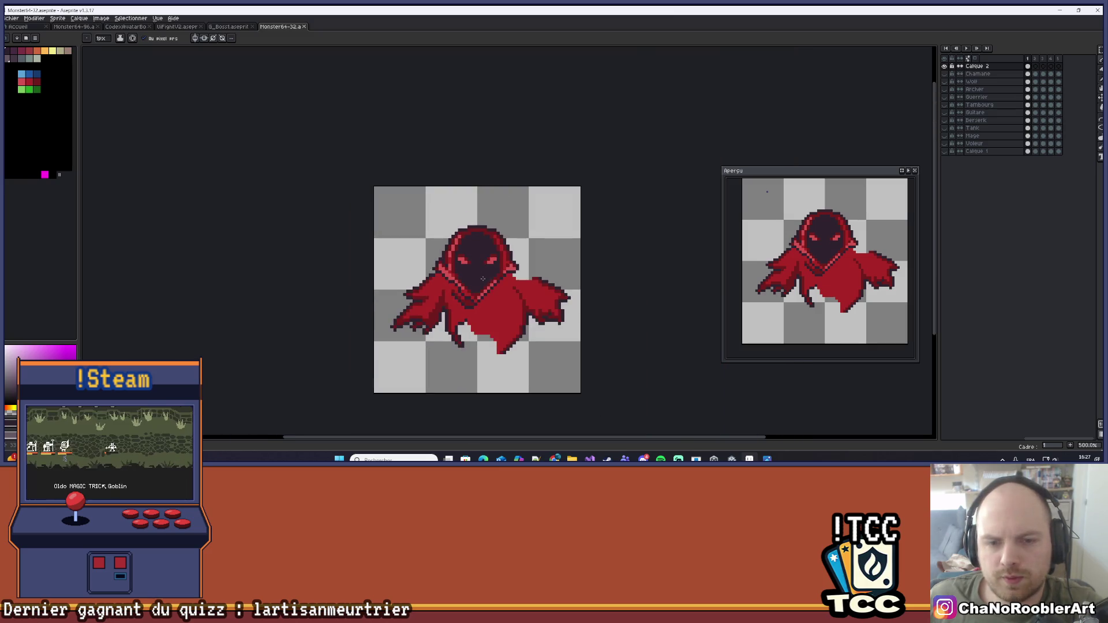
pyautogui.scroll(3, 501, 298)
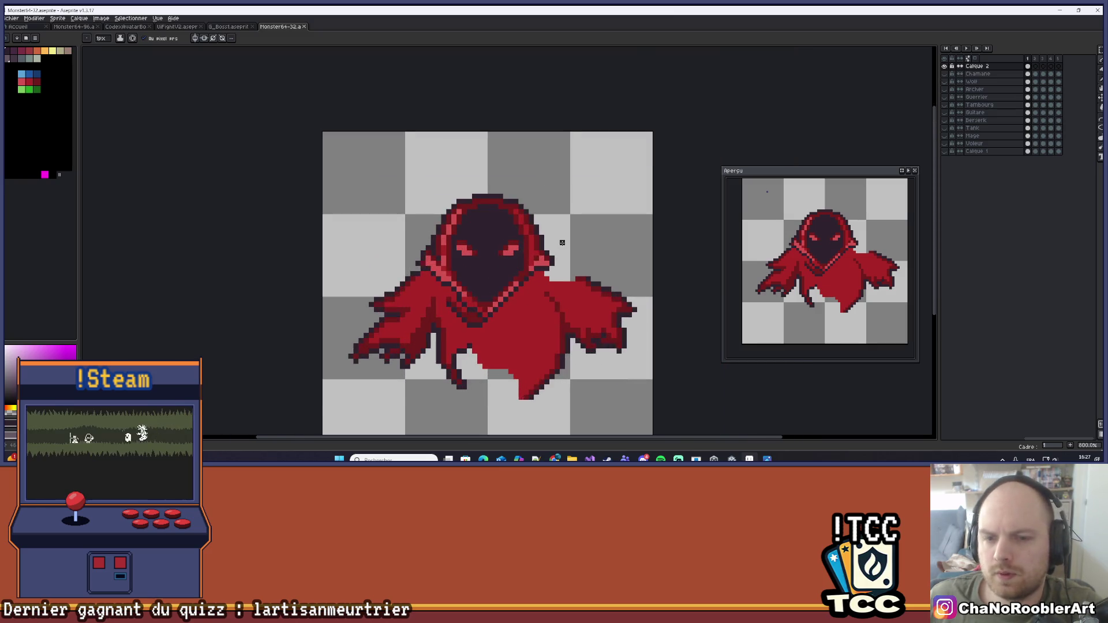
pyautogui.scroll(3, 563, 242)
pyautogui.moveTo(562, 242); pyautogui.dragTo(596, 246)
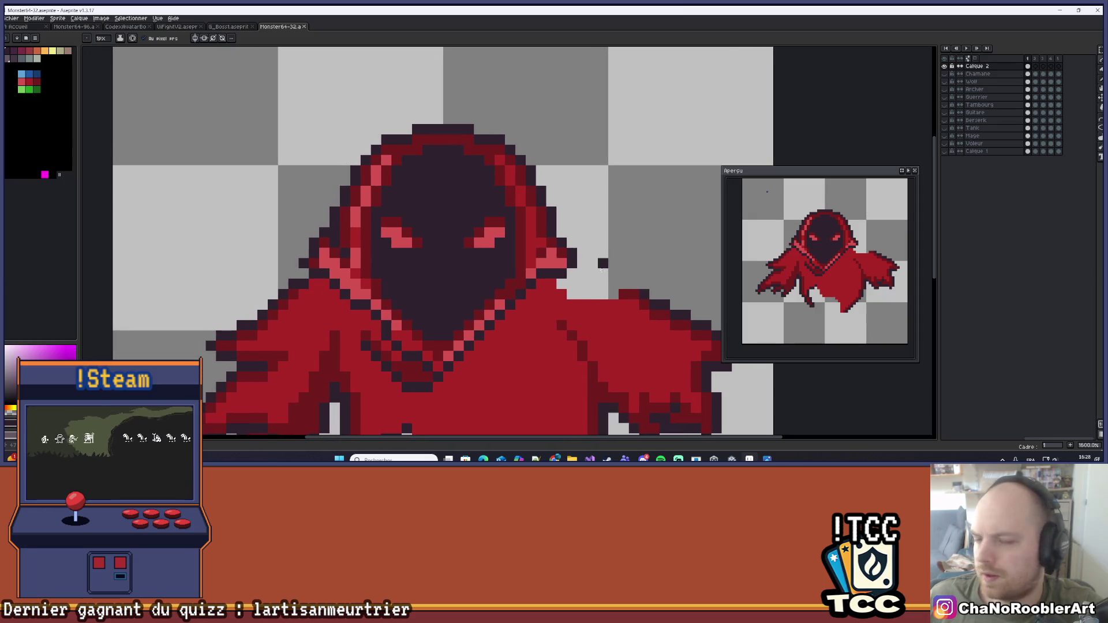
pyautogui.scroll(1, 601, 269)
pyautogui.scroll(-2, 591, 271)
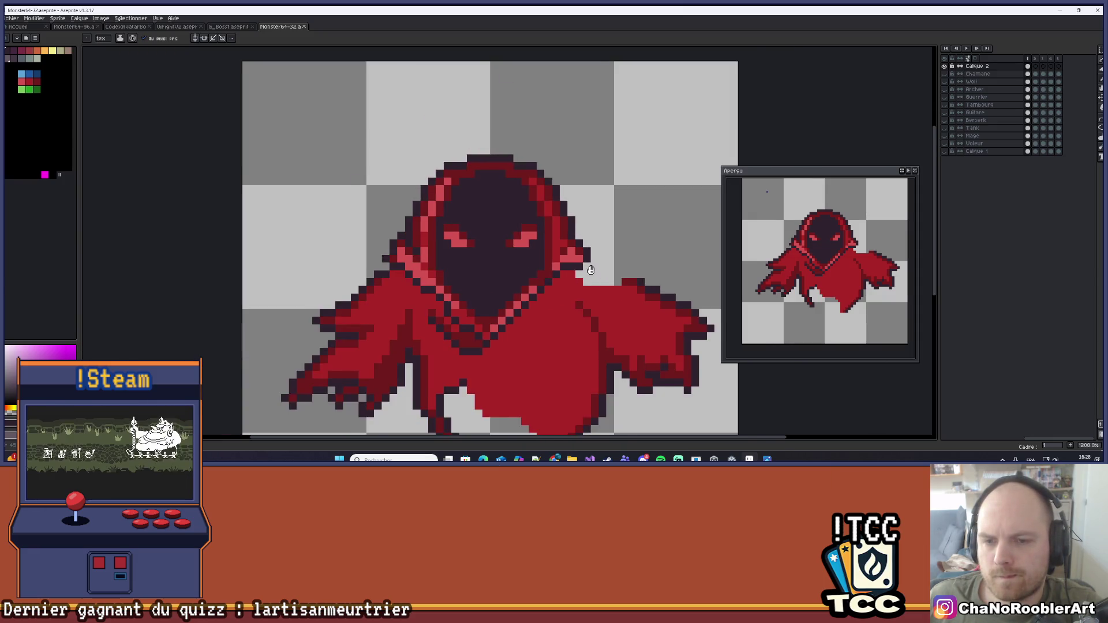
pyautogui.moveTo(591, 271); pyautogui.dragTo(607, 255)
pyautogui.scroll(1, 575, 263)
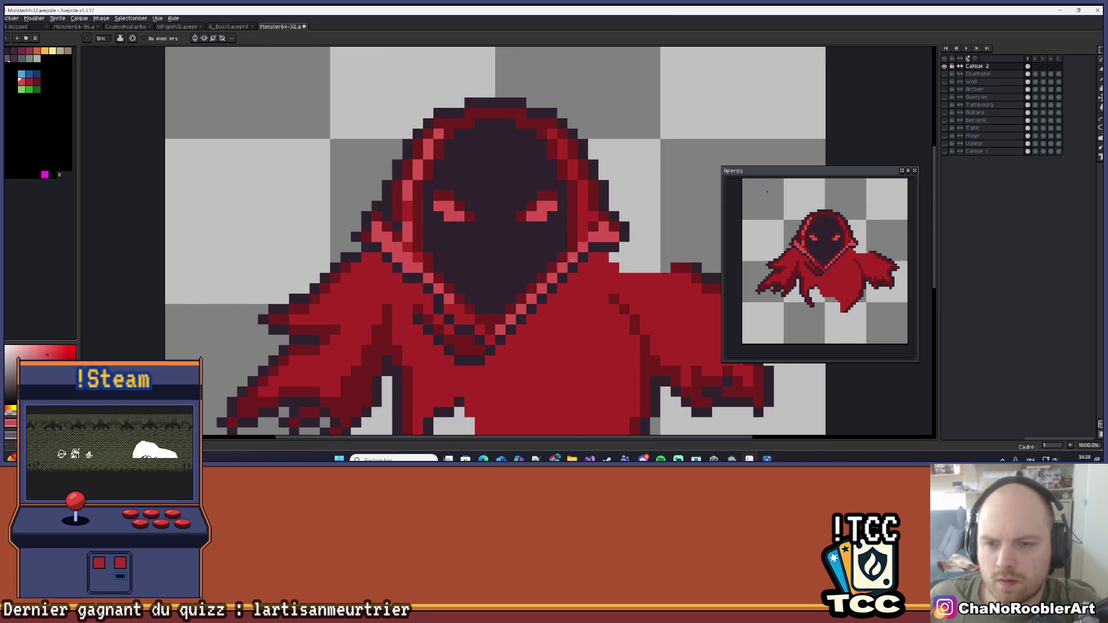
pyautogui.scroll(-4, 586, 258)
pyautogui.scroll(3, 597, 258)
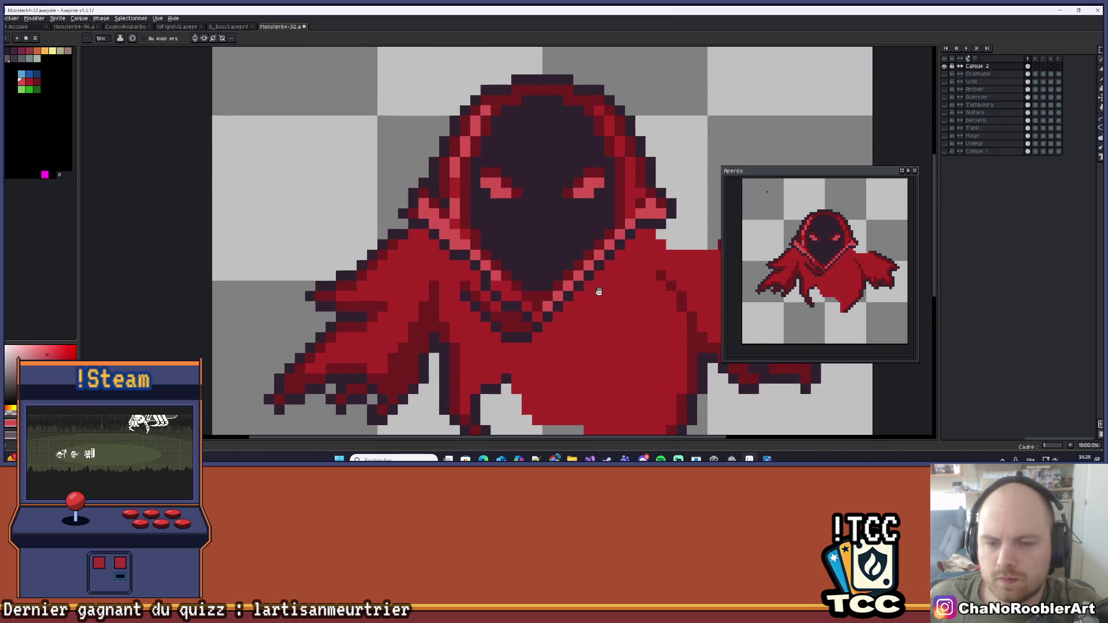
pyautogui.scroll(-2, 596, 301)
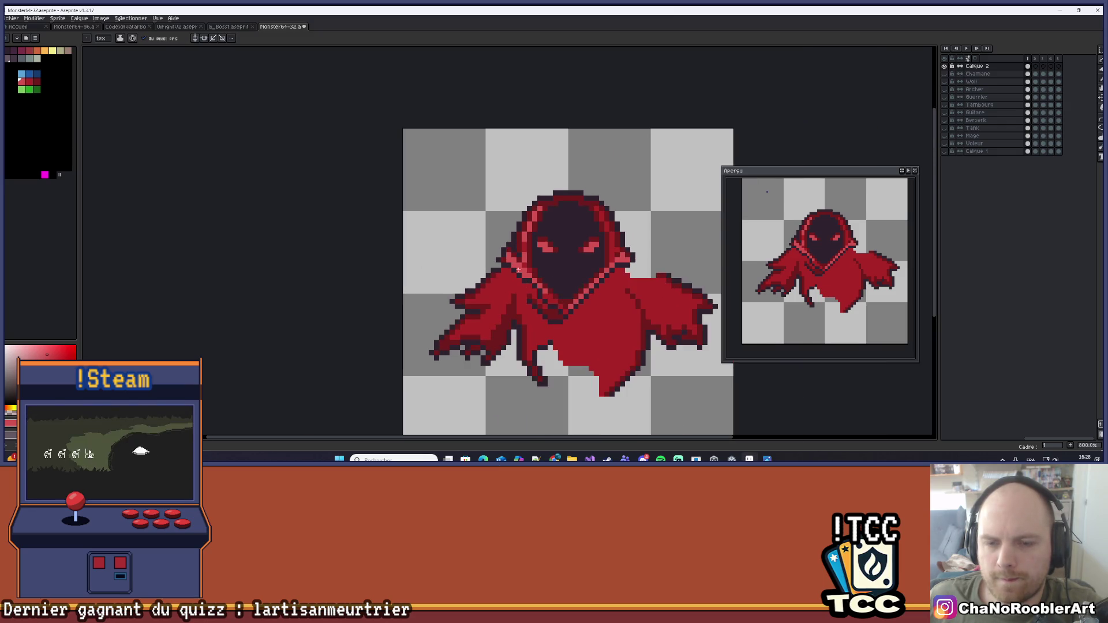
pyautogui.scroll(-5, 524, 299)
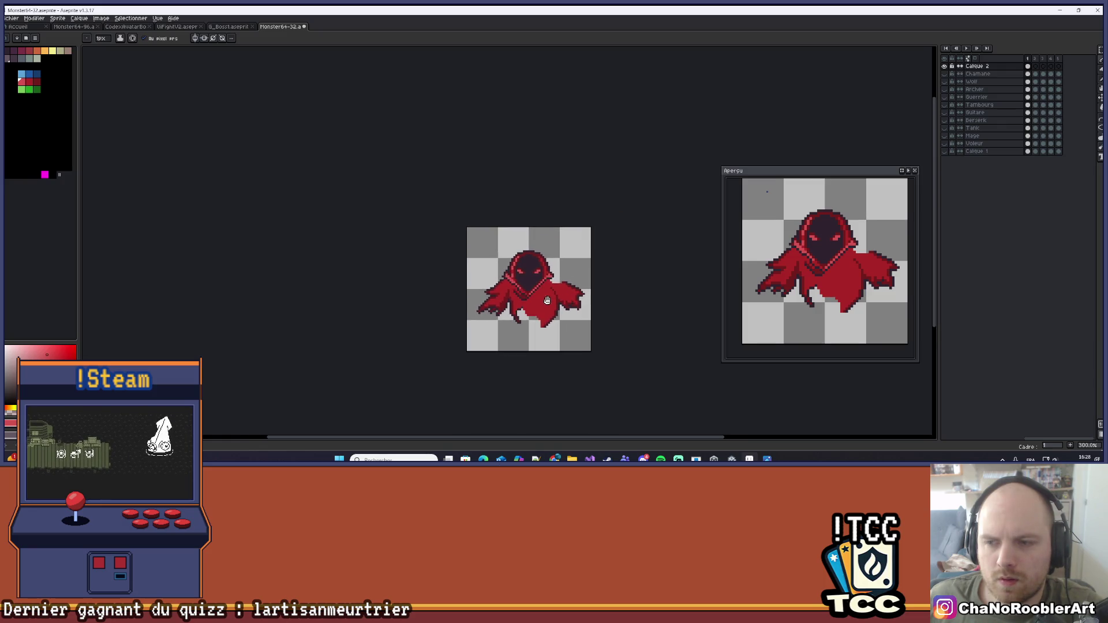
pyautogui.scroll(1, 515, 298)
pyautogui.scroll(6, 515, 299)
pyautogui.scroll(-5, 527, 272)
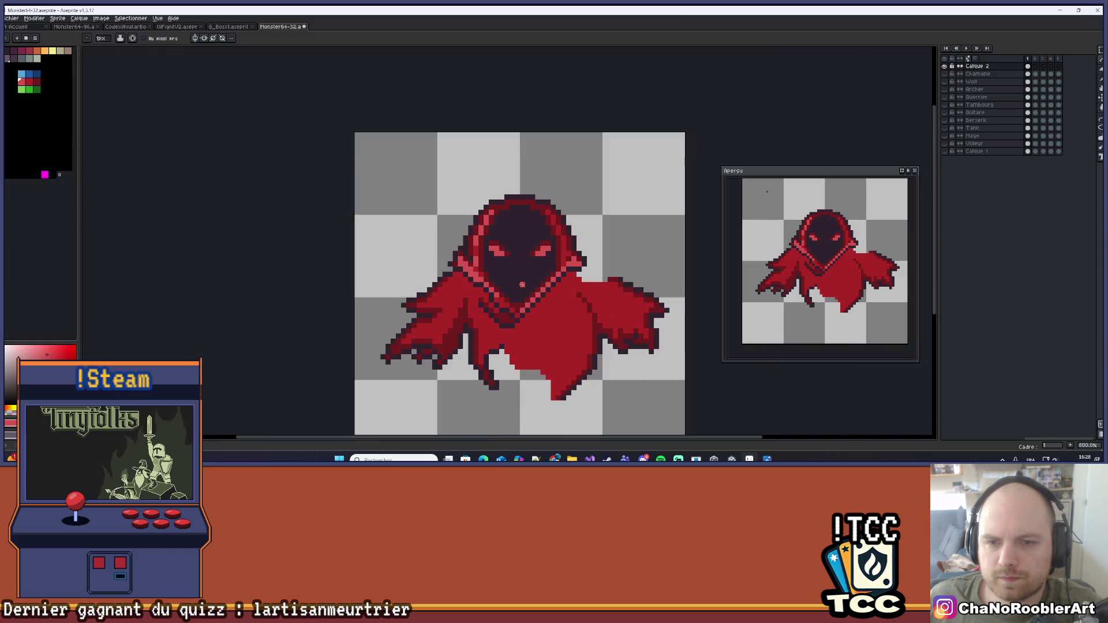
pyautogui.scroll(2, 557, 200)
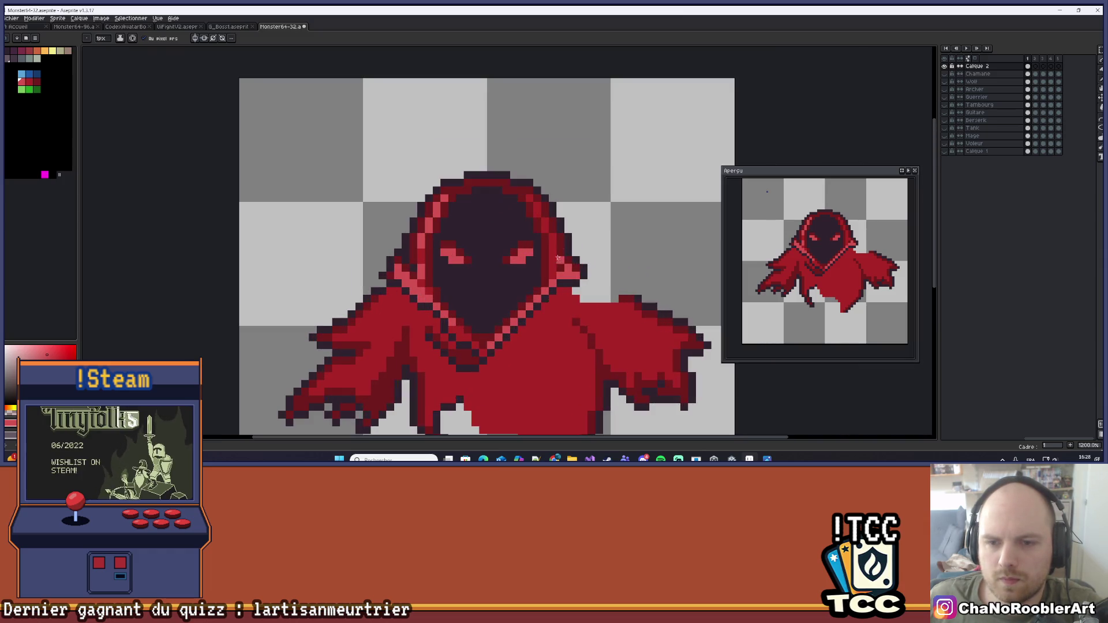
pyautogui.scroll(2, 564, 274)
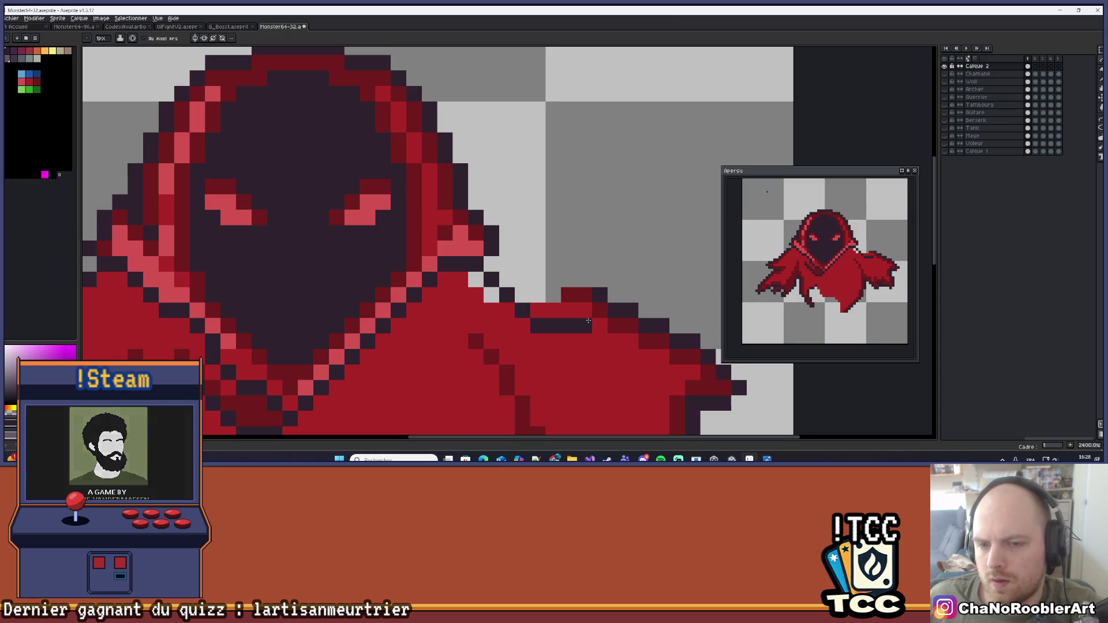
pyautogui.keyDown('shift'); pyautogui.click(573, 322); pyautogui.keyUp('shift')
# Turn on vertical mirror symmetry down the sprite's middle
pyautogui.scroll(-2, 577, 317)
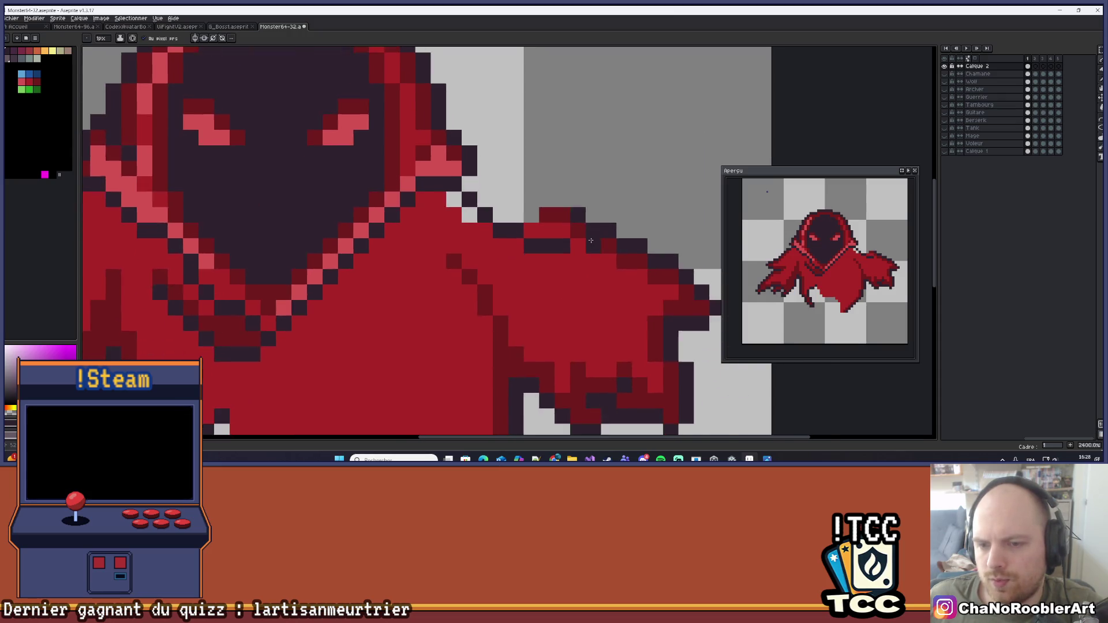
pyautogui.scroll(1, 629, 257)
pyautogui.press('e')
pyautogui.scroll(-5, 634, 207)
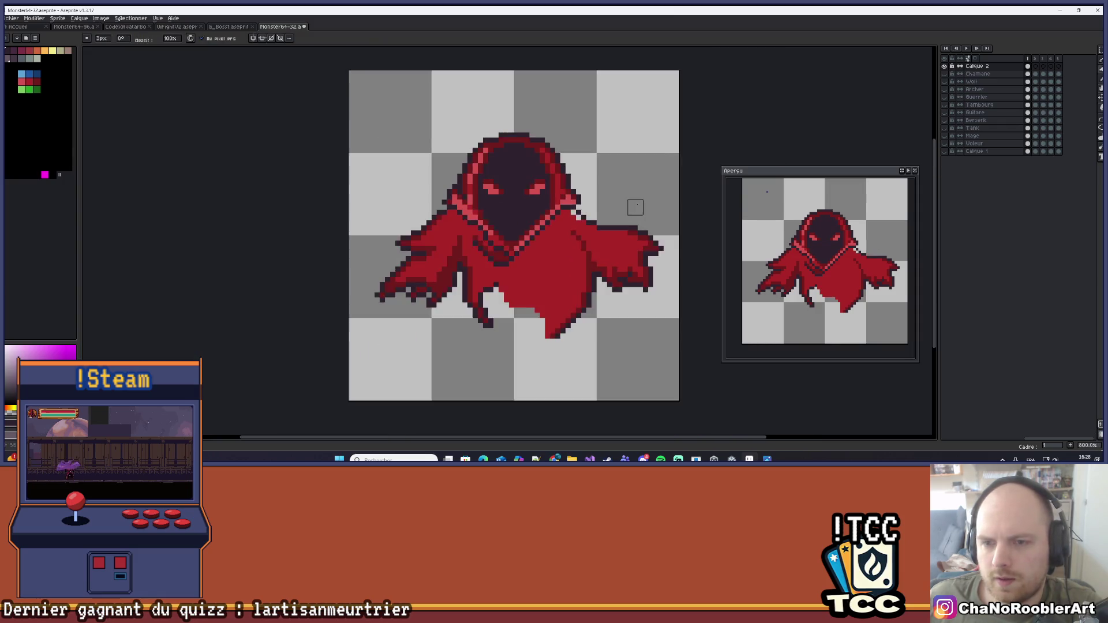
pyautogui.scroll(-1, 635, 208)
pyautogui.scroll(4, 595, 248)
pyautogui.press('b')
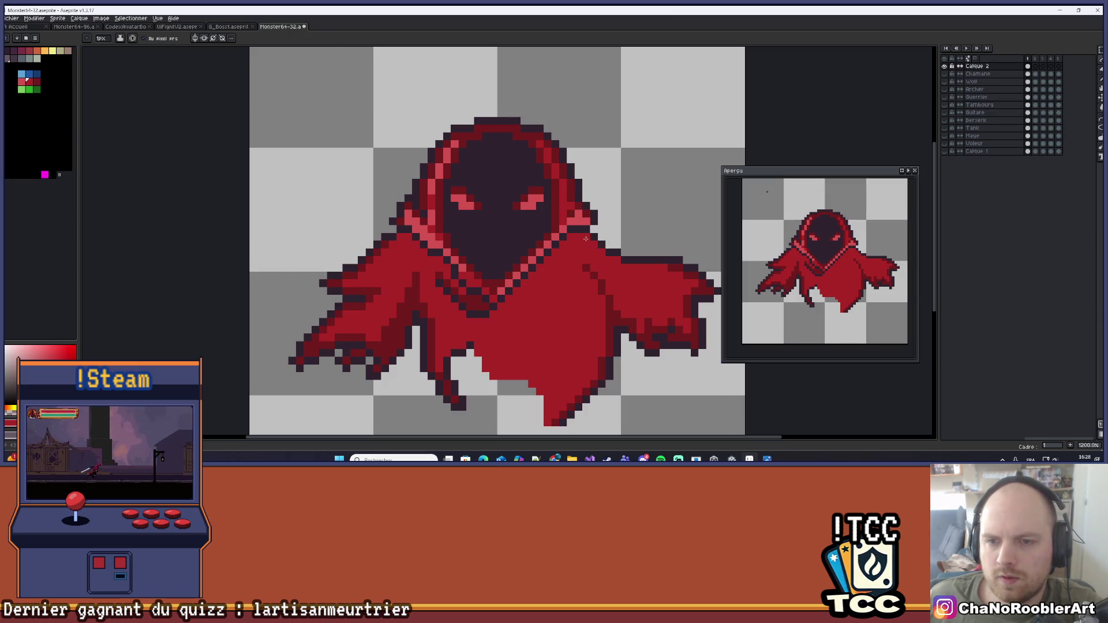
pyautogui.scroll(-5, 620, 246)
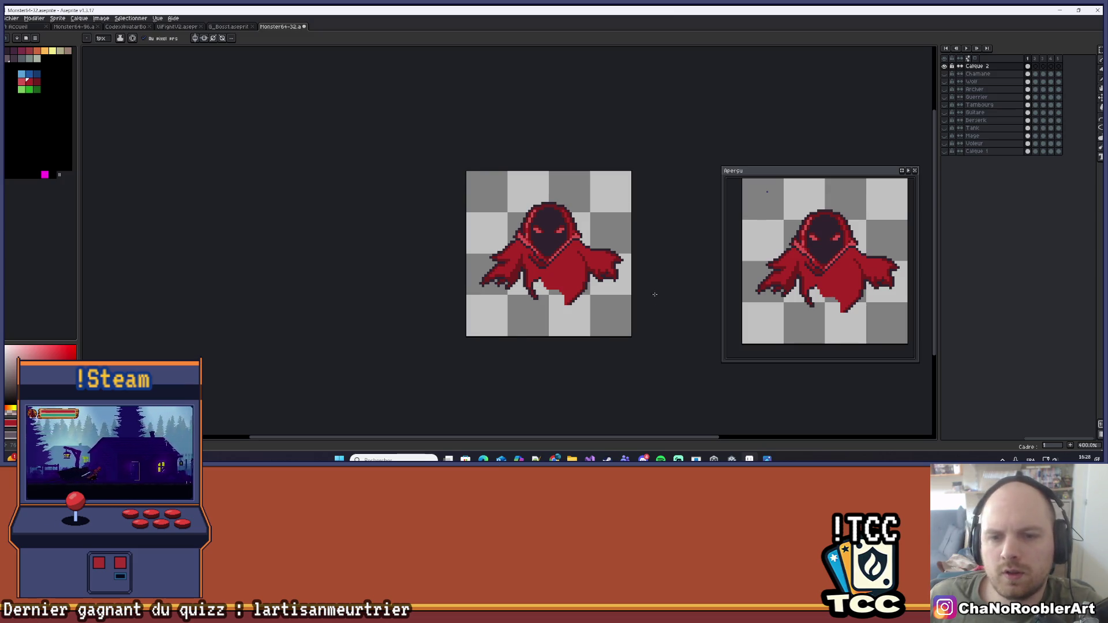
pyautogui.scroll(-1, 653, 292)
pyautogui.scroll(5, 576, 254)
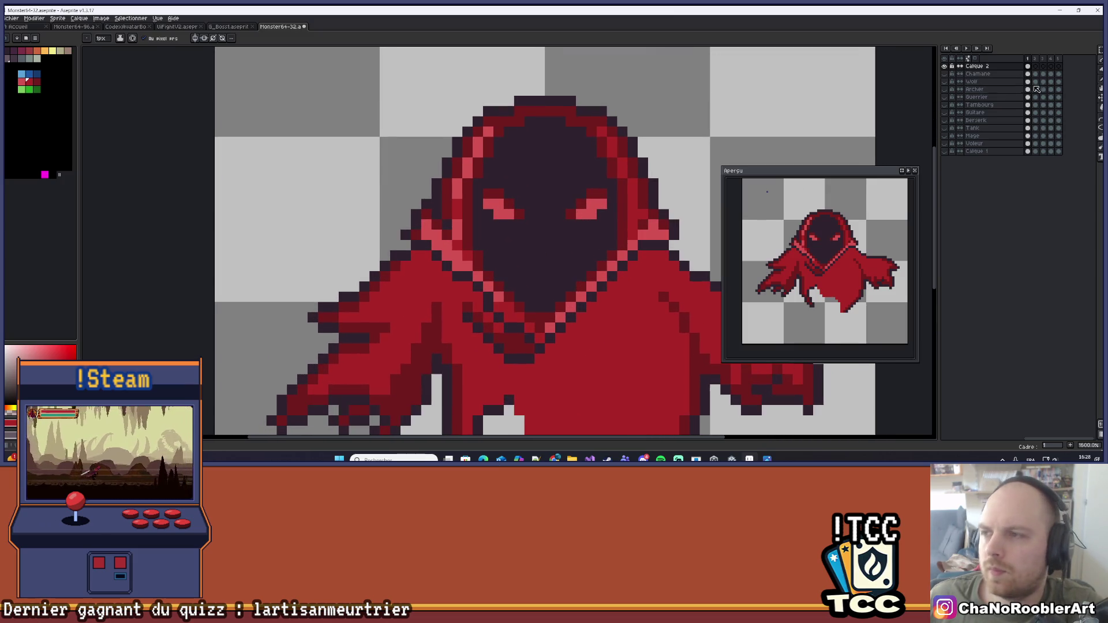
pyautogui.scroll(1, 662, 193)
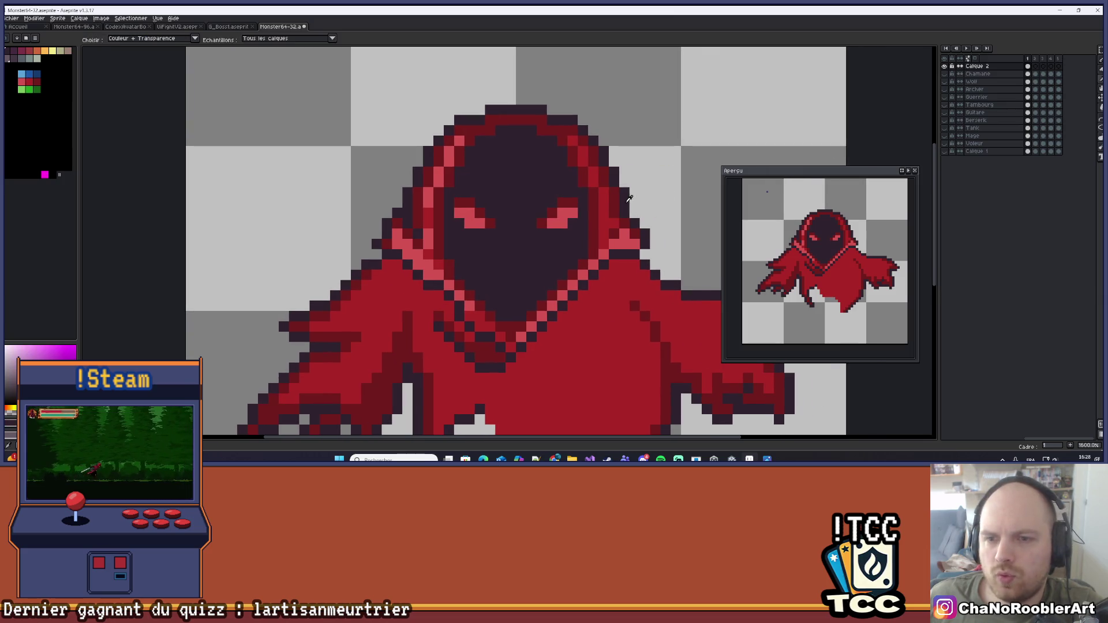
pyautogui.scroll(1, 496, 335)
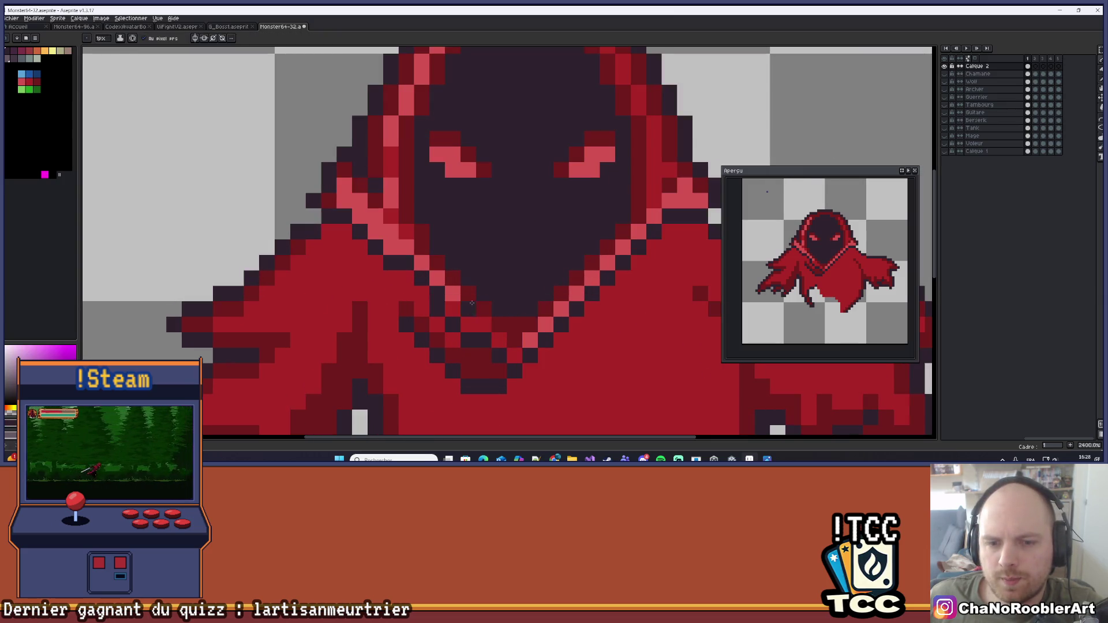
pyautogui.scroll(-3, 549, 278)
pyautogui.moveTo(661, 255)
pyautogui.mouseDown()
pyautogui.moveTo(616, 274)
pyautogui.moveTo(591, 239)
pyautogui.moveTo(539, 241)
pyautogui.mouseUp()
pyautogui.scroll(3, 468, 288)
pyautogui.moveTo(595, 315); pyautogui.dragTo(598, 306)
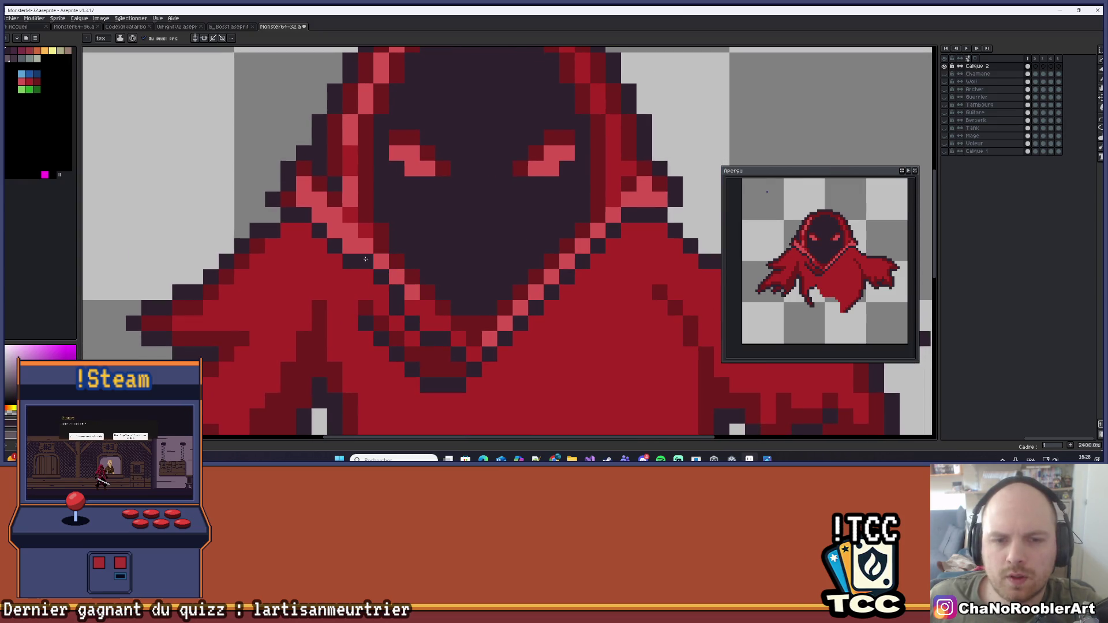
pyautogui.click(199, 38)
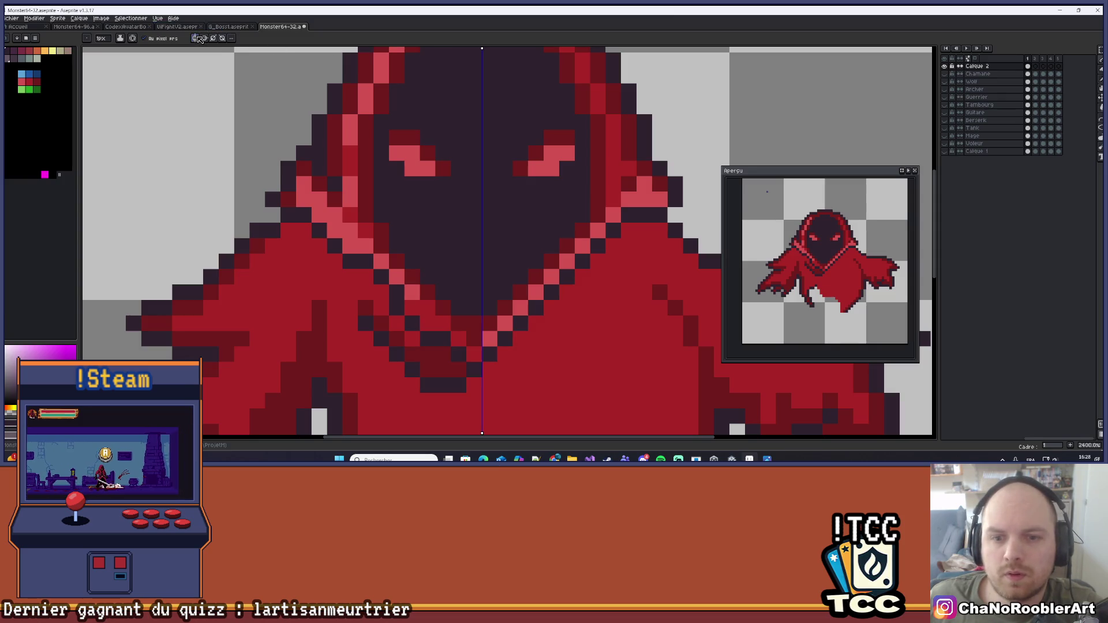
pyautogui.scroll(-4, 409, 147)
pyautogui.scroll(4, 618, 181)
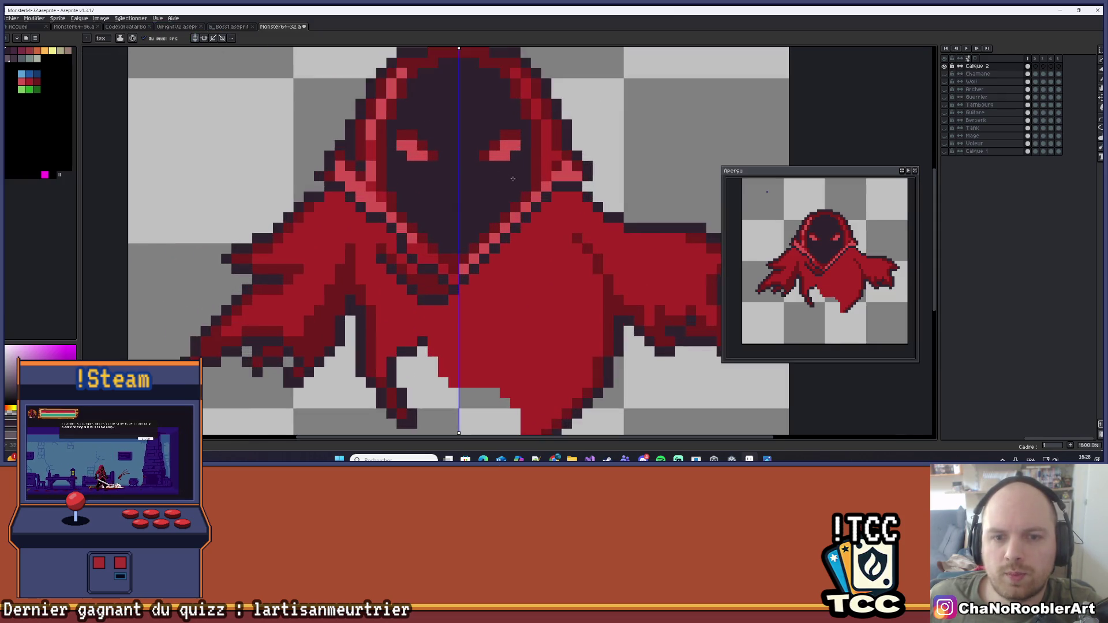
pyautogui.scroll(-2, 618, 181)
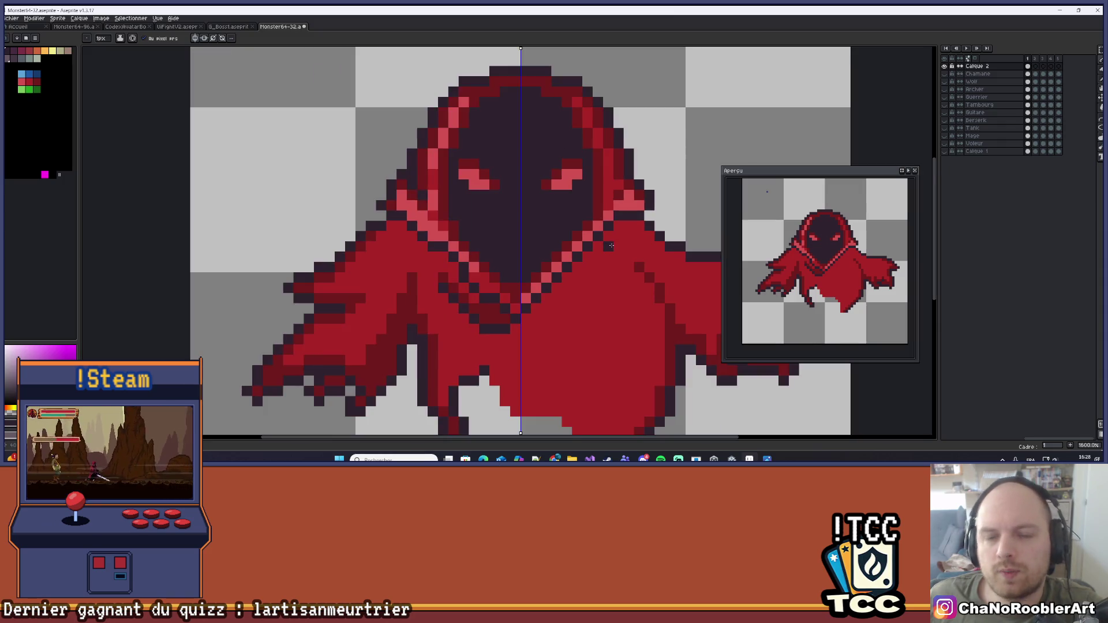
pyautogui.scroll(-2, 611, 245)
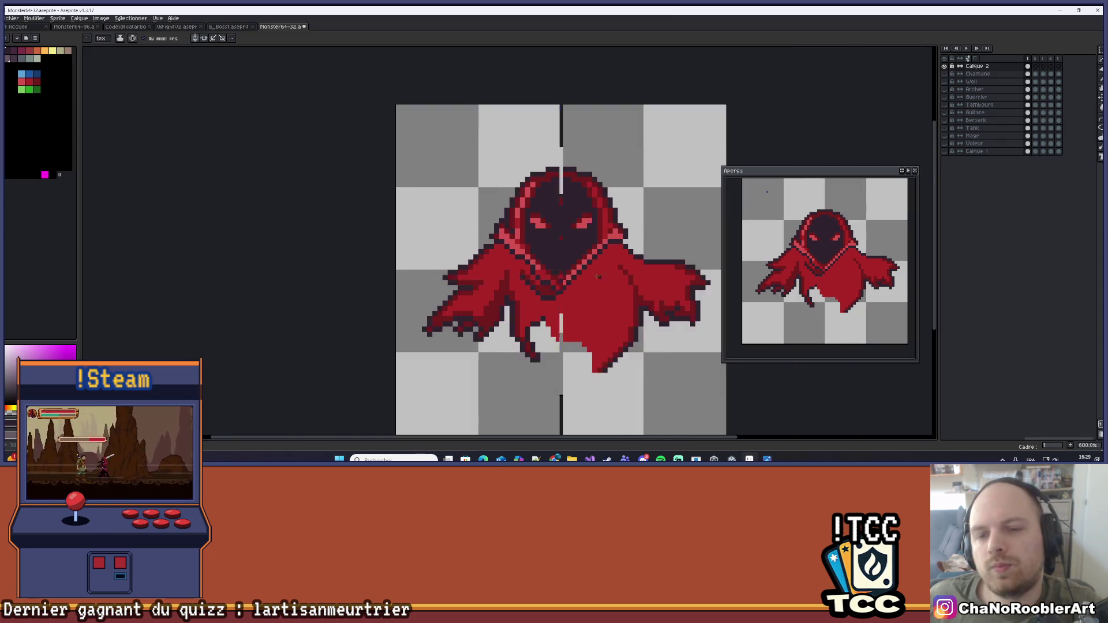
pyautogui.scroll(-1, 618, 267)
pyautogui.scroll(4, 613, 269)
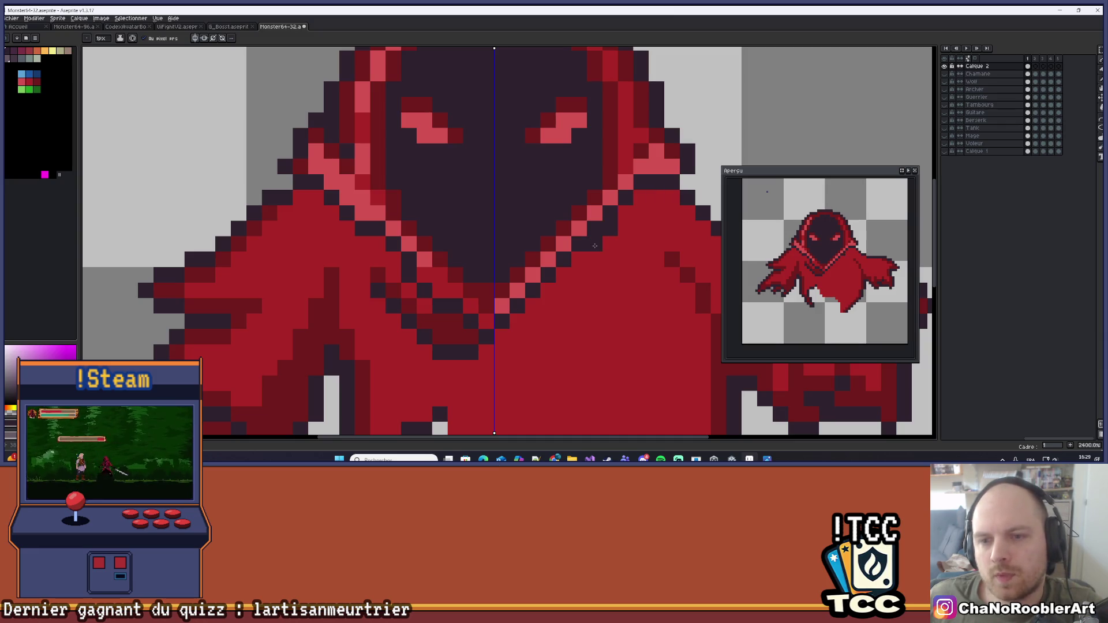
pyautogui.scroll(-3, 609, 214)
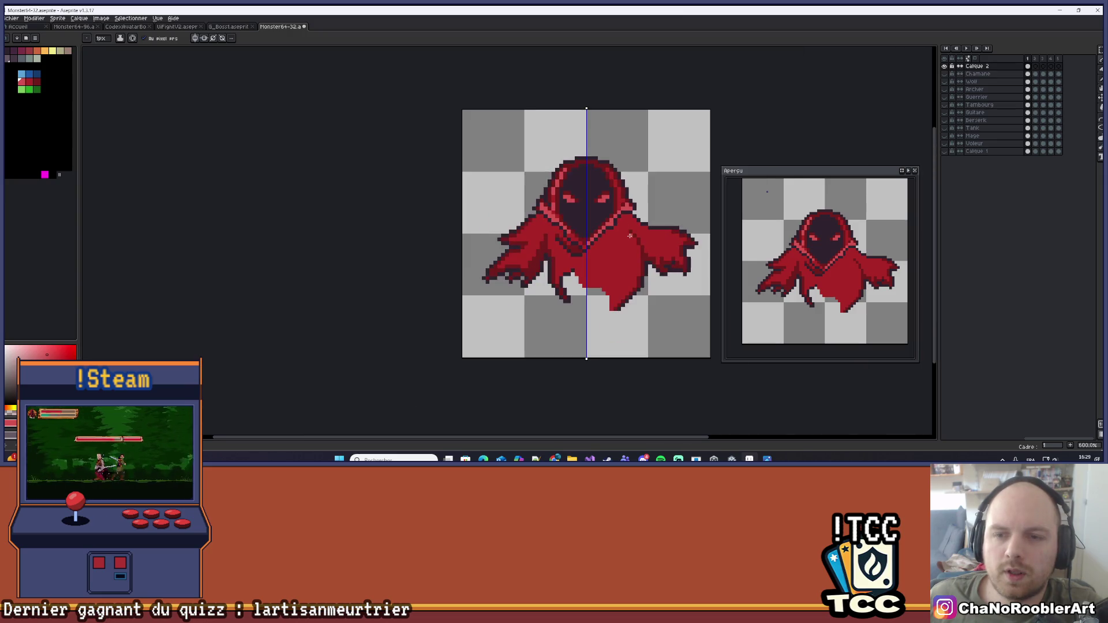
pyautogui.scroll(2, 630, 236)
pyautogui.hotkey('ctrl', 'z')
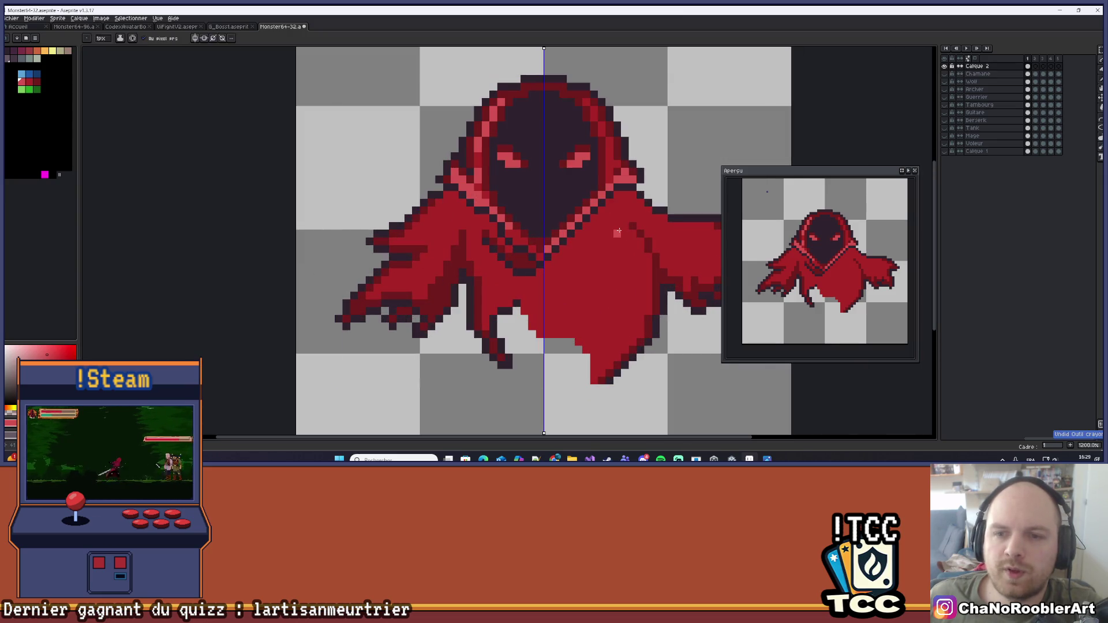
pyautogui.moveTo(602, 234); pyautogui.dragTo(583, 245)
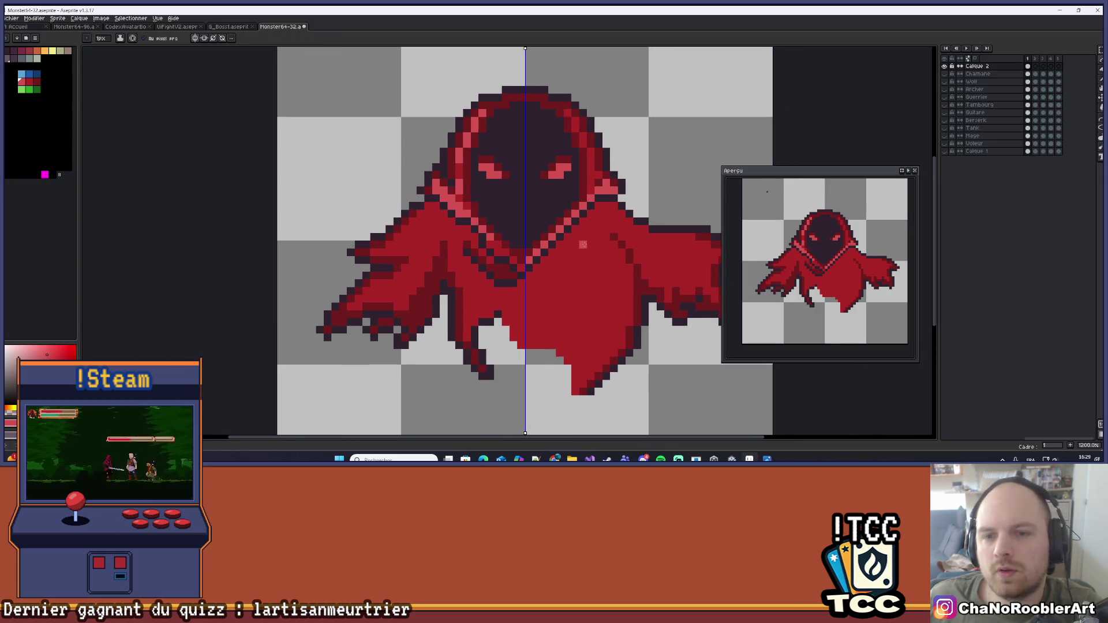
pyautogui.keyDown('alt'); pyautogui.click(491, 238); pyautogui.keyUp('alt')
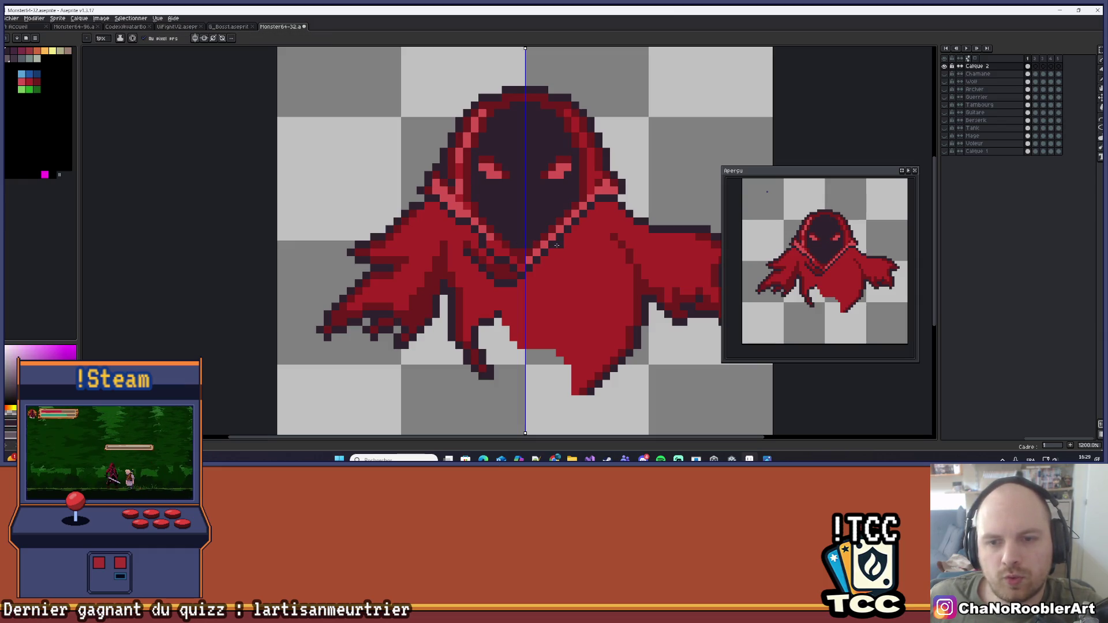
pyautogui.scroll(1, 555, 245)
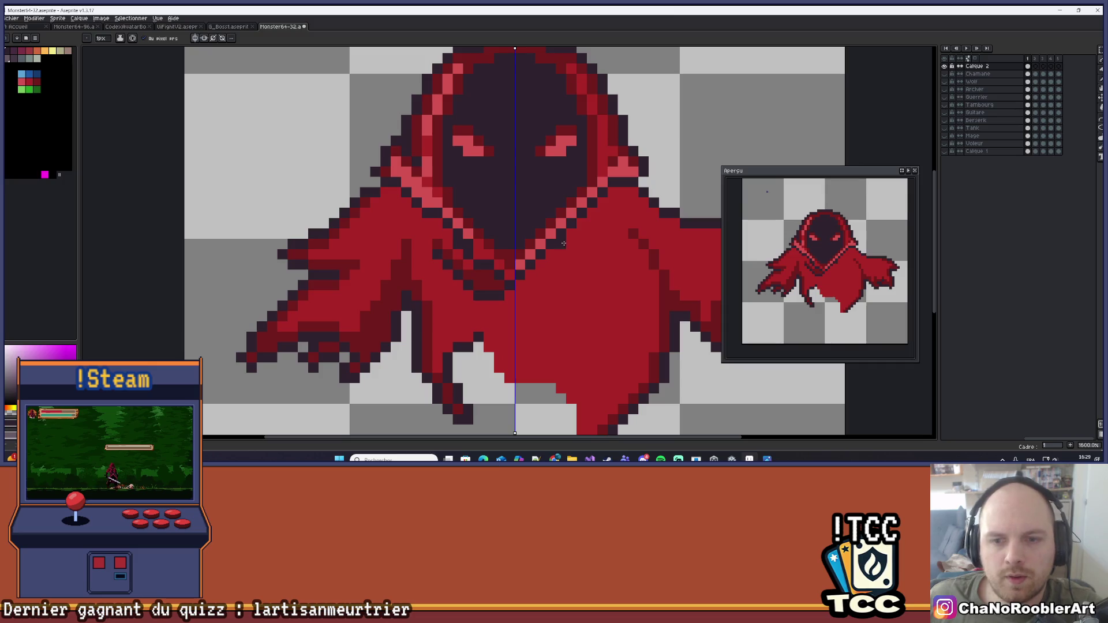
pyautogui.scroll(-1, 569, 265)
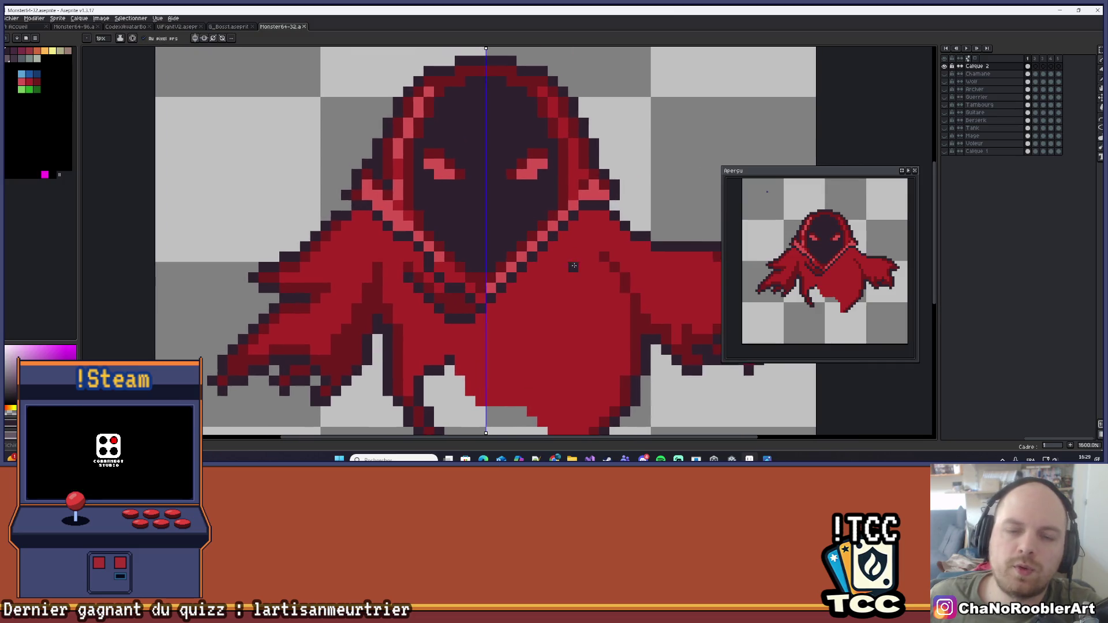
pyautogui.scroll(-3, 589, 264)
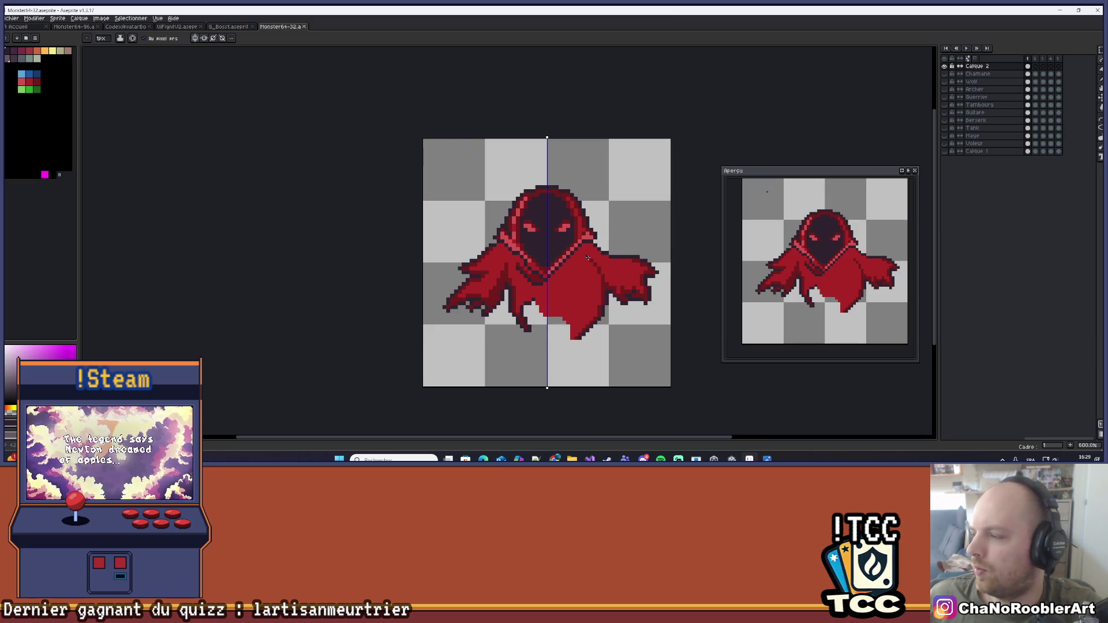
pyautogui.scroll(4, 547, 259)
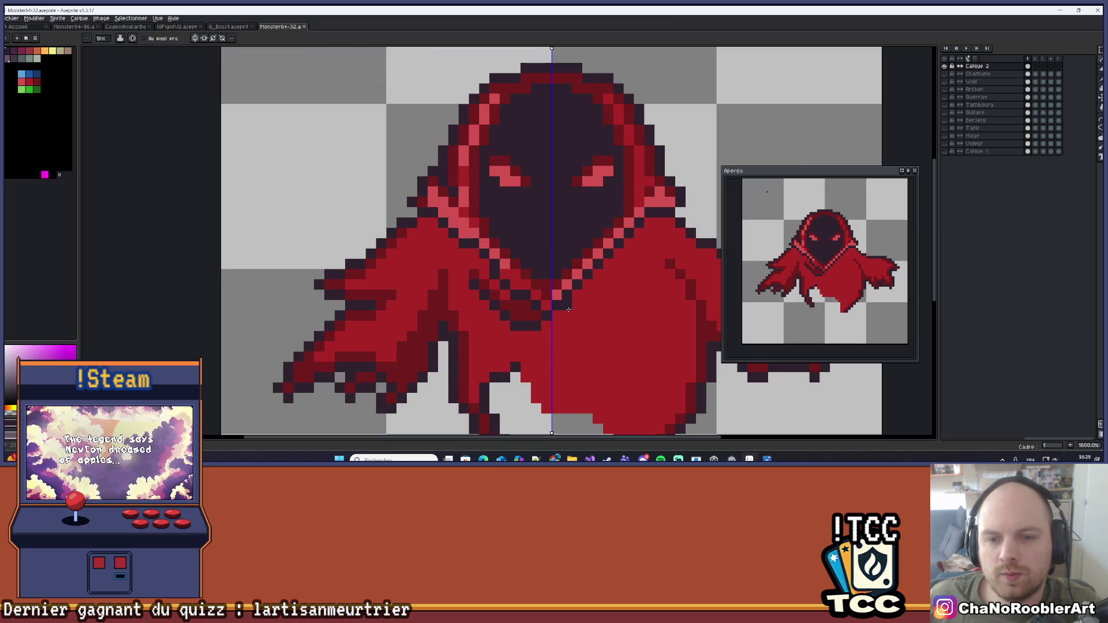
pyautogui.scroll(2, 519, 290)
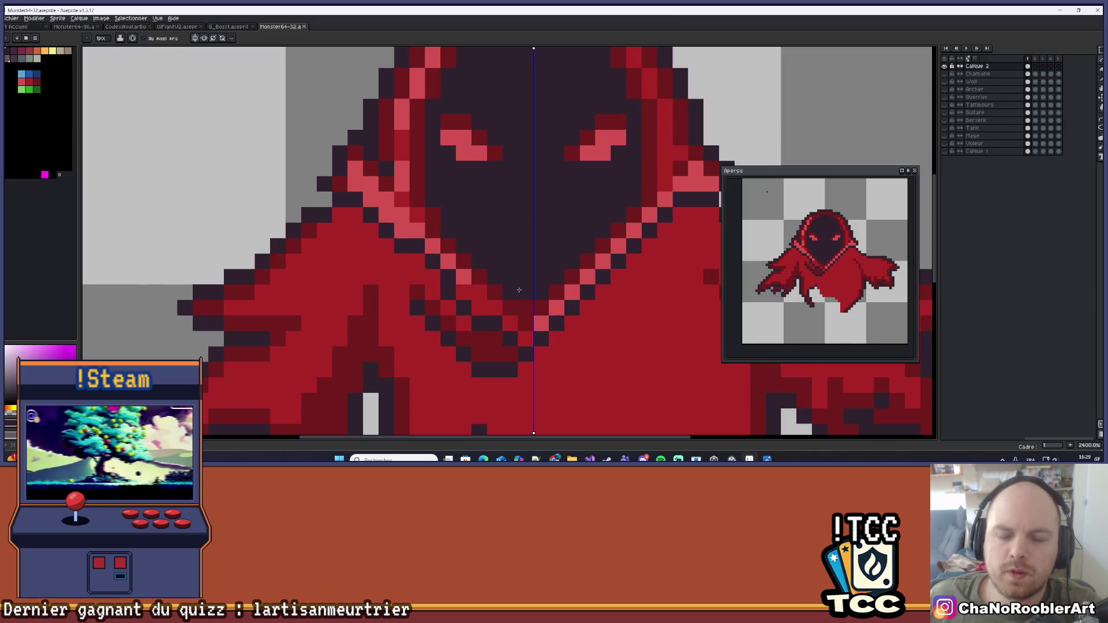
pyautogui.scroll(-5, 519, 290)
pyautogui.scroll(-1, 547, 271)
pyautogui.scroll(5, 540, 277)
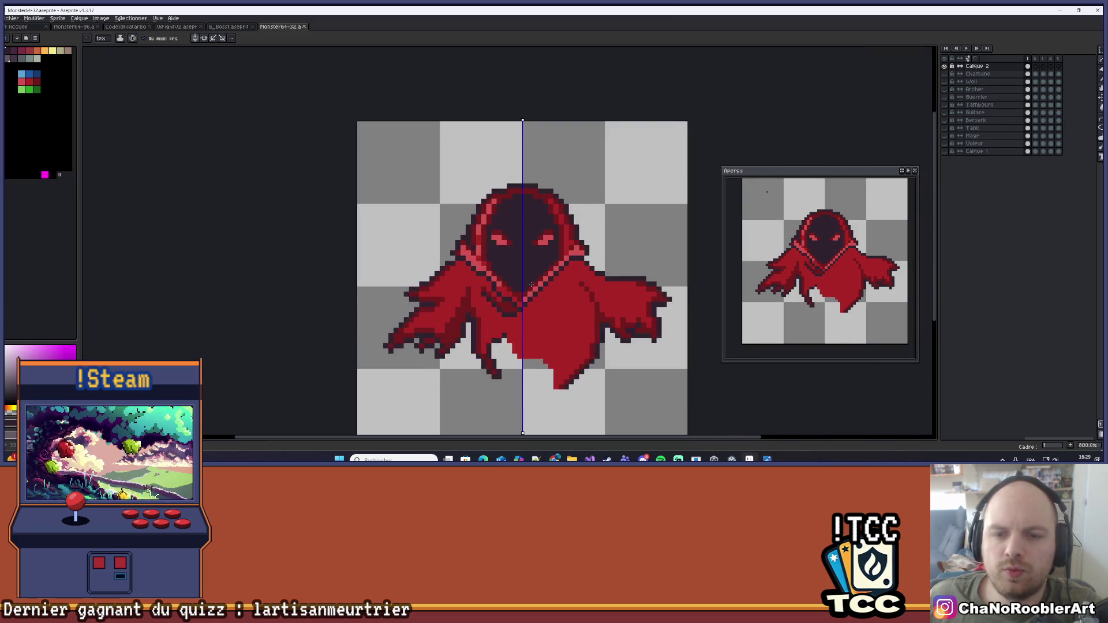
pyautogui.scroll(-6, 533, 284)
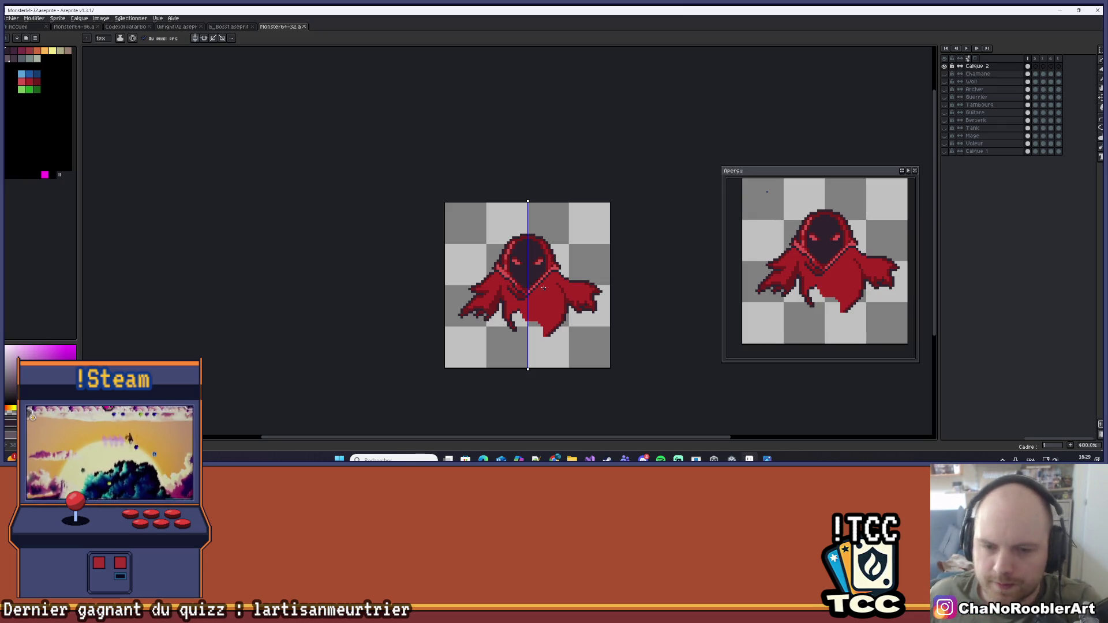
# Choose red as the drawing colour and undo a stray erase on the cloak
pyautogui.scroll(6, 568, 306)
pyautogui.press('b')
pyautogui.keyDown('alt'); pyautogui.click(489, 290); pyautogui.keyUp('alt')
pyautogui.press('v')
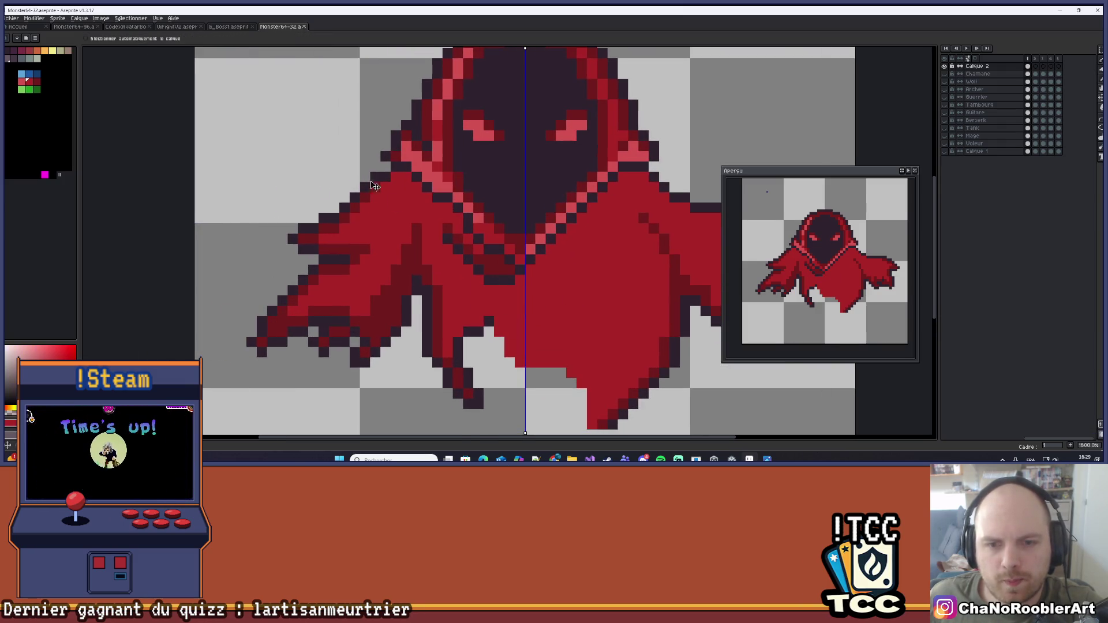
pyautogui.scroll(-1, 352, 85)
pyautogui.scroll(-2, 419, 66)
pyautogui.press('b')
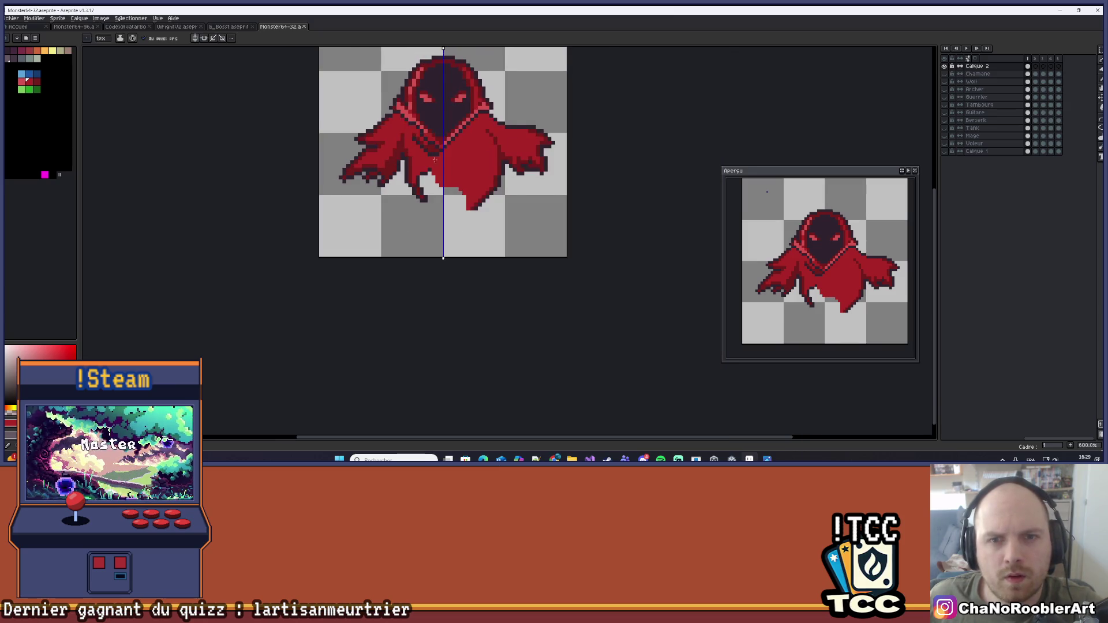
pyautogui.scroll(1, 434, 205)
pyautogui.scroll(3, 434, 205)
pyautogui.moveTo(421, 255)
pyautogui.mouseDown()
pyautogui.moveTo(409, 255)
pyautogui.moveTo(411, 271)
pyautogui.mouseUp()
pyautogui.hotkey('ctrl', 'z')
# Repaint the dark chest outline pixels red with the 1px pencil, then erase a V-shaped chest band
pyautogui.press('b')
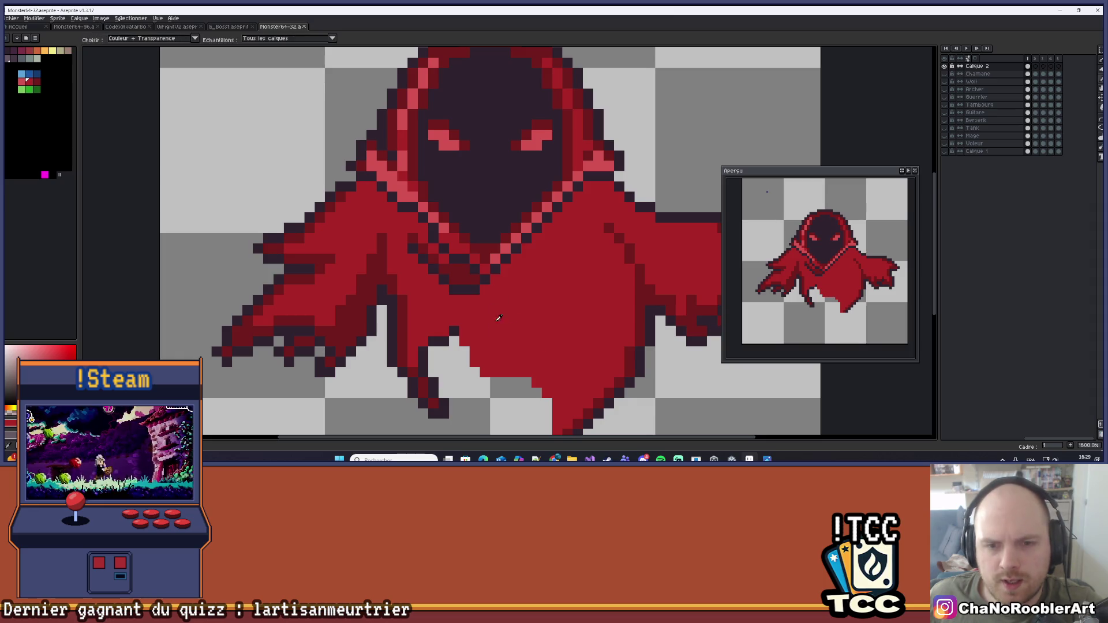
pyautogui.scroll(2, 470, 322)
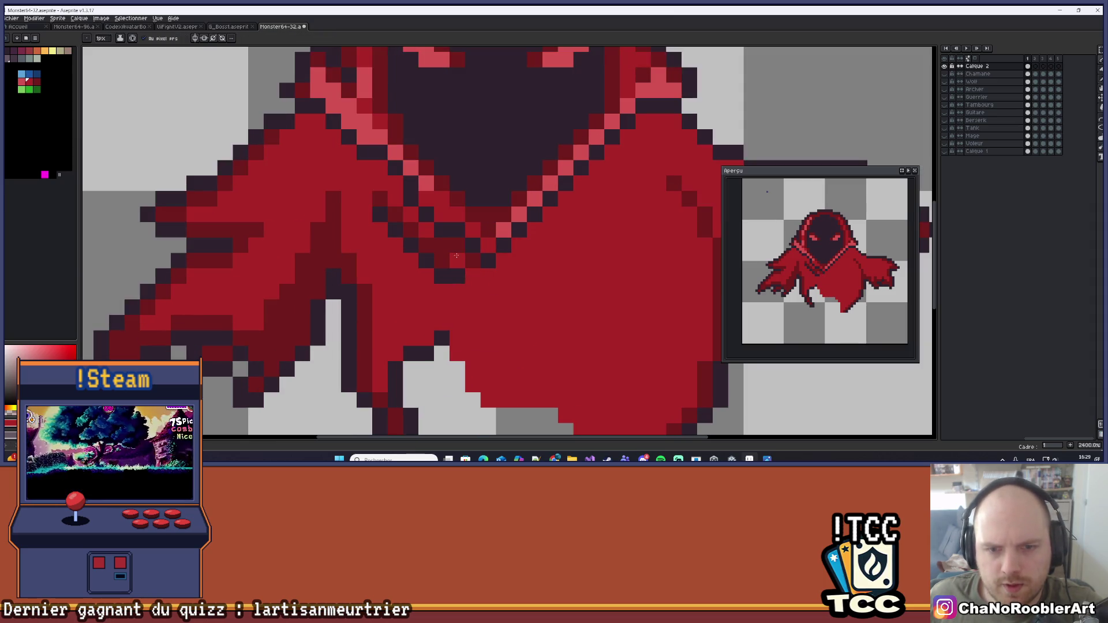
pyautogui.moveTo(416, 273); pyautogui.dragTo(441, 263)
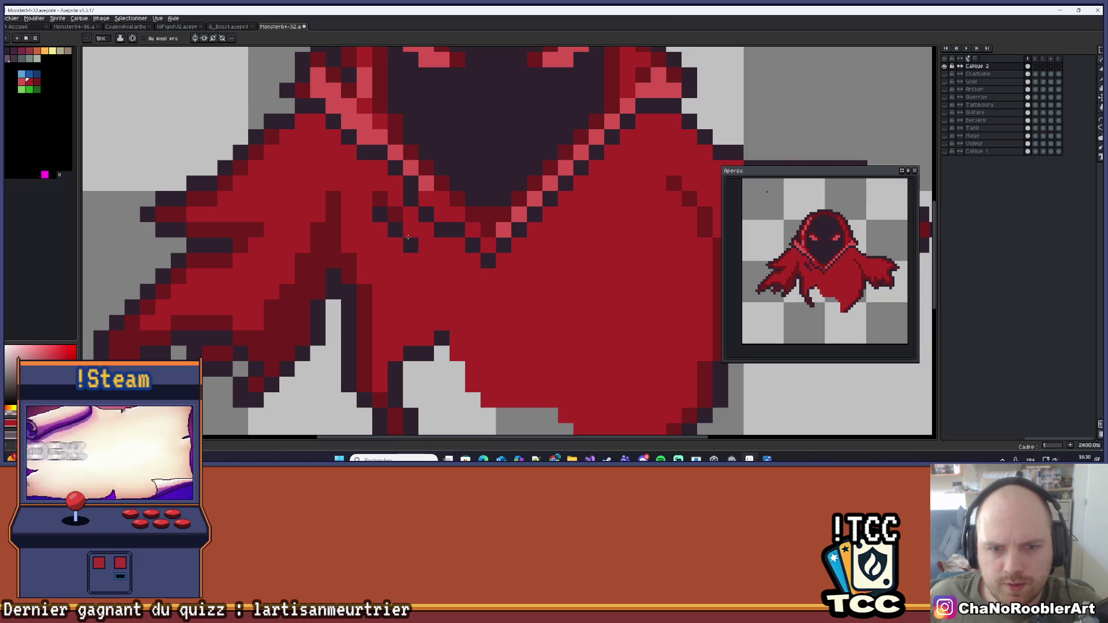
pyautogui.scroll(-7, 398, 272)
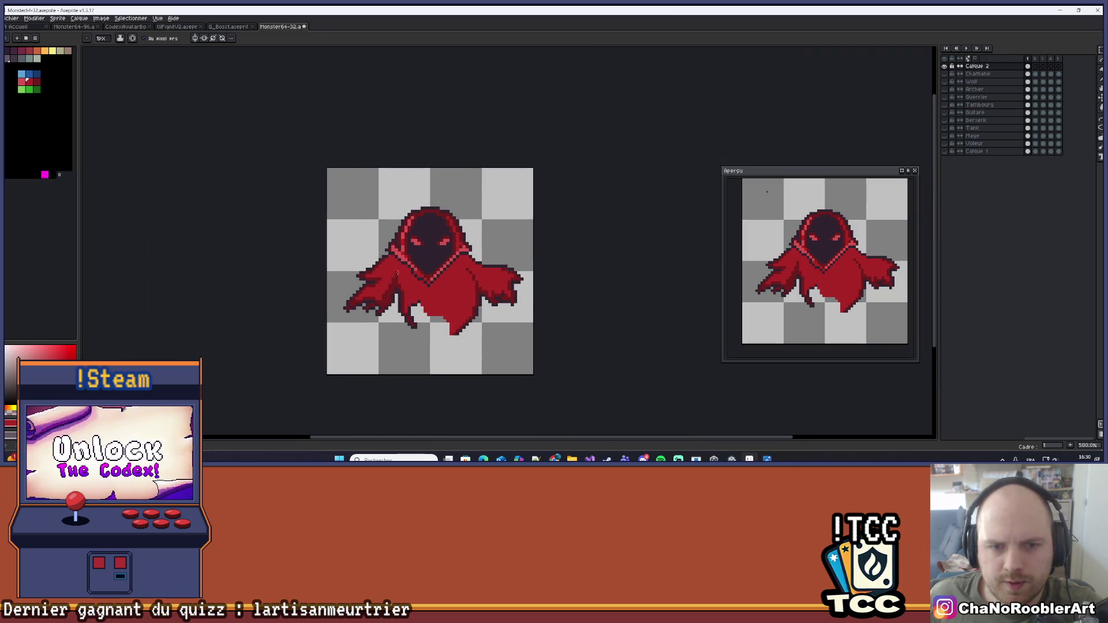
pyautogui.scroll(4, 398, 272)
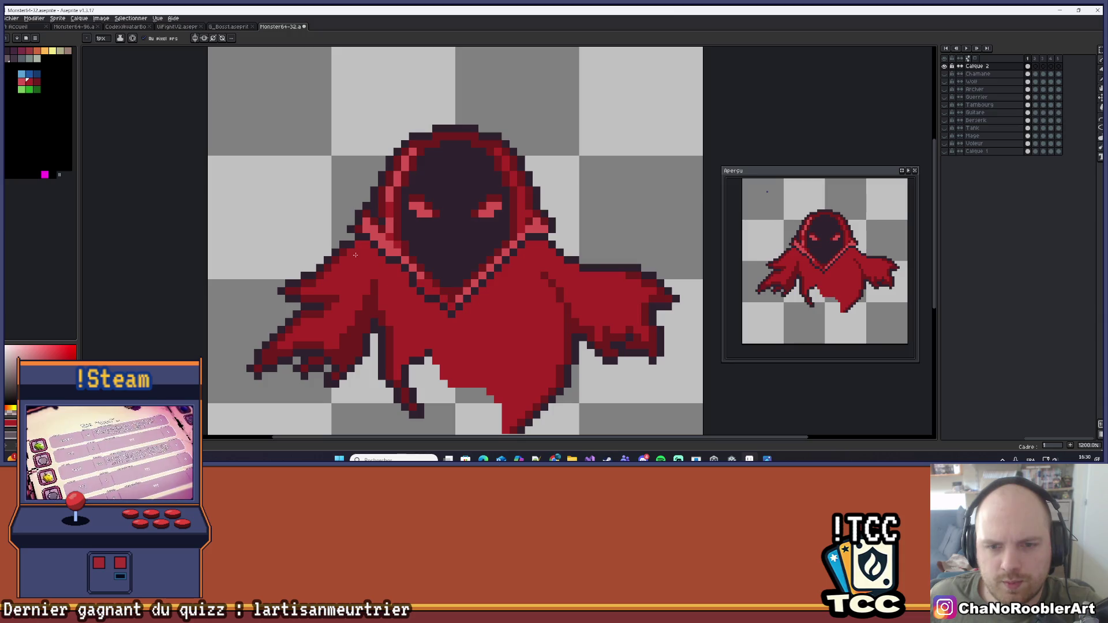
pyautogui.press('e')
pyautogui.moveTo(389, 276)
pyautogui.mouseDown()
pyautogui.moveTo(437, 325)
pyautogui.moveTo(499, 298)
pyautogui.moveTo(513, 268)
pyautogui.mouseUp()
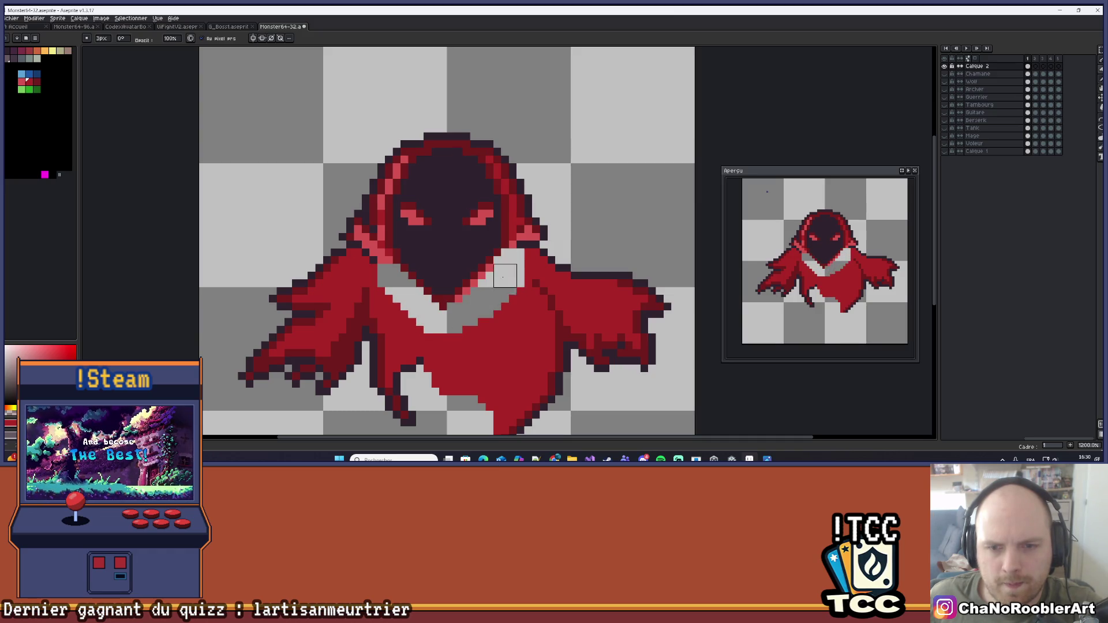
# Draw a dark curve across the erased V-shaped collar with the Curve tool
pyautogui.scroll(1, 482, 306)
pyautogui.moveTo(663, 250); pyautogui.dragTo(528, 235)
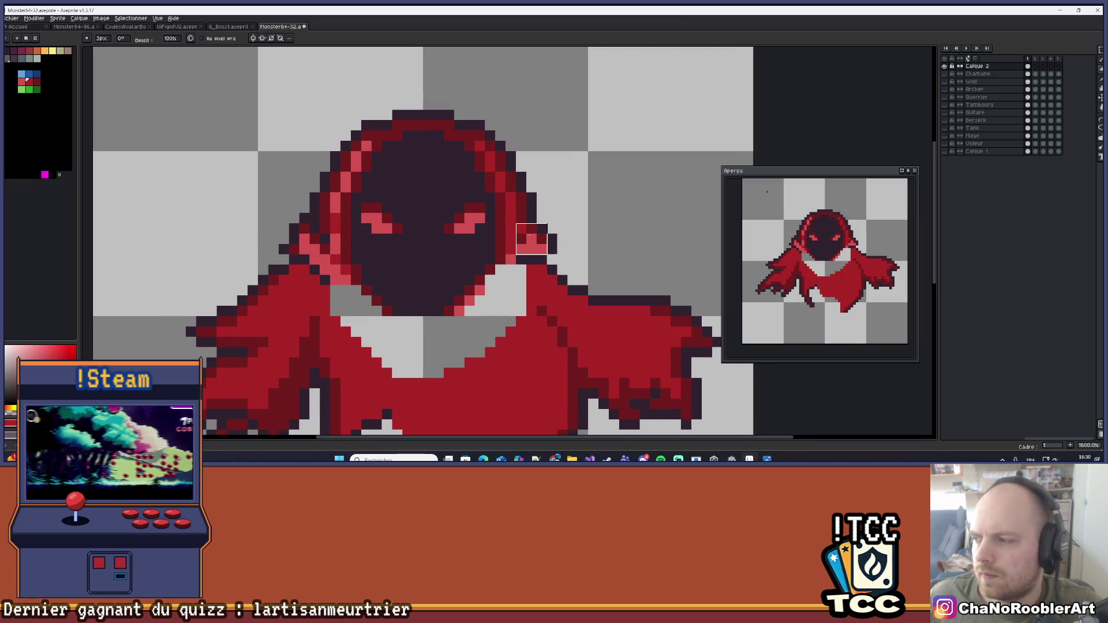
pyautogui.click(1099, 122)
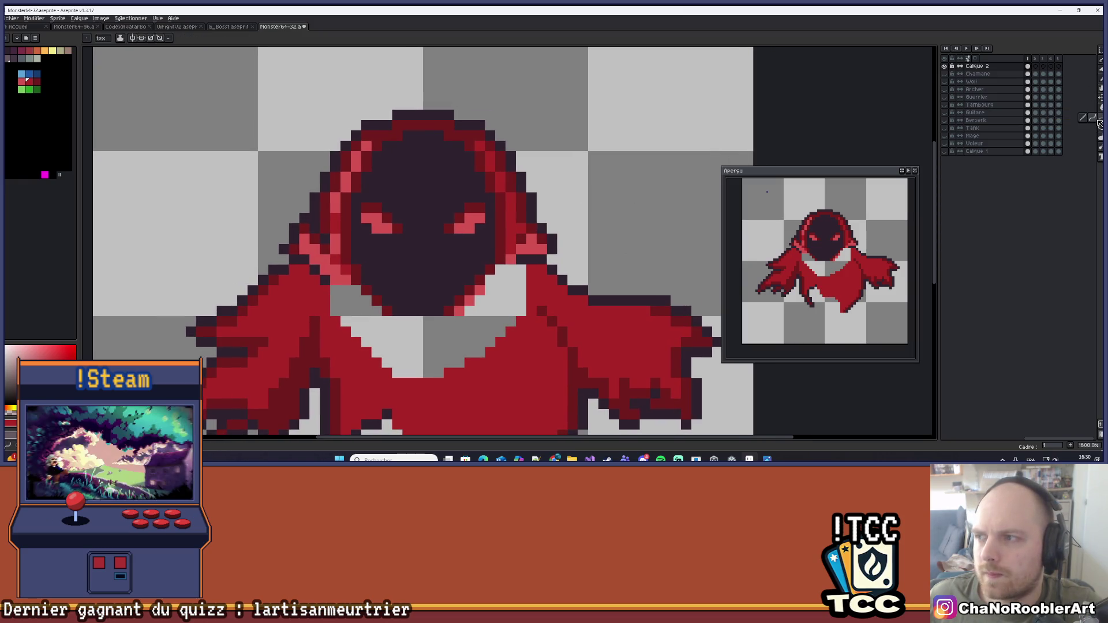
pyautogui.click(1095, 121)
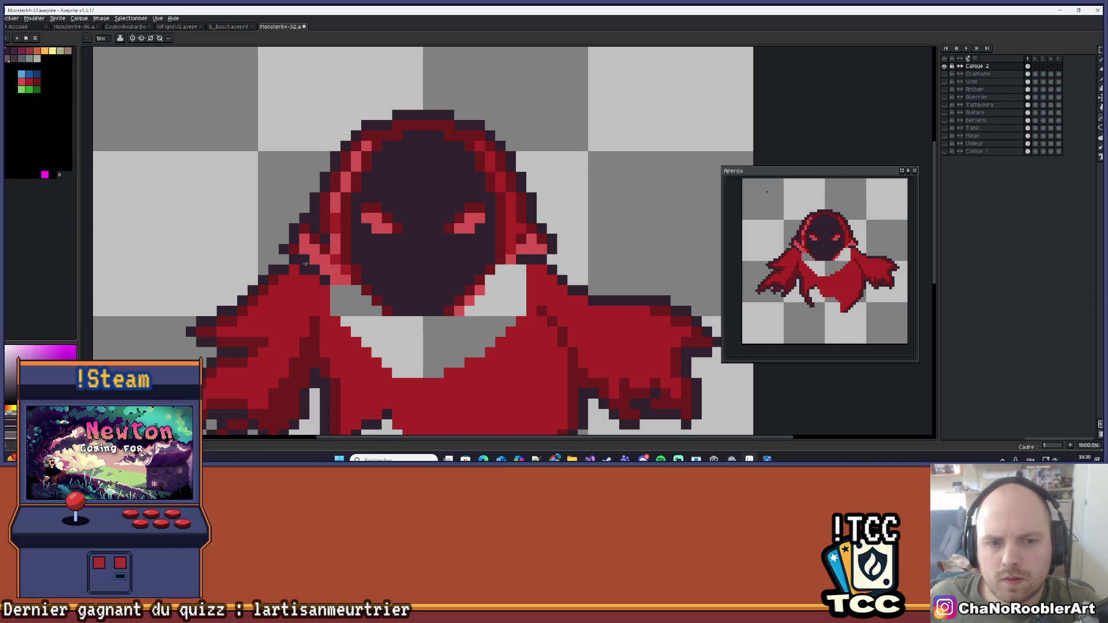
pyautogui.moveTo(522, 269); pyautogui.dragTo(340, 287)
pyautogui.moveTo(427, 283); pyautogui.dragTo(425, 379)
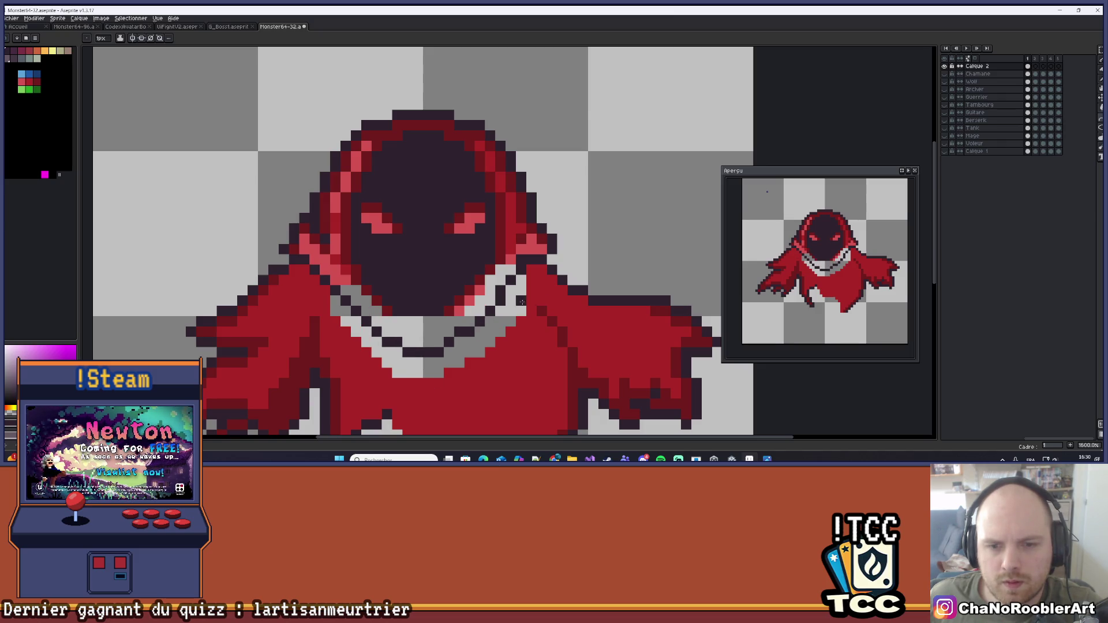
pyautogui.hotkey('ctrl', 'z')
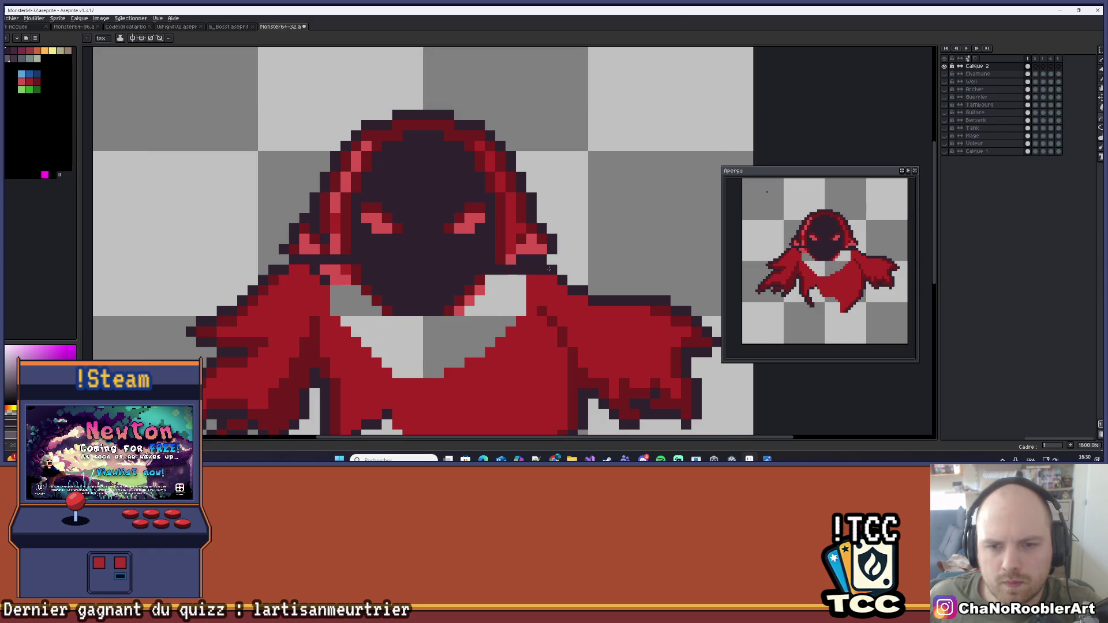
pyautogui.moveTo(539, 263); pyautogui.dragTo(340, 271)
pyautogui.moveTo(428, 283); pyautogui.dragTo(429, 363)
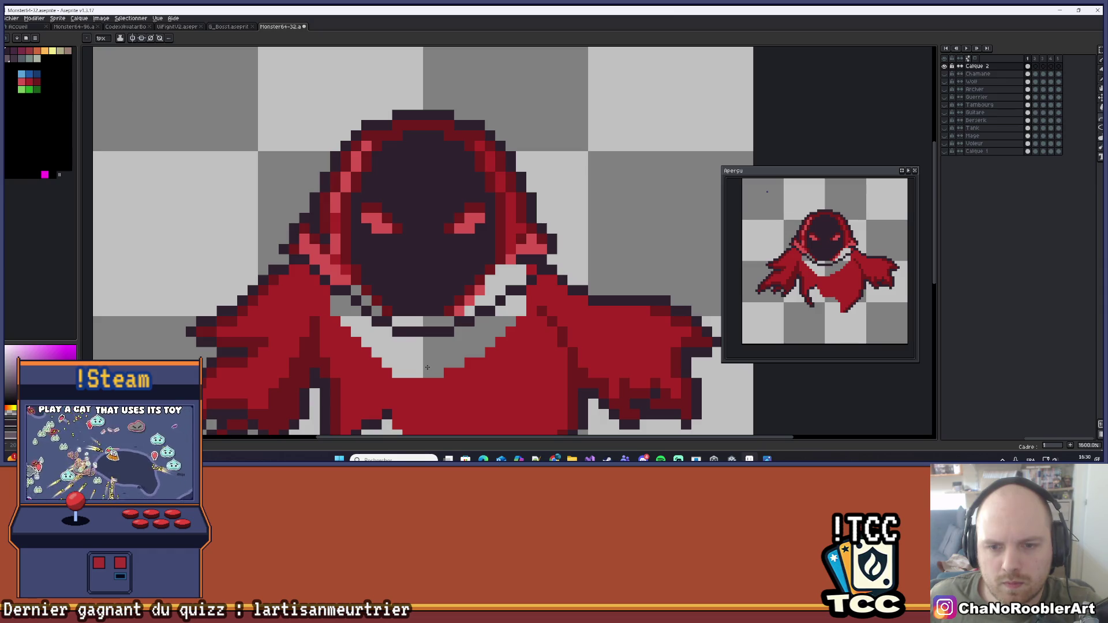
pyautogui.press('Escape')
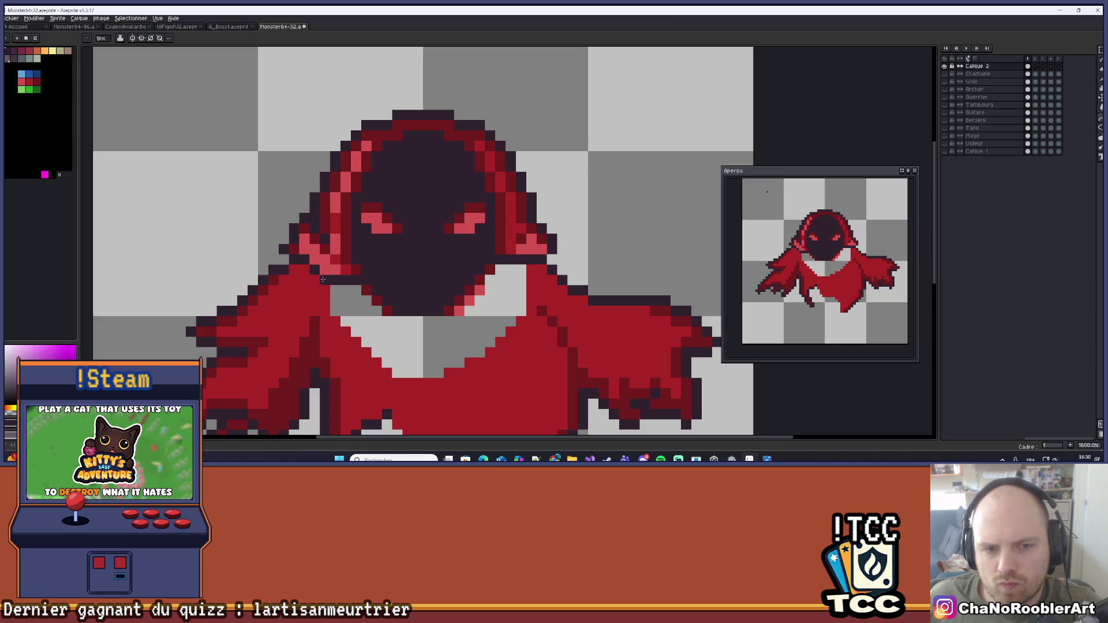
pyautogui.moveTo(324, 279); pyautogui.dragTo(505, 269)
pyautogui.moveTo(421, 277); pyautogui.dragTo(424, 367)
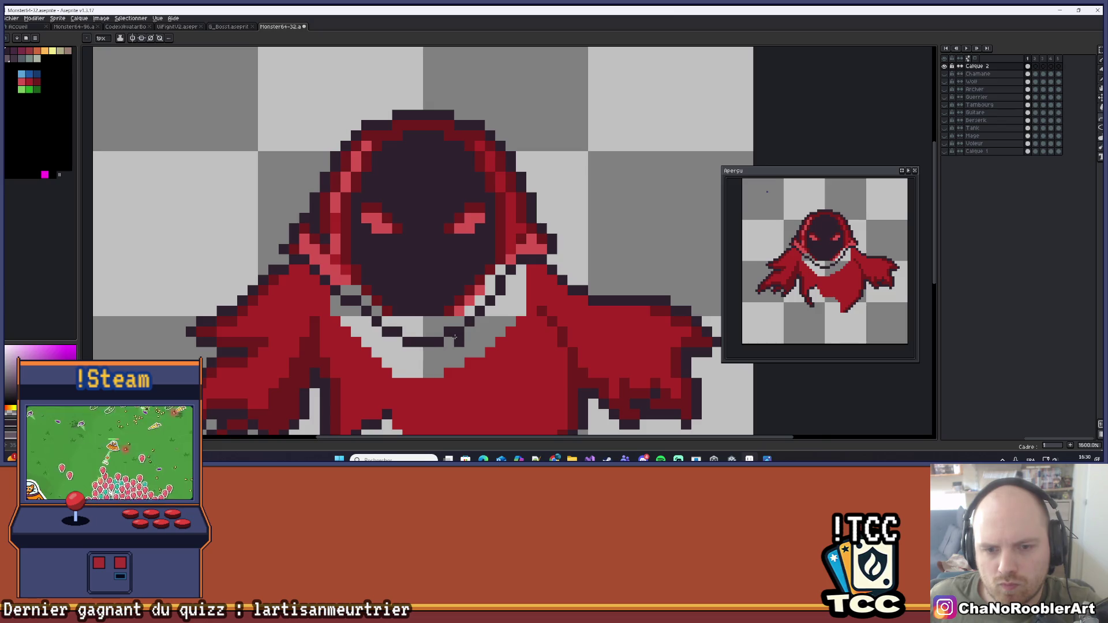
# Try a red paint-bucket fill below the collar, undo it, and recentre the view on the sprite
pyautogui.scroll(-3, 455, 337)
pyautogui.scroll(3, 456, 346)
pyautogui.press('g')
pyautogui.click(437, 327)
pyautogui.hotkey('ctrl', 'z')
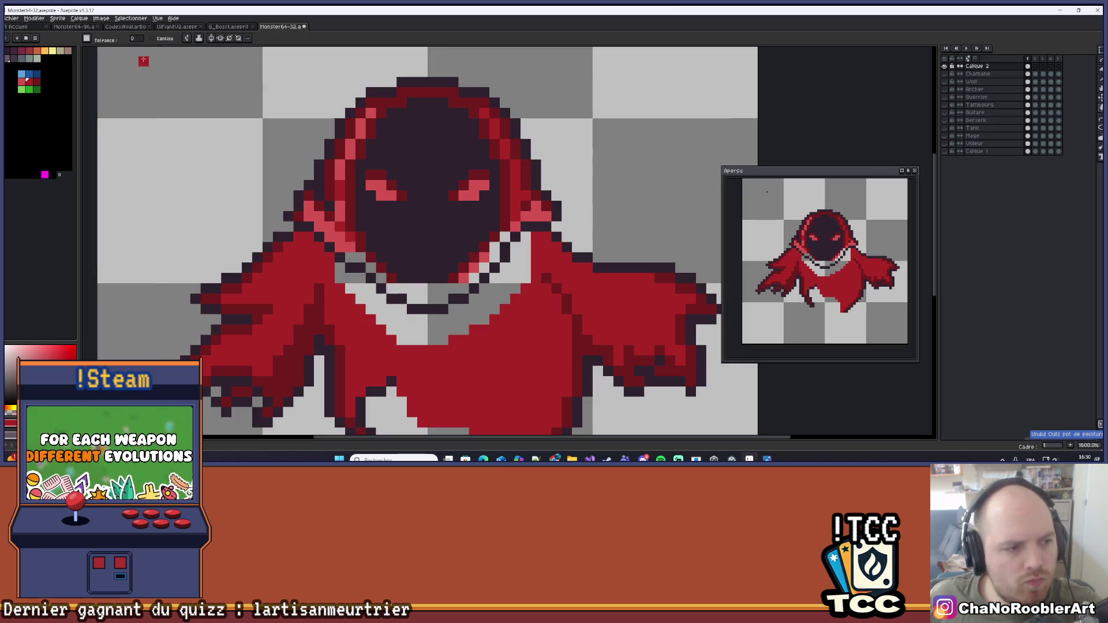
pyautogui.scroll(-2, 422, 246)
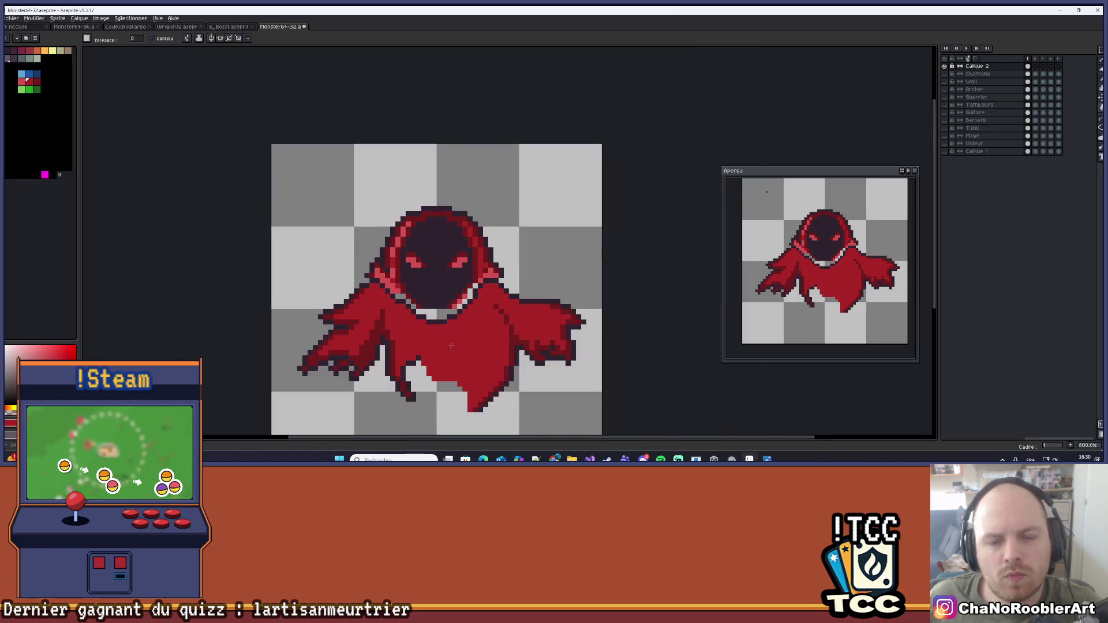
pyautogui.scroll(3, 422, 246)
pyautogui.scroll(-2, 422, 246)
pyautogui.moveTo(422, 246); pyautogui.dragTo(426, 278)
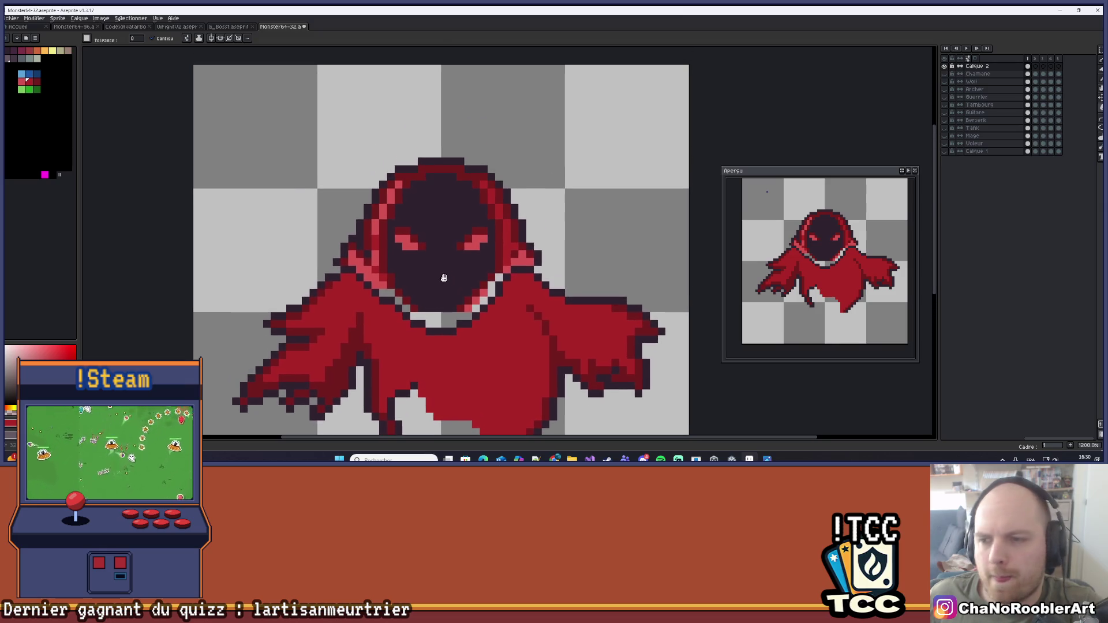
pyautogui.scroll(3, 422, 284)
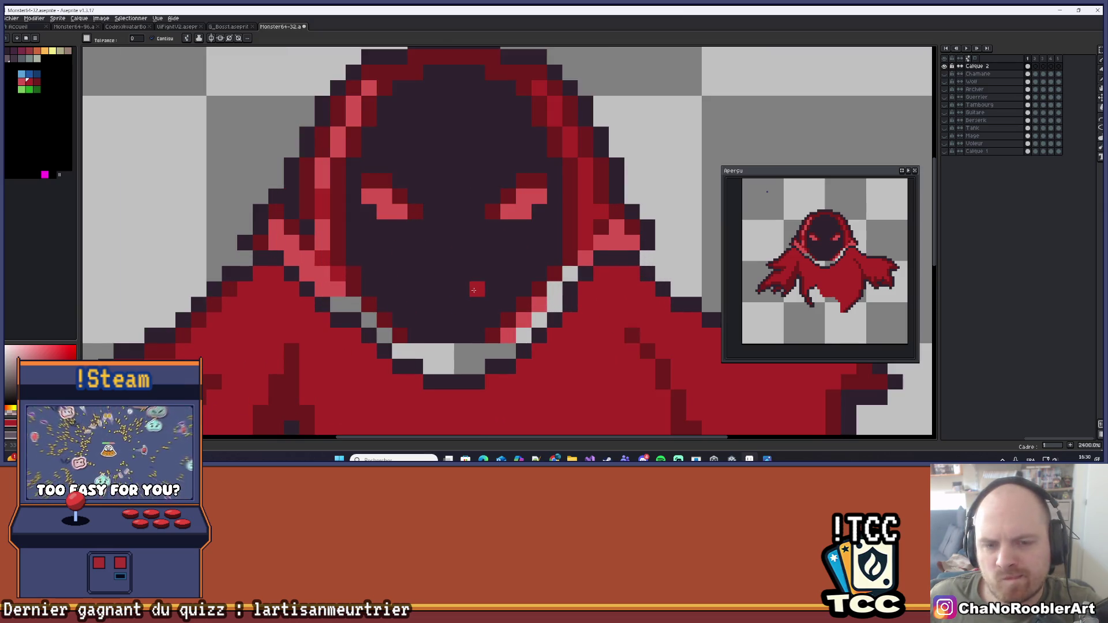
pyautogui.scroll(-2, 483, 318)
pyautogui.scroll(3, 483, 318)
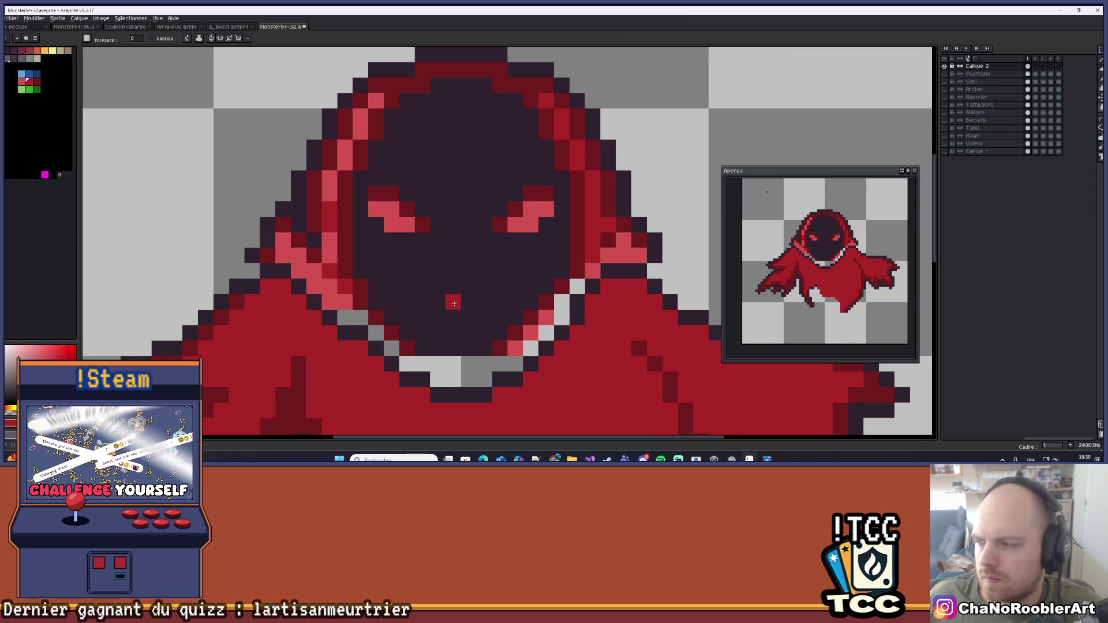
pyautogui.scroll(-4, 491, 335)
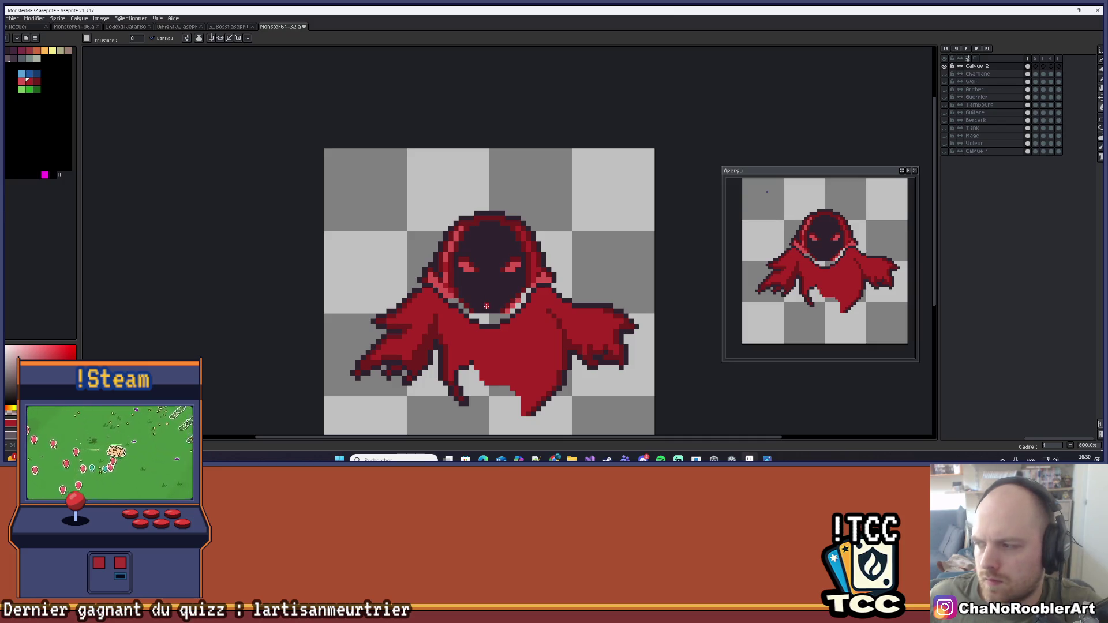
pyautogui.scroll(4, 491, 306)
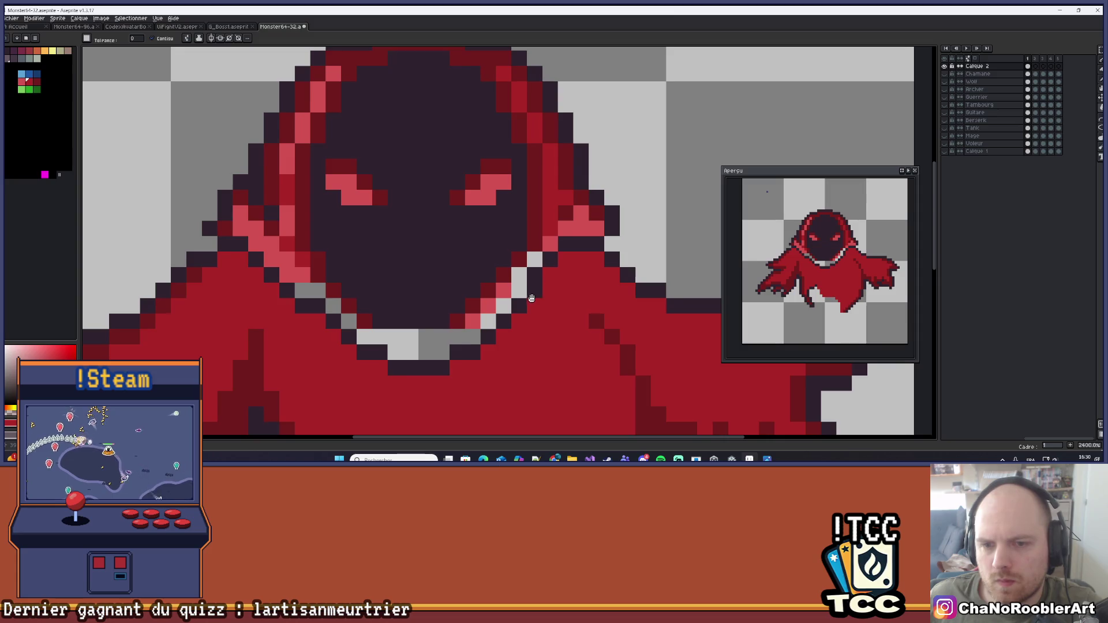
# Fill the grey collar gap below the hood with dark red
pyautogui.moveTo(532, 298); pyautogui.dragTo(529, 296)
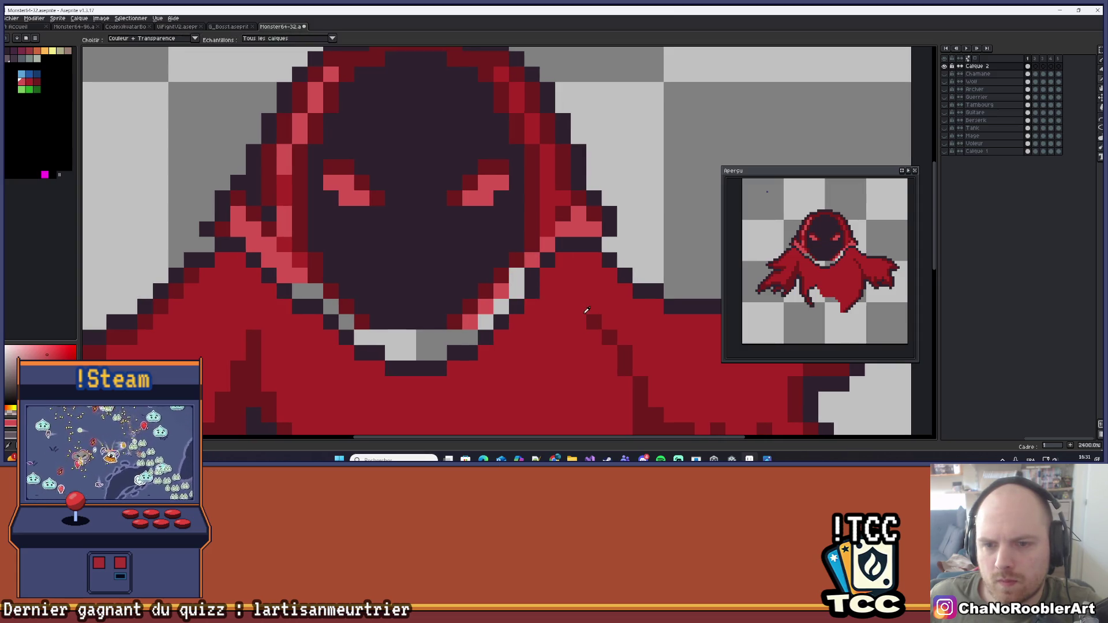
pyautogui.click(469, 336)
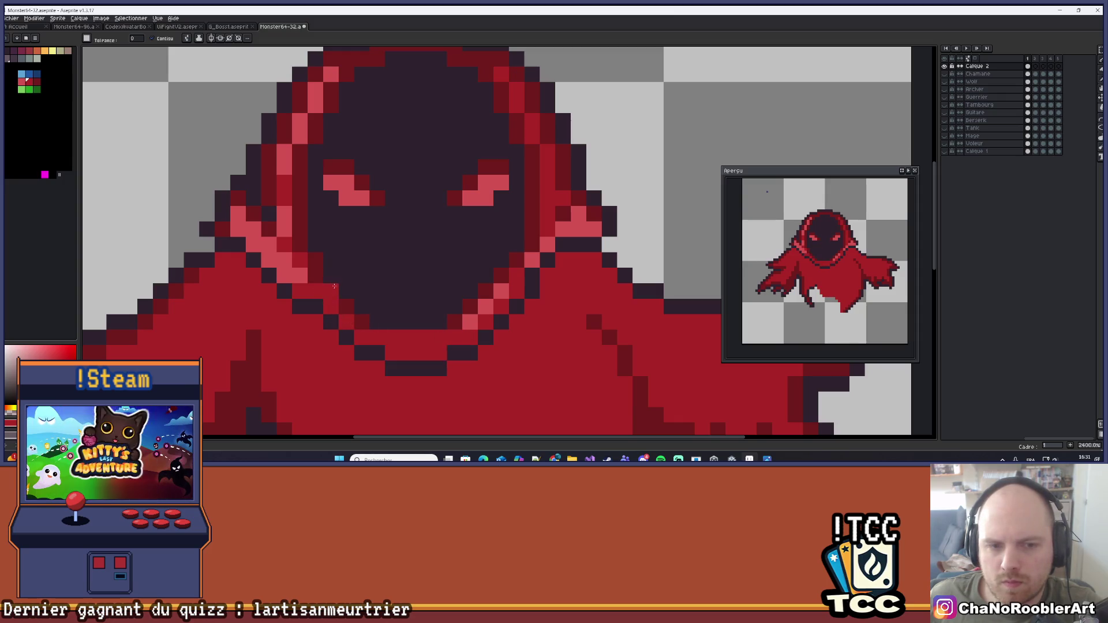
pyautogui.scroll(-5, 395, 310)
pyautogui.moveTo(421, 309); pyautogui.dragTo(434, 317)
pyautogui.scroll(3, 434, 318)
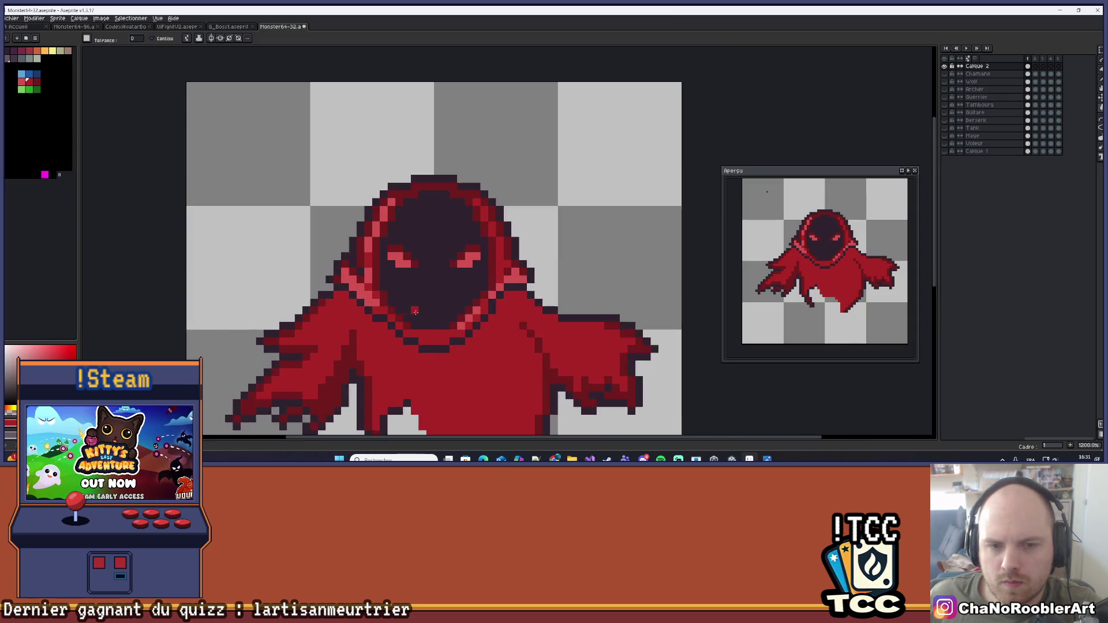
# Darken two pixels just below the ghost's dark face
pyautogui.press('v')
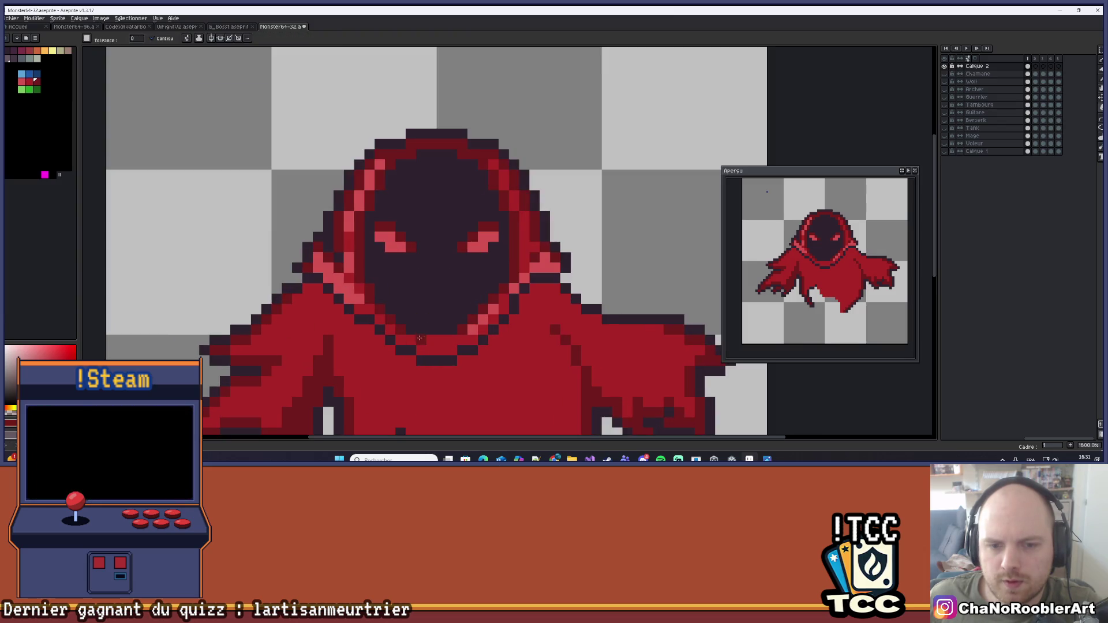
pyautogui.press('b')
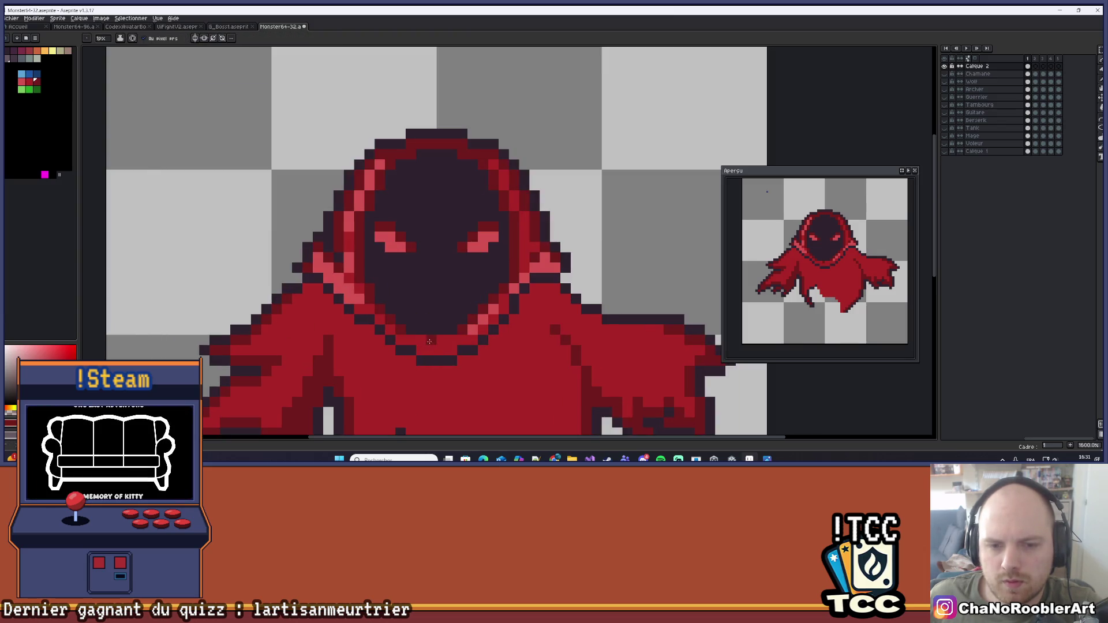
pyautogui.click(452, 339)
pyautogui.click(421, 347)
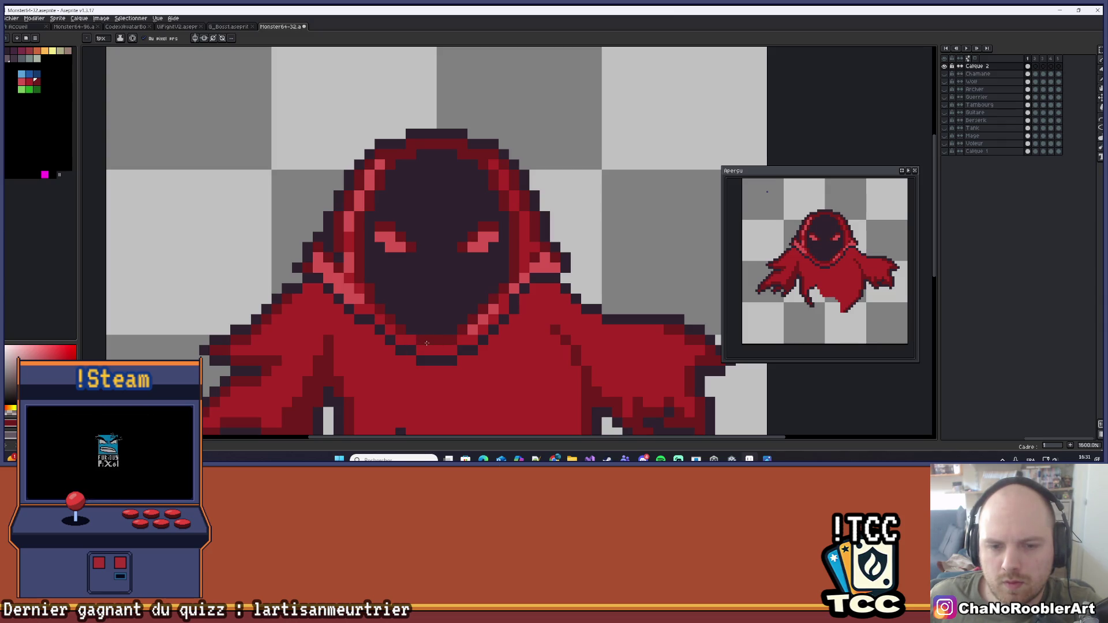
pyautogui.scroll(-2, 502, 308)
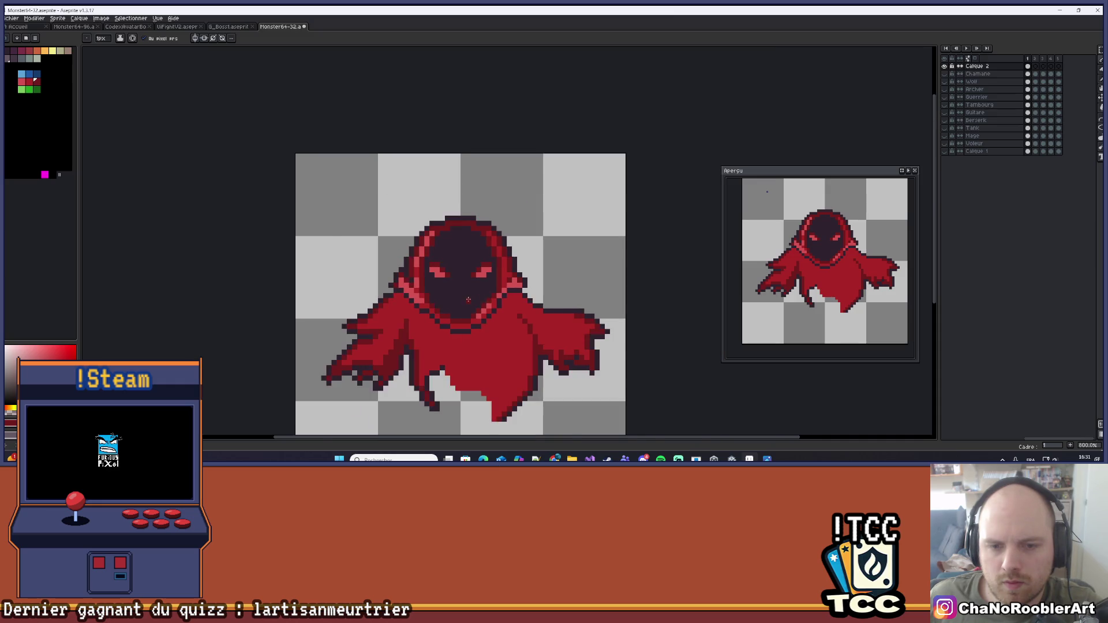
pyautogui.scroll(1, 502, 309)
# Eyedrop the cloak's red from the hood as the drawing colour
pyautogui.press('i')
pyautogui.click(459, 343)
pyautogui.press('b')
pyautogui.scroll(1, 448, 334)
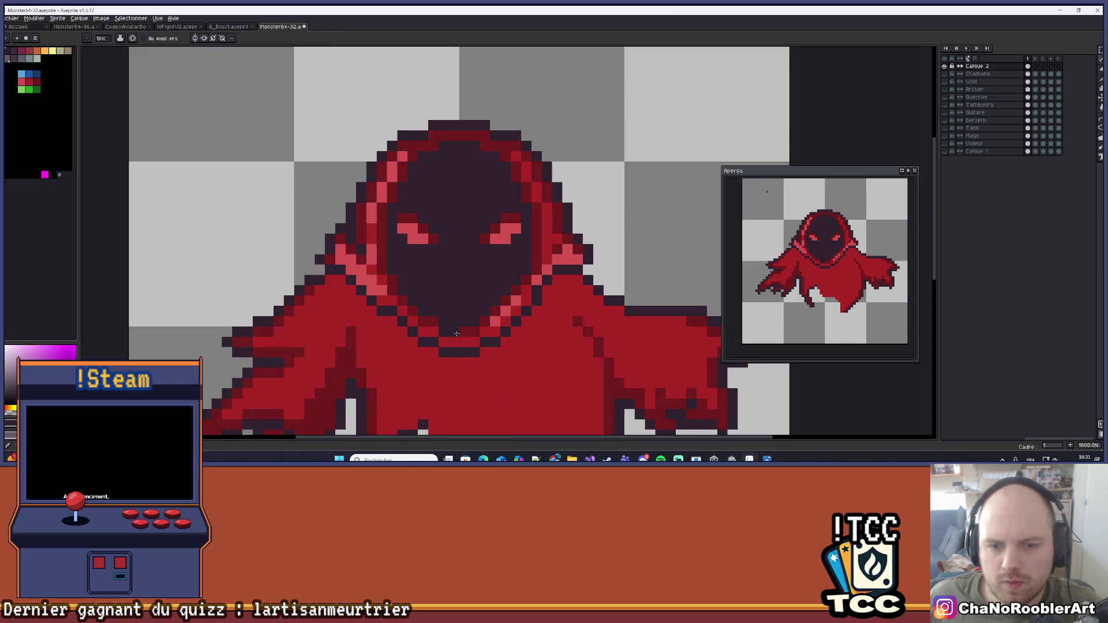
pyautogui.scroll(-4, 480, 318)
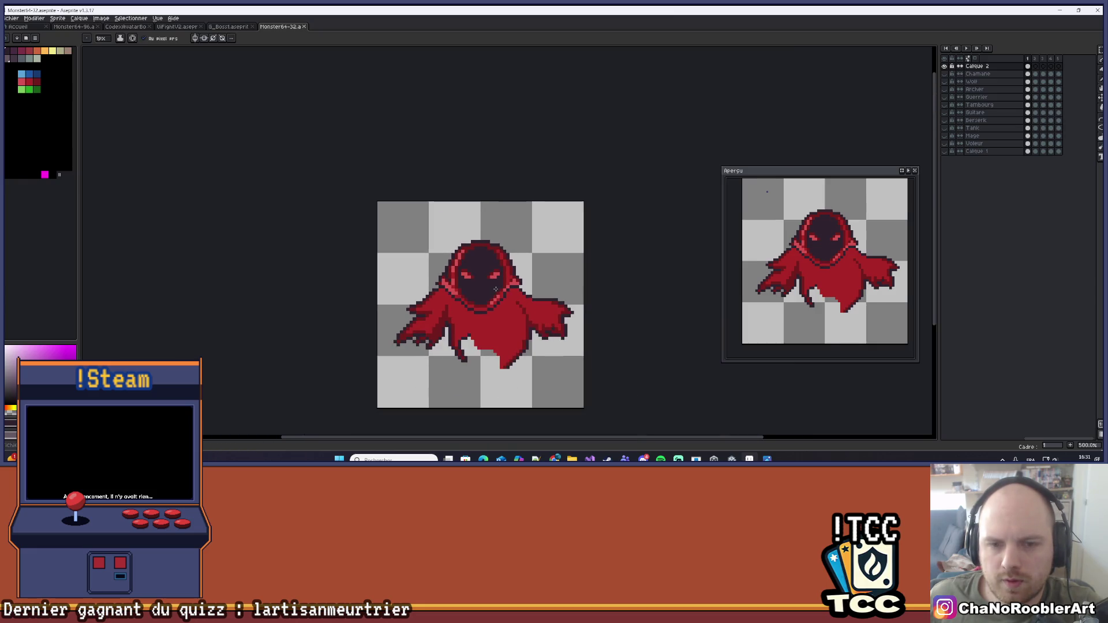
pyautogui.scroll(6, 461, 295)
pyautogui.press('i')
pyautogui.keyDown('alt'); pyautogui.click(441, 279); pyautogui.keyUp('alt')
pyautogui.scroll(-3, 399, 353)
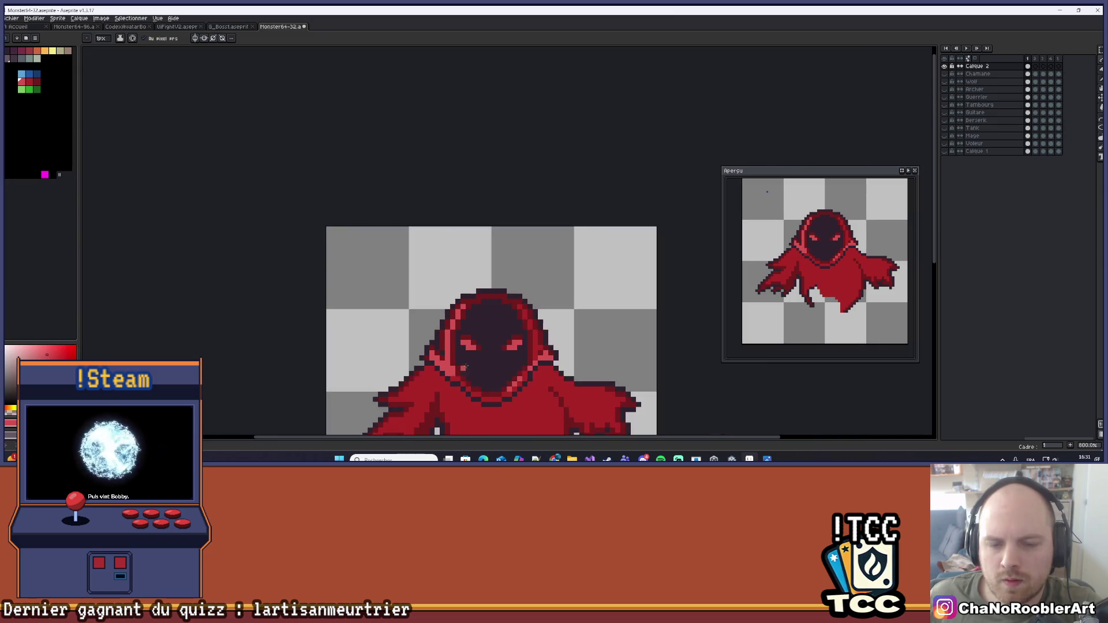
pyautogui.scroll(2, 398, 353)
pyautogui.scroll(-4, 470, 350)
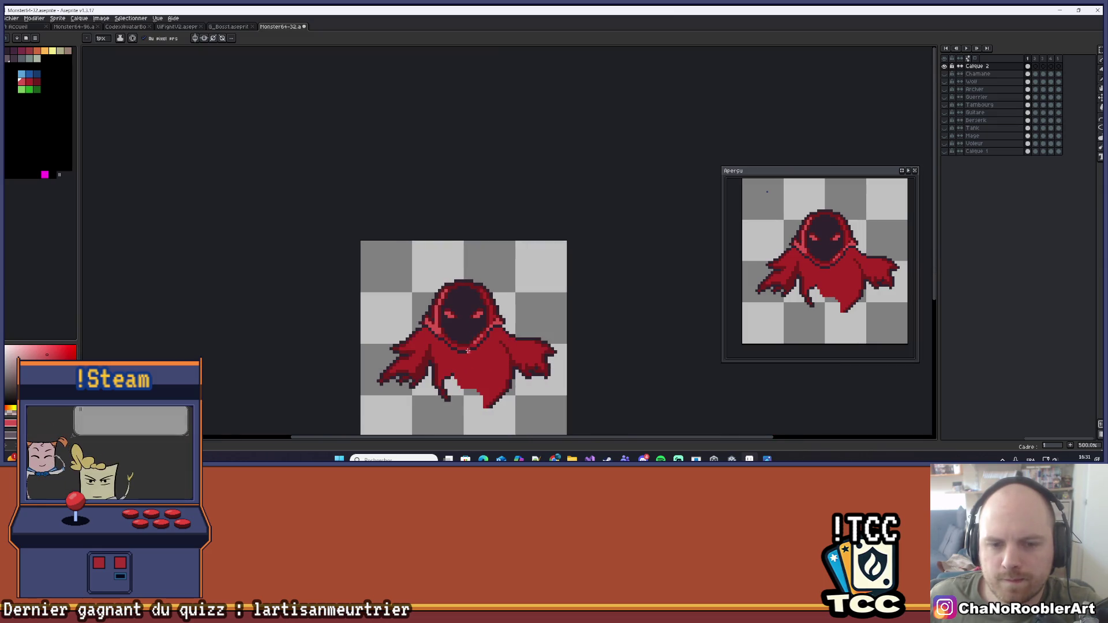
pyautogui.scroll(5, 472, 350)
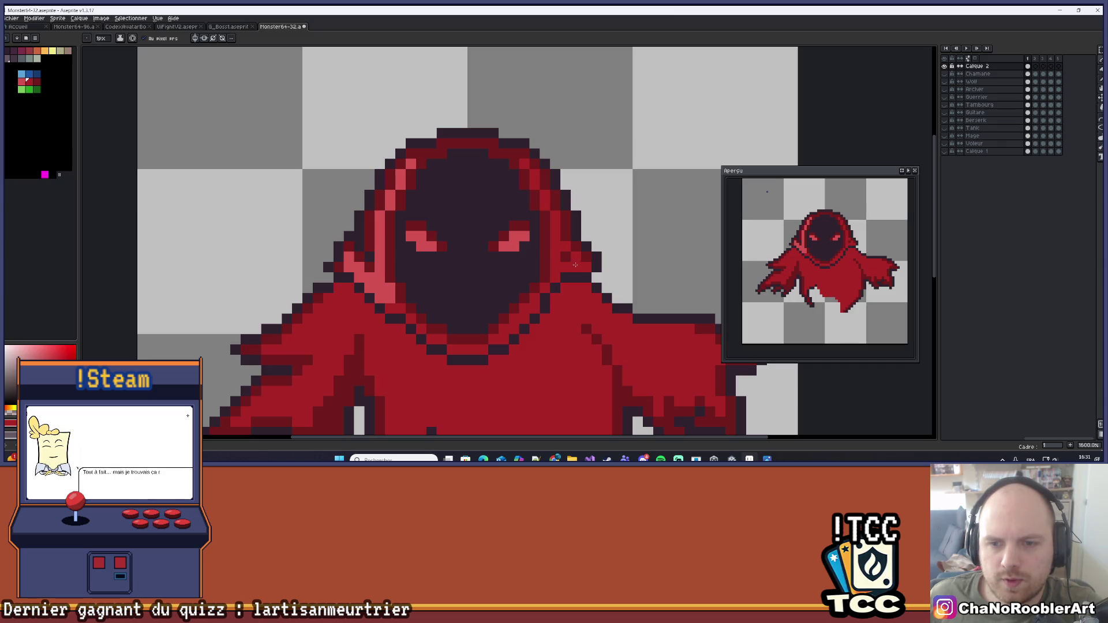
# Fill the light-red highlight areas on the hood's left side with red
pyautogui.press('g')
pyautogui.click(377, 226)
pyautogui.click(390, 203)
pyautogui.click(400, 175)
pyautogui.scroll(-5, 408, 166)
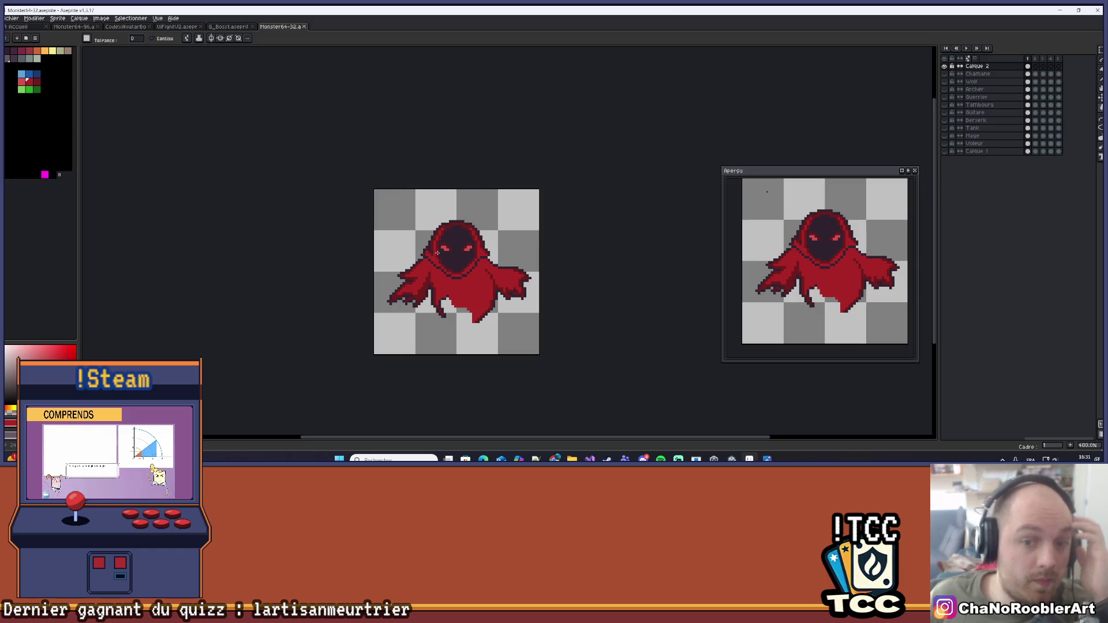
pyautogui.scroll(5, 480, 270)
# Turn a dark hood-edge pixel red and save the sprite
pyautogui.press('i')
pyautogui.press('g')
pyautogui.keyDown('alt'); pyautogui.click(435, 284); pyautogui.keyUp('alt')
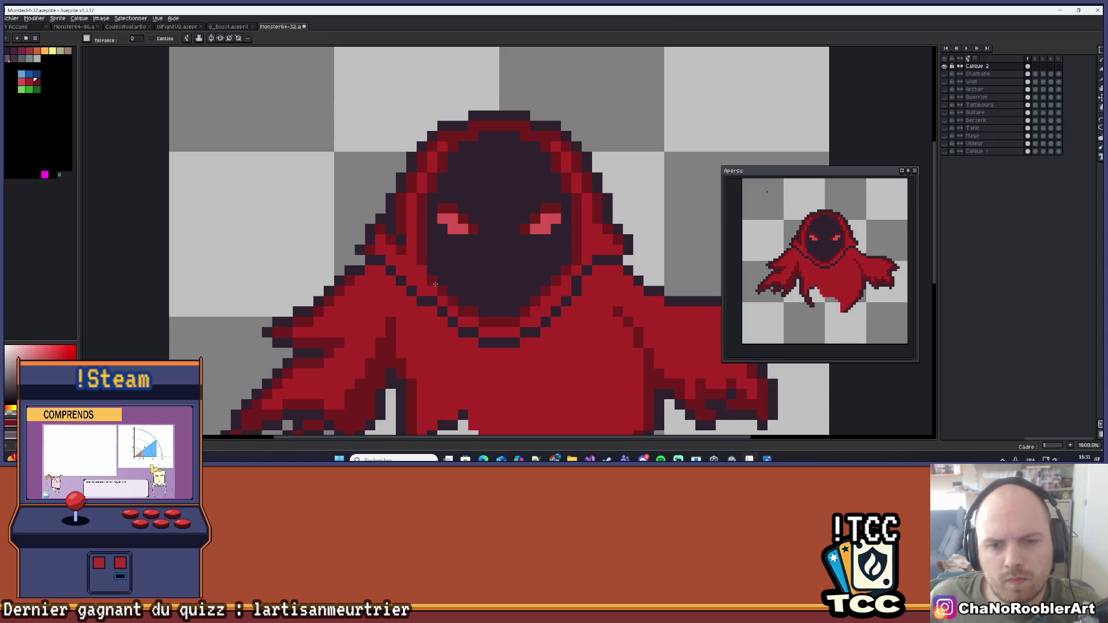
pyautogui.click(389, 242)
pyautogui.scroll(-5, 377, 250)
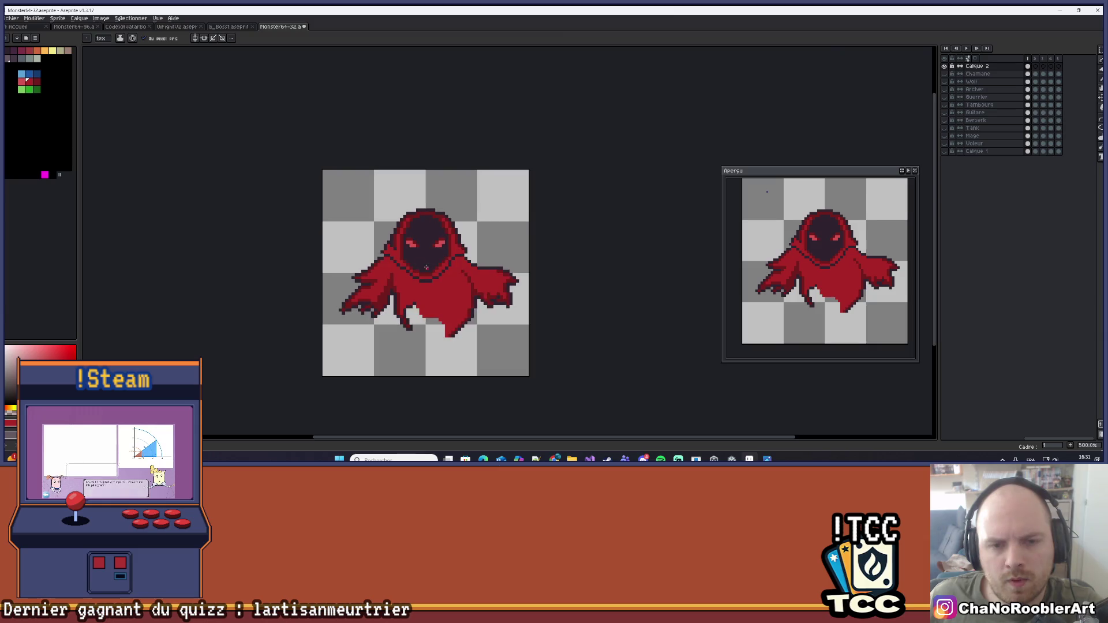
pyautogui.hotkey('ctrl', 's')
# Darken a pixel beside the ghost's face
pyautogui.scroll(-2, 495, 275)
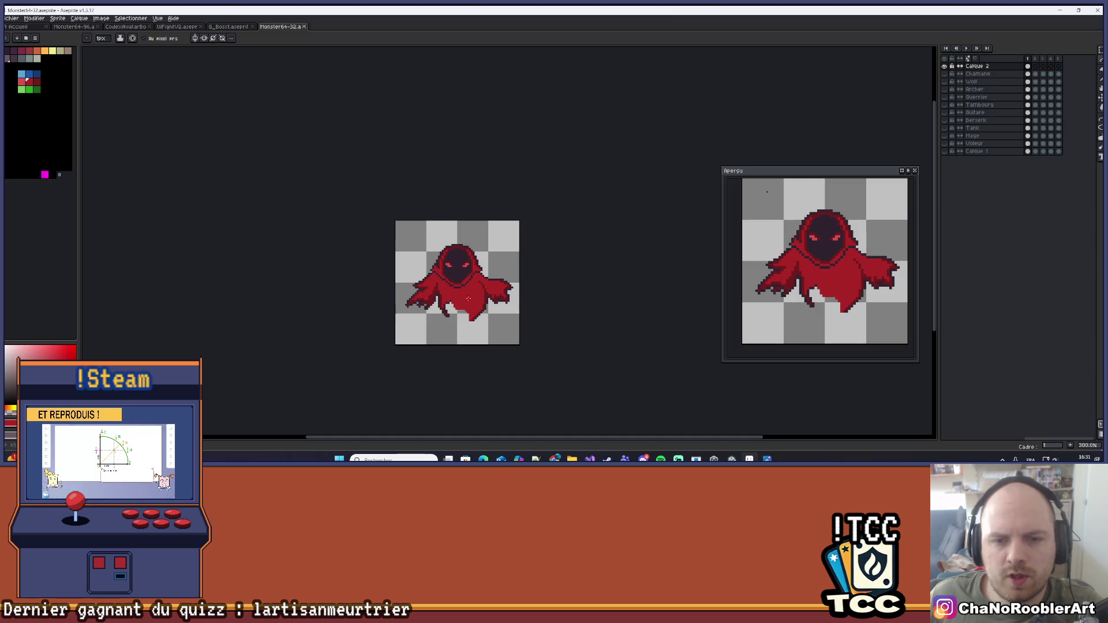
pyautogui.scroll(1, 468, 295)
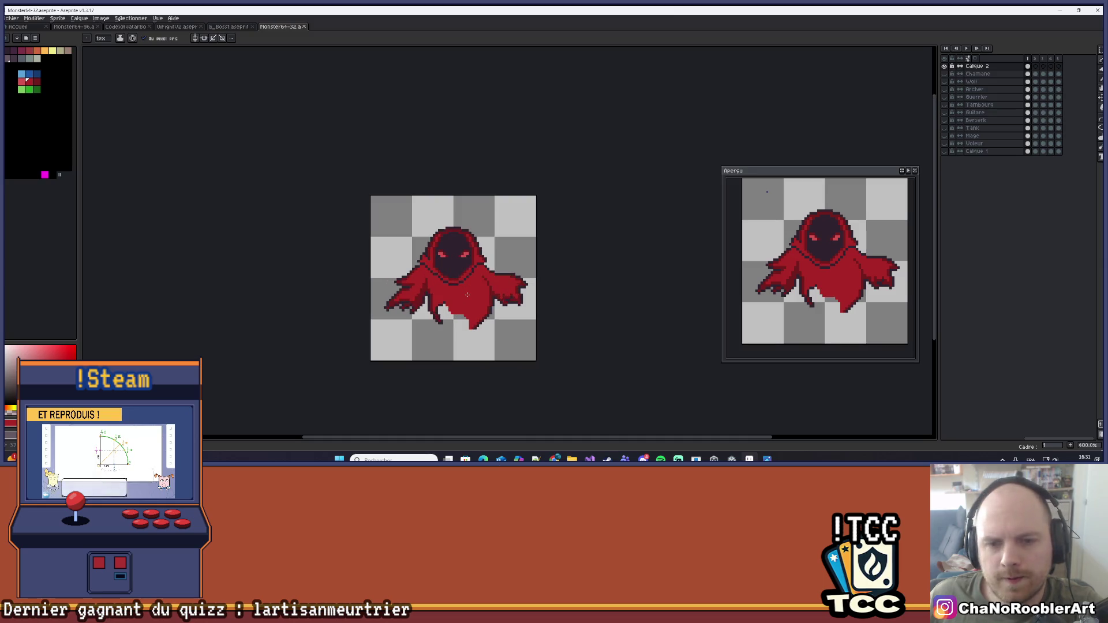
pyautogui.scroll(2, 465, 295)
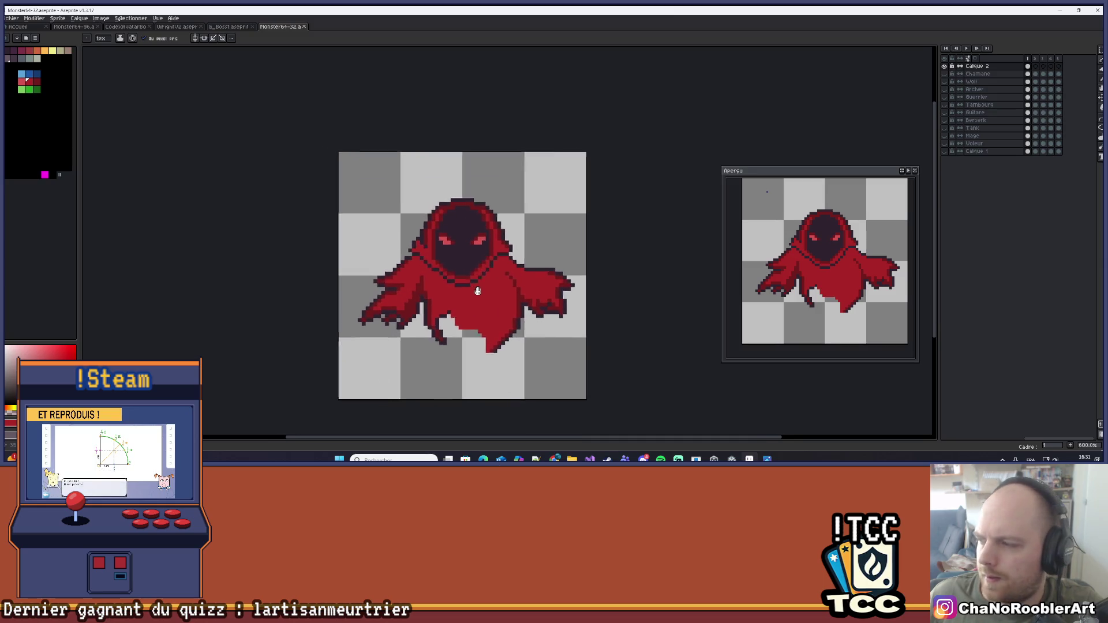
pyautogui.scroll(-1, 496, 312)
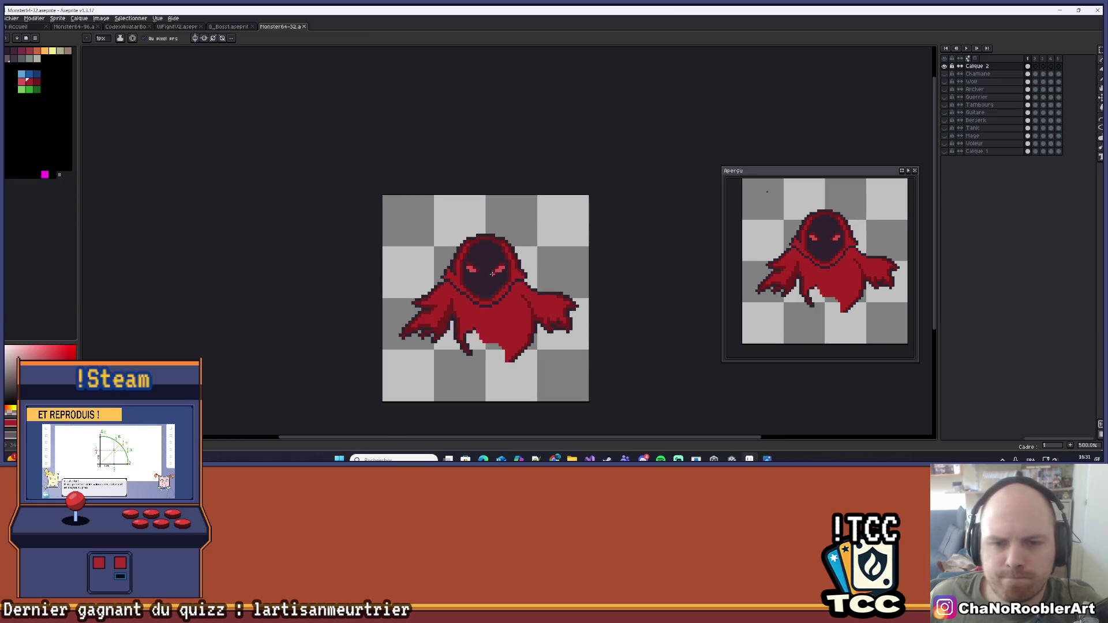
pyautogui.scroll(2, 494, 274)
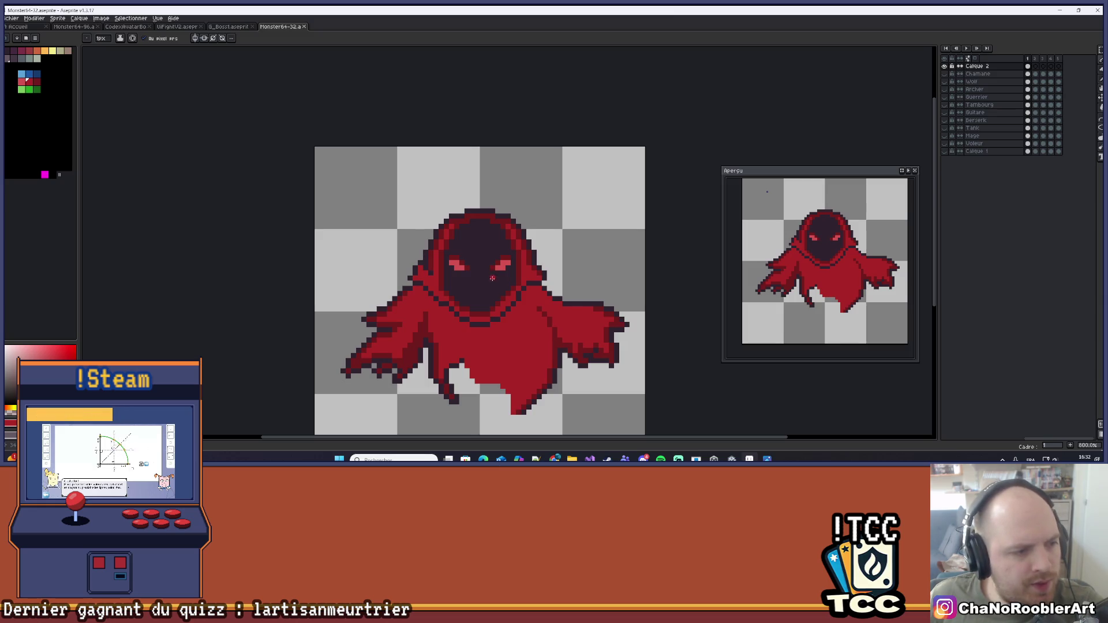
pyautogui.hscroll(1, 571, 249)
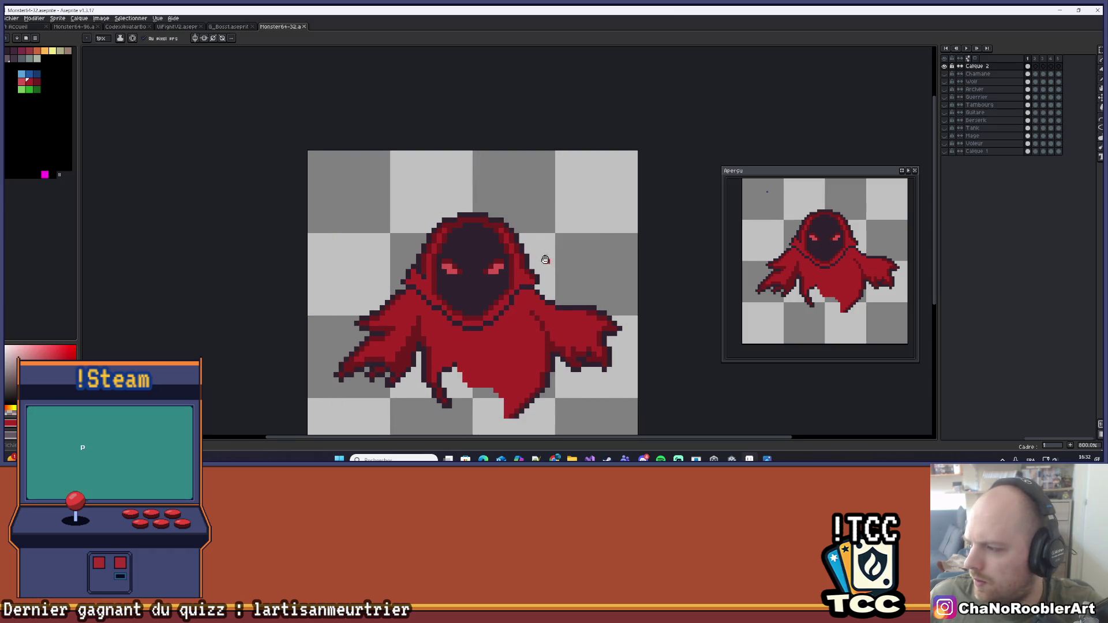
pyautogui.hscroll(1, 542, 259)
pyautogui.scroll(5, 535, 263)
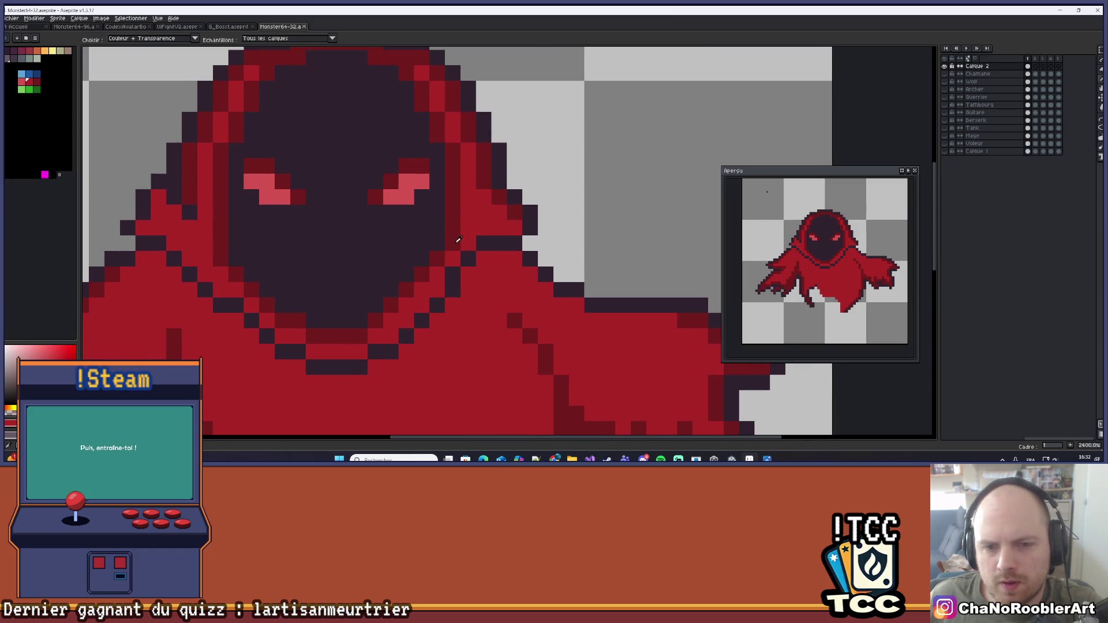
pyautogui.click(470, 275)
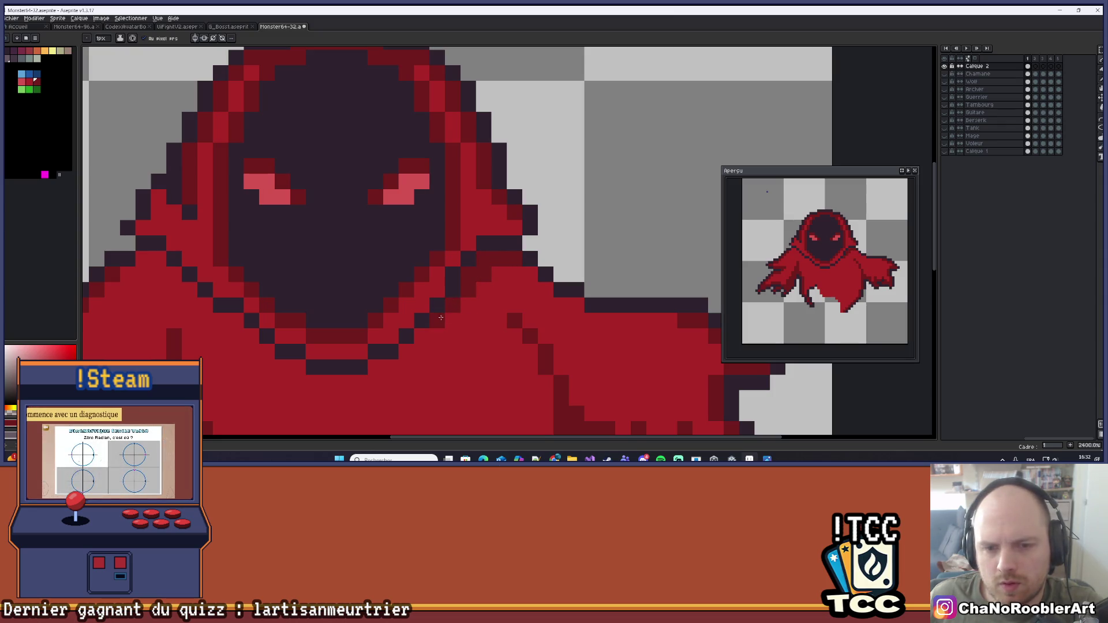
# Recentre the ghost in view and save the sprite
pyautogui.scroll(-5, 444, 333)
pyautogui.scroll(6, 444, 333)
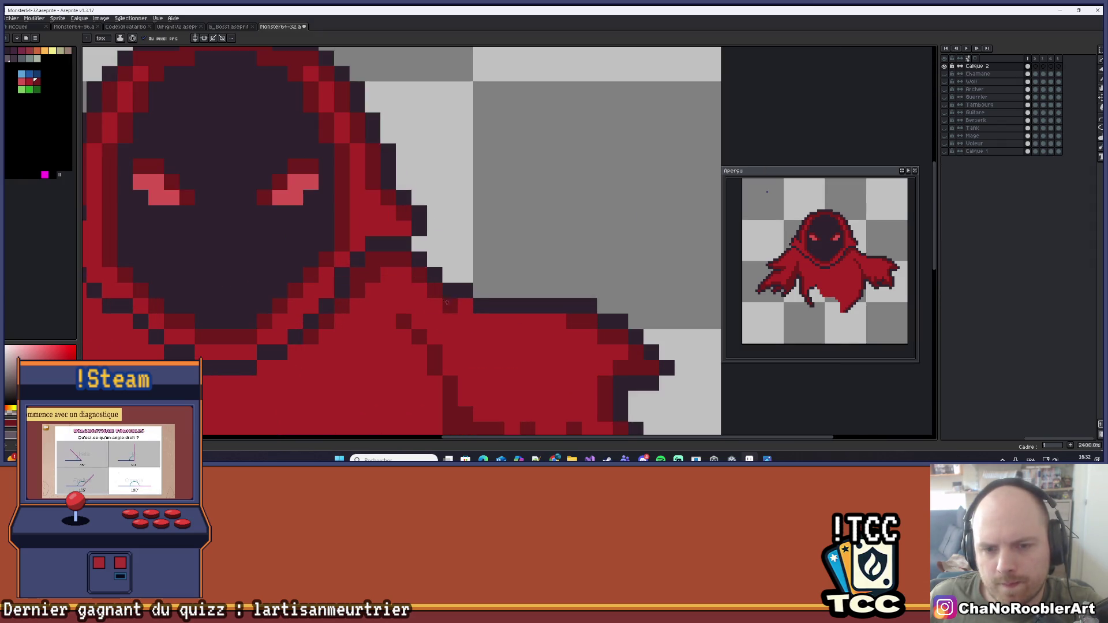
pyautogui.scroll(-7, 455, 312)
pyautogui.scroll(-1, 454, 311)
pyautogui.moveTo(454, 311); pyautogui.dragTo(471, 306)
pyautogui.scroll(3, 508, 301)
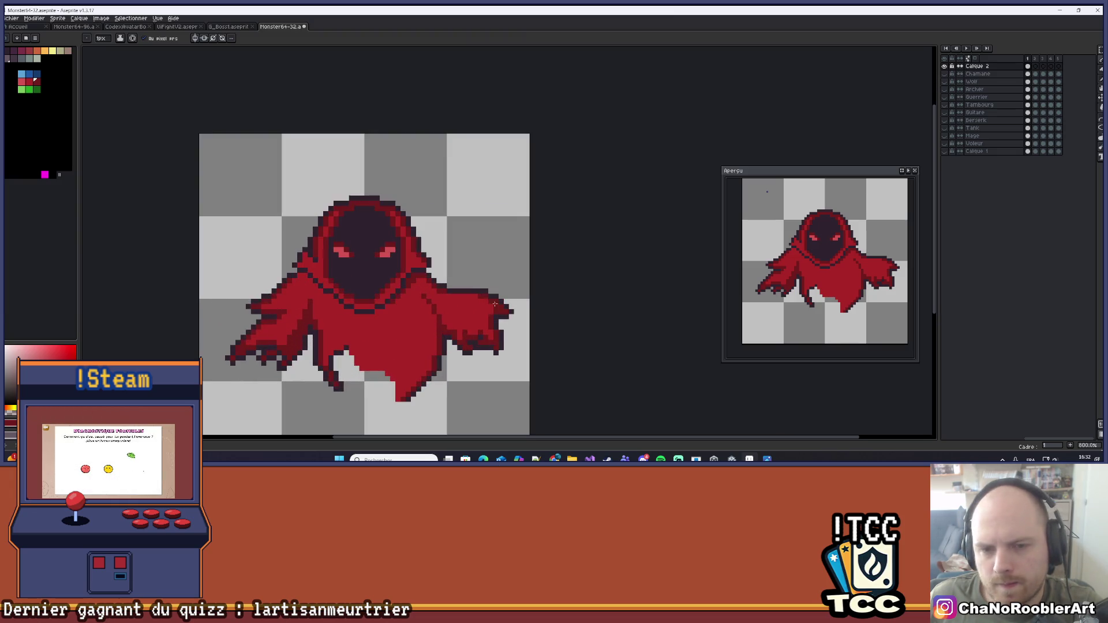
pyautogui.scroll(2, 444, 301)
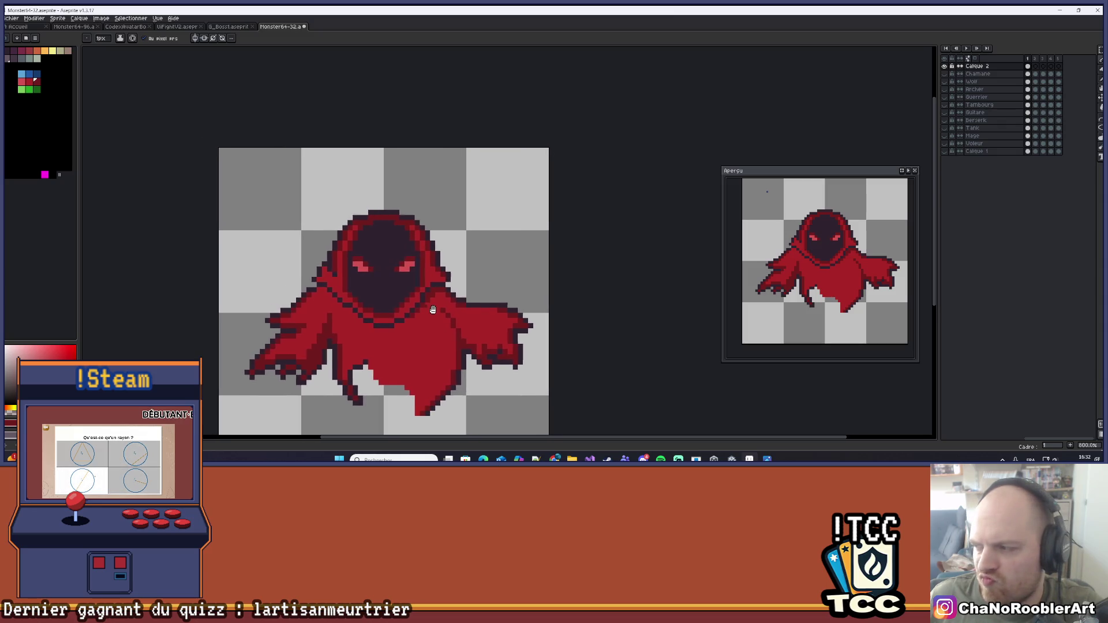
pyautogui.scroll(3, 435, 310)
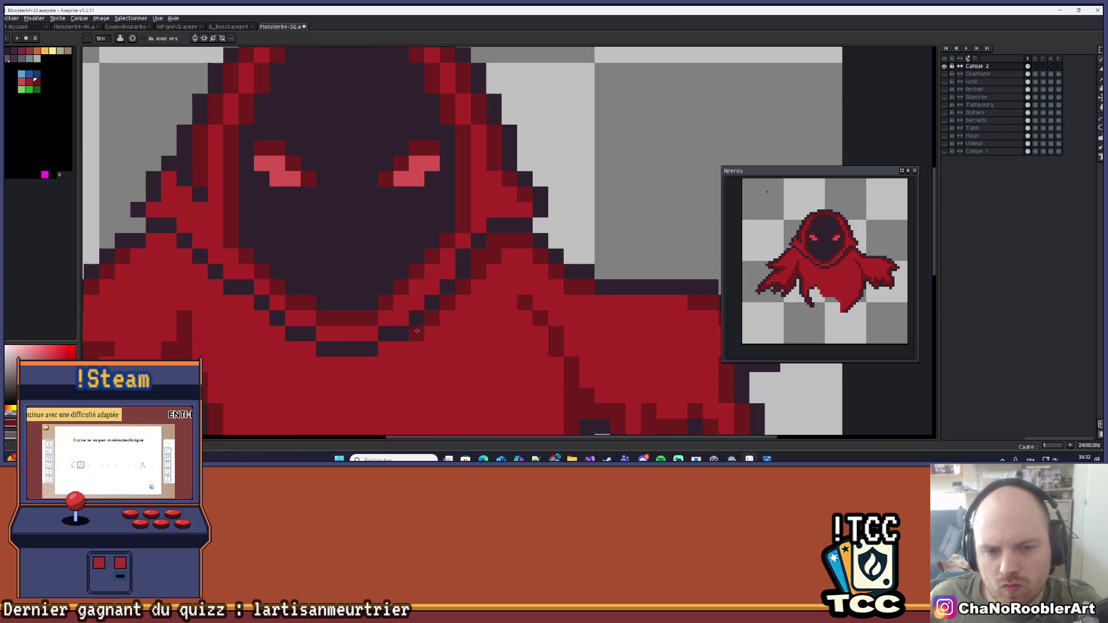
pyautogui.scroll(-6, 400, 350)
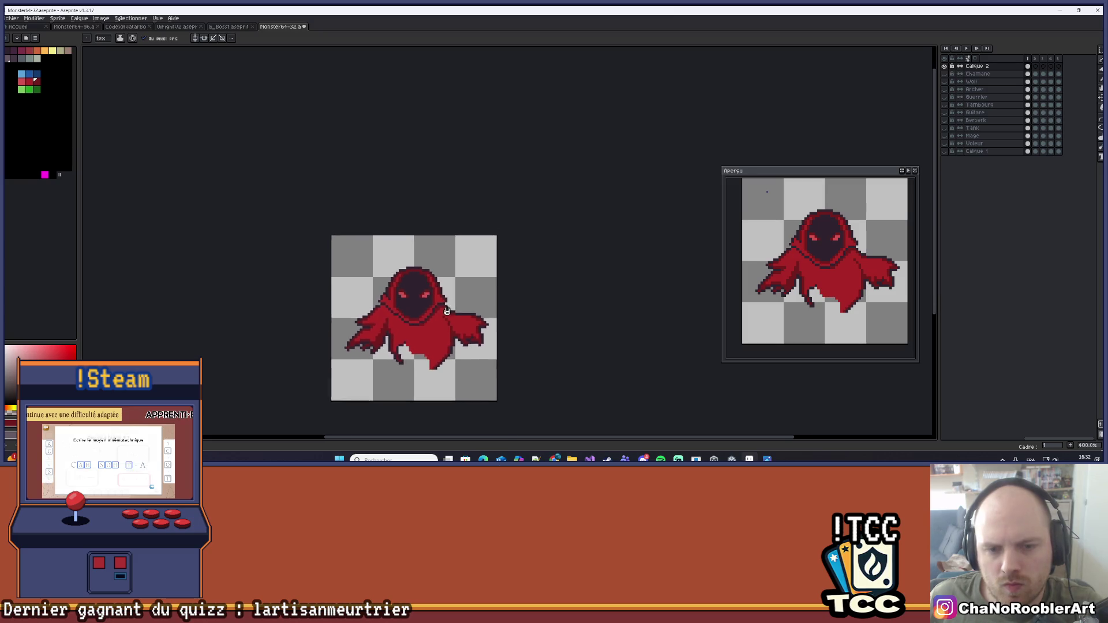
pyautogui.hotkey('ctrl', 's')
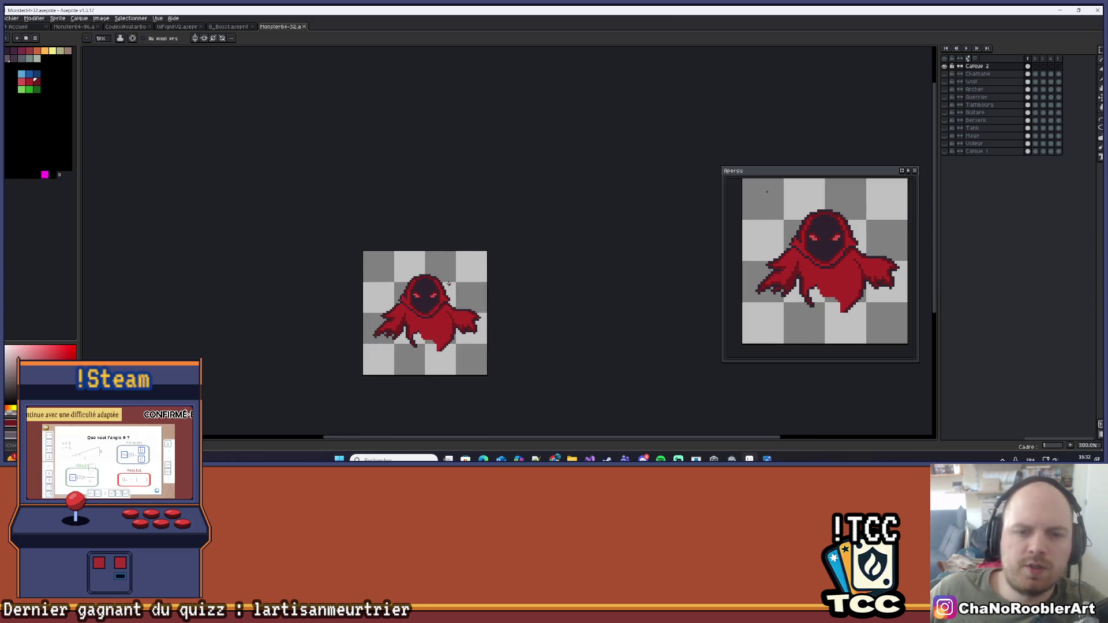
# Zoom and pan until the whole ghost is visible
pyautogui.scroll(3, 401, 315)
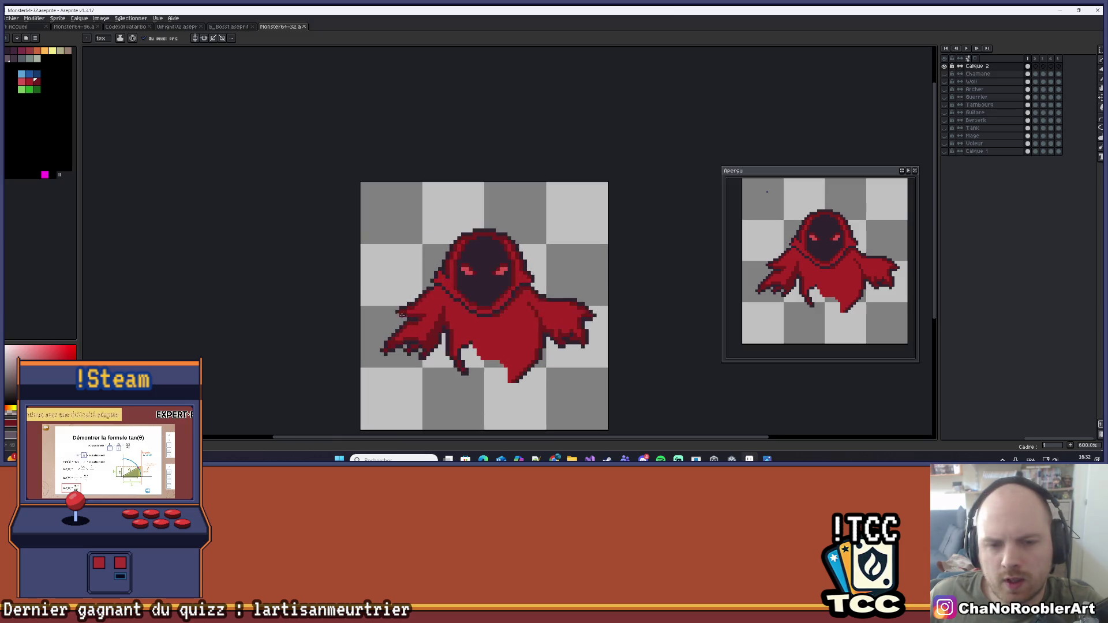
pyautogui.scroll(5, 401, 315)
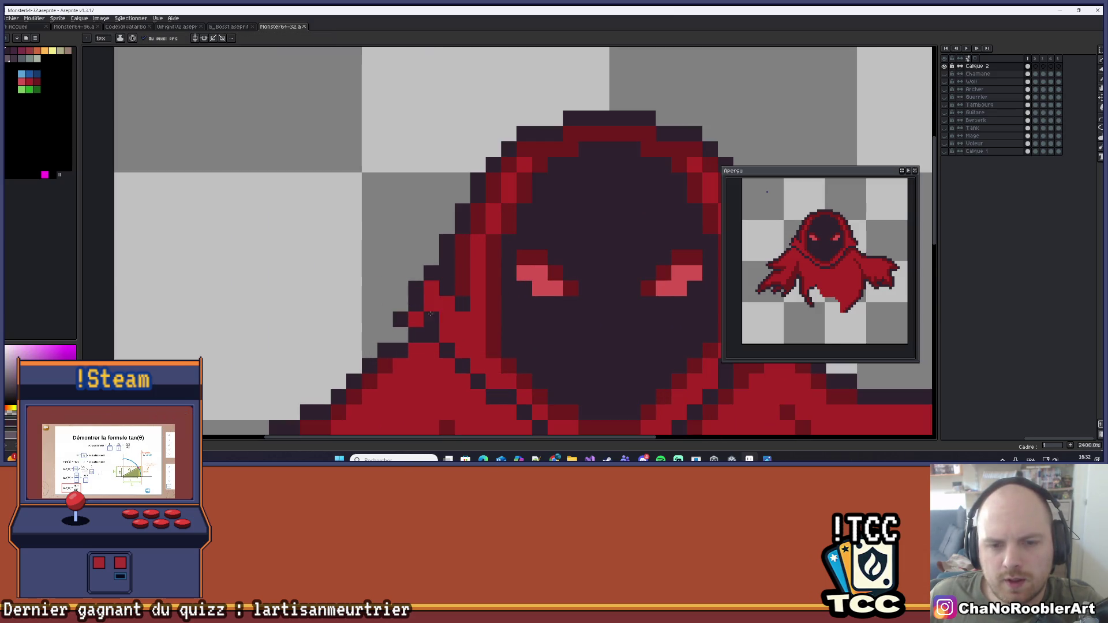
pyautogui.scroll(-6, 430, 314)
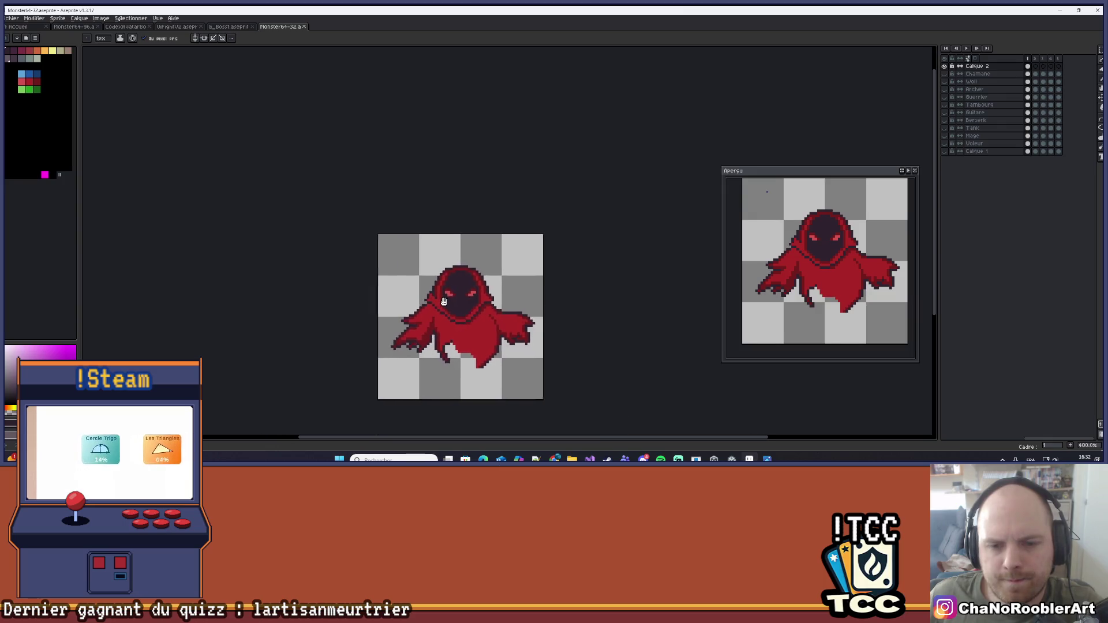
pyautogui.scroll(1, 444, 302)
pyautogui.scroll(-2, 421, 318)
pyautogui.scroll(2, 404, 331)
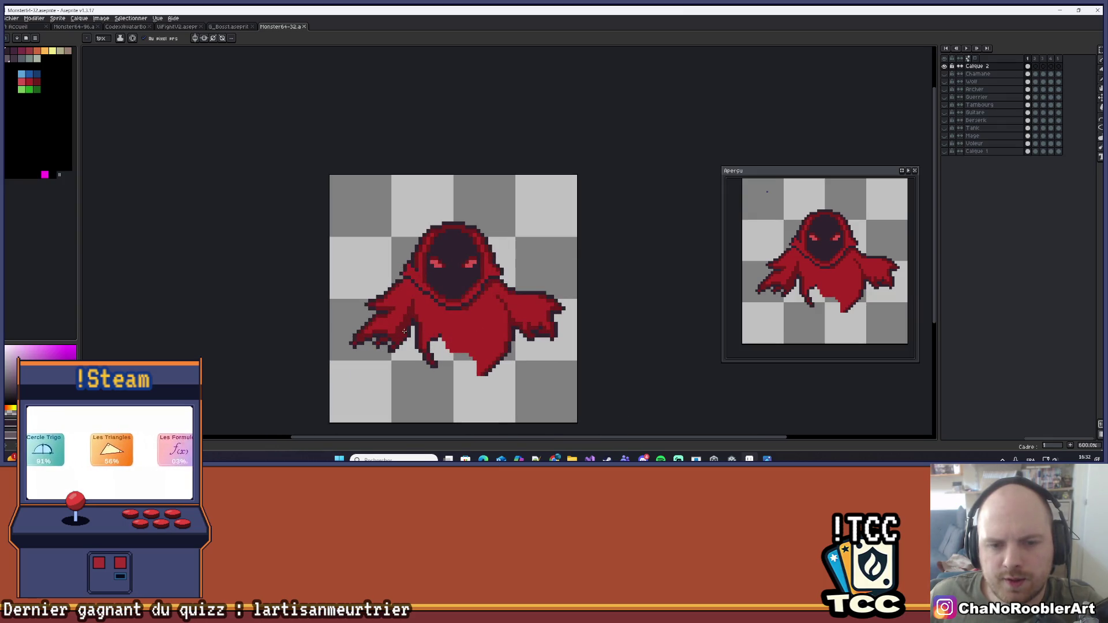
pyautogui.scroll(3, 405, 331)
pyautogui.scroll(-2, 372, 353)
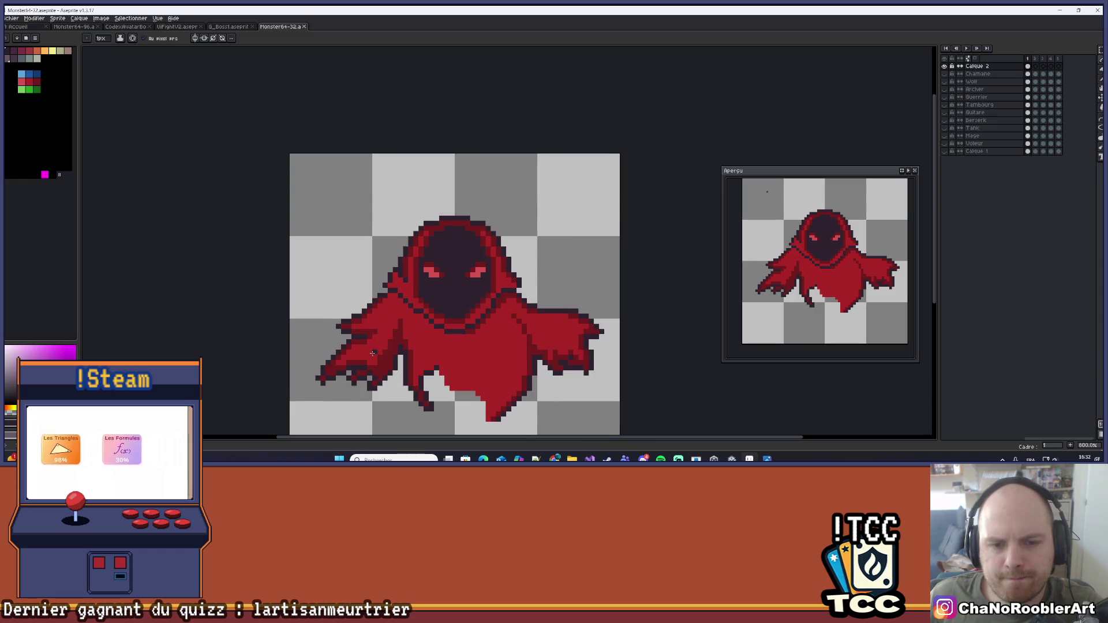
pyautogui.scroll(2, 372, 353)
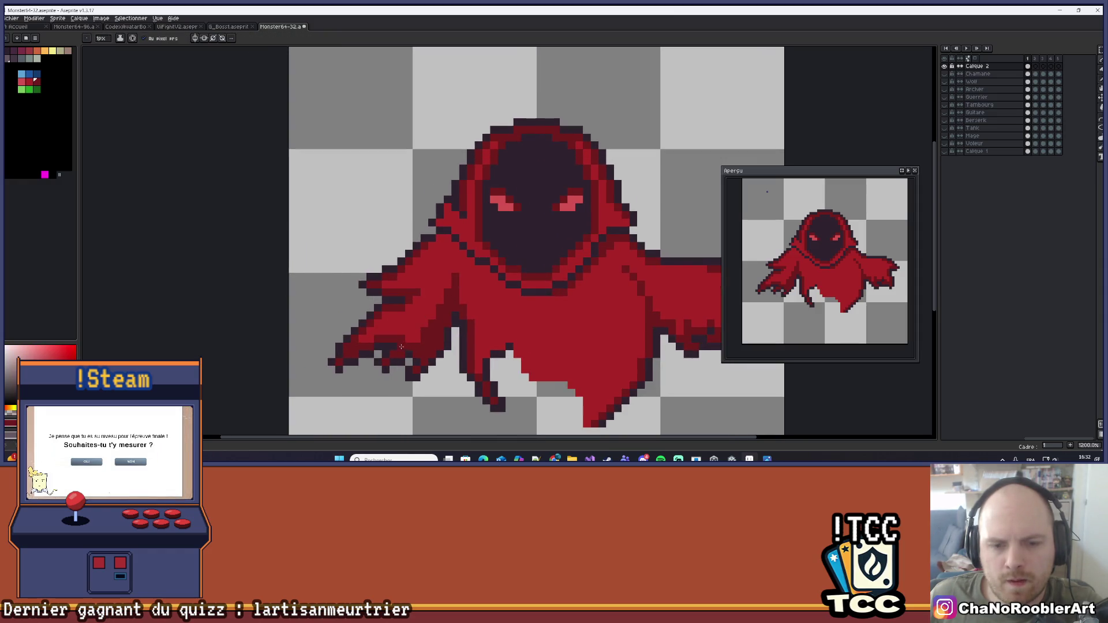
pyautogui.scroll(-3, 415, 322)
pyautogui.scroll(4, 409, 333)
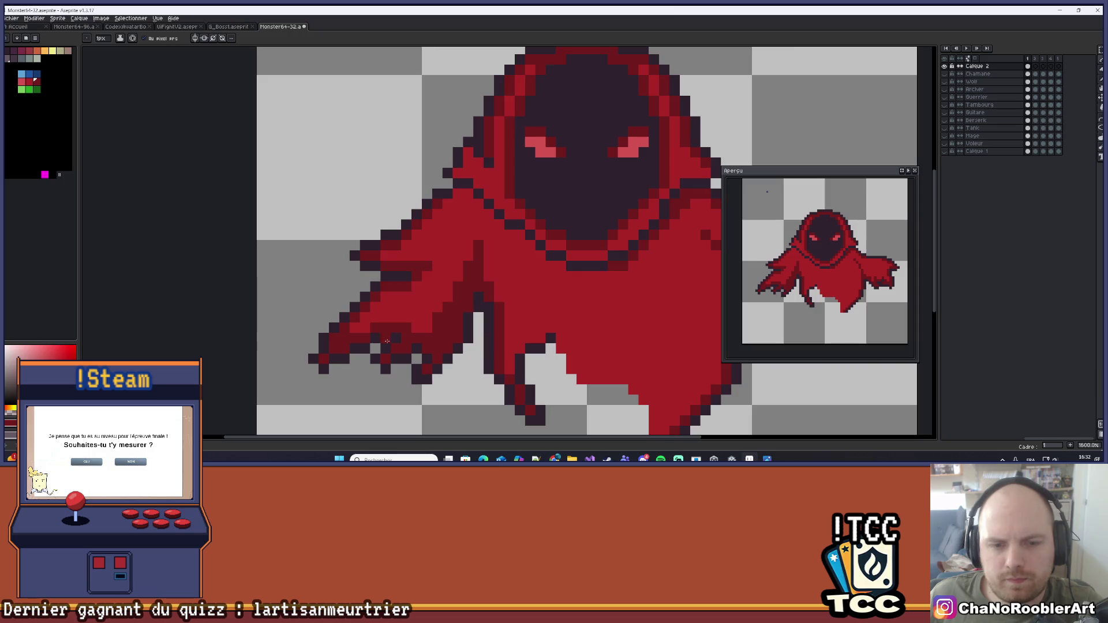
pyautogui.scroll(-4, 387, 341)
pyautogui.moveTo(528, 264); pyautogui.dragTo(495, 280)
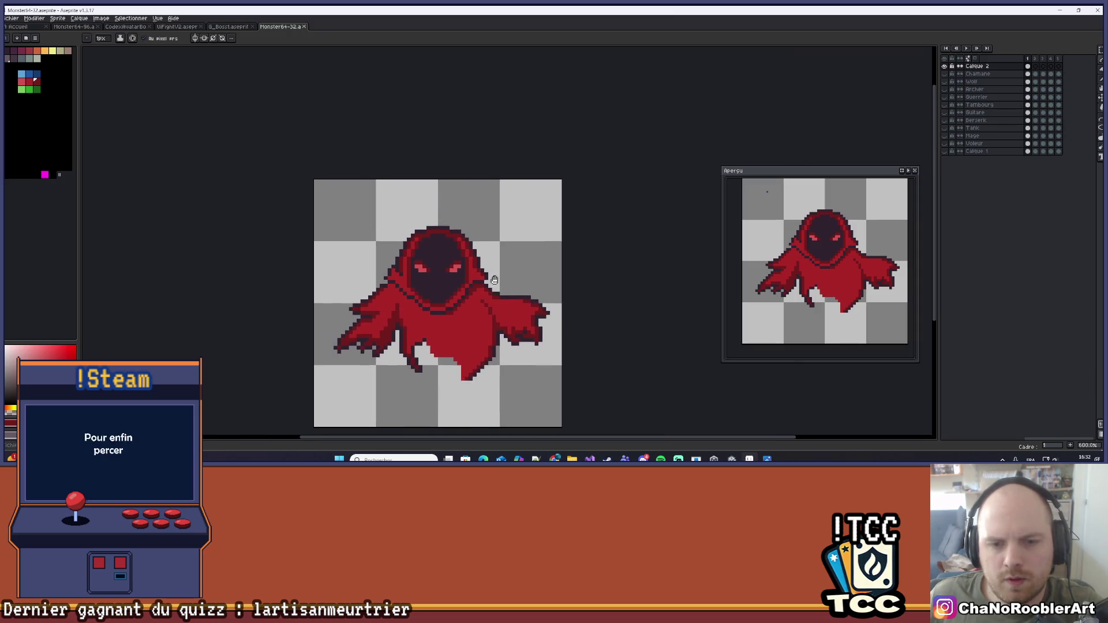
# Paint dark-red pixels at the inner corner of the ghost's eye
pyautogui.scroll(-2, 494, 280)
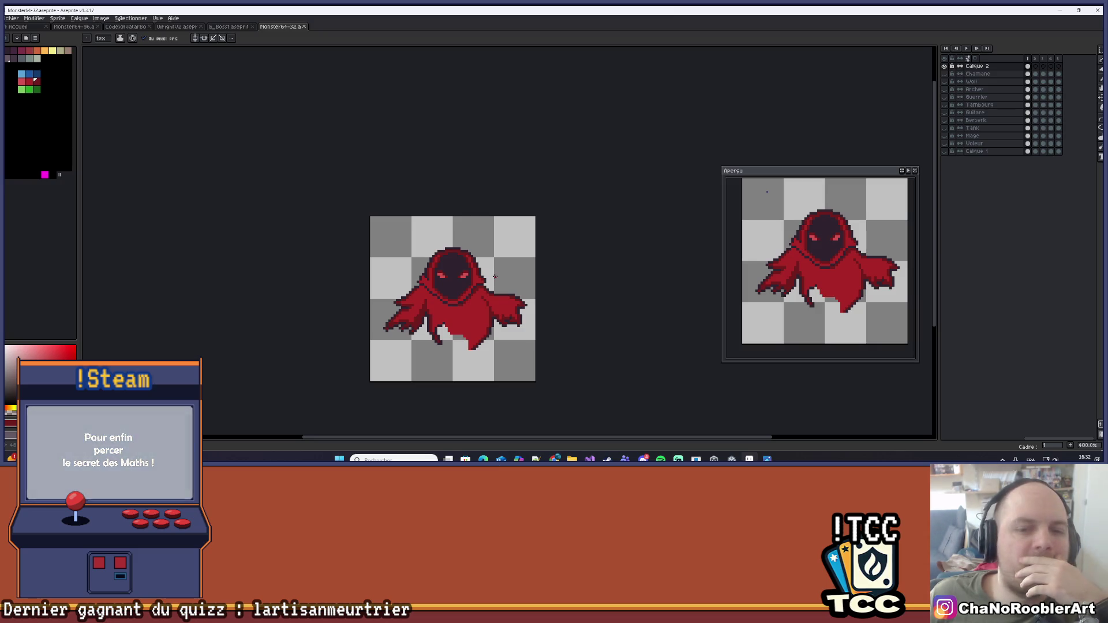
pyautogui.scroll(6, 462, 280)
pyautogui.scroll(-6, 464, 274)
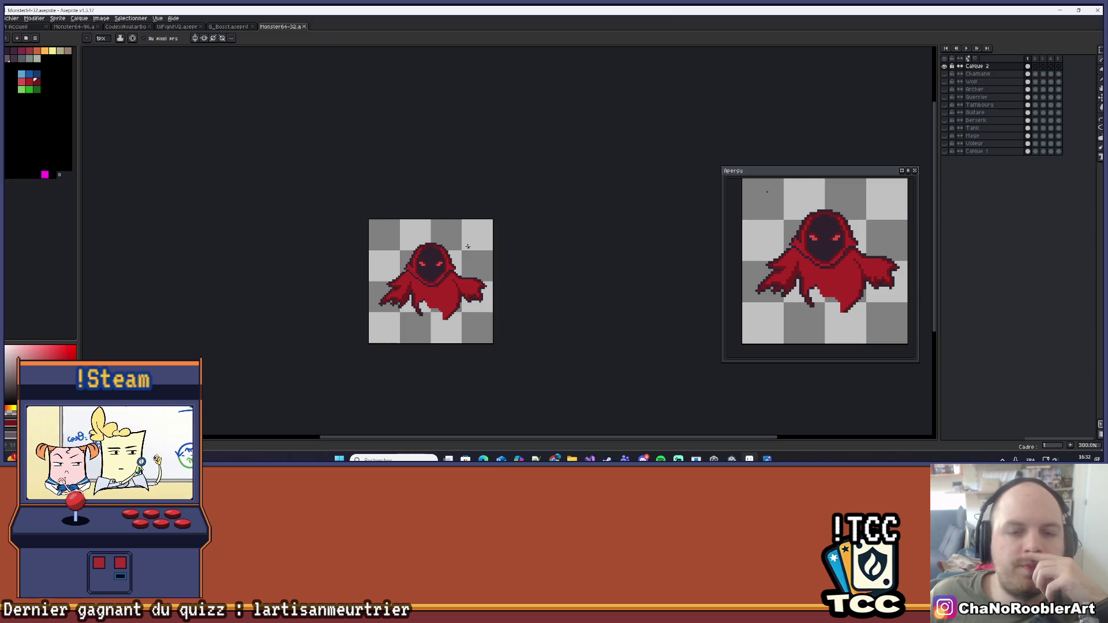
pyautogui.scroll(6, 467, 246)
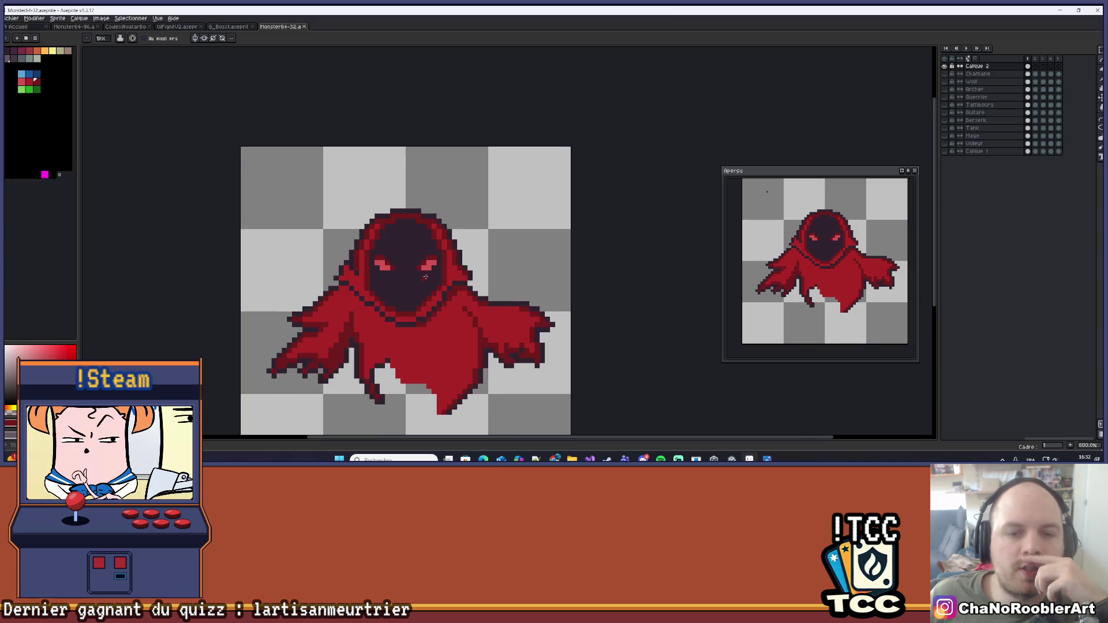
pyautogui.scroll(-3, 444, 257)
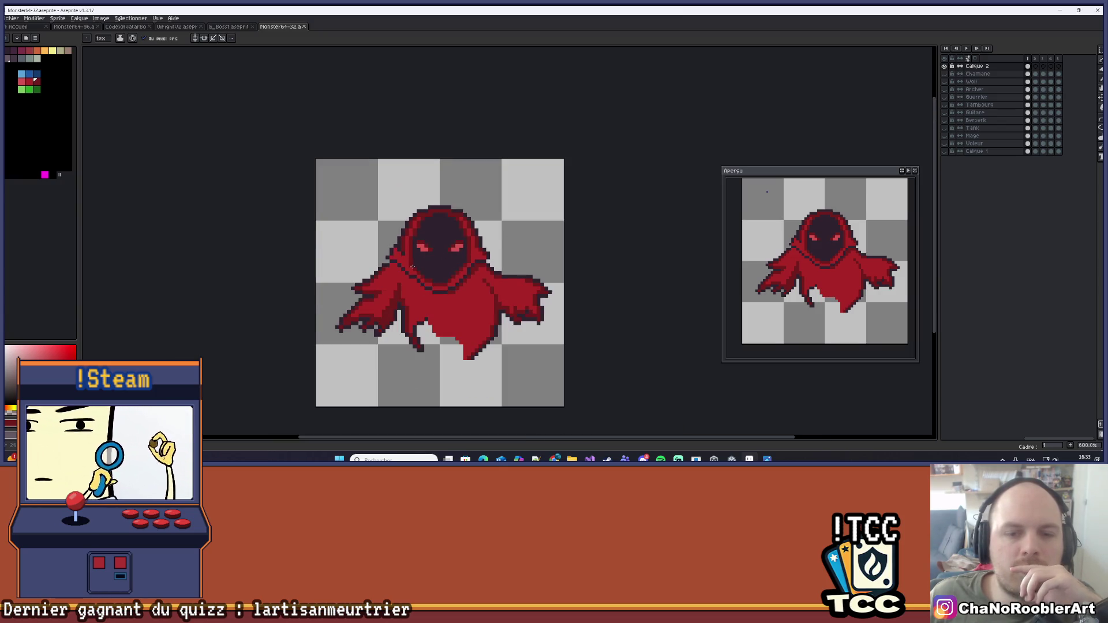
pyautogui.scroll(3, 460, 249)
pyautogui.scroll(2, 459, 248)
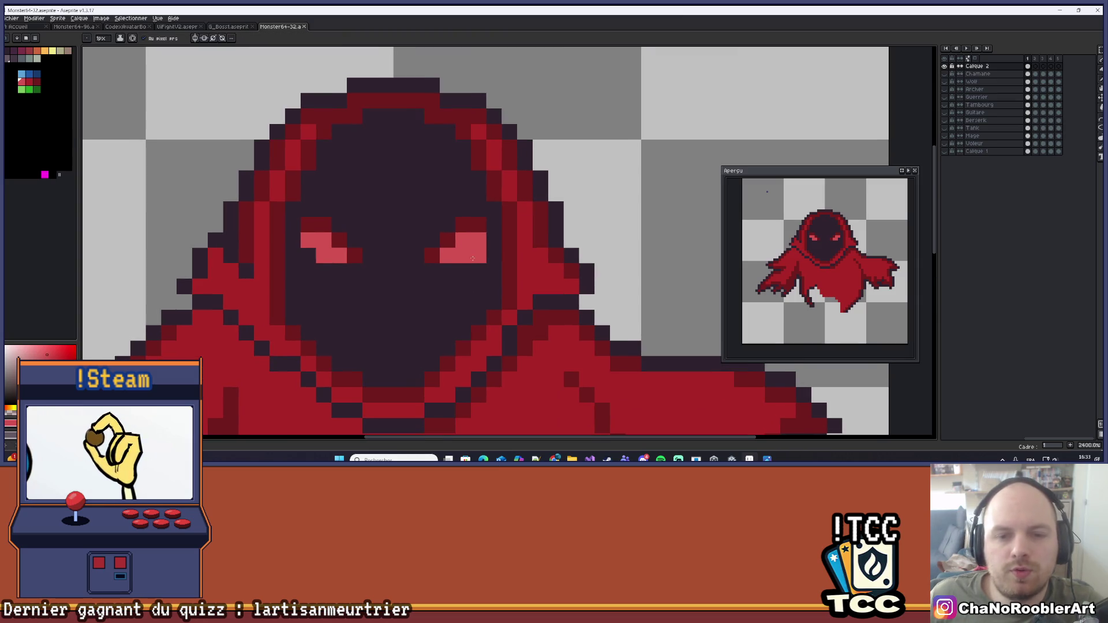
pyautogui.scroll(-3, 309, 256)
pyautogui.moveTo(342, 268); pyautogui.dragTo(348, 273)
pyautogui.scroll(4, 372, 248)
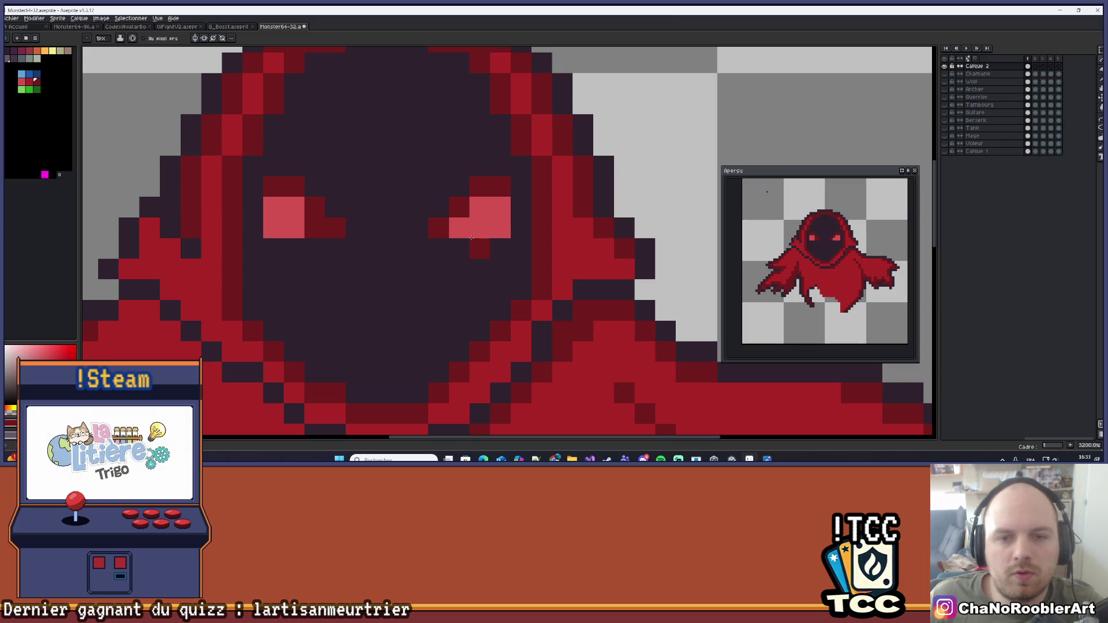
pyautogui.scroll(-5, 431, 247)
# Erase the dark-red pixel below the eye and undo the stroke beside the right eye
pyautogui.scroll(4, 436, 238)
pyautogui.press('e')
pyautogui.click(437, 238)
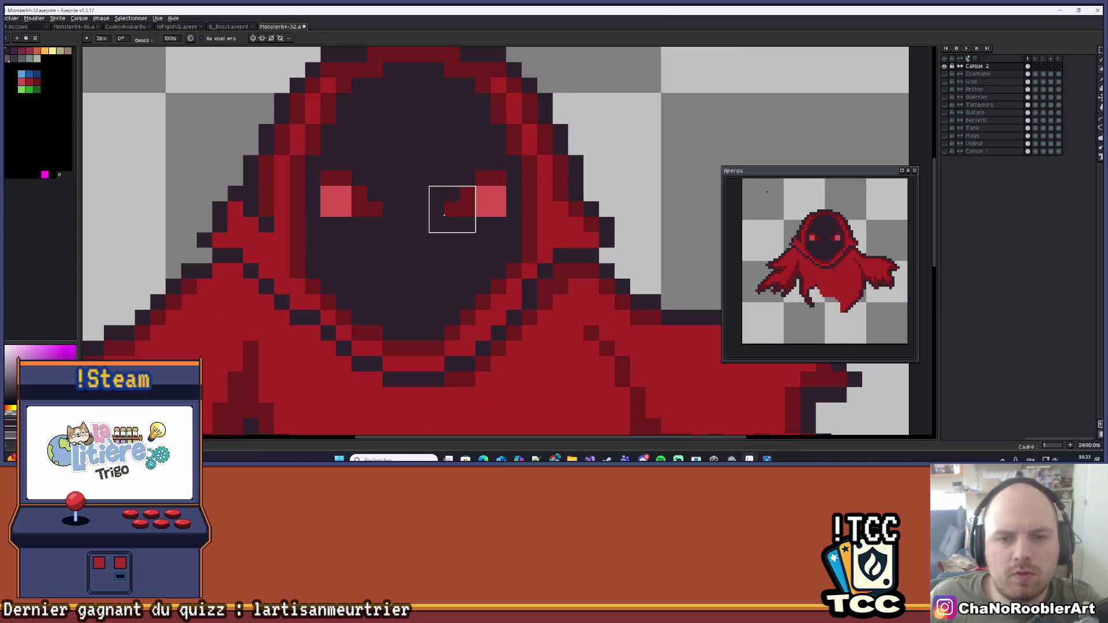
pyautogui.press('b')
pyautogui.click(446, 210)
pyautogui.scroll(-6, 374, 215)
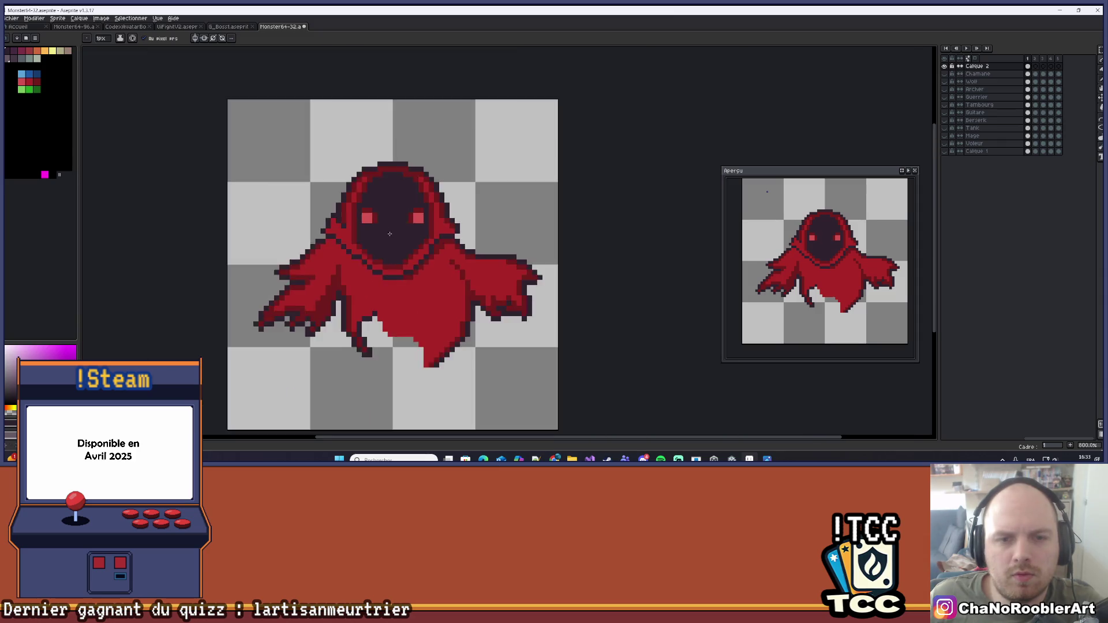
pyautogui.hotkey('ctrl', 'z')
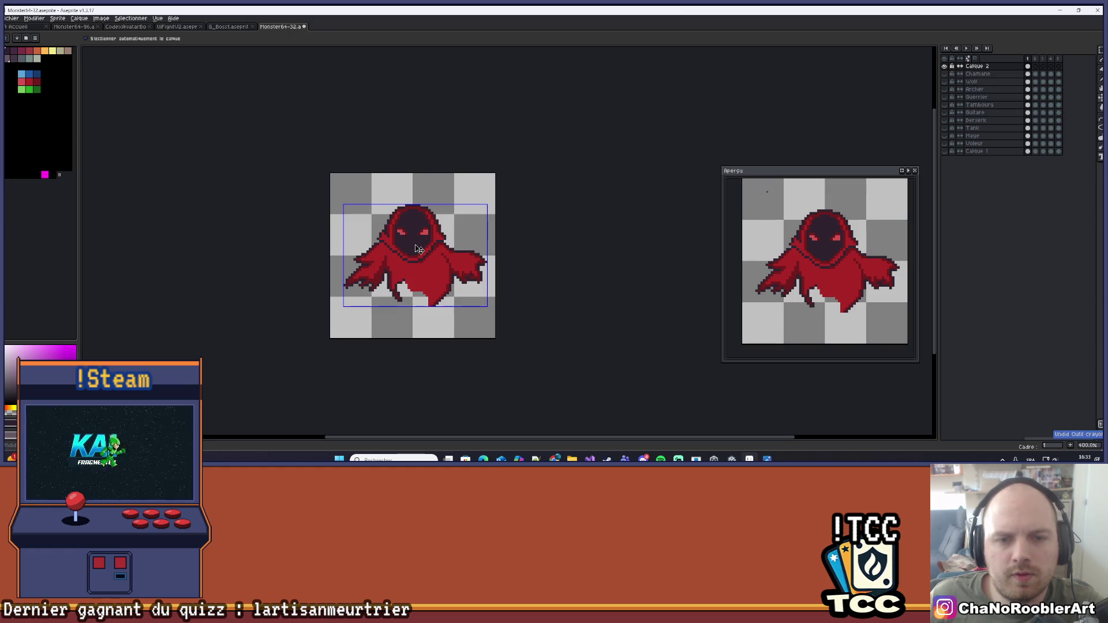
# Paint a single red pixel on the hood, then sample the hood's red
pyautogui.scroll(3, 413, 245)
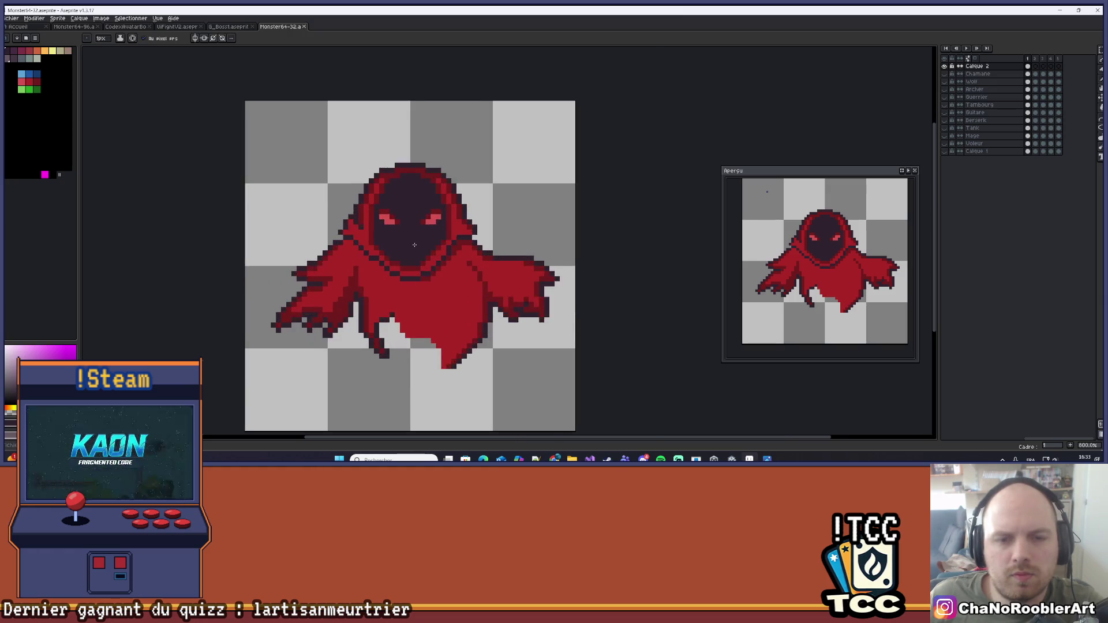
pyautogui.scroll(-3, 412, 243)
pyautogui.scroll(-2, 411, 243)
pyautogui.scroll(4, 412, 245)
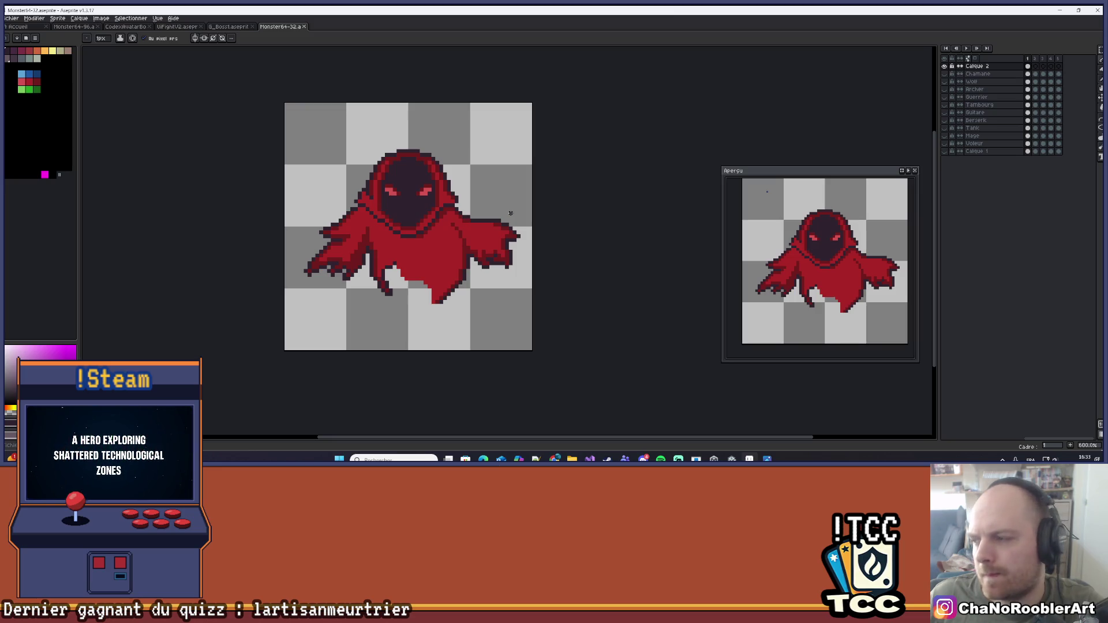
pyautogui.scroll(4, 442, 213)
pyautogui.moveTo(441, 213); pyautogui.dragTo(418, 223)
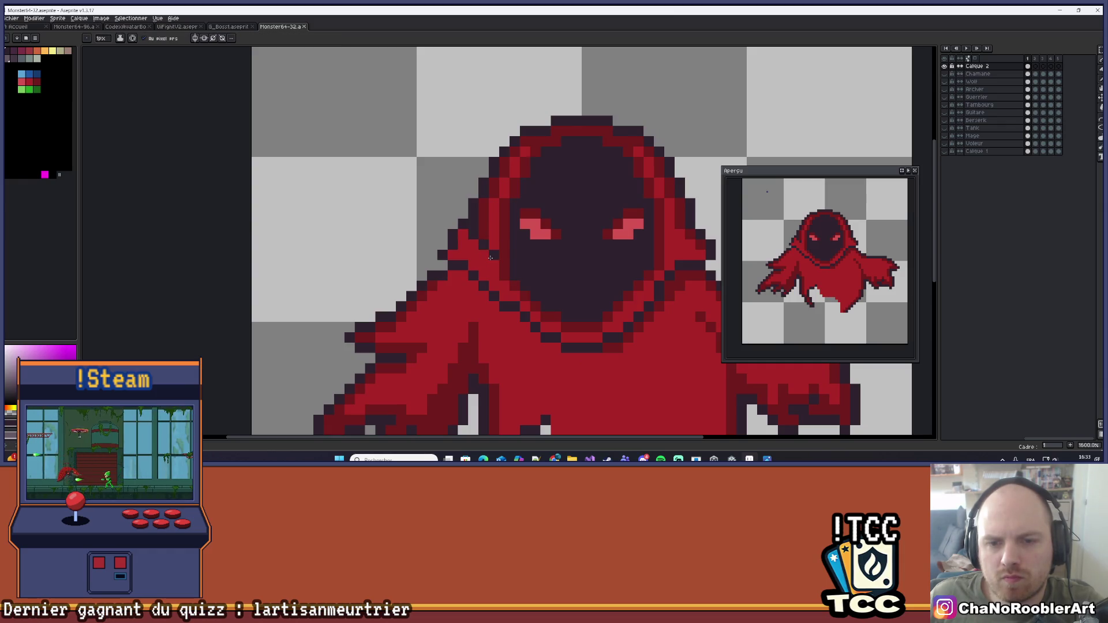
pyautogui.keyDown('alt'); pyautogui.click(482, 230); pyautogui.keyUp('alt')
pyautogui.click(463, 234)
pyautogui.scroll(-4, 491, 246)
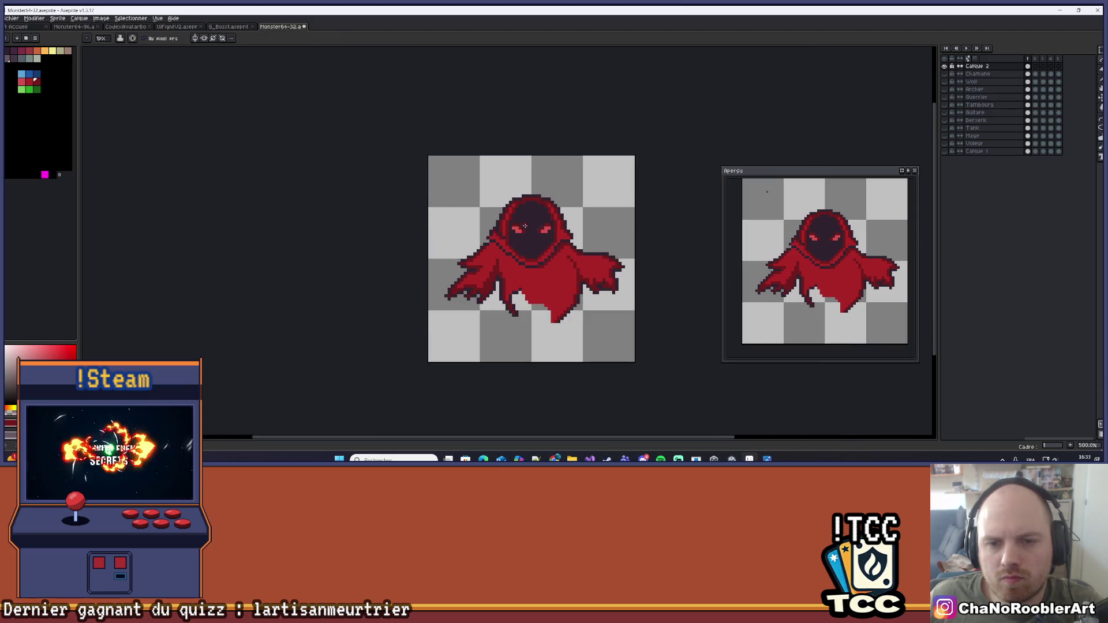
pyautogui.scroll(4, 465, 247)
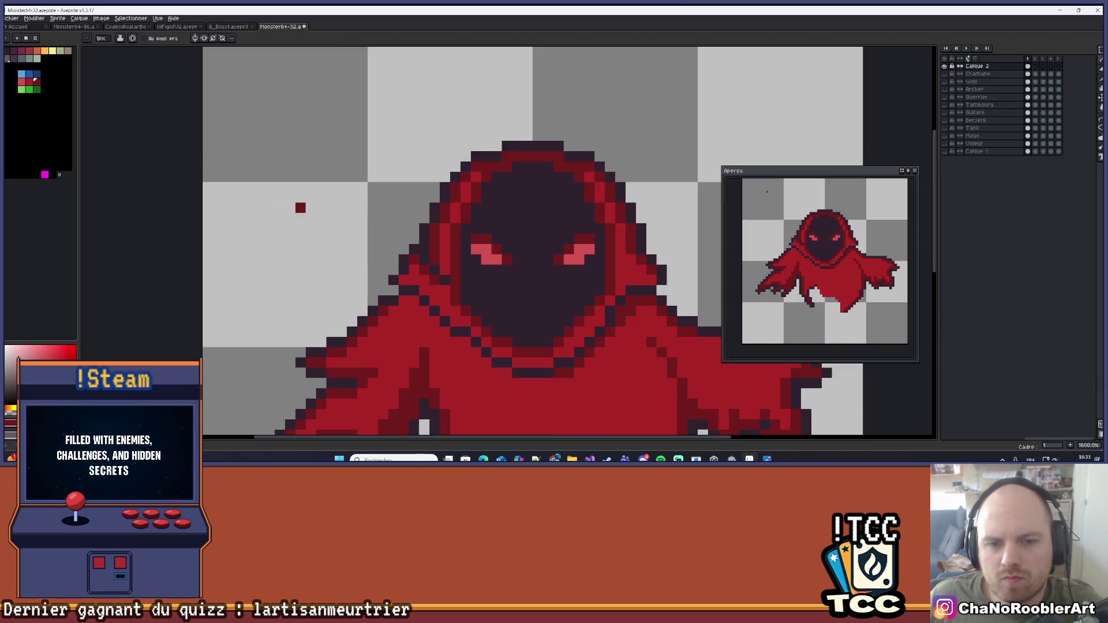
pyautogui.keyDown('alt'); pyautogui.click(408, 278); pyautogui.keyUp('alt')
# Paint a diagonal light-red highlight down the hood's left edge
pyautogui.click(404, 279)
pyautogui.click(424, 290)
pyautogui.click(434, 300)
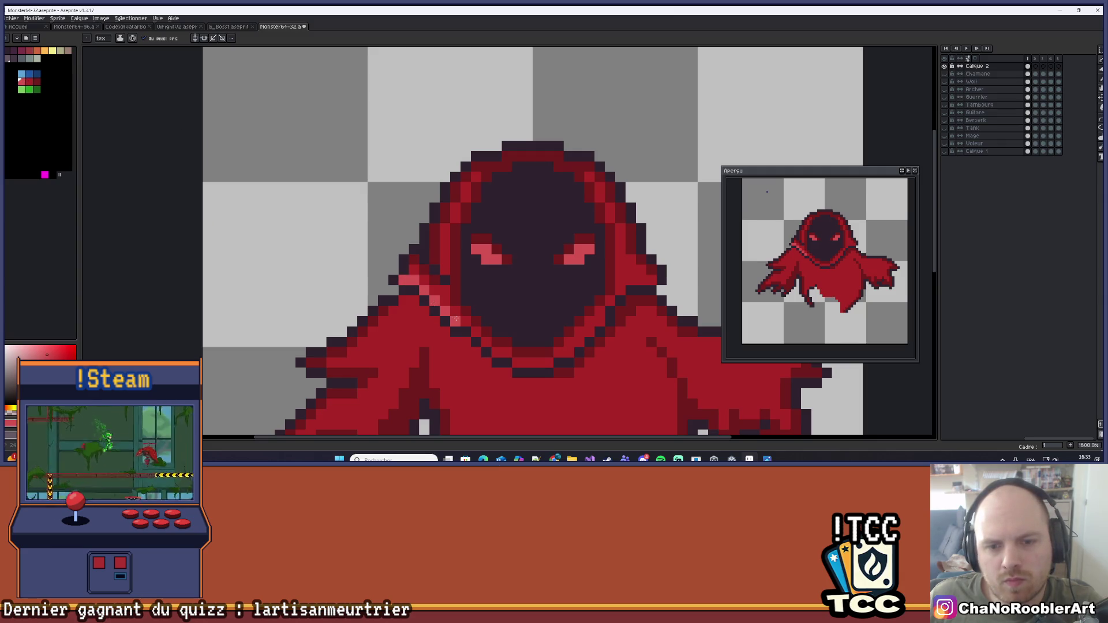
pyautogui.scroll(-8, 450, 301)
pyautogui.scroll(3, 467, 283)
pyautogui.scroll(1, 466, 283)
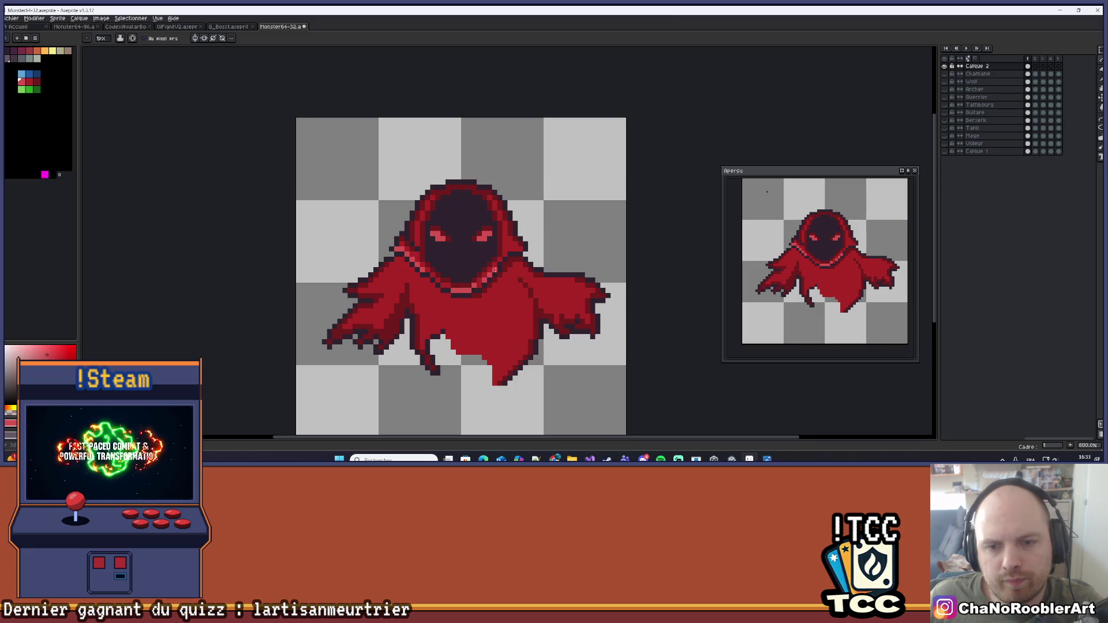
pyautogui.scroll(-1, 495, 270)
pyautogui.moveTo(495, 220); pyautogui.dragTo(483, 236)
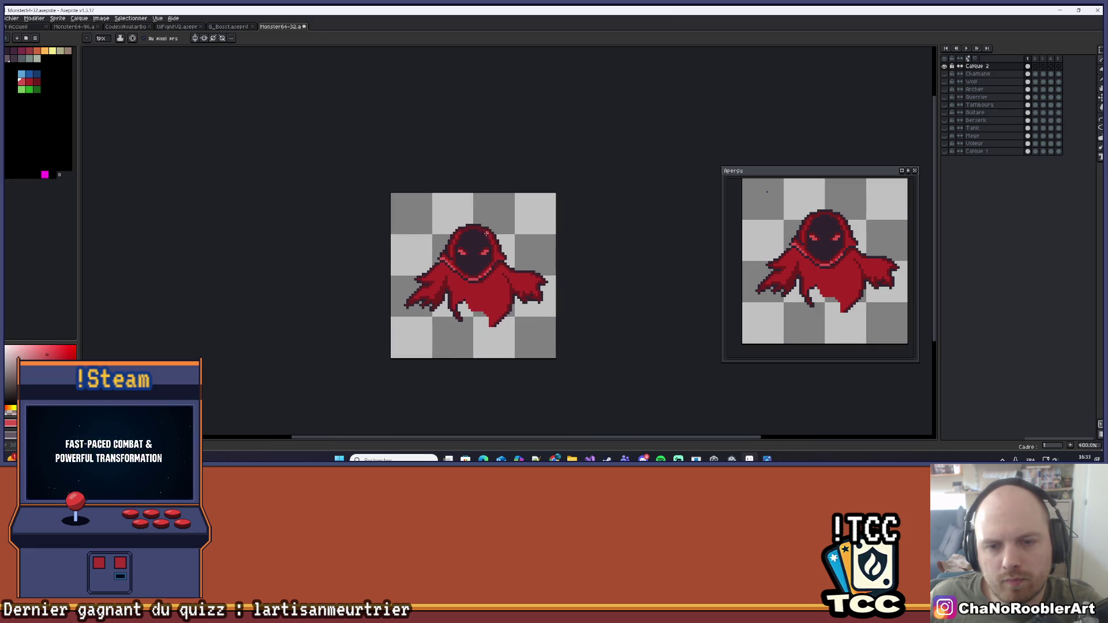
pyautogui.scroll(2, 486, 233)
# Add a light-red highlight along the top of the hood
pyautogui.moveTo(464, 227); pyautogui.dragTo(488, 226)
pyautogui.click(499, 225)
pyautogui.scroll(-5, 488, 256)
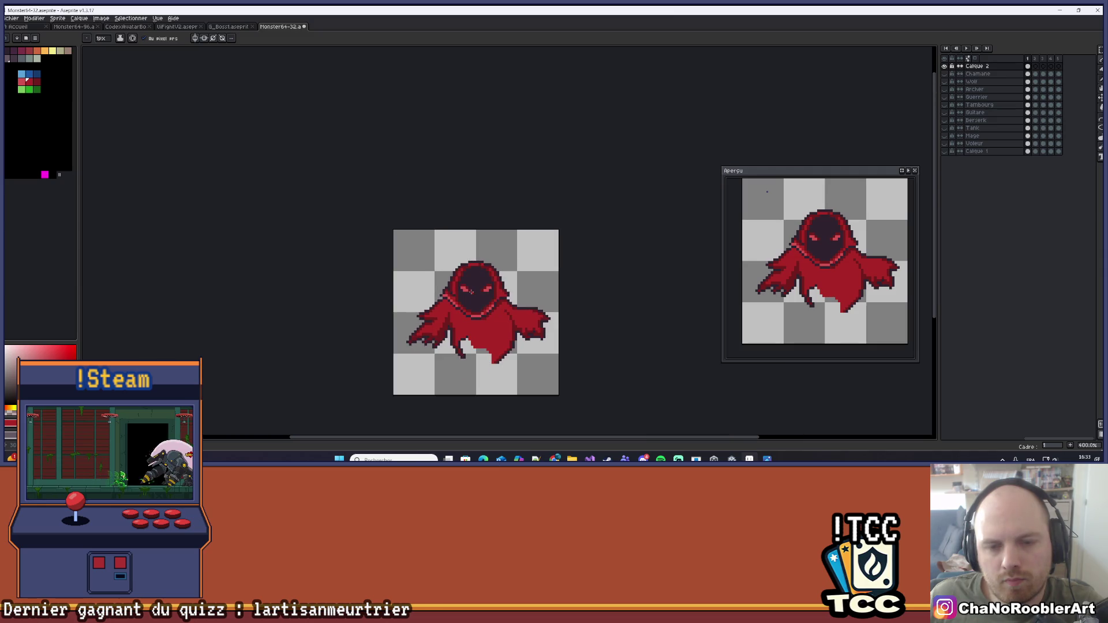
pyautogui.scroll(1, 463, 242)
pyautogui.scroll(4, 463, 242)
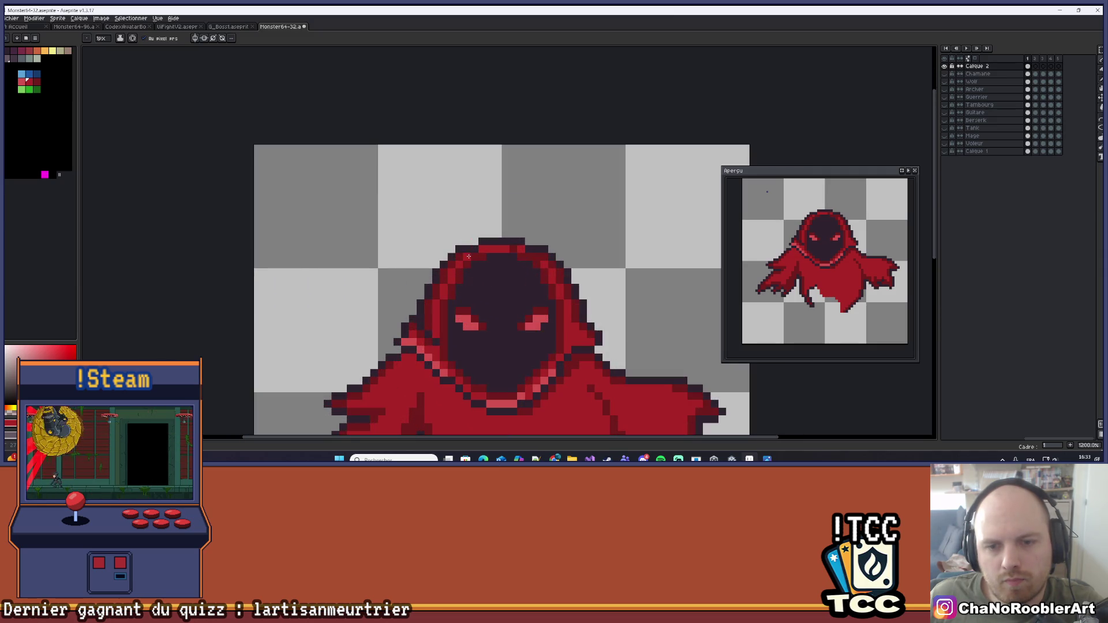
pyautogui.scroll(-5, 510, 233)
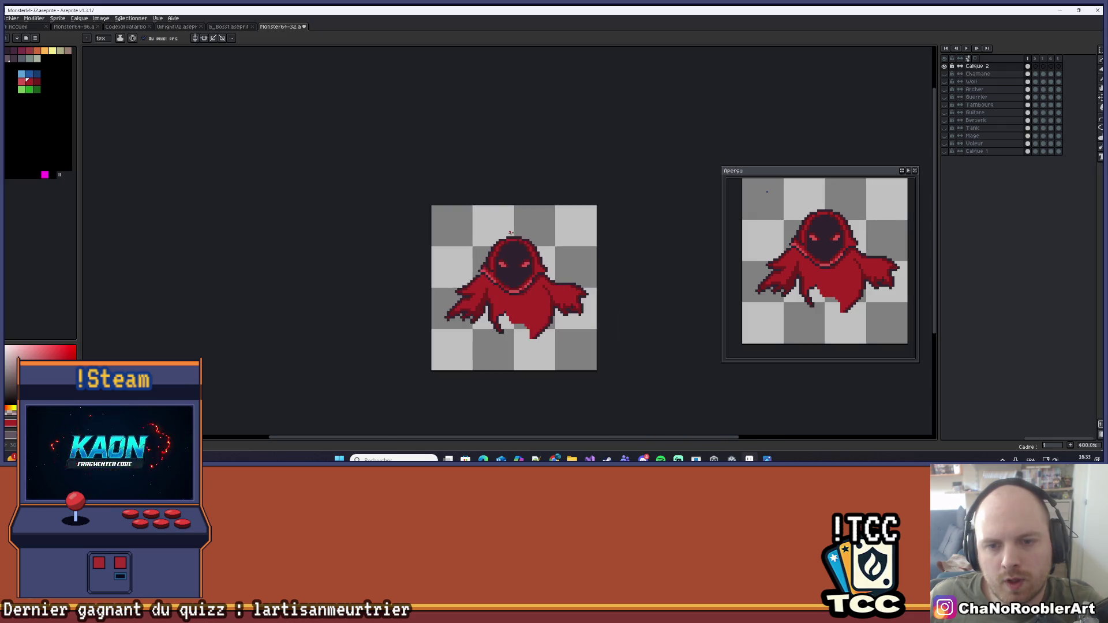
pyautogui.hscroll(1, 519, 248)
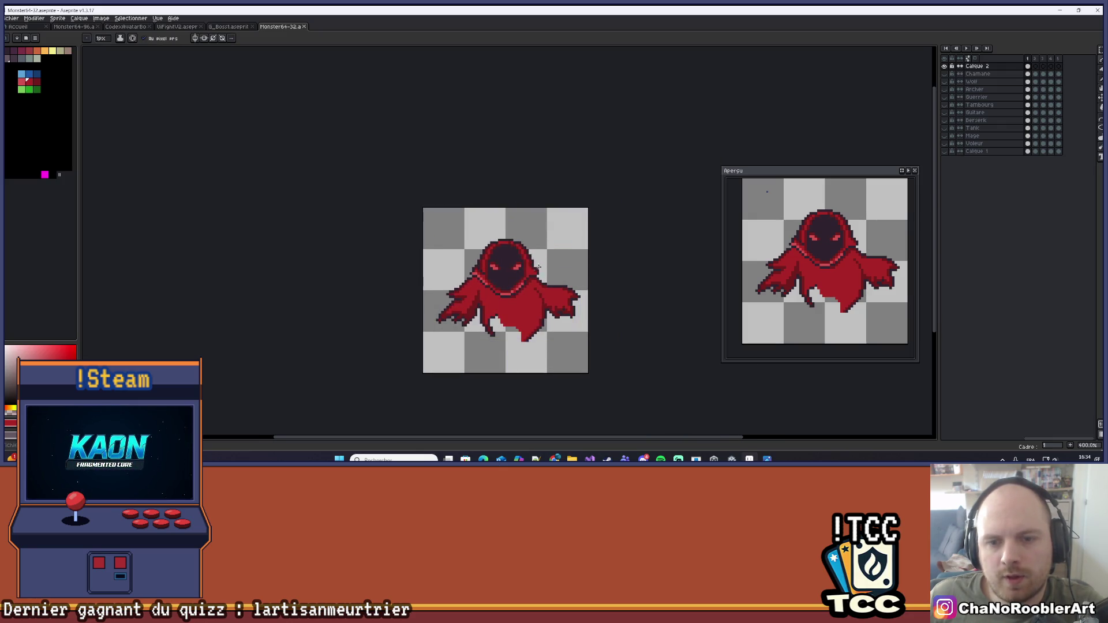
pyautogui.scroll(8, 489, 303)
# Re-pick the light red, repaint the hood's left edge, and save the sprite
pyautogui.press('i')
pyautogui.click(490, 303)
pyautogui.press('b')
pyautogui.moveTo(511, 246); pyautogui.dragTo(510, 205)
pyautogui.click(510, 268)
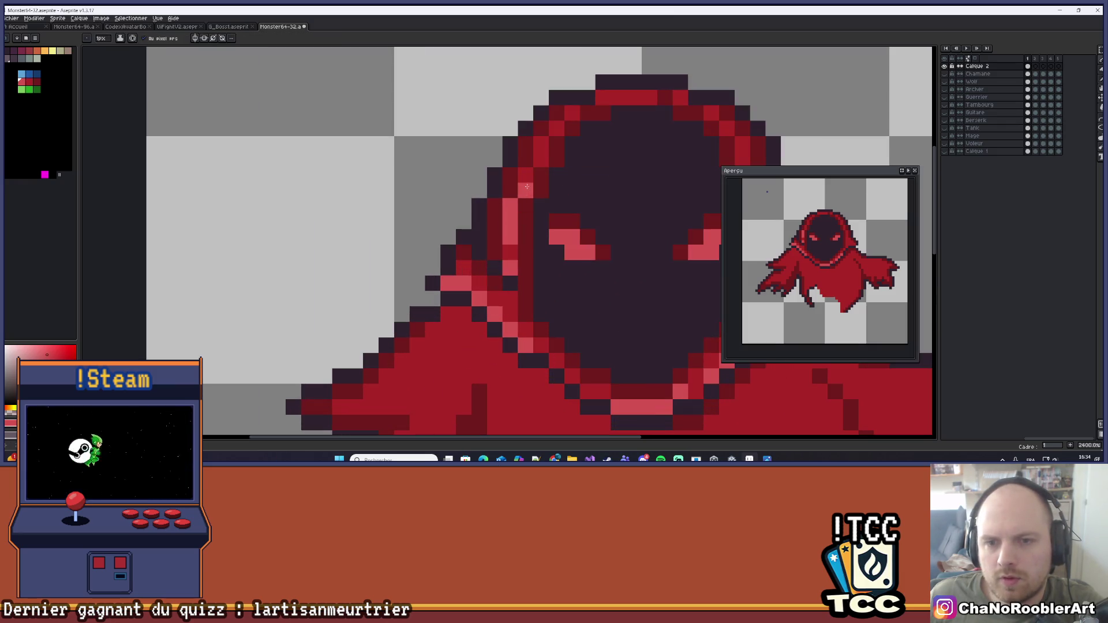
pyautogui.scroll(-9, 527, 186)
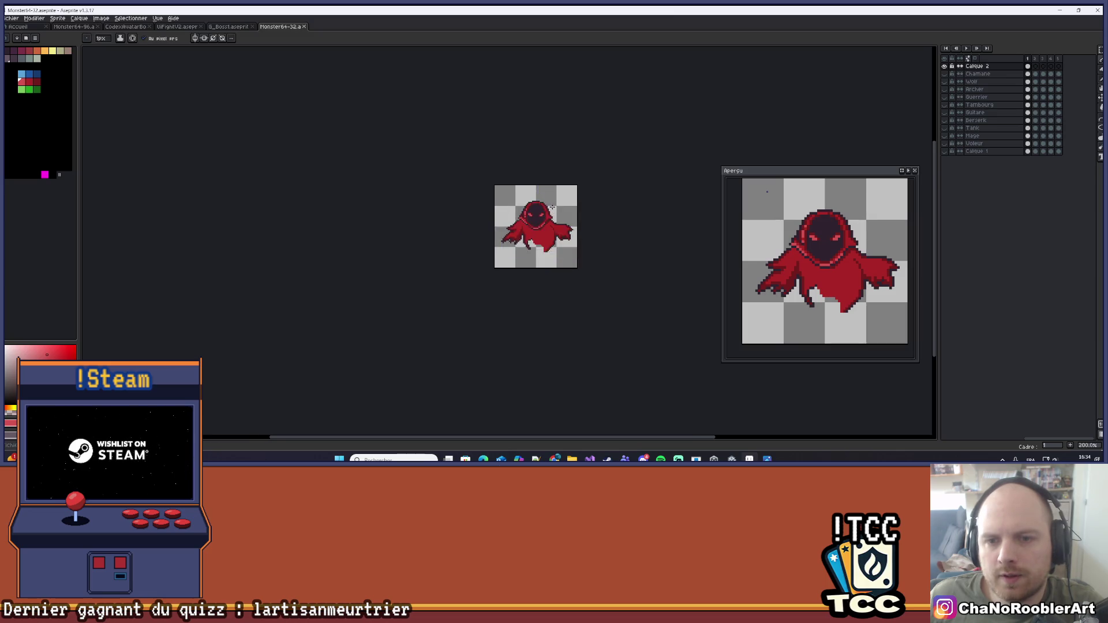
pyautogui.scroll(10, 552, 207)
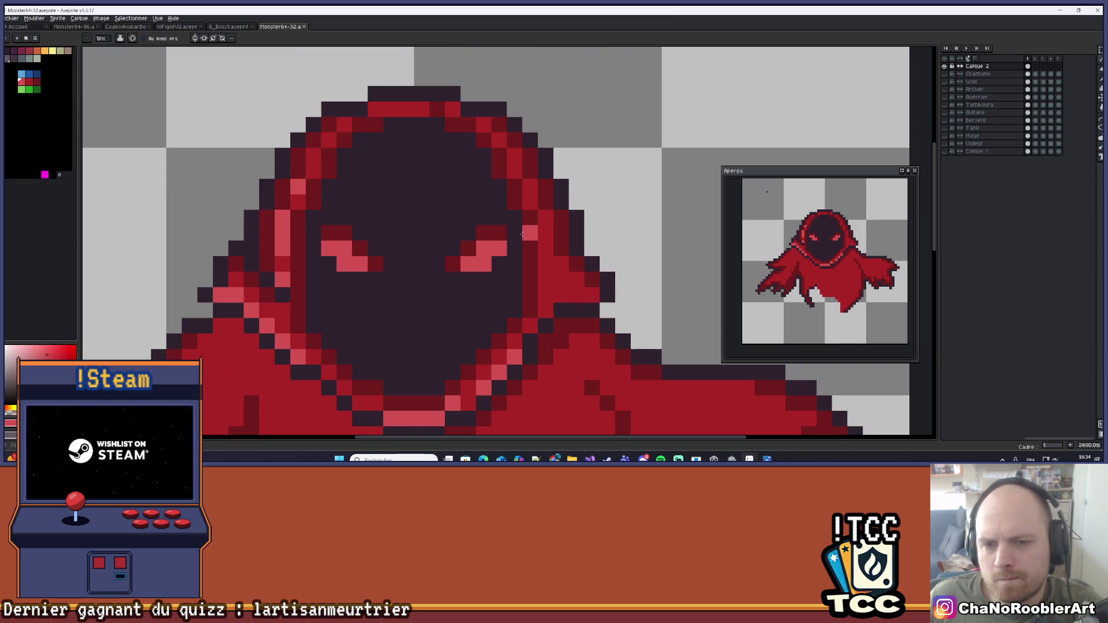
pyautogui.scroll(-6, 583, 231)
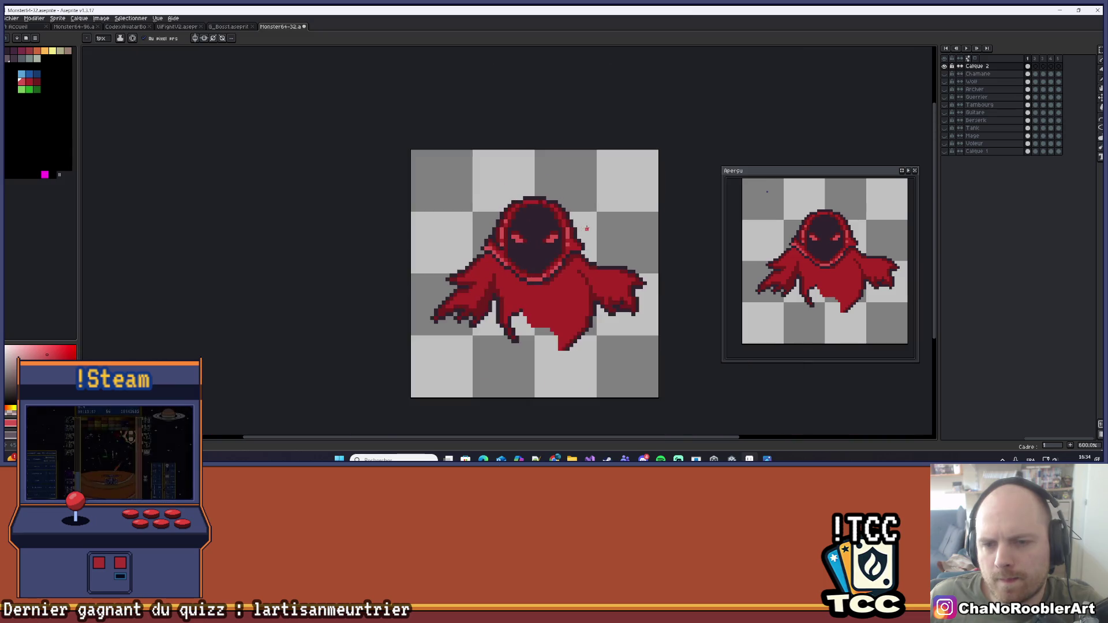
pyautogui.scroll(6, 587, 228)
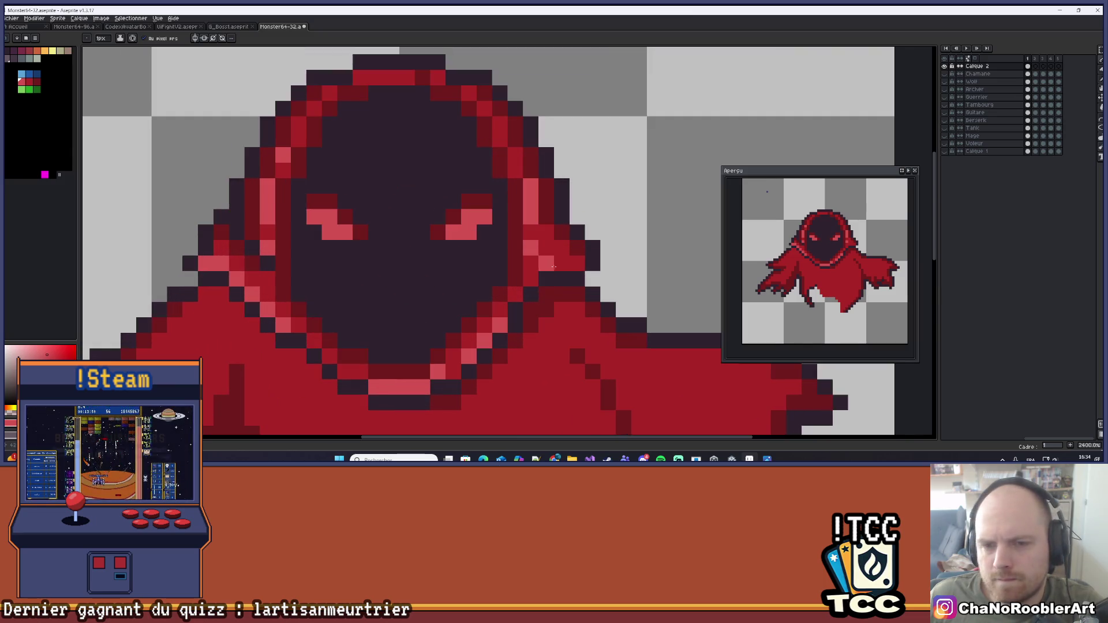
pyautogui.scroll(-6, 545, 288)
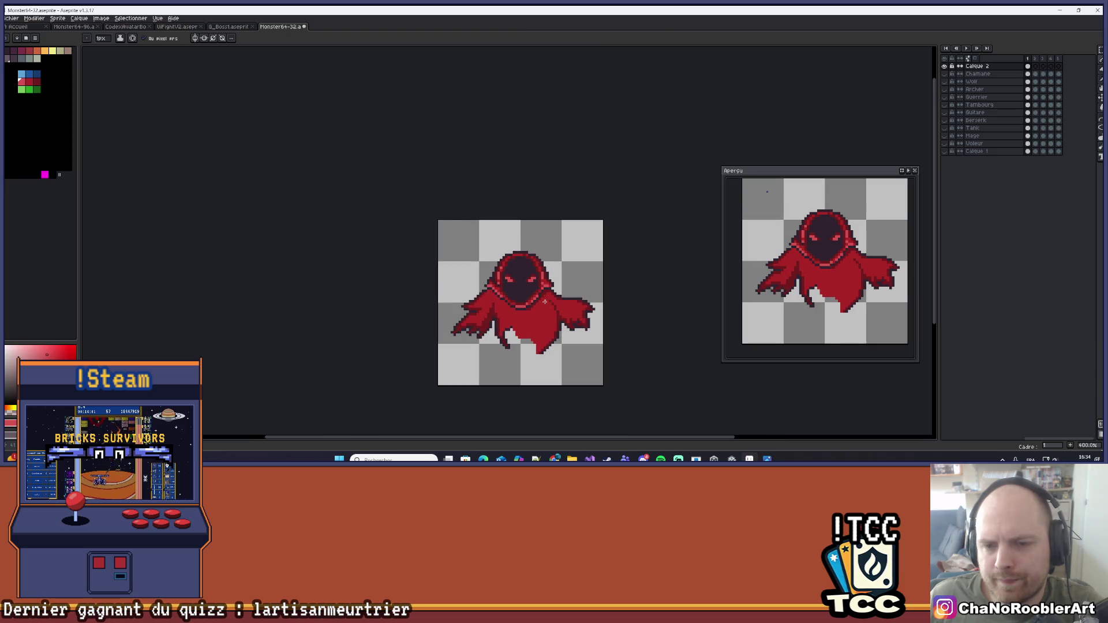
pyautogui.hotkey('ctrl', 's')
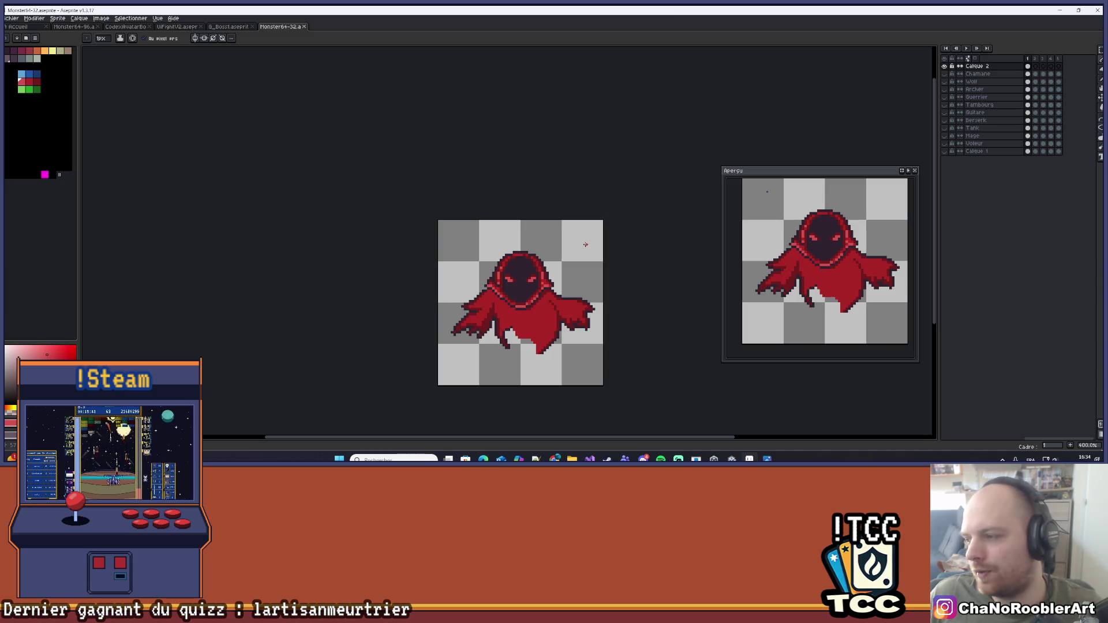
# Select the cloak's right flap and shift it slightly inward toward the body
pyautogui.scroll(2, 585, 244)
pyautogui.scroll(-1, 586, 245)
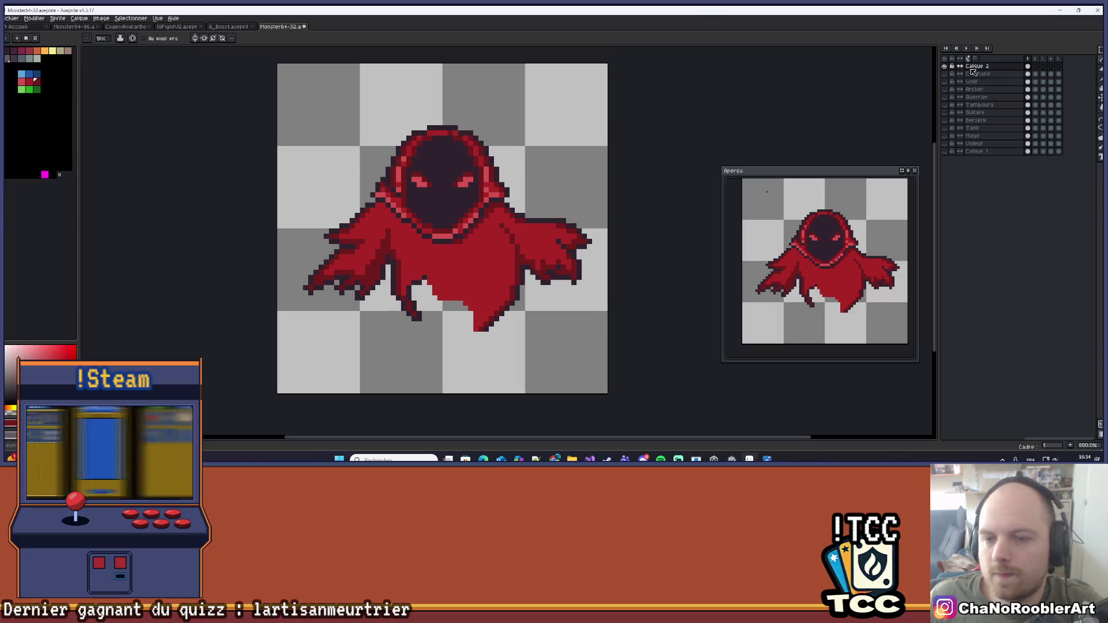
pyautogui.click(1099, 50)
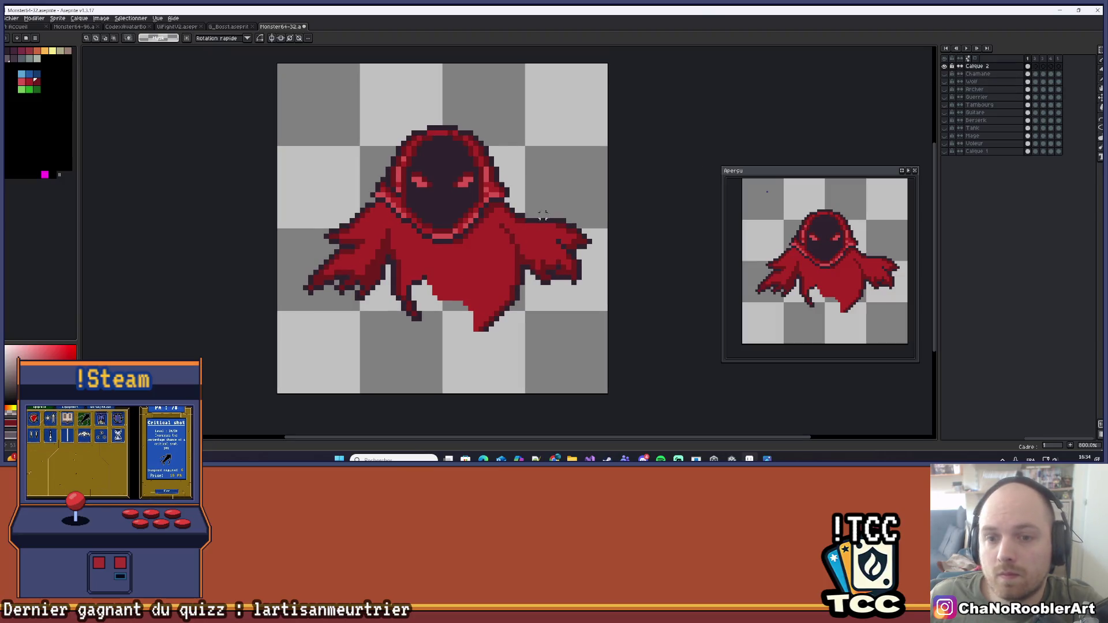
pyautogui.moveTo(523, 185)
pyautogui.mouseDown()
pyautogui.moveTo(594, 344)
pyautogui.moveTo(574, 308)
pyautogui.mouseUp()
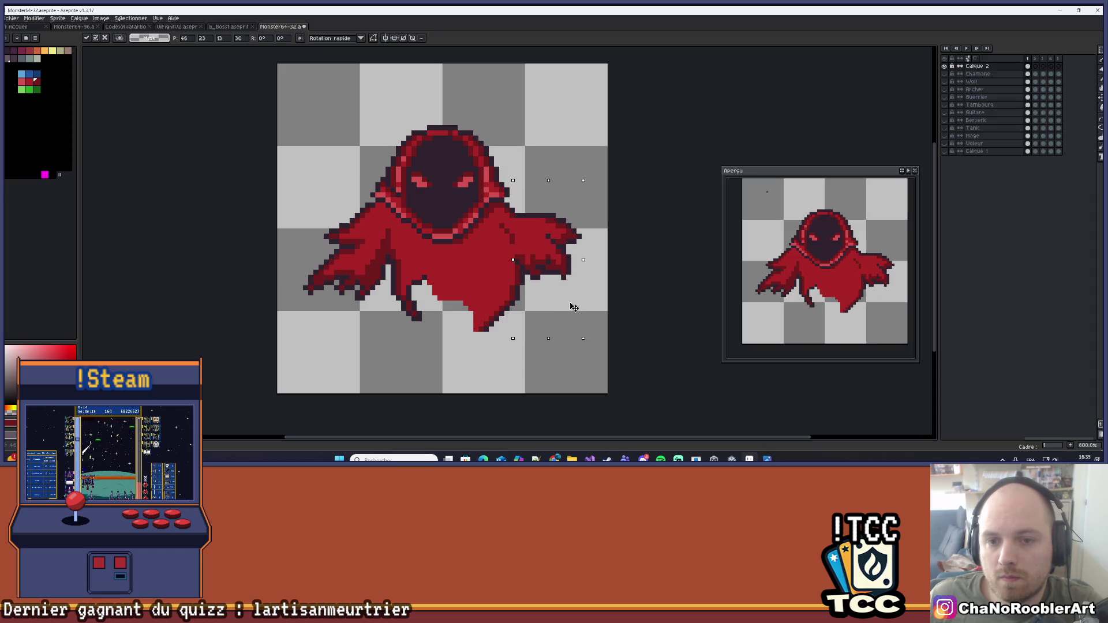
pyautogui.press('i')
pyautogui.scroll(-1, 564, 302)
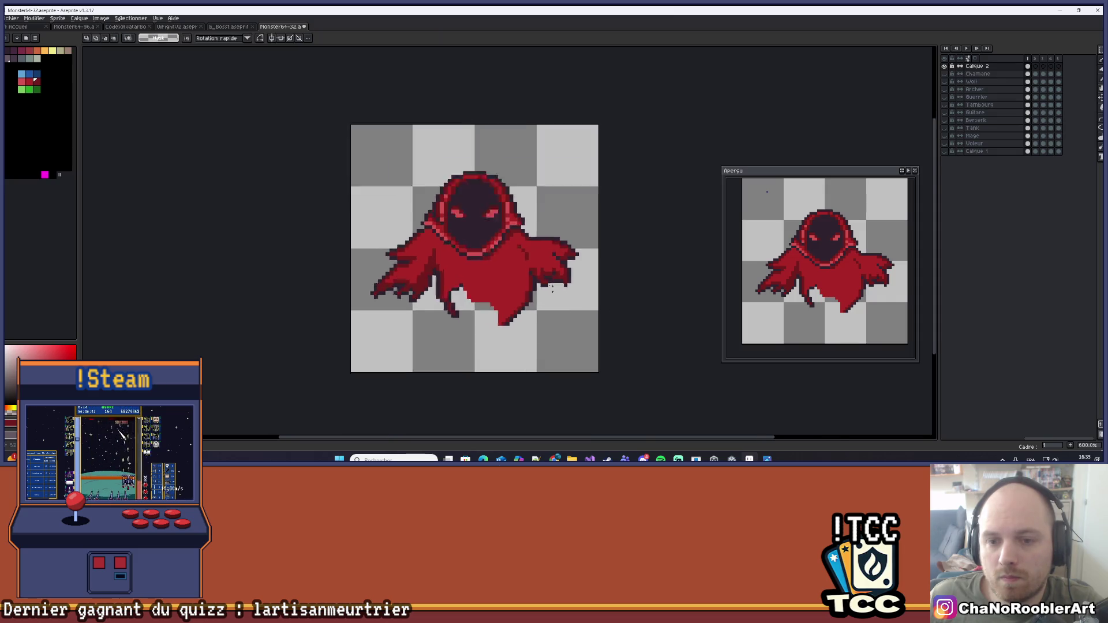
pyautogui.scroll(2, 536, 243)
# Repaint the stray dark pixels on the cloak with the cloak red using the pencil
pyautogui.press('b')
pyautogui.click(476, 199)
pyautogui.scroll(-3, 565, 260)
pyautogui.scroll(3, 561, 283)
pyautogui.scroll(-1, 569, 339)
pyautogui.scroll(1, 543, 299)
pyautogui.click(543, 298)
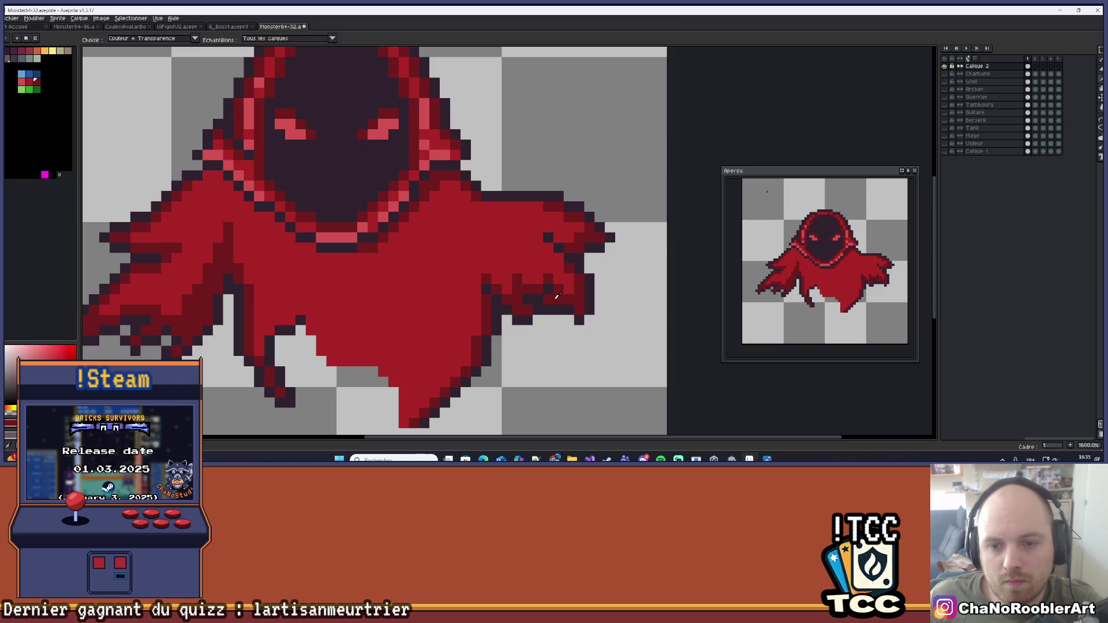
pyautogui.scroll(-2, 494, 308)
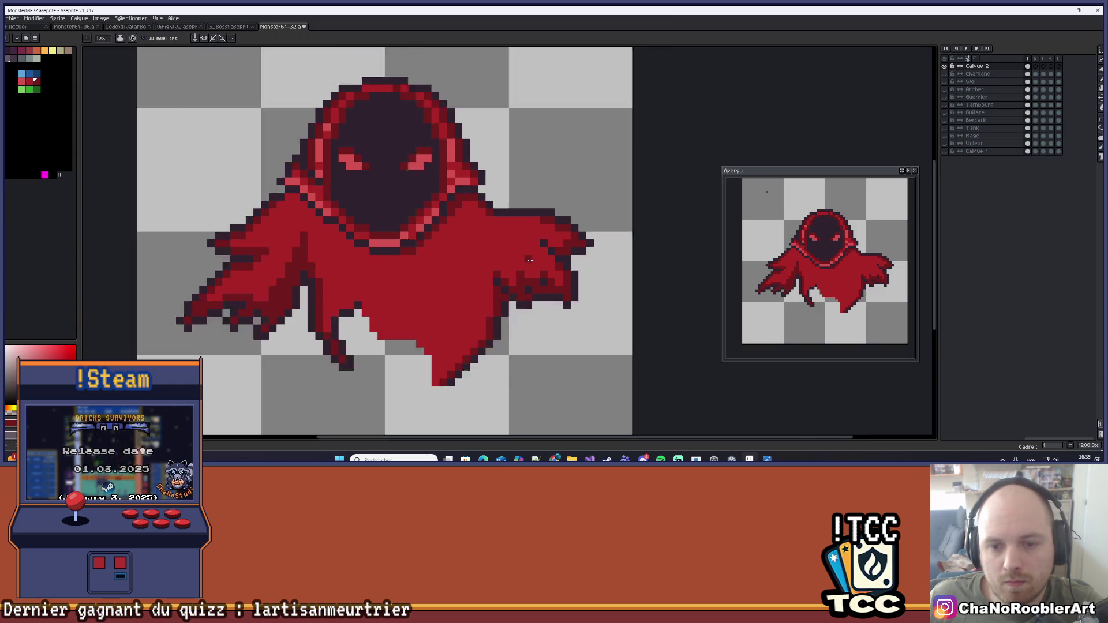
pyautogui.scroll(2, 502, 306)
pyautogui.keyDown('alt'); pyautogui.click(524, 299); pyautogui.keyUp('alt')
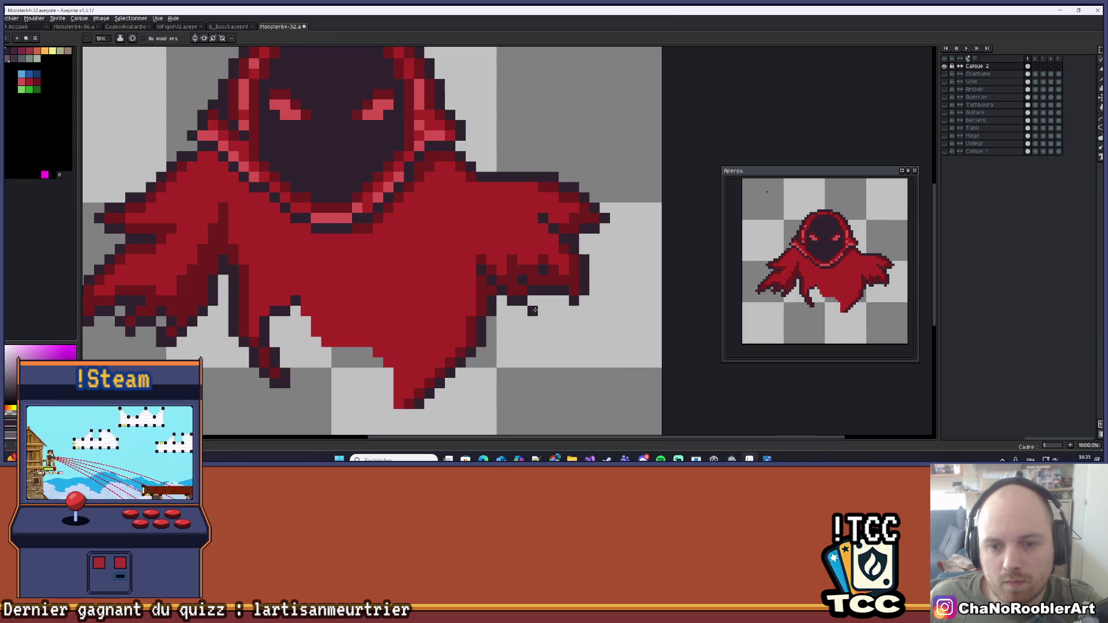
pyautogui.scroll(-3, 565, 316)
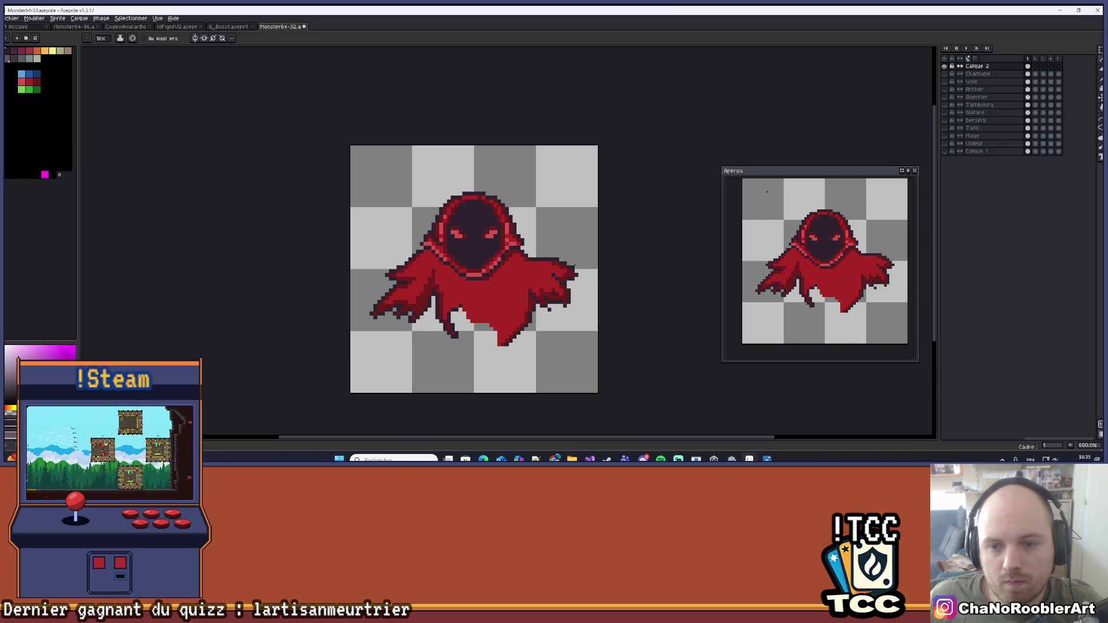
pyautogui.scroll(-3, 561, 244)
pyautogui.scroll(6, 548, 248)
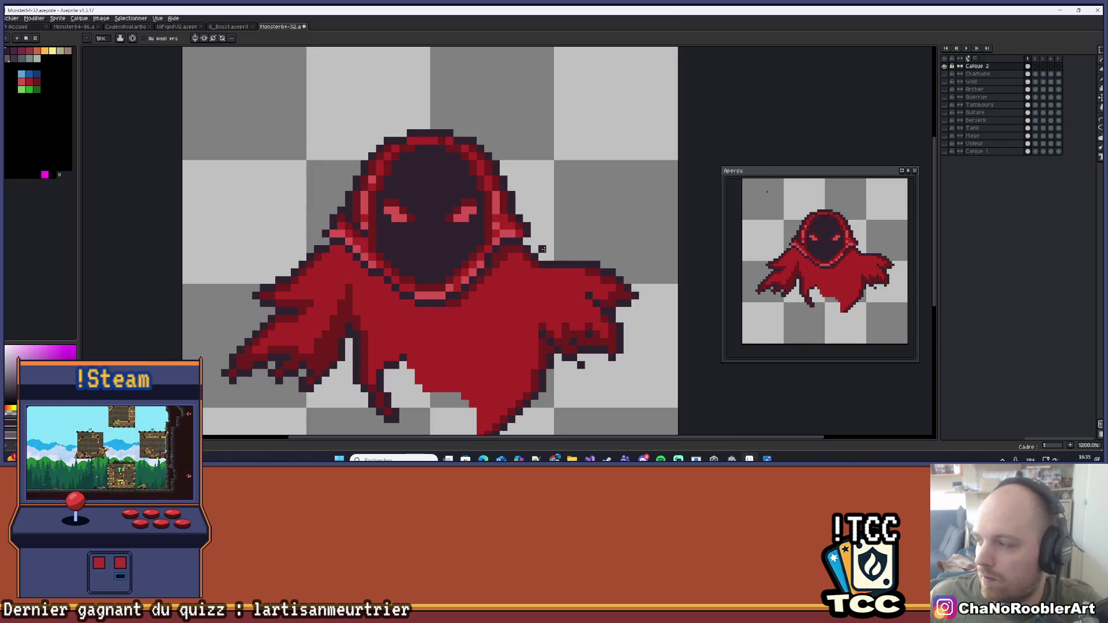
pyautogui.scroll(-3, 542, 250)
pyautogui.scroll(3, 508, 245)
# Sample the cloak red and draw a dark diagonal fold line across the cloak's middle
pyautogui.press('alt')
pyautogui.keyDown('alt'); pyautogui.click(503, 244); pyautogui.keyUp('alt')
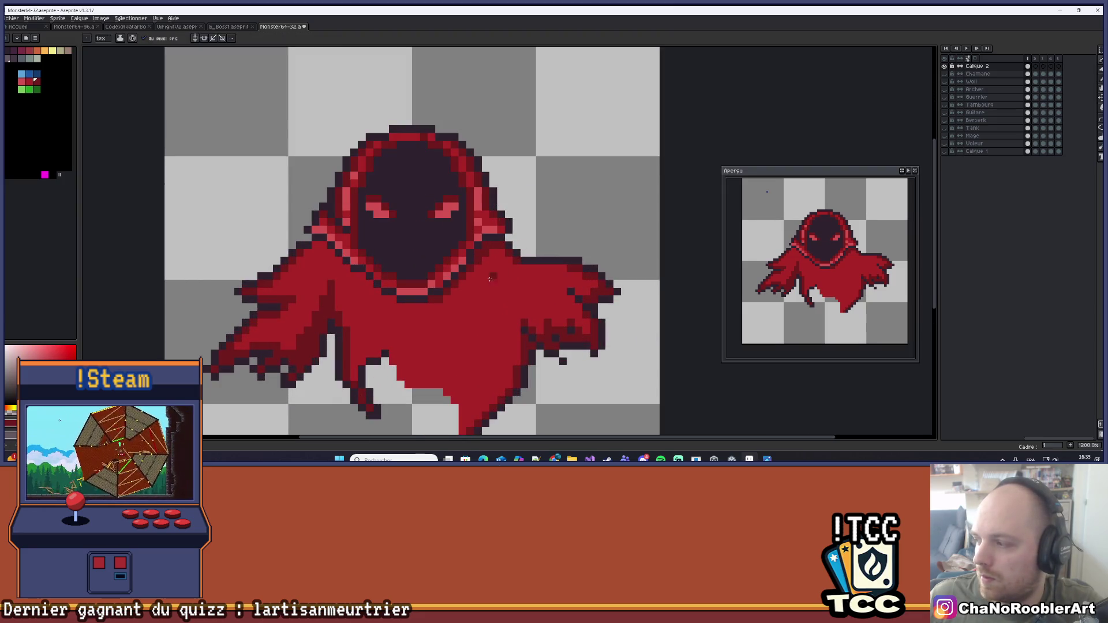
pyautogui.scroll(1, 503, 284)
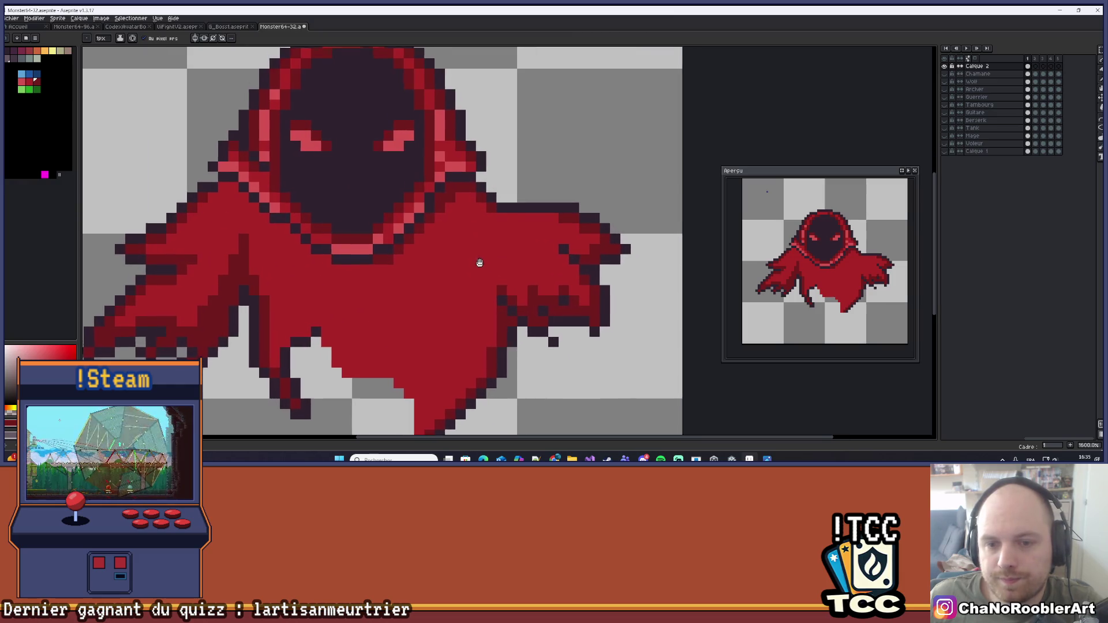
pyautogui.press('l')
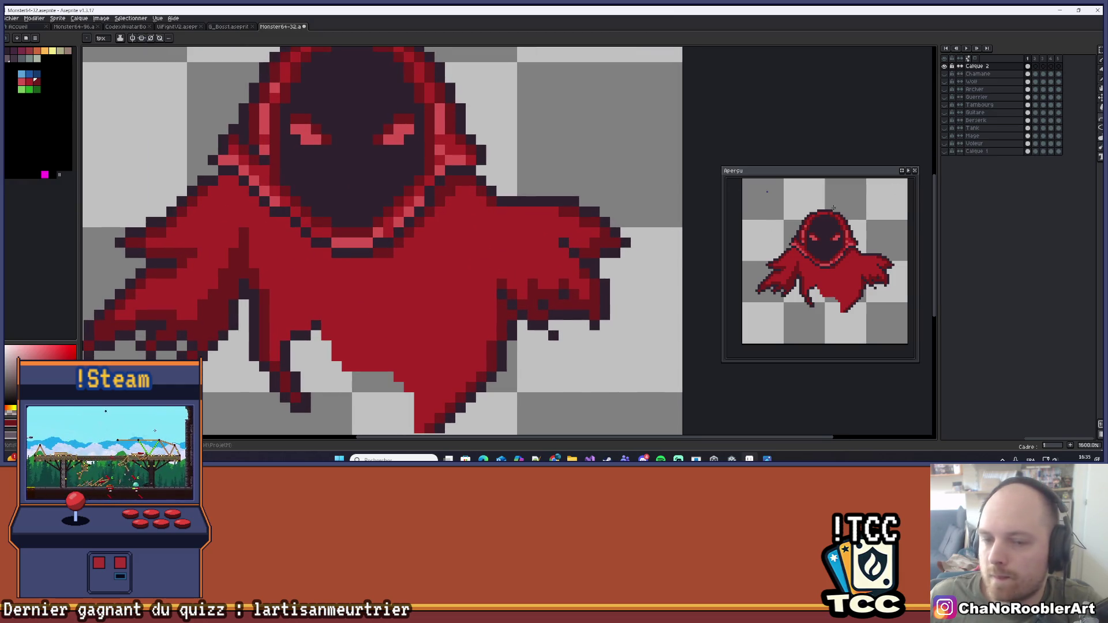
pyautogui.moveTo(470, 233)
pyautogui.mouseDown()
pyautogui.moveTo(527, 307)
pyautogui.moveTo(462, 238)
pyautogui.moveTo(471, 332)
pyautogui.moveTo(491, 349)
pyautogui.moveTo(474, 343)
pyautogui.moveTo(487, 345)
pyautogui.moveTo(456, 259)
pyautogui.mouseUp()
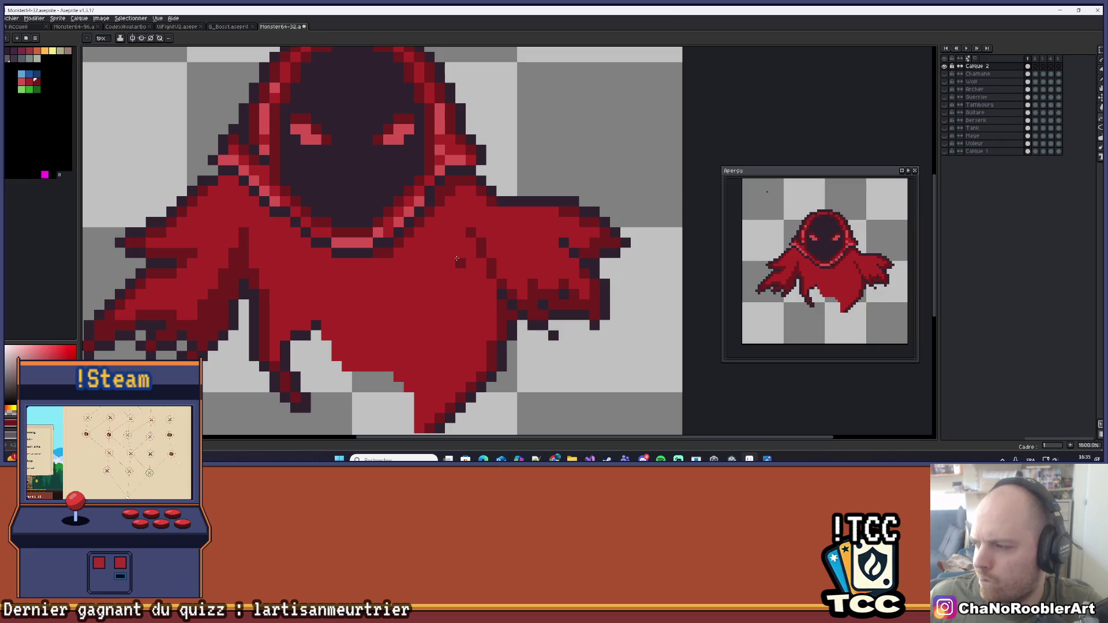
pyautogui.scroll(-5, 457, 260)
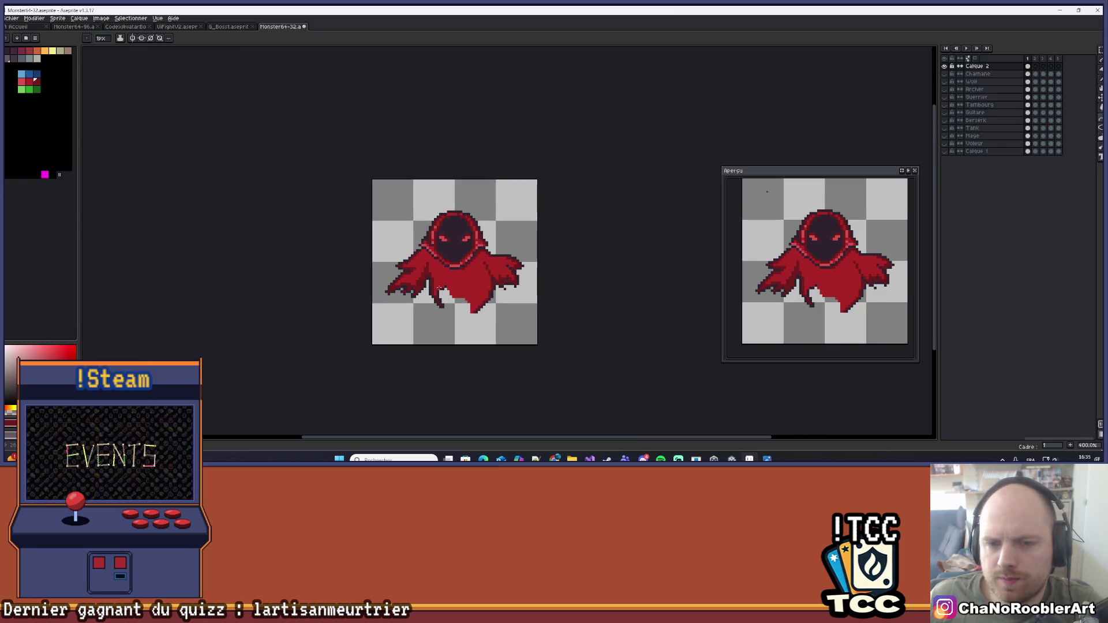
pyautogui.scroll(3, 475, 276)
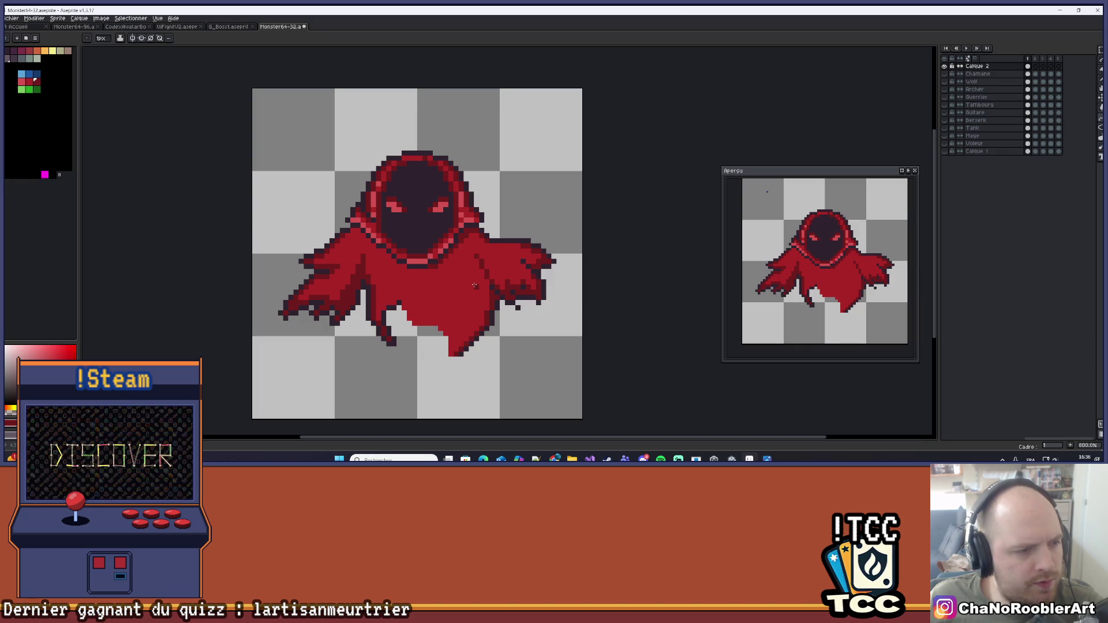
pyautogui.scroll(4, 468, 296)
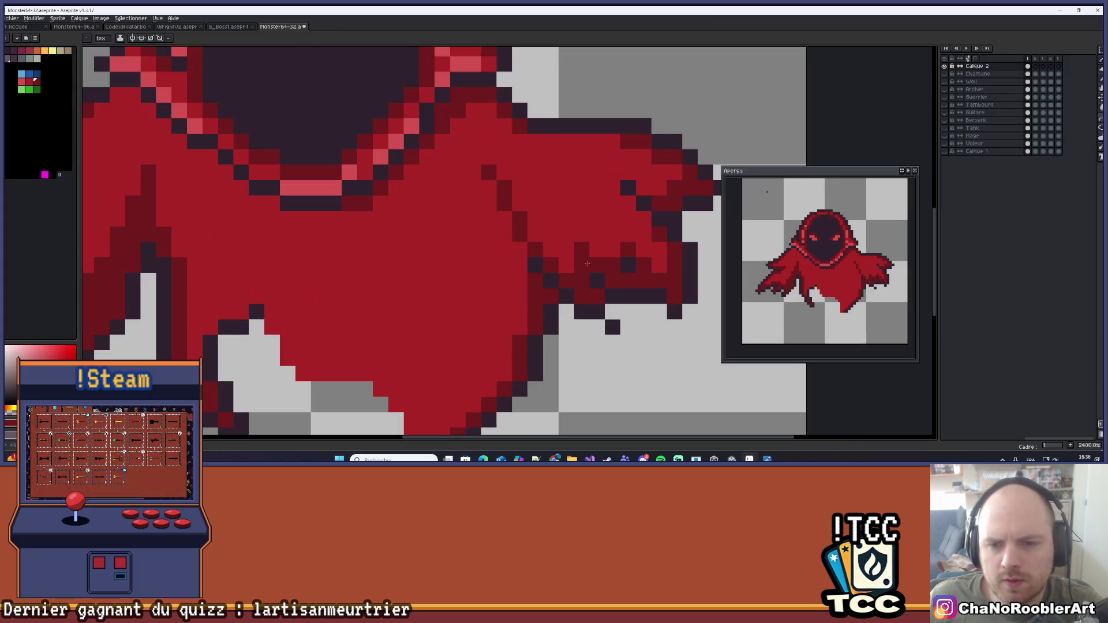
pyautogui.scroll(-4, 491, 283)
pyautogui.scroll(2, 511, 268)
pyautogui.scroll(1, 511, 268)
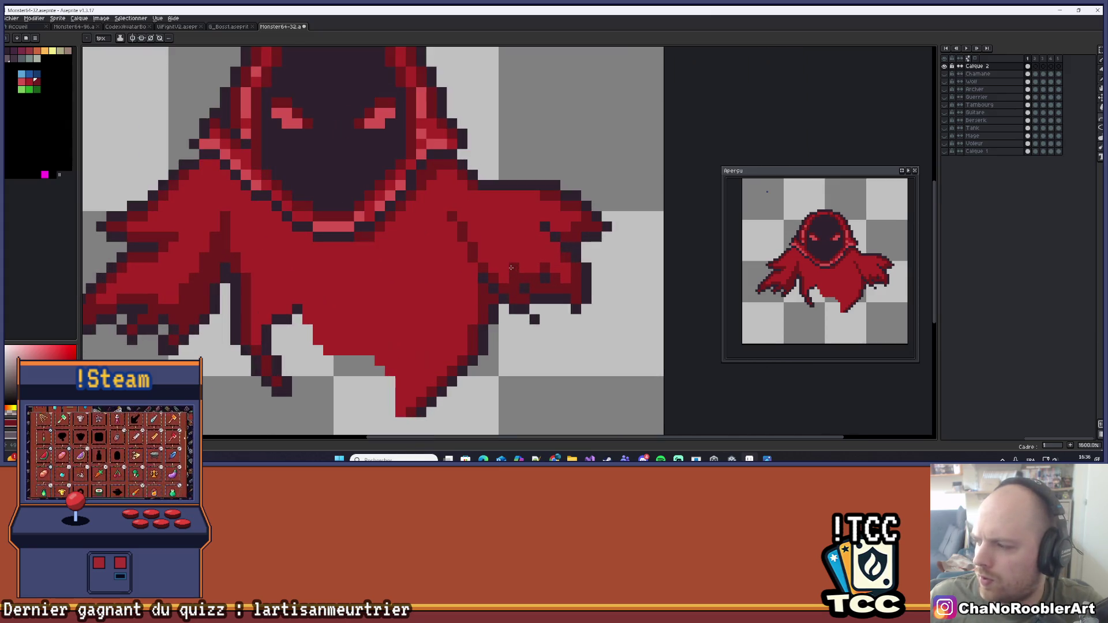
pyautogui.scroll(-1, 511, 268)
pyautogui.scroll(1, 514, 272)
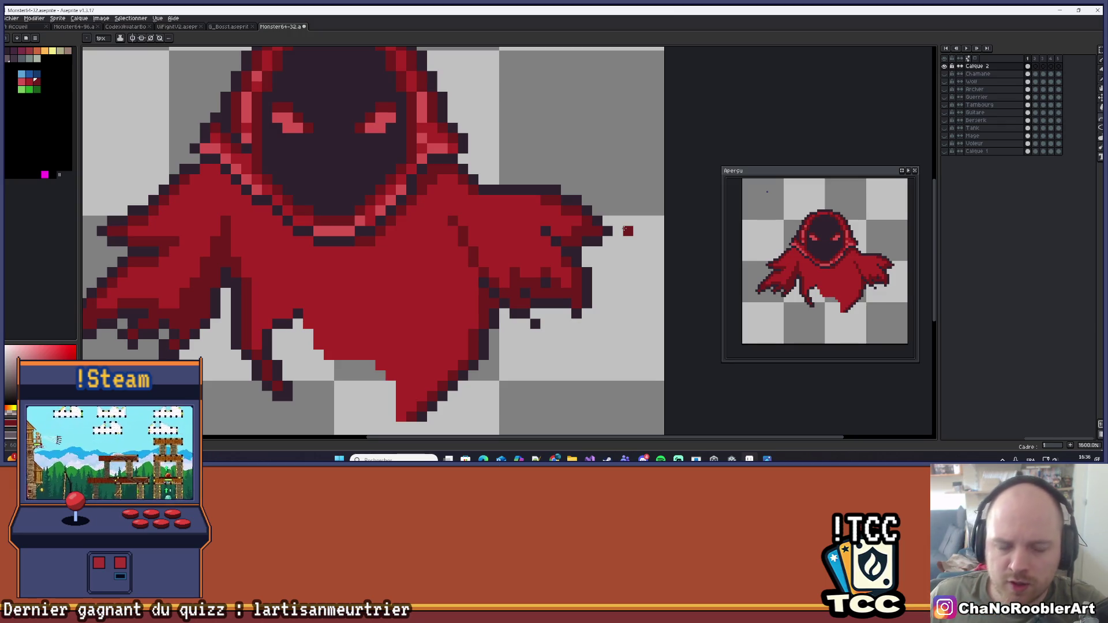
pyautogui.scroll(-4, 285, 250)
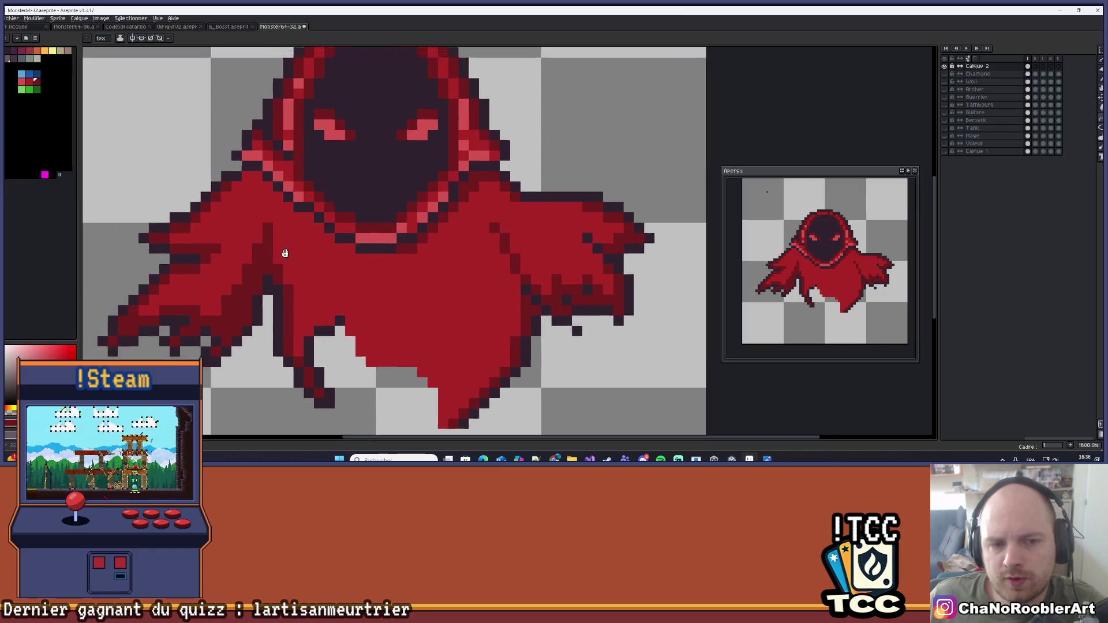
pyautogui.scroll(5, 449, 281)
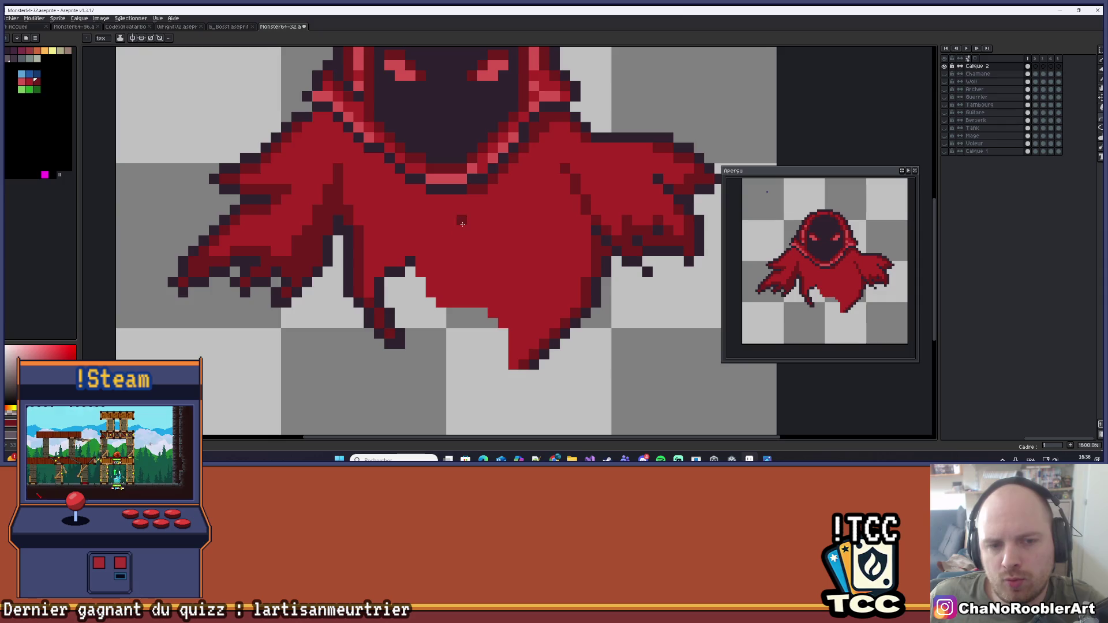
pyautogui.scroll(-4, 425, 242)
pyautogui.scroll(2, 413, 249)
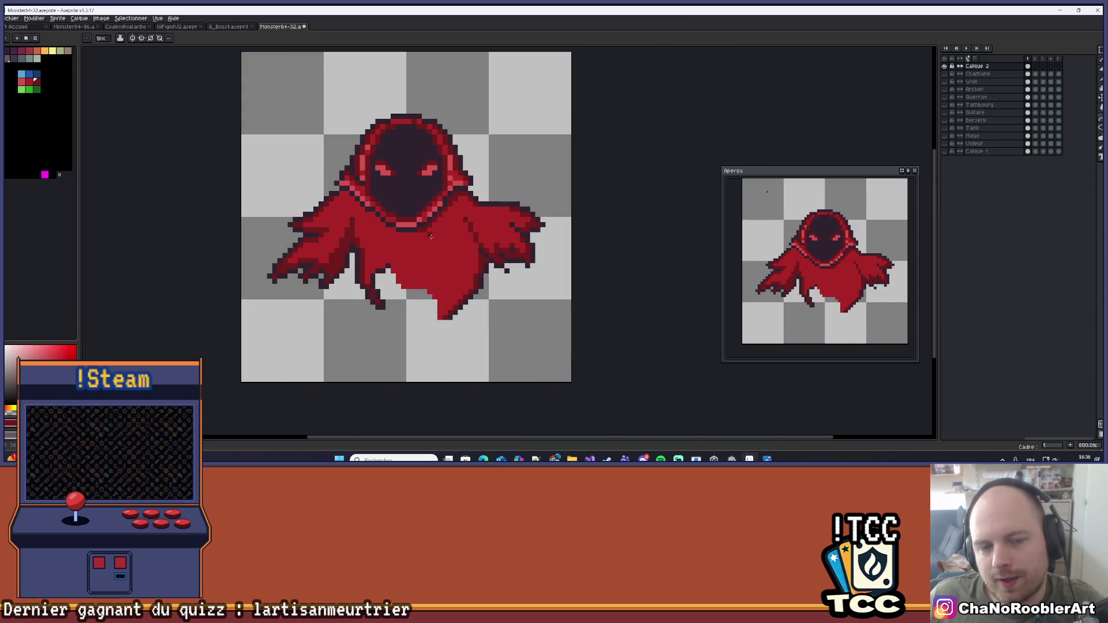
# Add a dark-red shade pixel on the lower cloak
pyautogui.moveTo(436, 232); pyautogui.dragTo(413, 251)
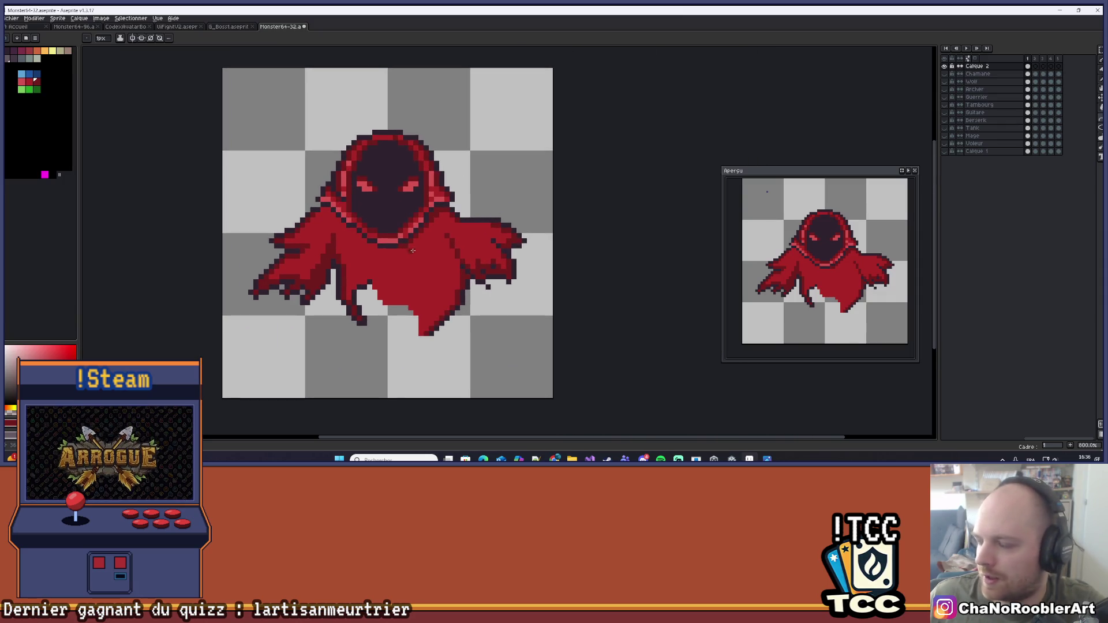
pyautogui.scroll(3, 337, 224)
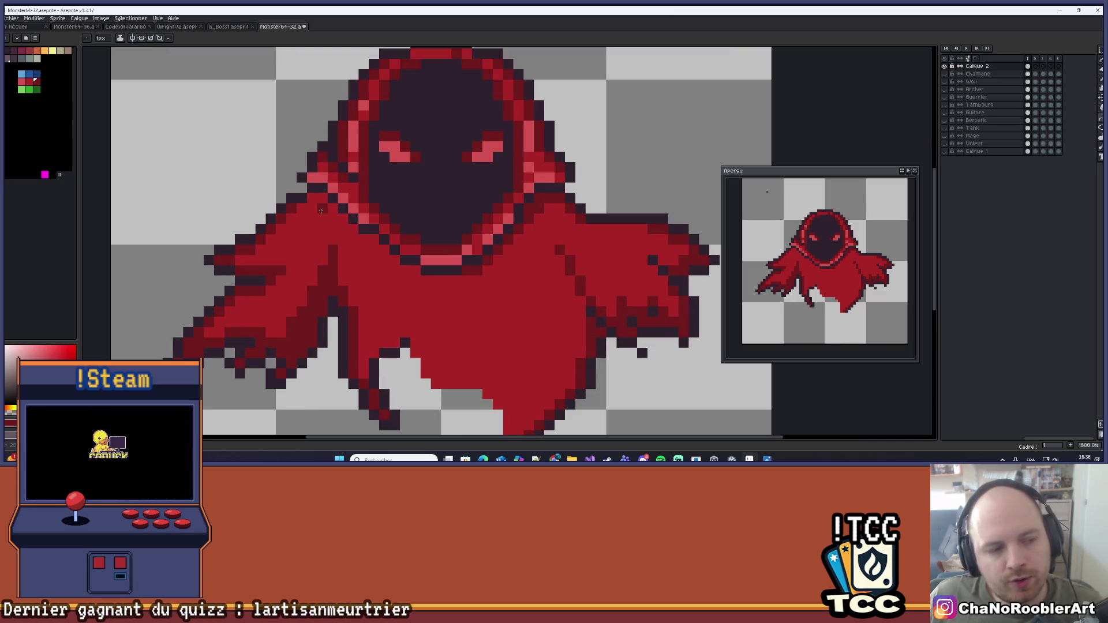
pyautogui.moveTo(442, 250); pyautogui.dragTo(401, 255)
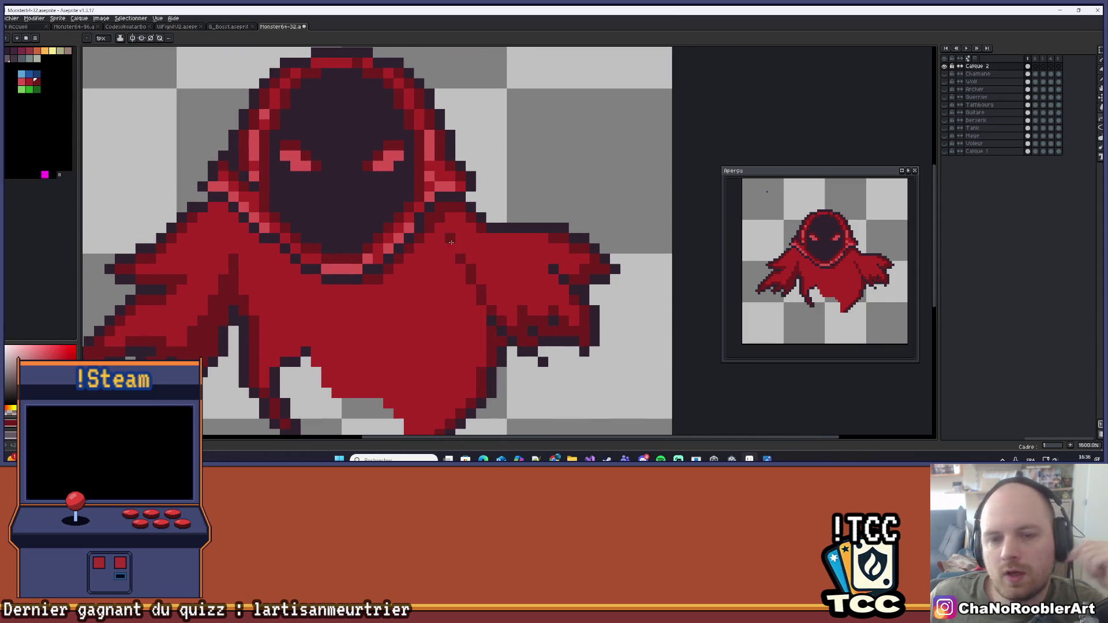
pyautogui.hscroll(1, 462, 277)
pyautogui.moveTo(465, 277); pyautogui.dragTo(450, 211)
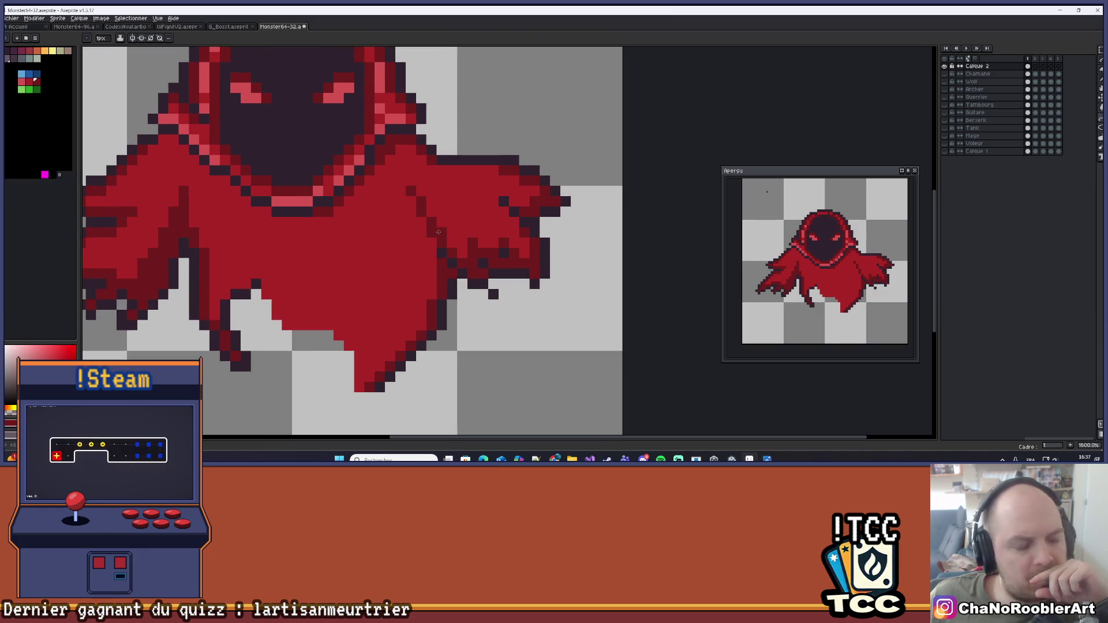
pyautogui.click(266, 273)
# Turn a dark-red pixel near the hood's left edge red
pyautogui.moveTo(246, 278); pyautogui.dragTo(327, 227)
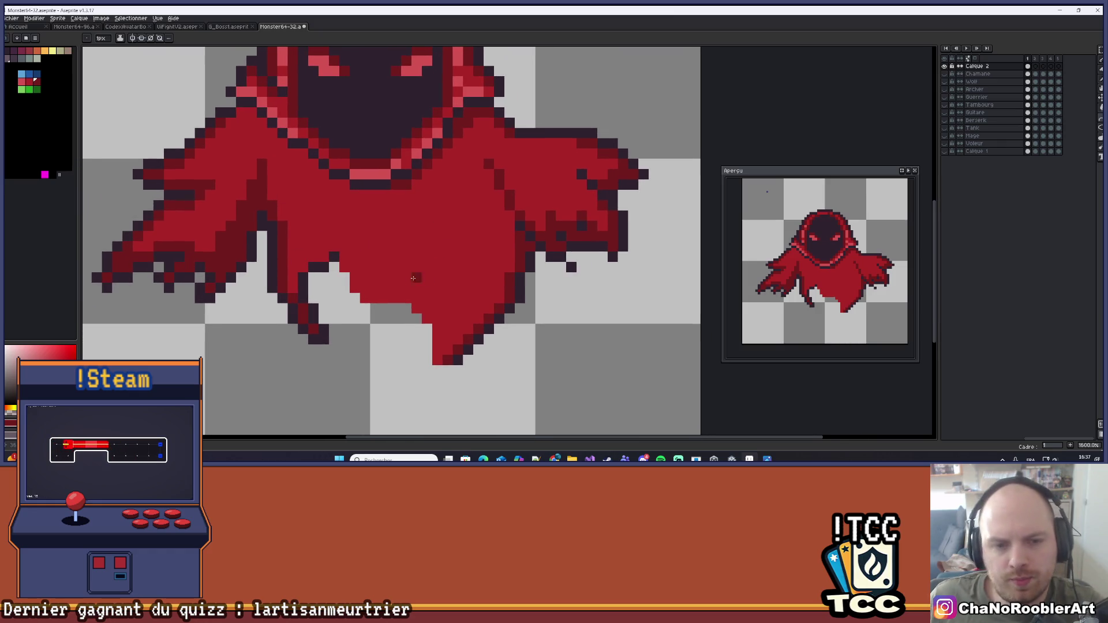
pyautogui.scroll(1, 335, 231)
pyautogui.scroll(-2, 350, 239)
pyautogui.moveTo(350, 239); pyautogui.dragTo(456, 277)
pyautogui.moveTo(312, 190); pyautogui.dragTo(344, 204)
pyautogui.scroll(4, 363, 196)
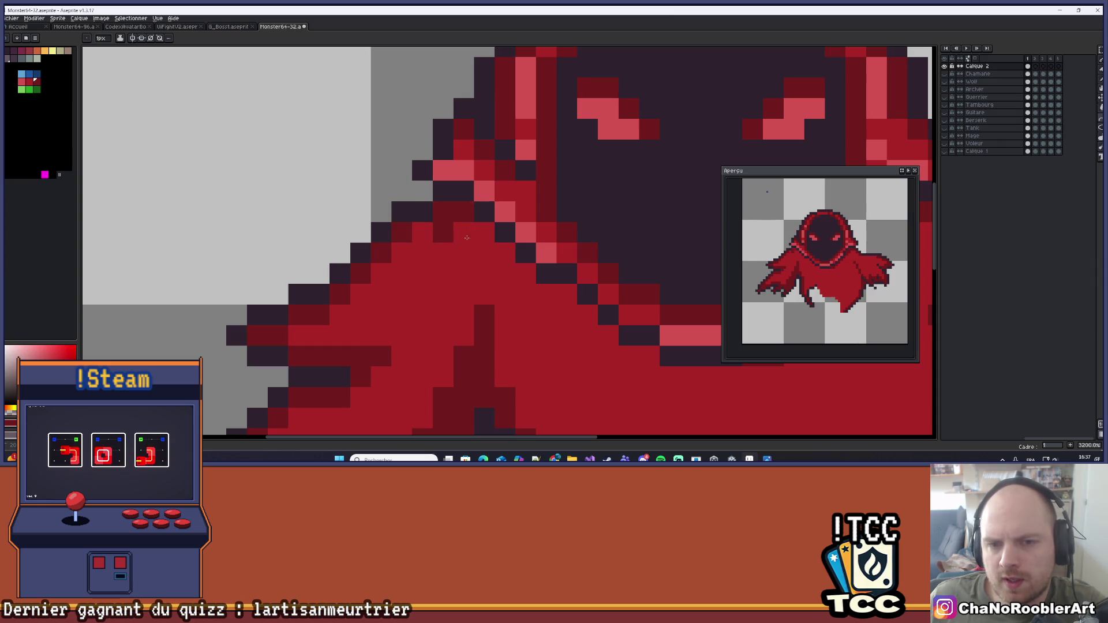
pyautogui.click(443, 232)
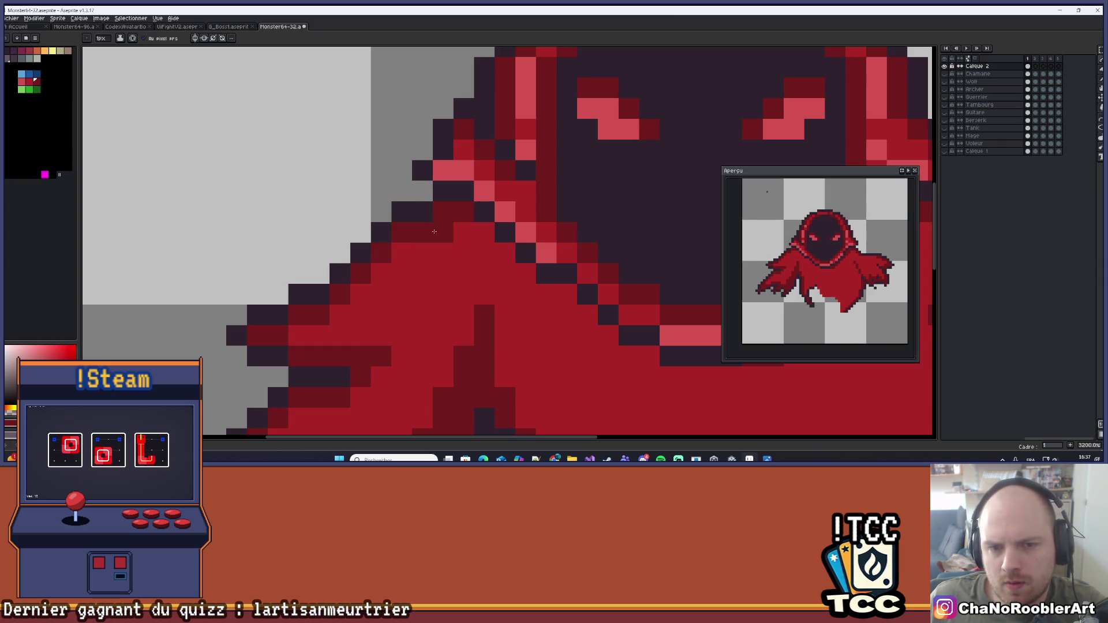
pyautogui.scroll(-5, 450, 231)
pyautogui.scroll(5, 454, 249)
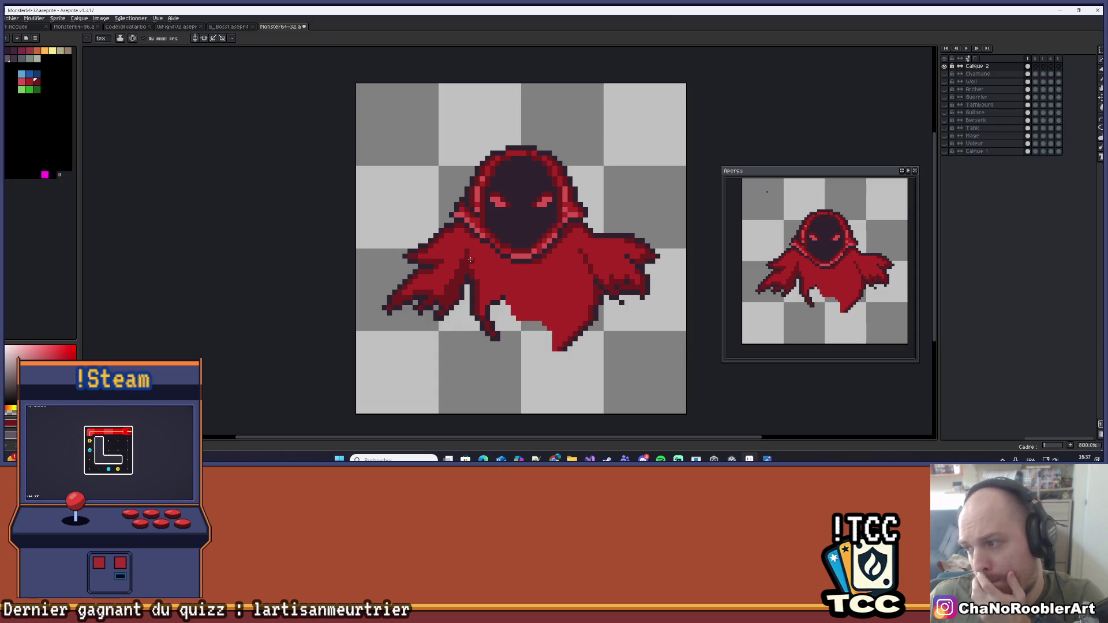
# Add a dark-red shade pixel on the left cloak wing
pyautogui.moveTo(471, 260)
pyautogui.mouseDown()
pyautogui.moveTo(491, 246)
pyautogui.moveTo(449, 269)
pyautogui.mouseUp()
pyautogui.scroll(-2, 462, 285)
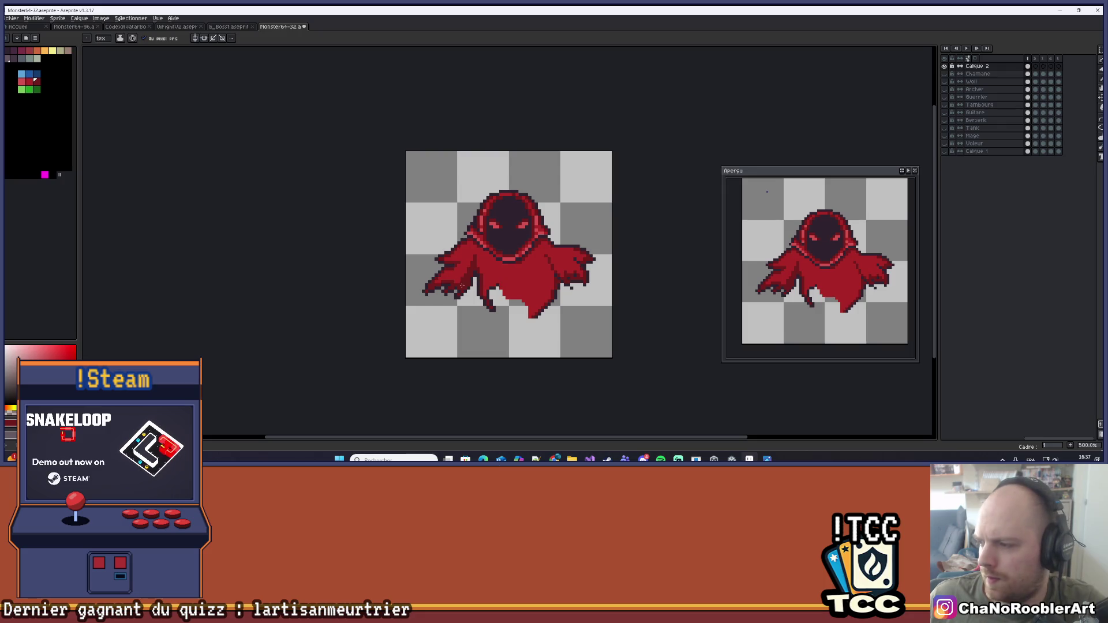
pyautogui.scroll(7, 462, 286)
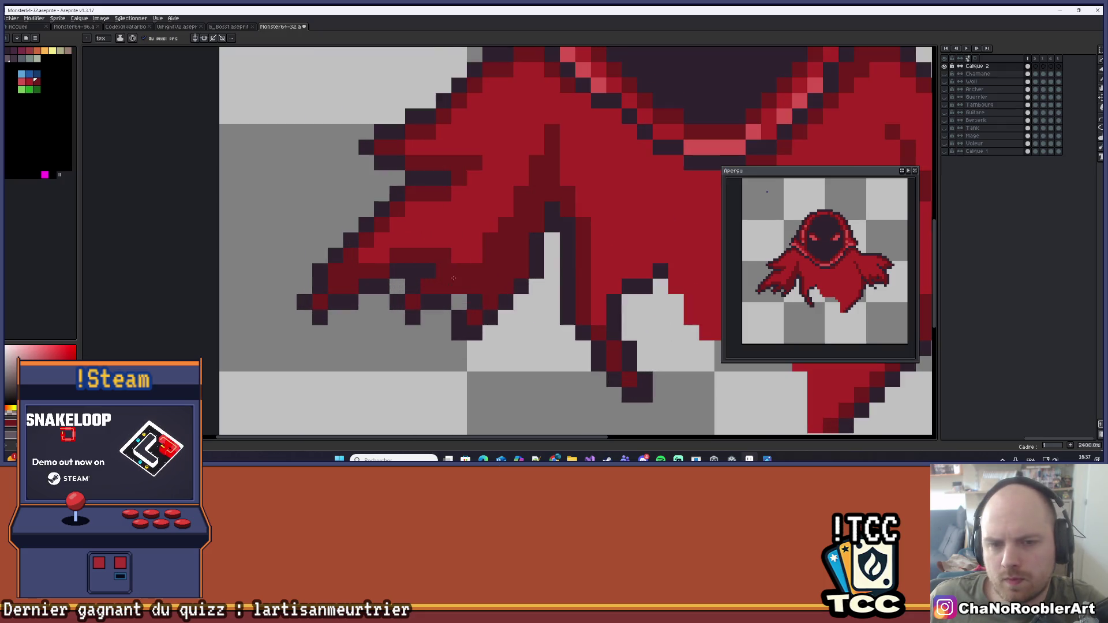
pyautogui.click(443, 239)
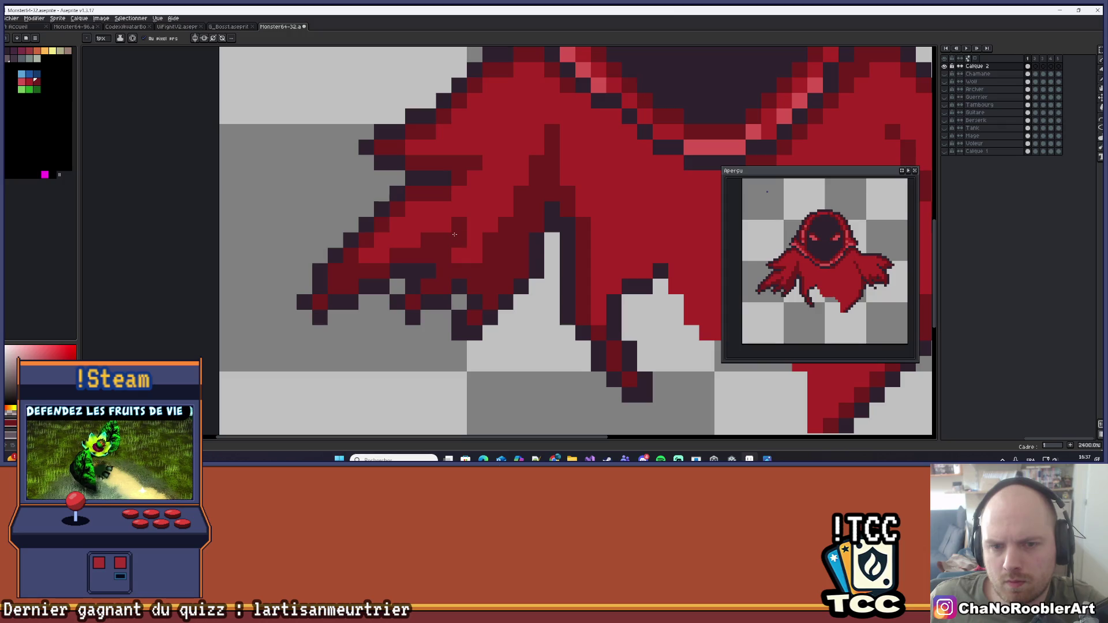
pyautogui.scroll(-7, 451, 258)
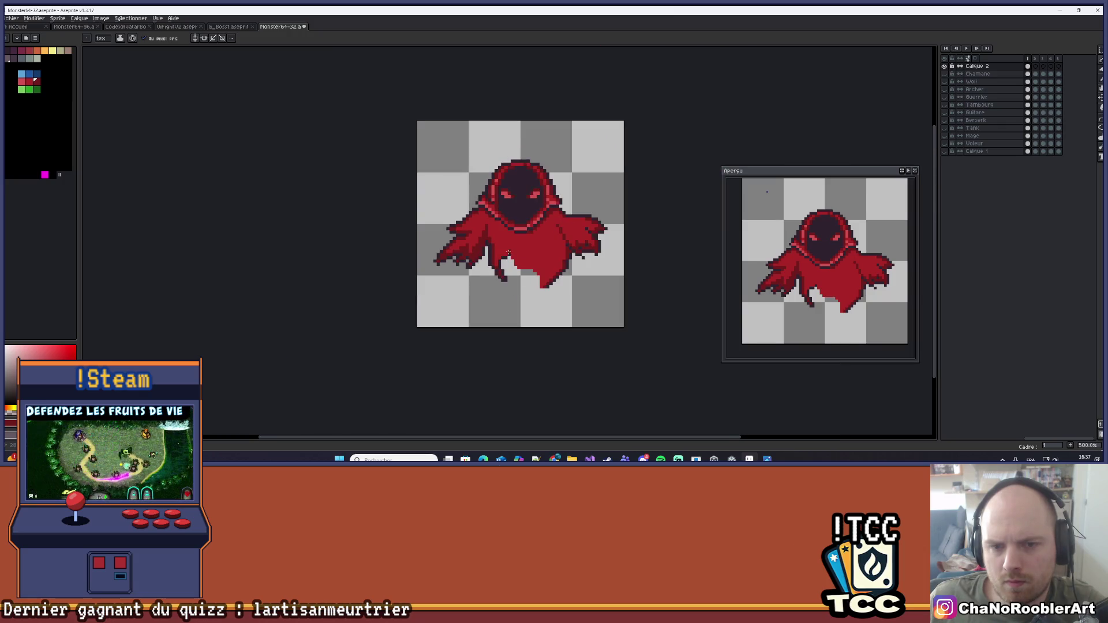
pyautogui.scroll(2, 439, 251)
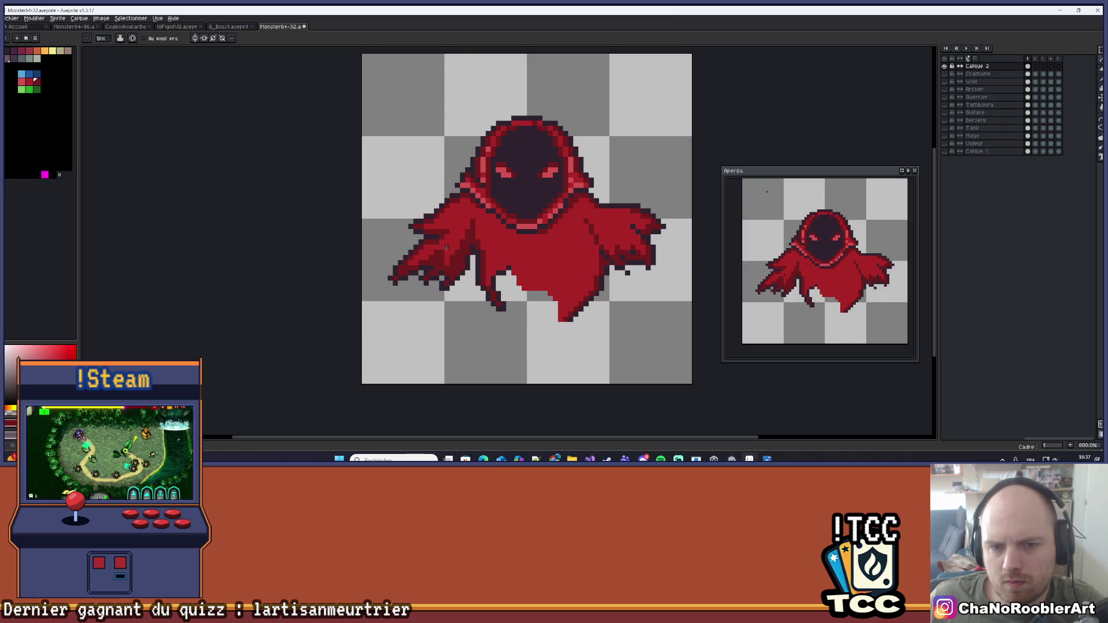
pyautogui.scroll(-5, 446, 248)
pyautogui.scroll(8, 490, 238)
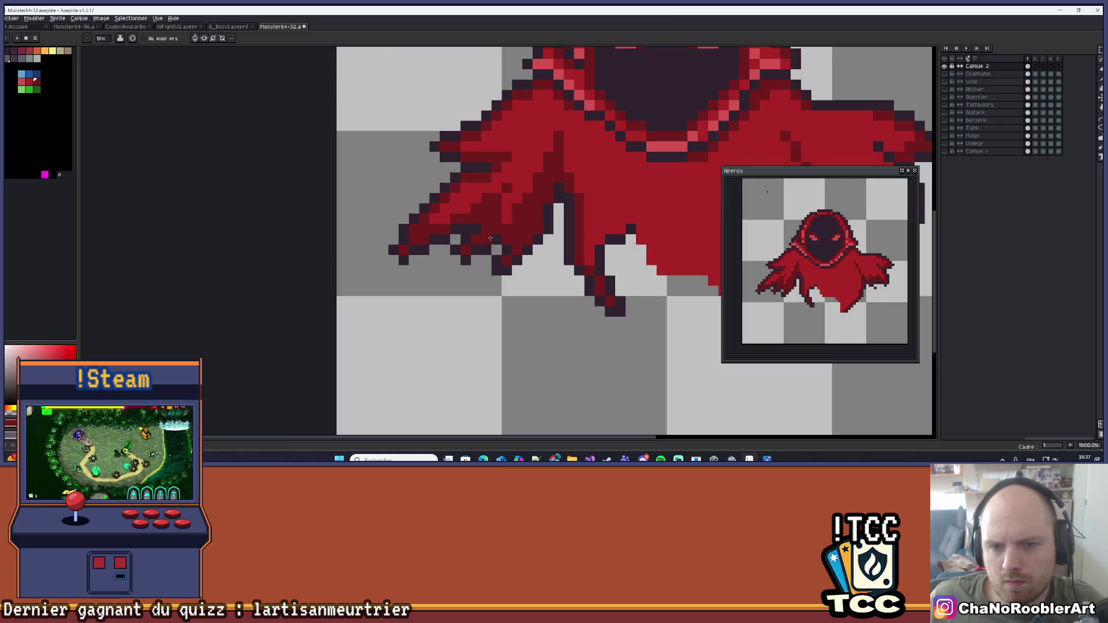
pyautogui.scroll(-4, 519, 209)
pyautogui.moveTo(518, 209); pyautogui.dragTo(492, 237)
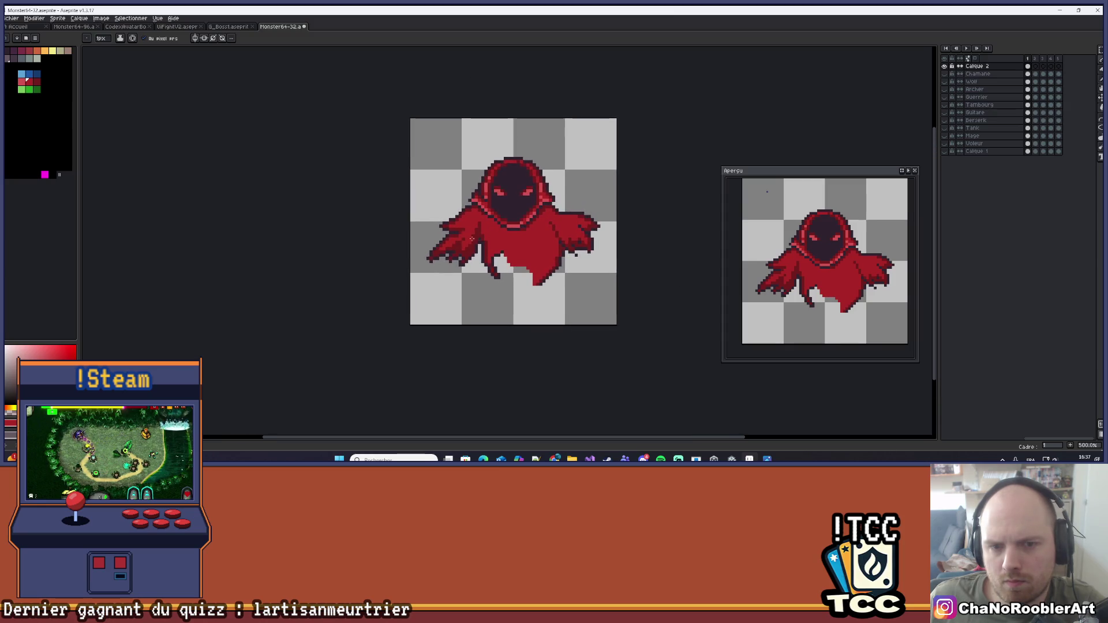
pyautogui.scroll(-2, 513, 225)
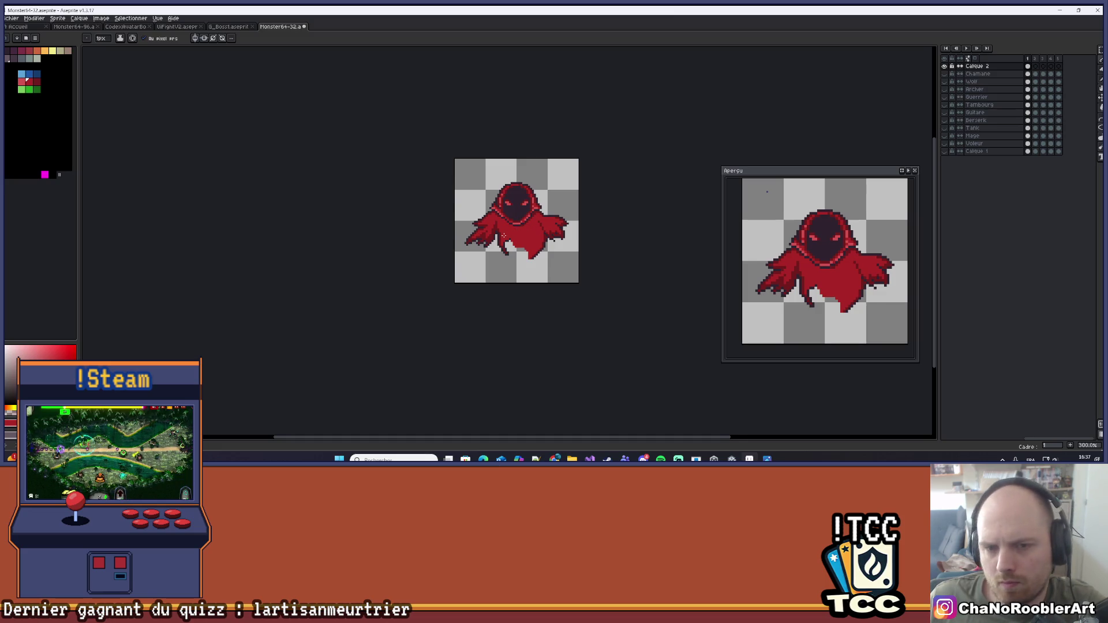
pyautogui.scroll(8, 517, 232)
# Repaint the left cloak fold pixels with dark reds sampled from the sprite
pyautogui.click(442, 232)
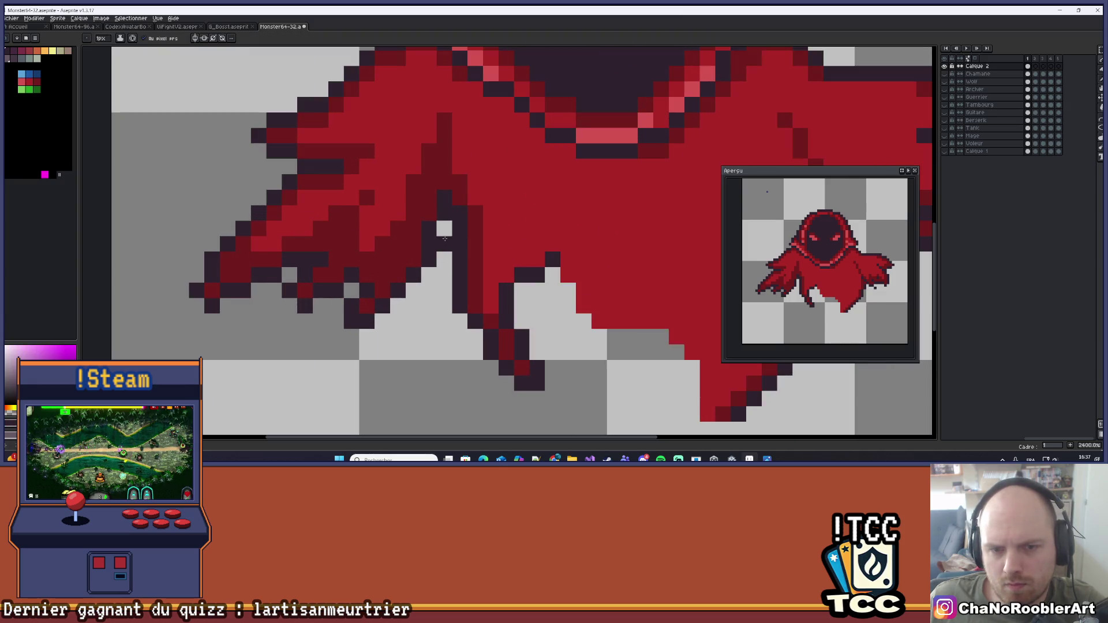
pyautogui.keyDown('alt'); pyautogui.click(477, 204); pyautogui.keyUp('alt')
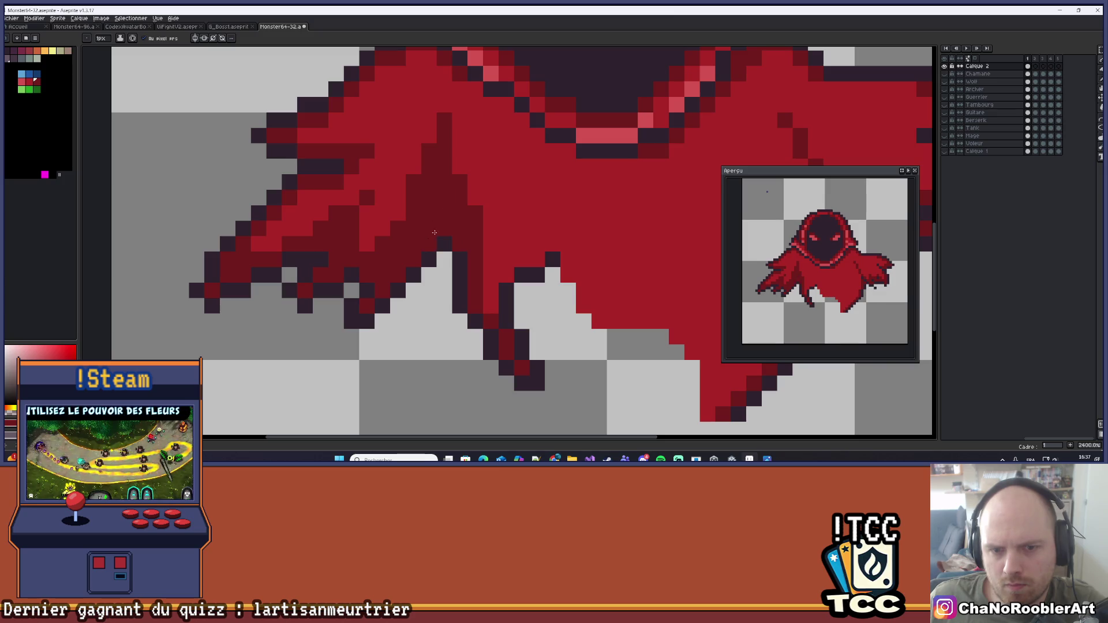
pyautogui.scroll(-6, 491, 236)
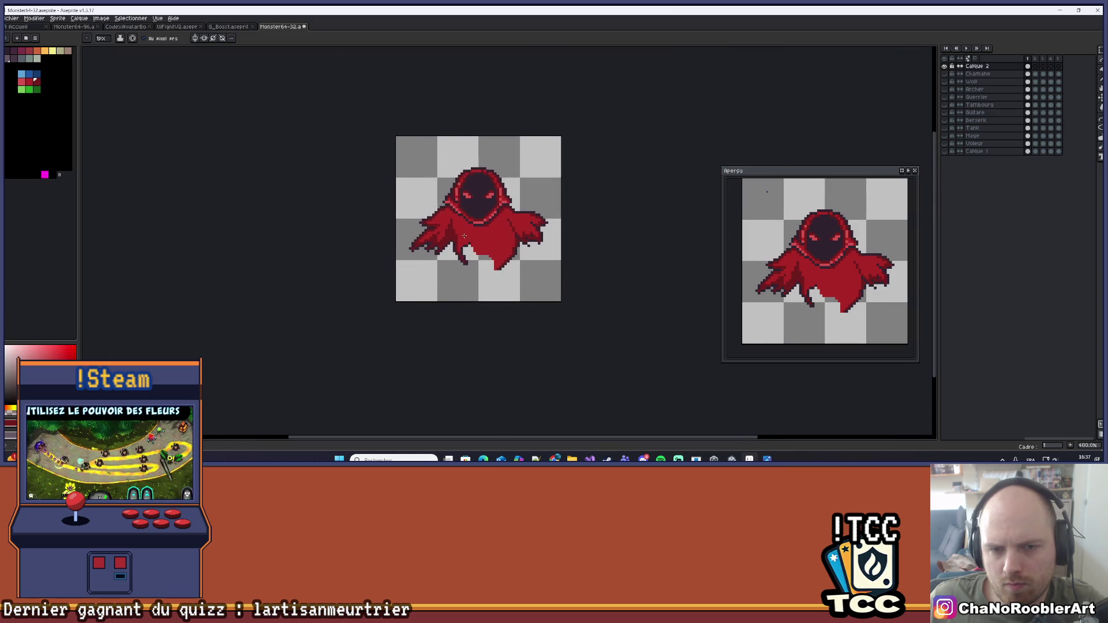
pyautogui.scroll(6, 463, 179)
pyautogui.press('alt')
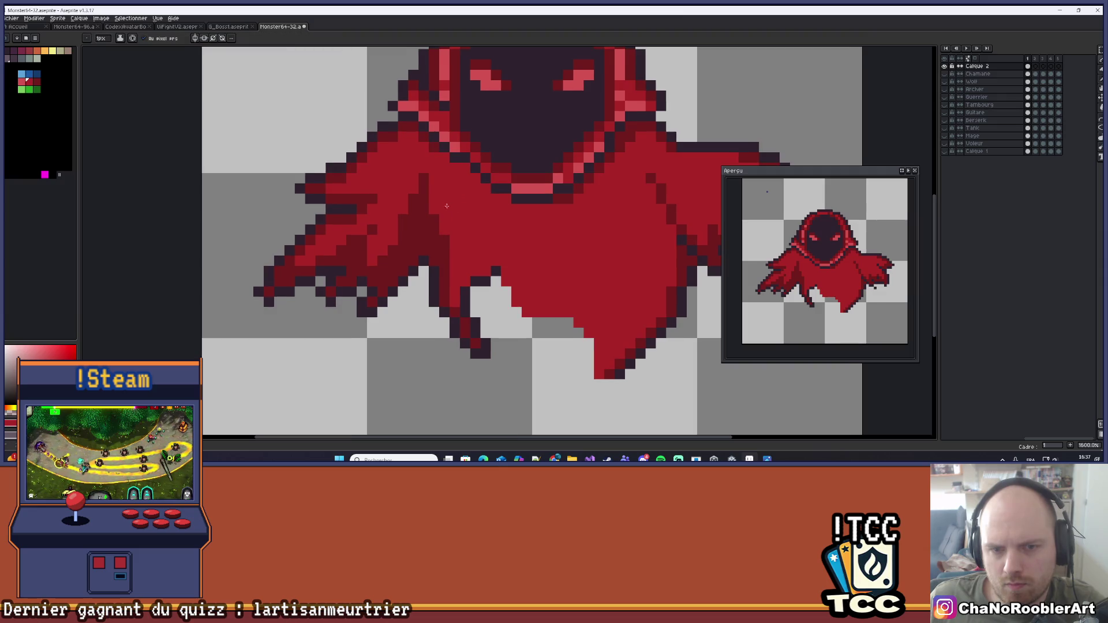
pyautogui.moveTo(456, 188)
pyautogui.mouseDown()
pyautogui.moveTo(444, 212)
pyautogui.moveTo(424, 178)
pyautogui.moveTo(423, 209)
pyautogui.mouseUp()
pyautogui.keyDown('alt'); pyautogui.click(434, 199); pyautogui.keyUp('alt')
pyautogui.press('alt')
pyautogui.keyDown('alt'); pyautogui.click(445, 202); pyautogui.keyUp('alt')
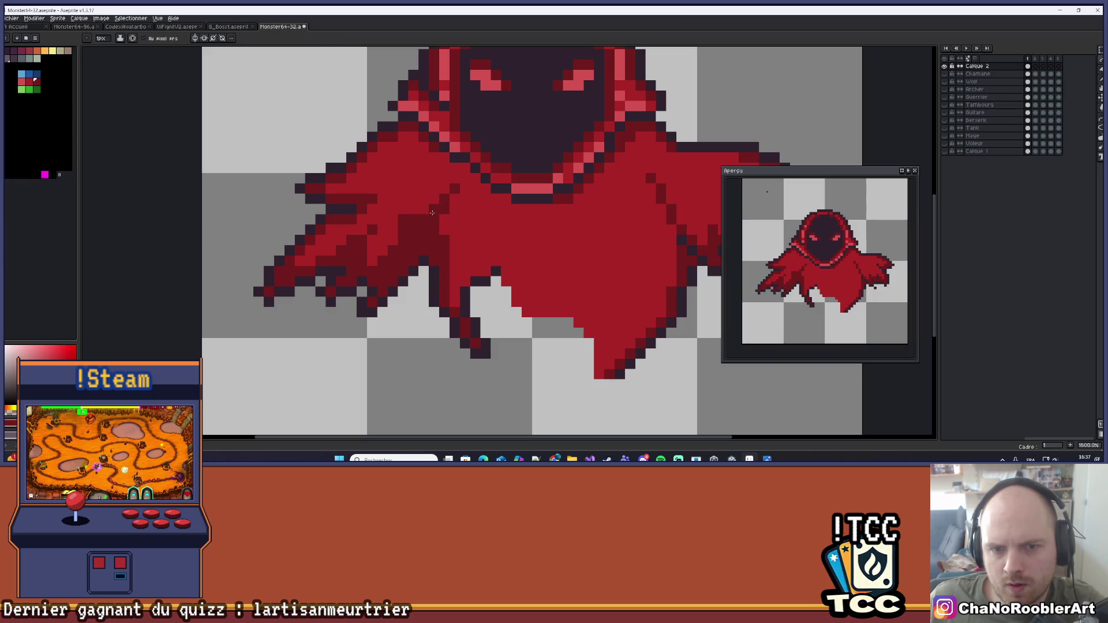
# Undo the unwanted shading stroke and return to the pencil
pyautogui.scroll(-1, 446, 225)
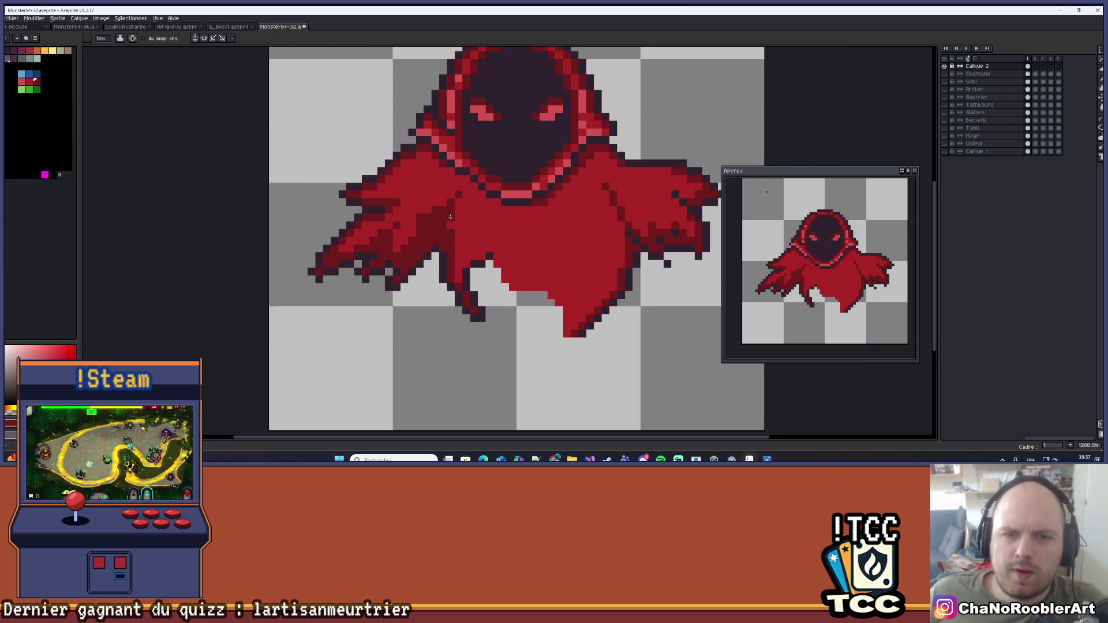
pyautogui.scroll(-1, 446, 226)
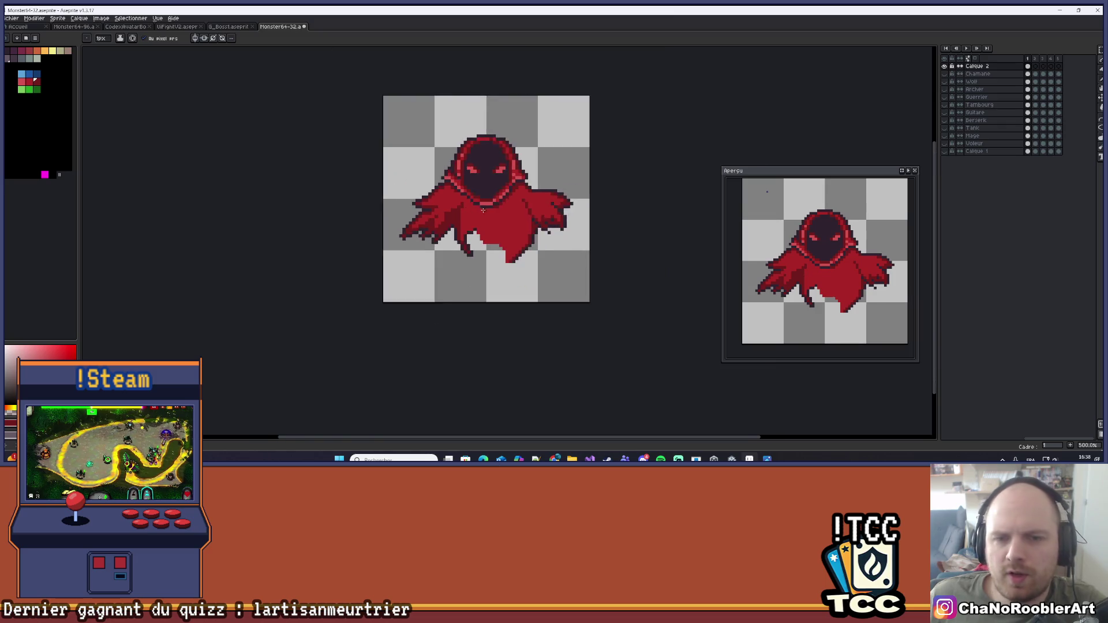
pyautogui.scroll(1, 461, 217)
pyautogui.scroll(-5, 481, 194)
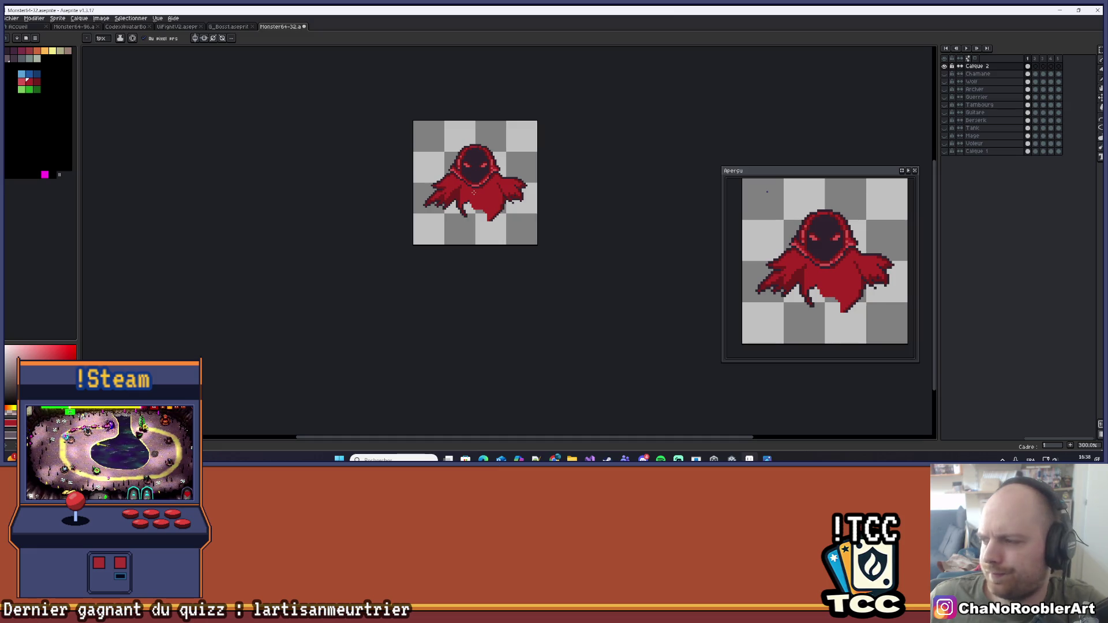
pyautogui.scroll(7, 471, 196)
pyautogui.scroll(1, 463, 198)
pyautogui.scroll(-1, 494, 205)
pyautogui.press('v')
pyautogui.hotkey('ctrl', 'z')
pyautogui.hotkey('ctrl', 'z')
pyautogui.hotkey('ctrl', 'z')
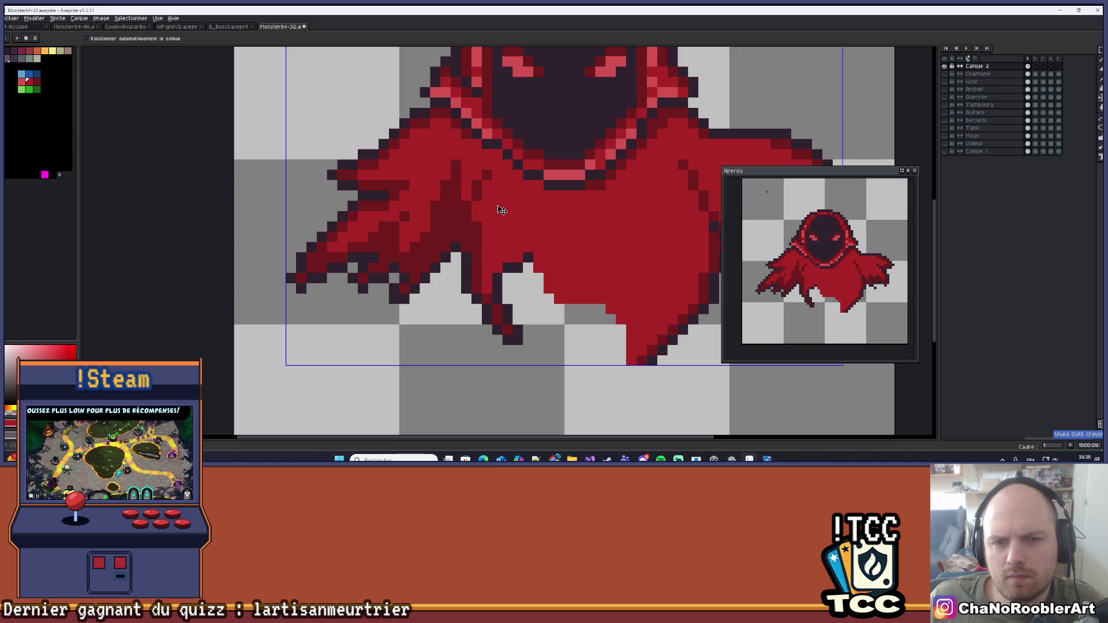
pyautogui.press('i')
pyautogui.press('b')
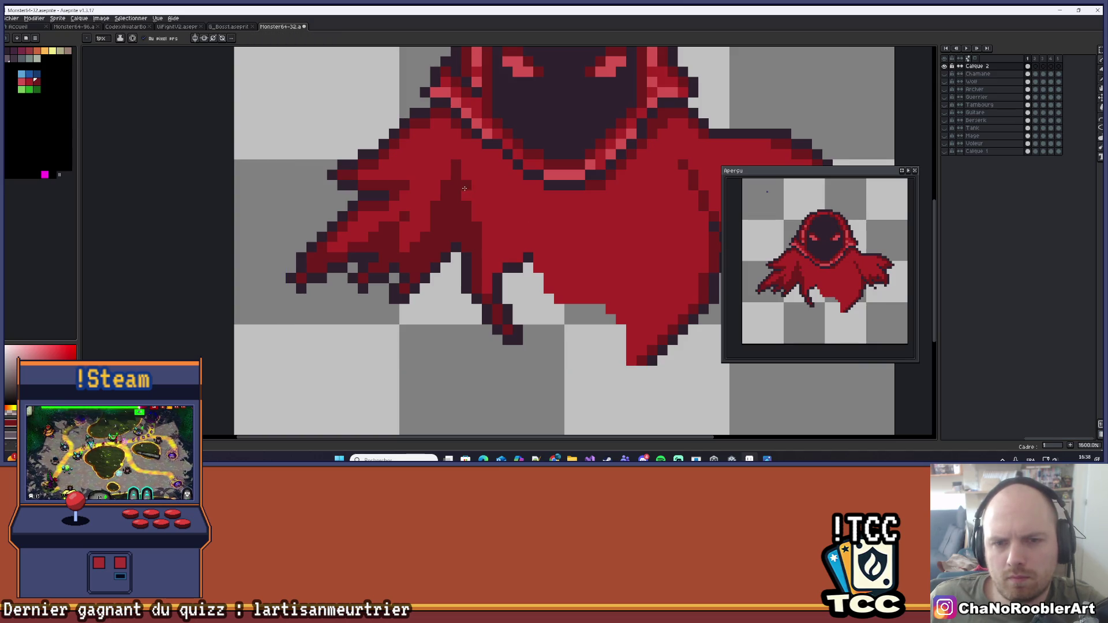
pyautogui.scroll(-1, 493, 223)
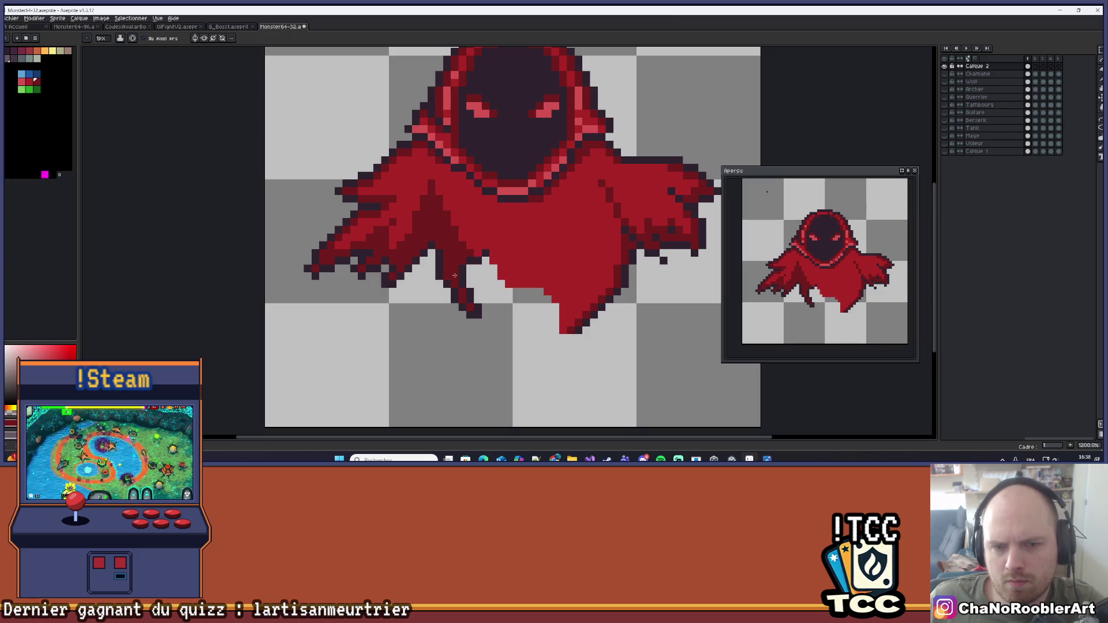
pyautogui.scroll(-7, 455, 276)
pyautogui.scroll(4, 481, 263)
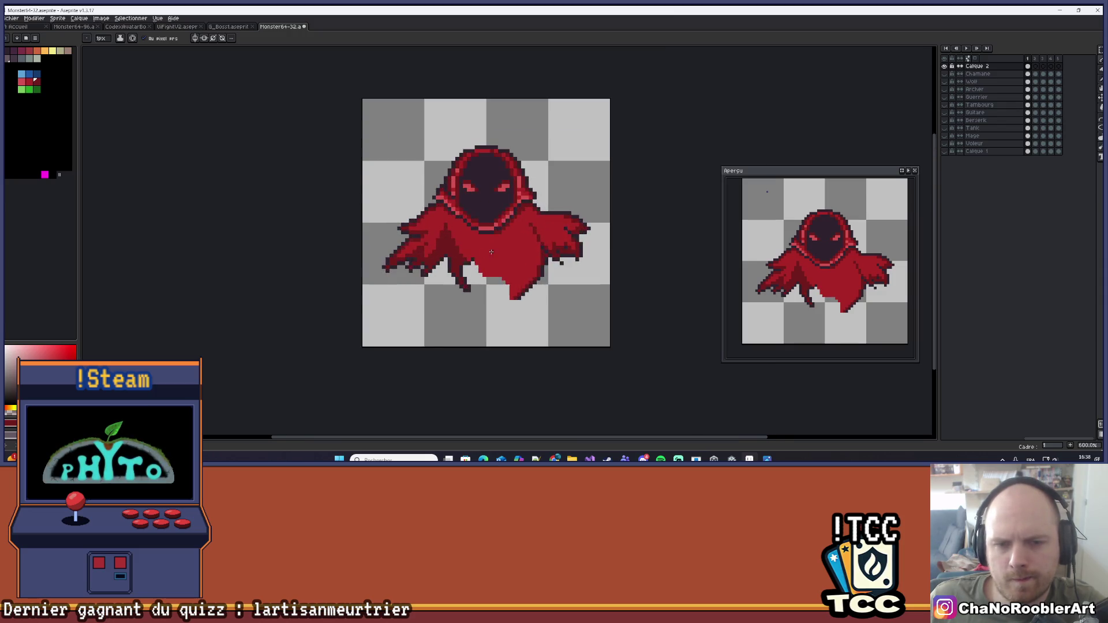
# Add two light pink highlight pixels along the top edge of the hood
pyautogui.scroll(-4, 481, 263)
pyautogui.scroll(1, 523, 238)
pyautogui.moveTo(522, 238); pyautogui.dragTo(500, 272)
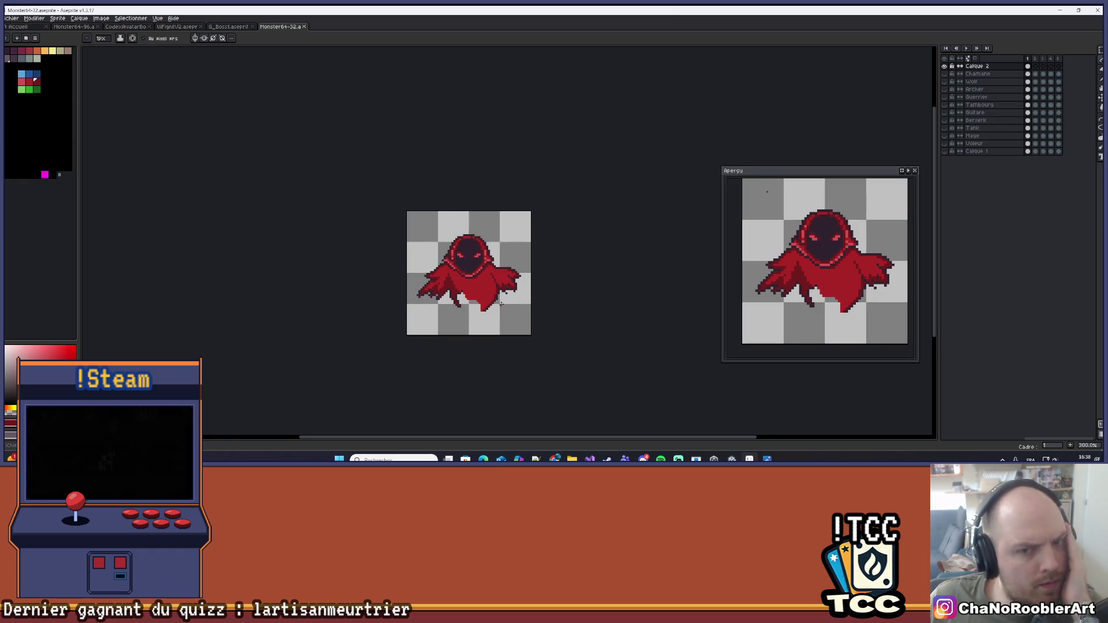
pyautogui.scroll(6, 428, 268)
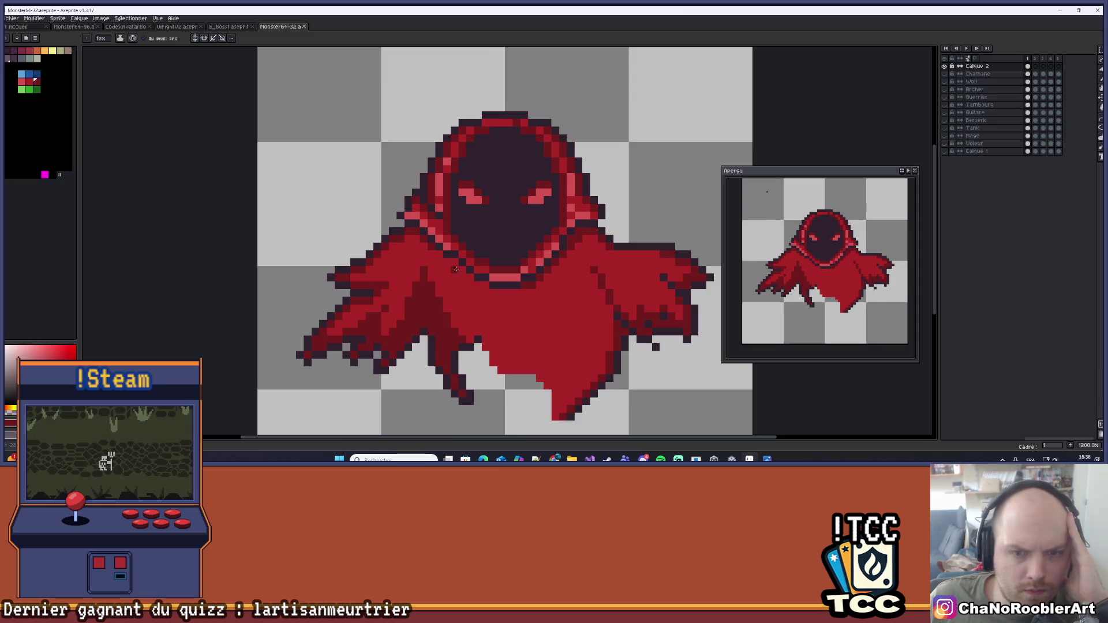
pyautogui.scroll(1, 462, 268)
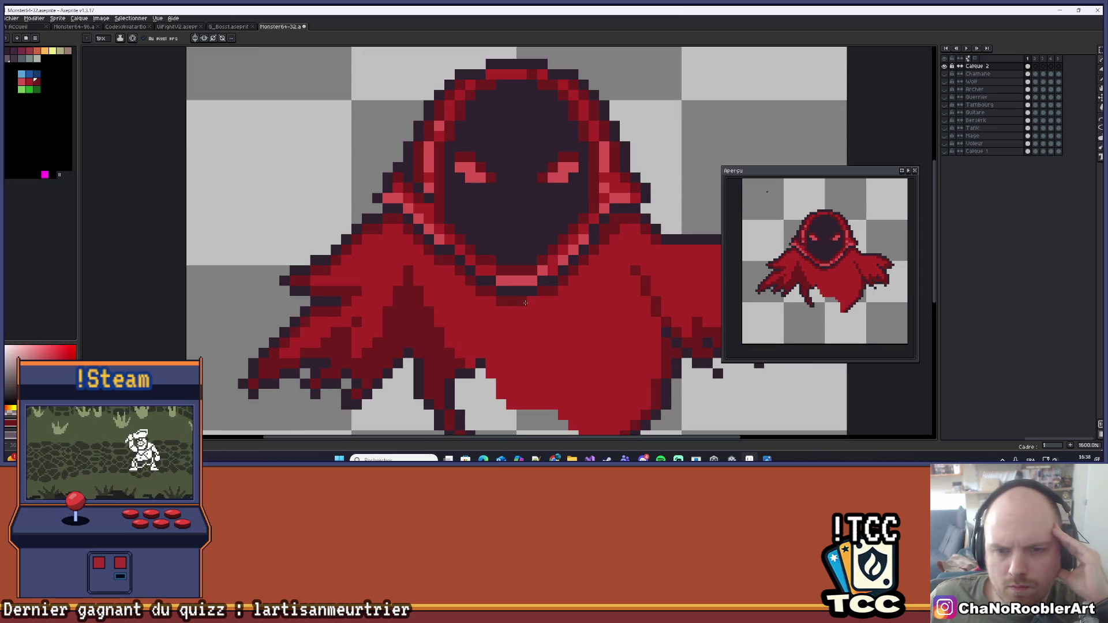
pyautogui.scroll(-5, 523, 304)
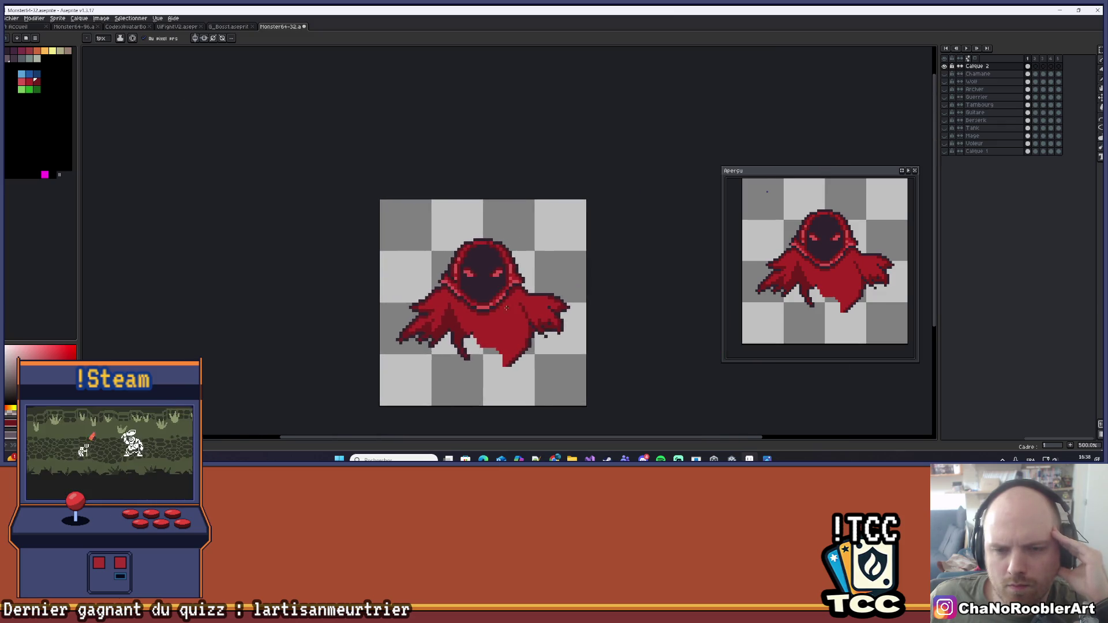
pyautogui.scroll(-2, 506, 308)
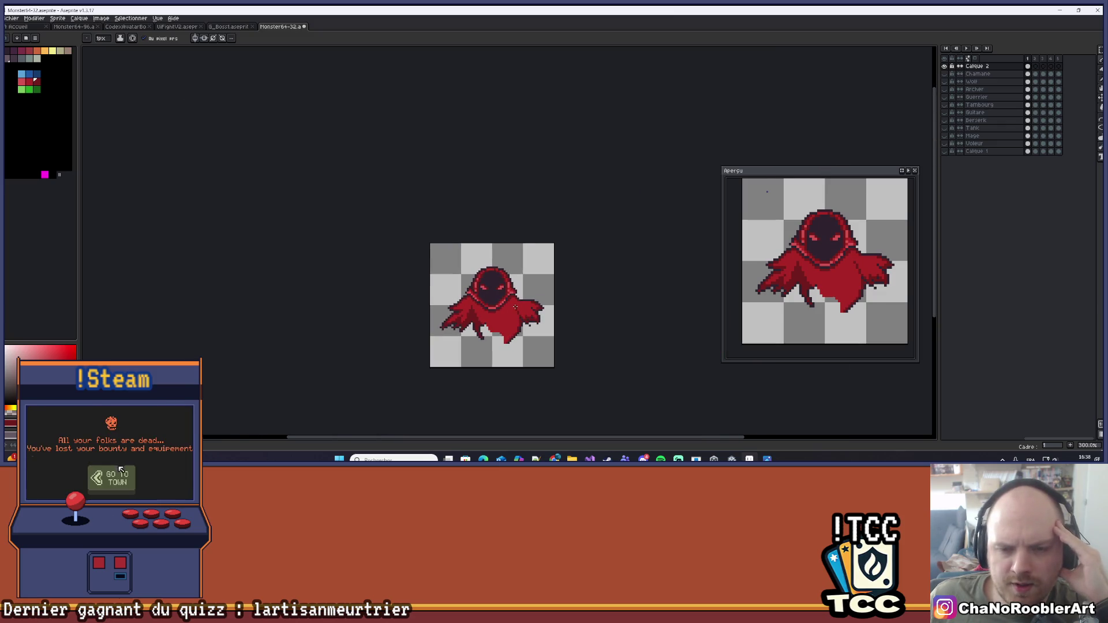
pyautogui.scroll(4, 514, 306)
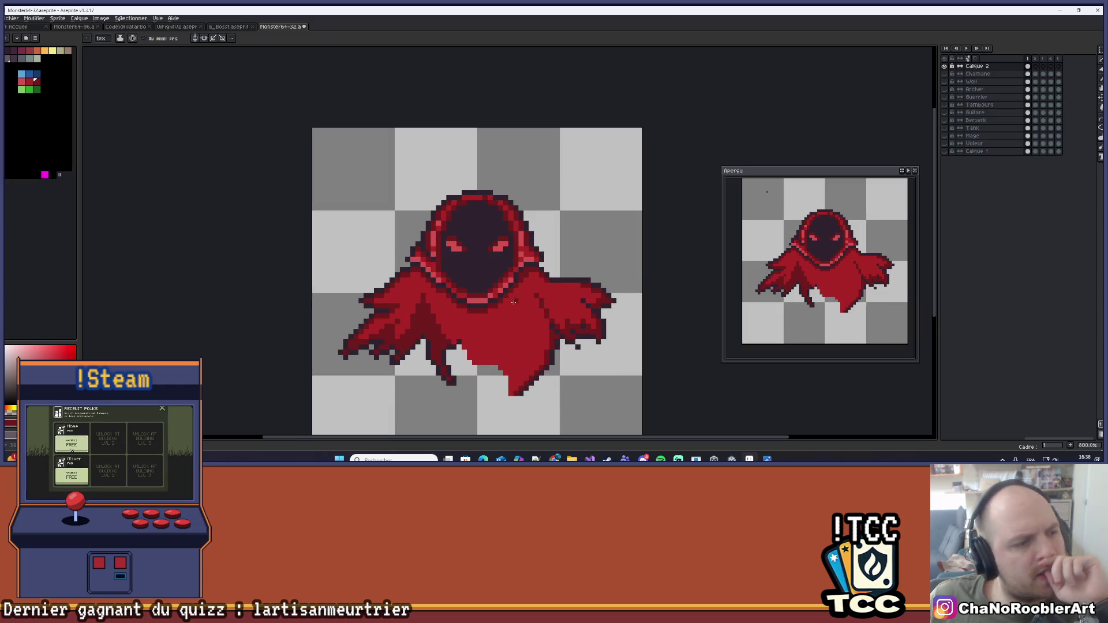
pyautogui.scroll(2, 507, 311)
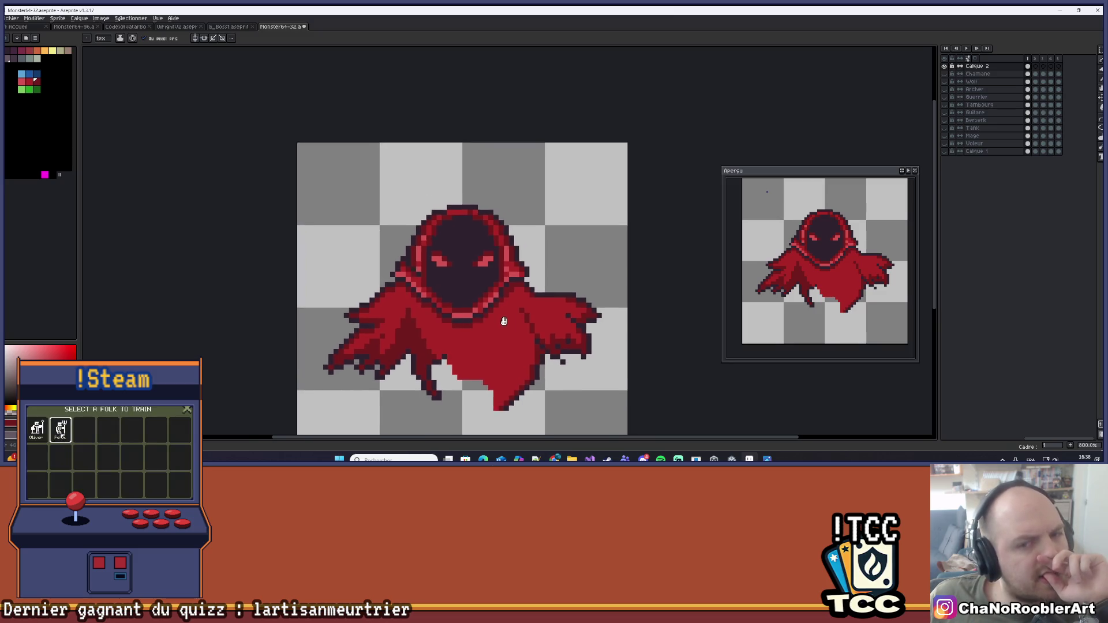
pyautogui.scroll(-2, 508, 314)
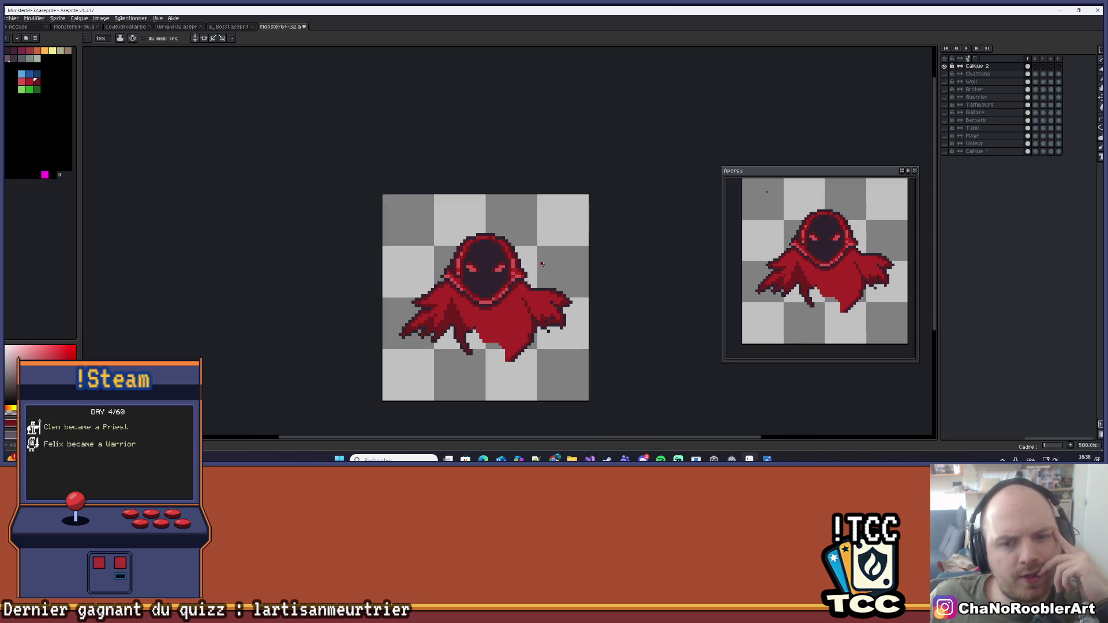
pyautogui.scroll(-2, 515, 278)
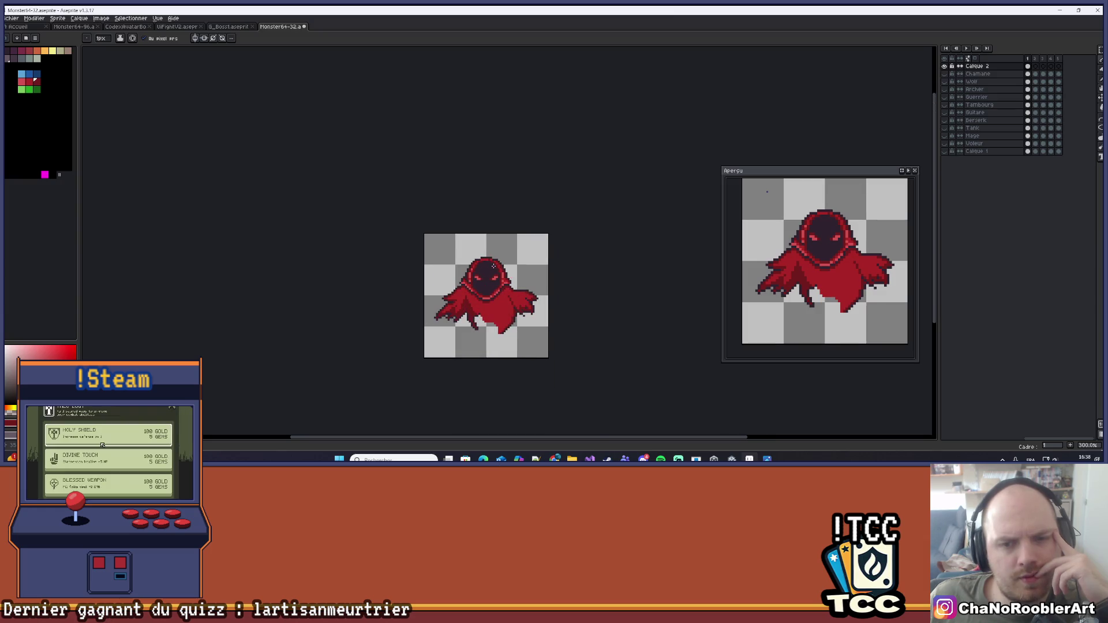
pyautogui.scroll(6, 493, 264)
pyautogui.scroll(-3, 493, 264)
pyautogui.scroll(3, 548, 272)
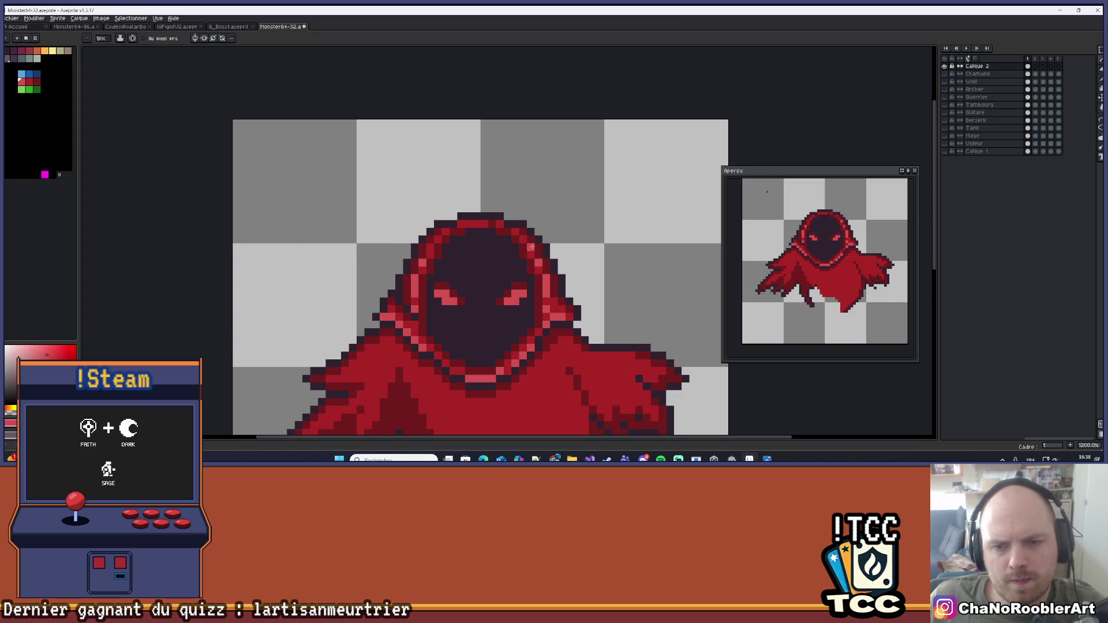
pyautogui.click(476, 224)
pyautogui.click(499, 224)
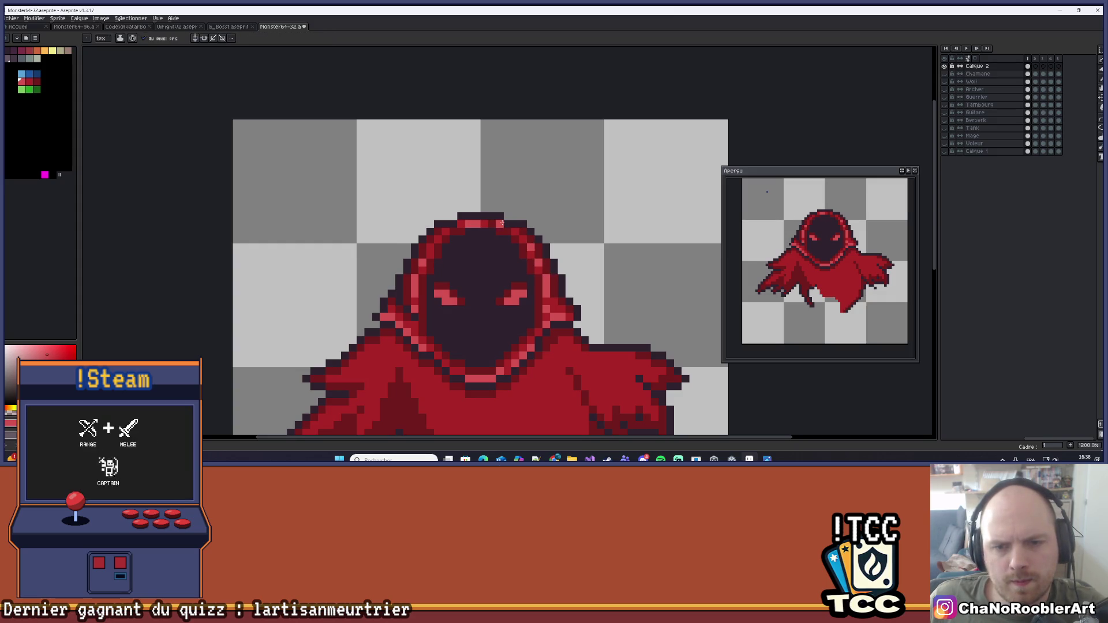
# Hide the wraith's layer, Calque 2, so the canvas shows empty
pyautogui.scroll(-4, 515, 230)
pyautogui.scroll(-2, 502, 260)
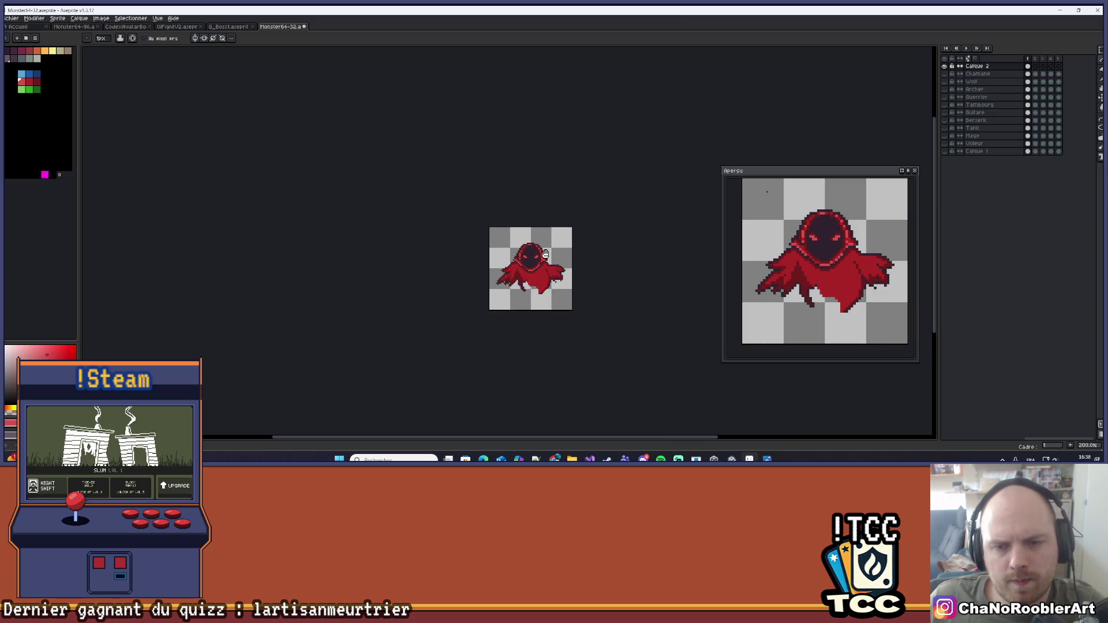
pyautogui.scroll(2, 496, 270)
pyautogui.moveTo(504, 266); pyautogui.dragTo(532, 263)
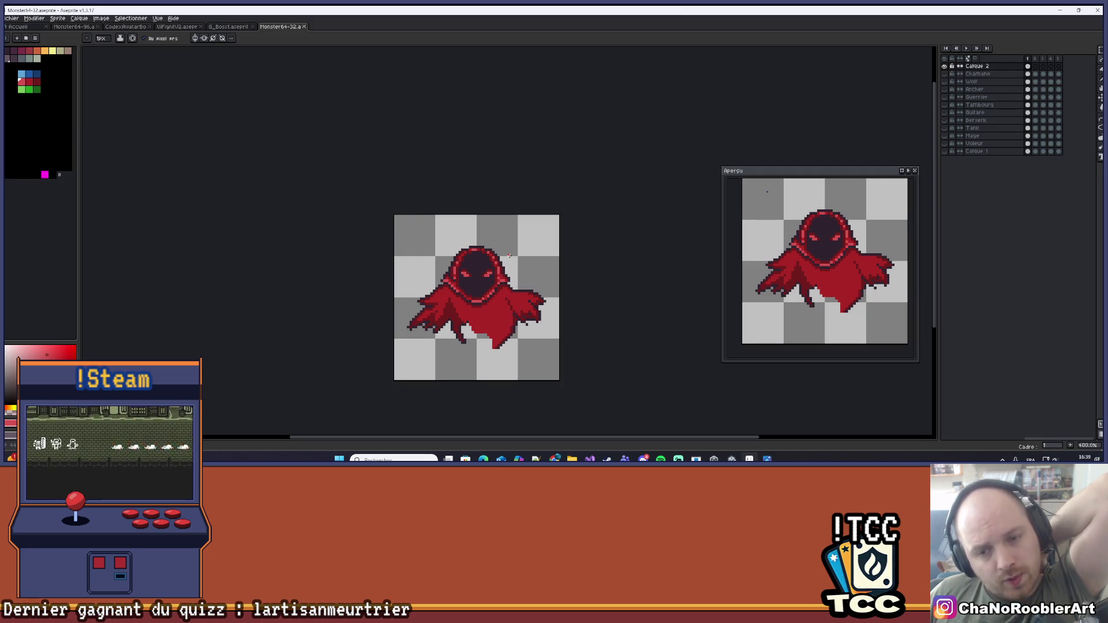
pyautogui.click(945, 66)
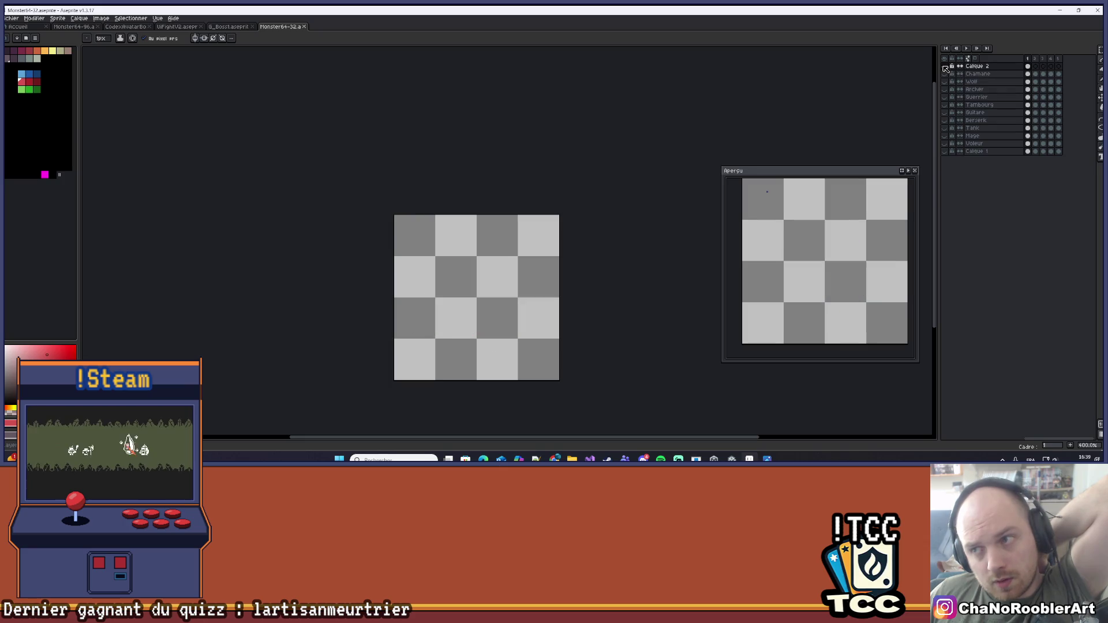
# Show the Chamane layer and play the sprite's animation preview
pyautogui.click(945, 73)
pyautogui.click(967, 48)
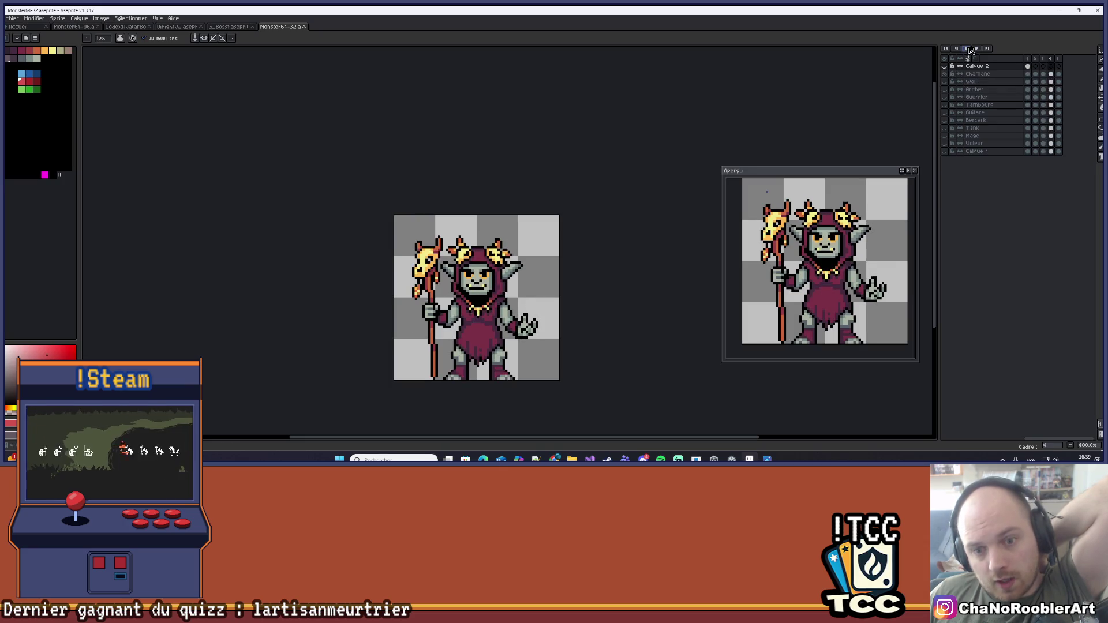
pyautogui.scroll(1, 583, 189)
pyautogui.moveTo(588, 188)
pyautogui.mouseDown()
pyautogui.moveTo(623, 181)
pyautogui.moveTo(610, 185)
pyautogui.mouseUp()
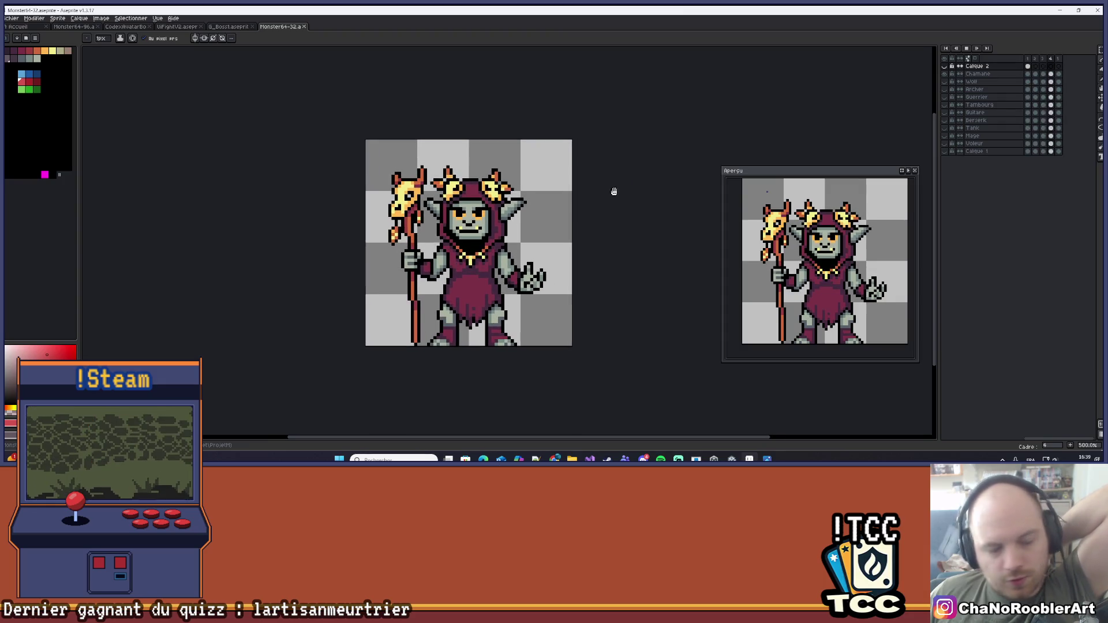
# Hide the Chamane layer, stop playback and return to frame 1
pyautogui.click(945, 74)
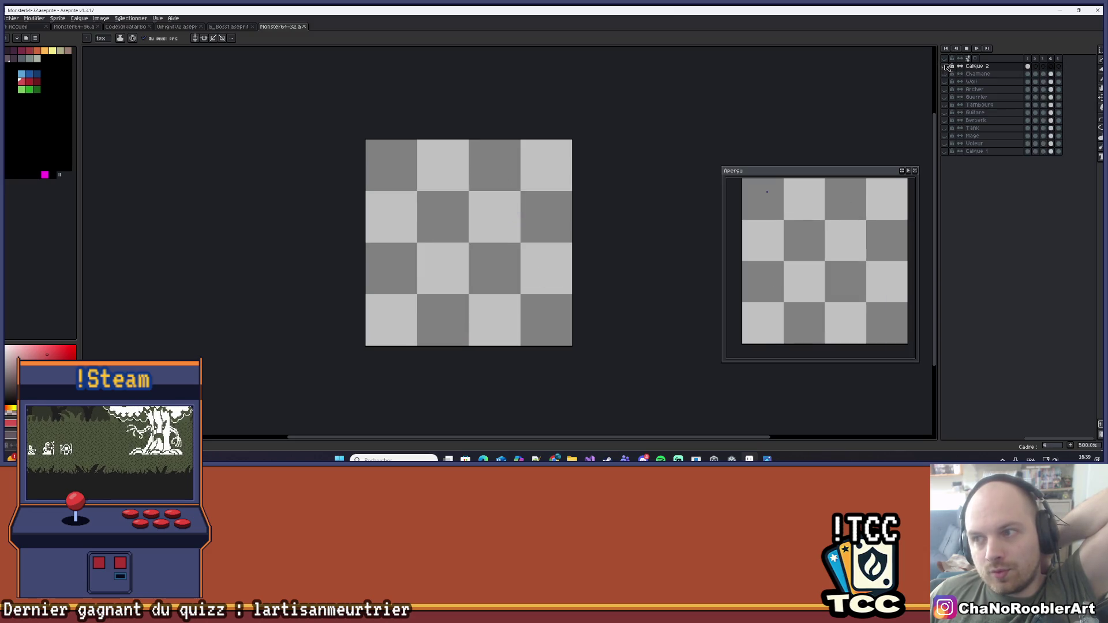
pyautogui.press('Return')
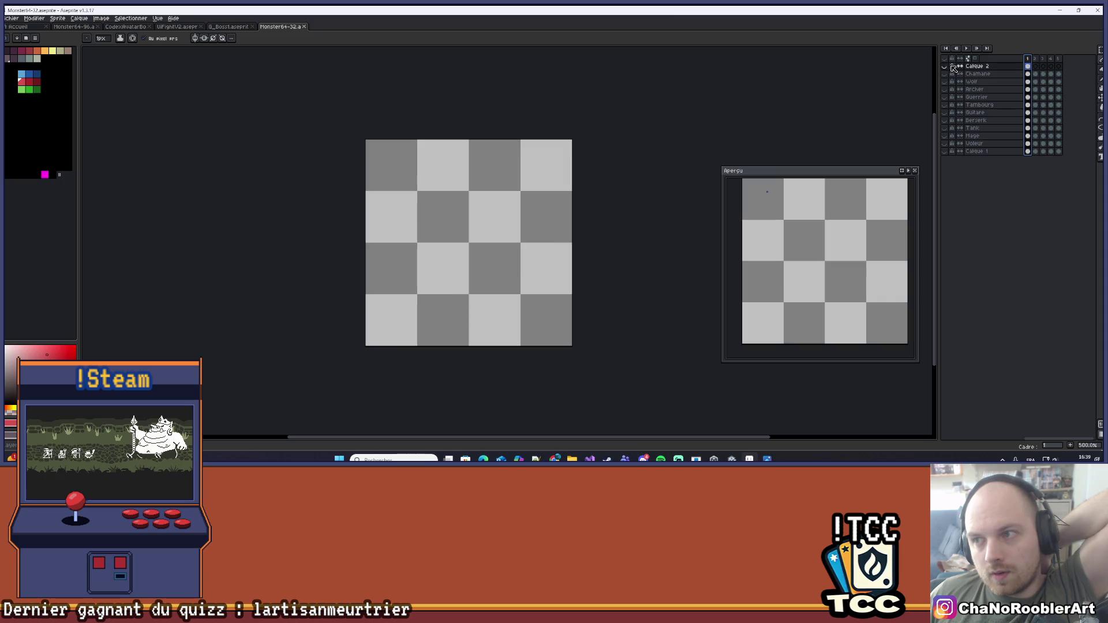
pyautogui.click(946, 66)
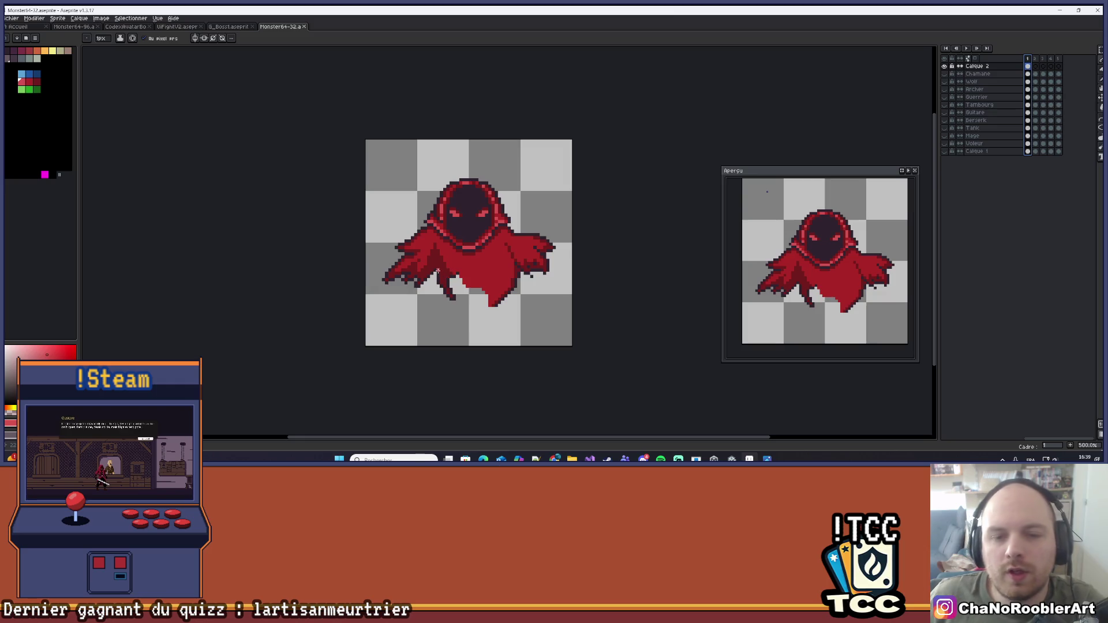
pyautogui.scroll(4, 483, 273)
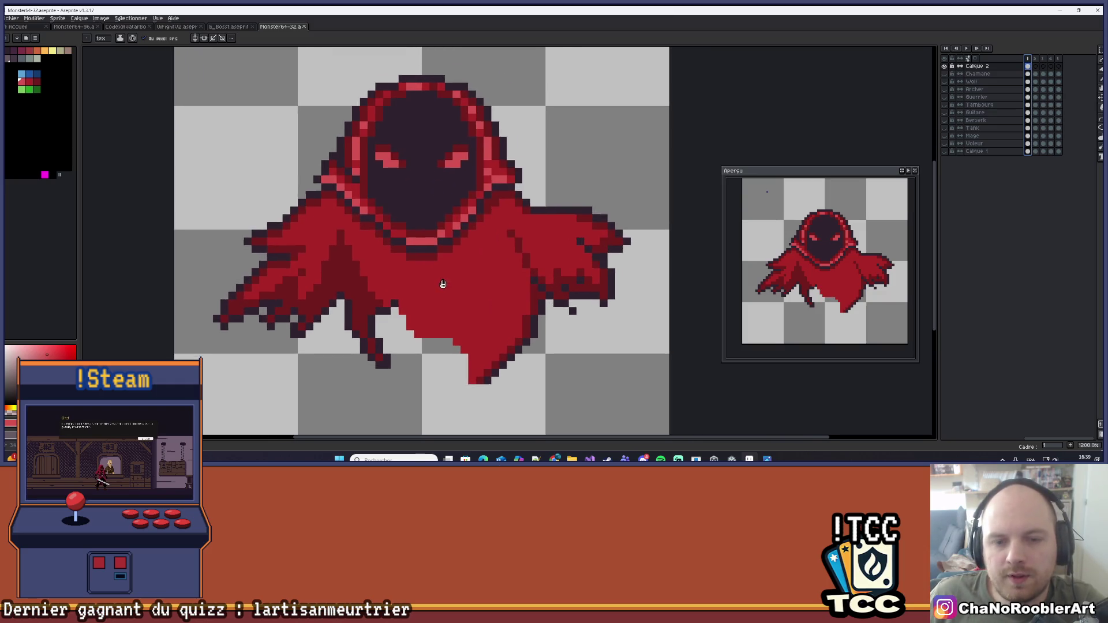
pyautogui.scroll(-3, 444, 283)
pyautogui.scroll(-3, 454, 279)
pyautogui.scroll(3, 450, 296)
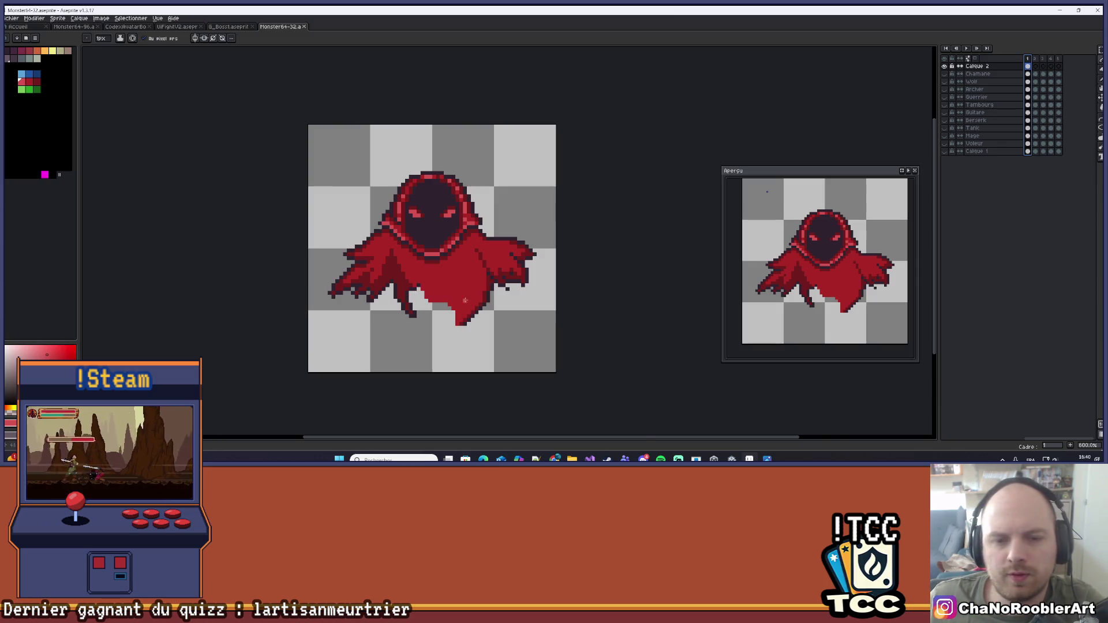
pyautogui.scroll(4, 465, 300)
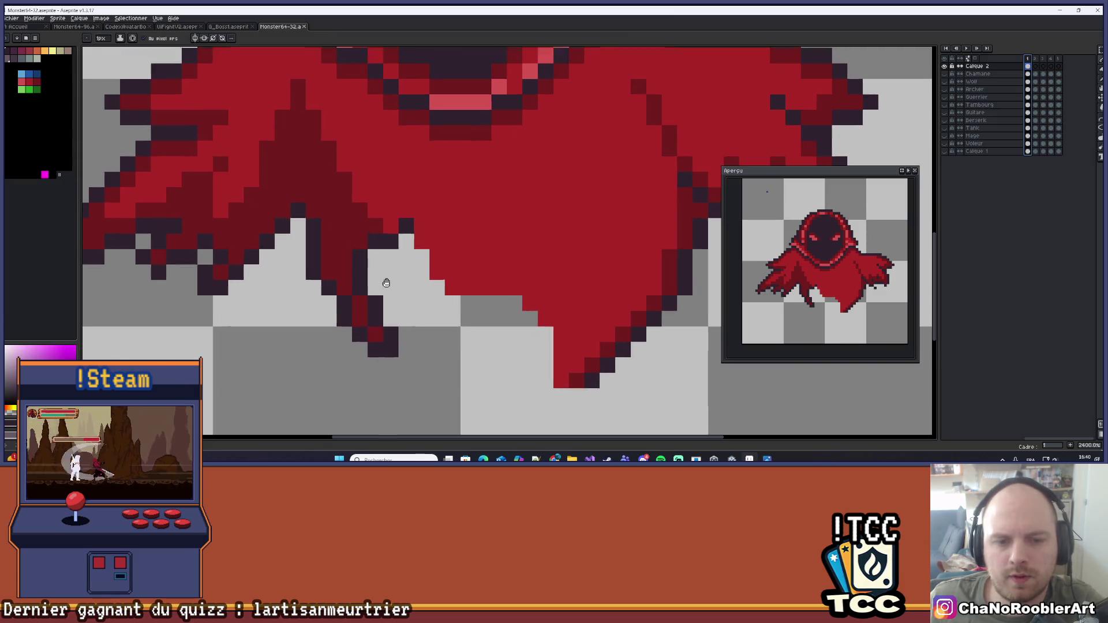
pyautogui.scroll(-3, 386, 283)
pyautogui.scroll(1, 374, 263)
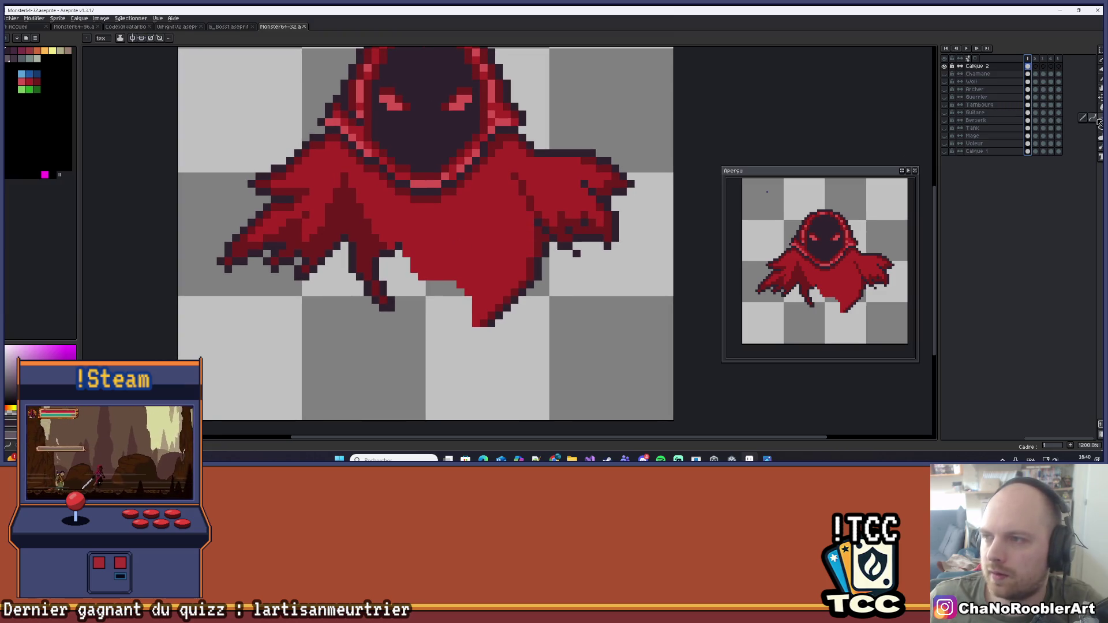
pyautogui.click(1028, 66)
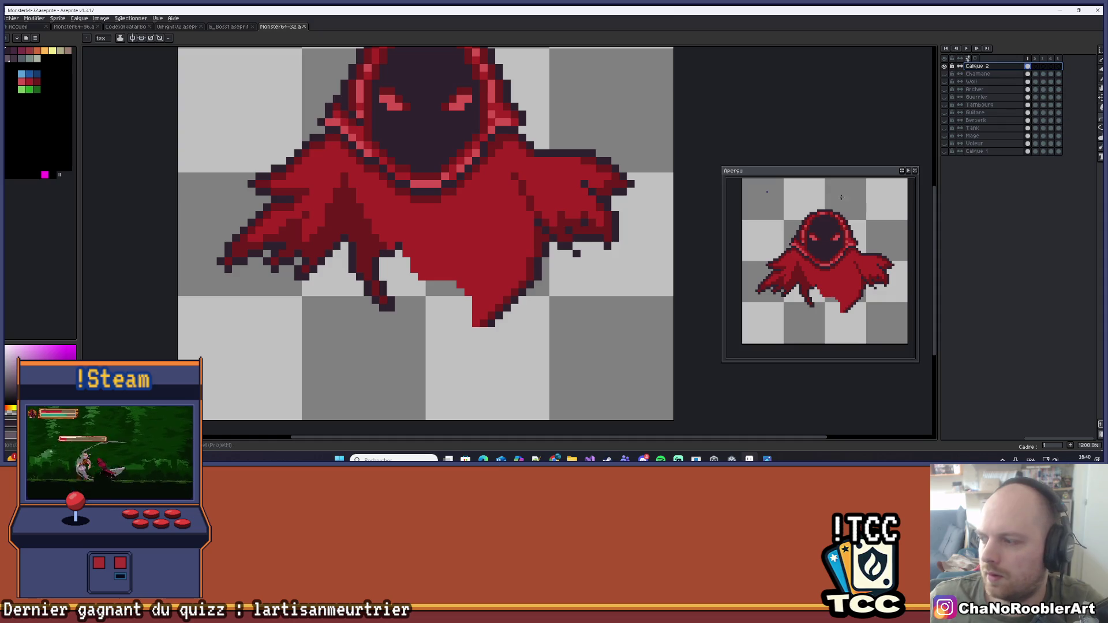
pyautogui.scroll(2, 440, 261)
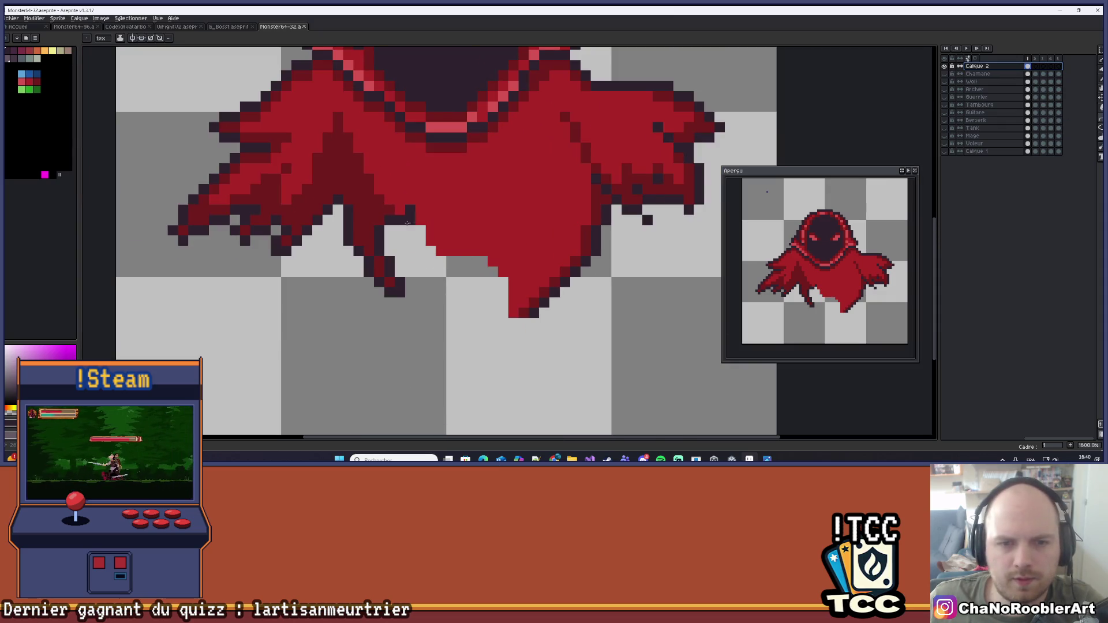
# Draw a thin dark tattered strand below the cloak, redoing it further left
pyautogui.moveTo(431, 261)
pyautogui.mouseDown()
pyautogui.moveTo(502, 332)
pyautogui.moveTo(479, 319)
pyautogui.moveTo(487, 313)
pyautogui.mouseUp()
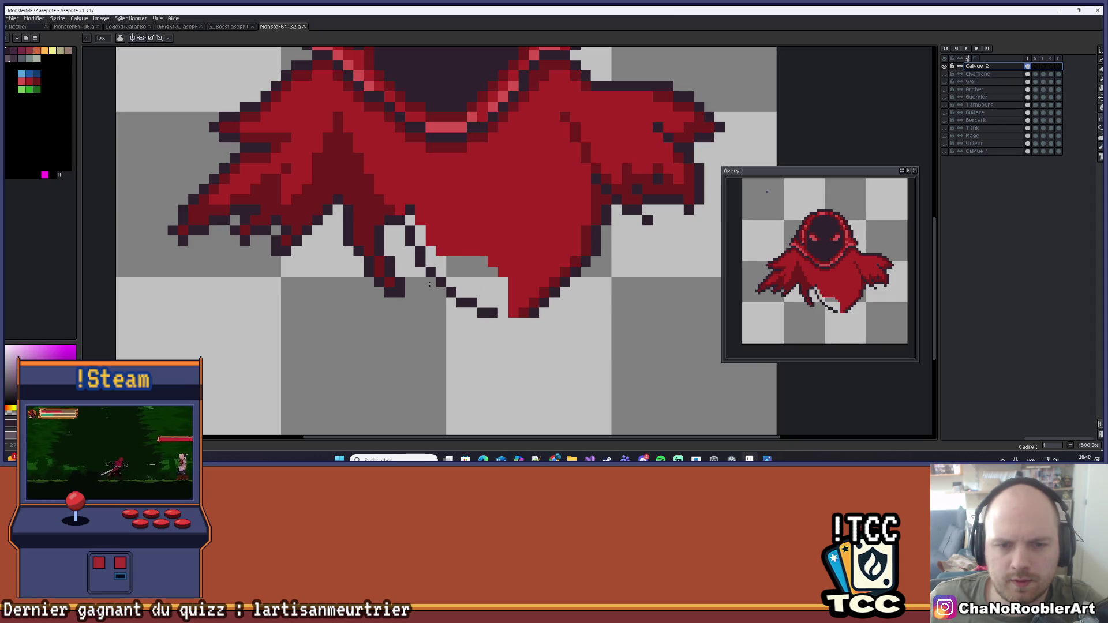
pyautogui.moveTo(512, 227)
pyautogui.mouseDown()
pyautogui.moveTo(413, 269)
pyautogui.moveTo(452, 345)
pyautogui.mouseUp()
pyautogui.scroll(2, 414, 287)
pyautogui.hotkey('ctrl', 'z')
pyautogui.moveTo(412, 245); pyautogui.dragTo(402, 292)
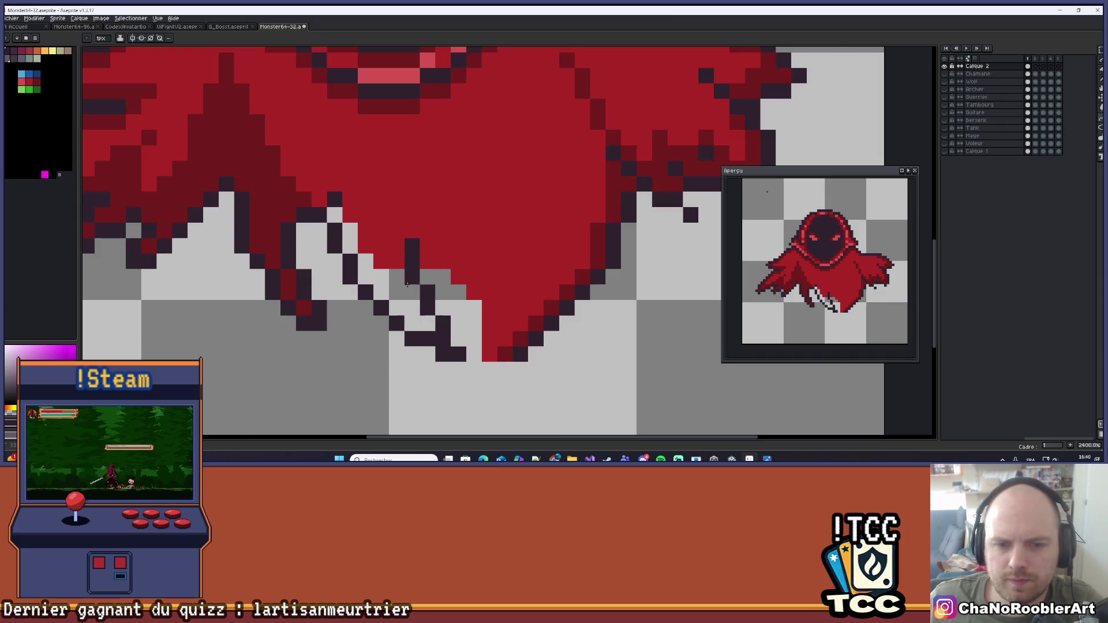
pyautogui.scroll(-5, 460, 245)
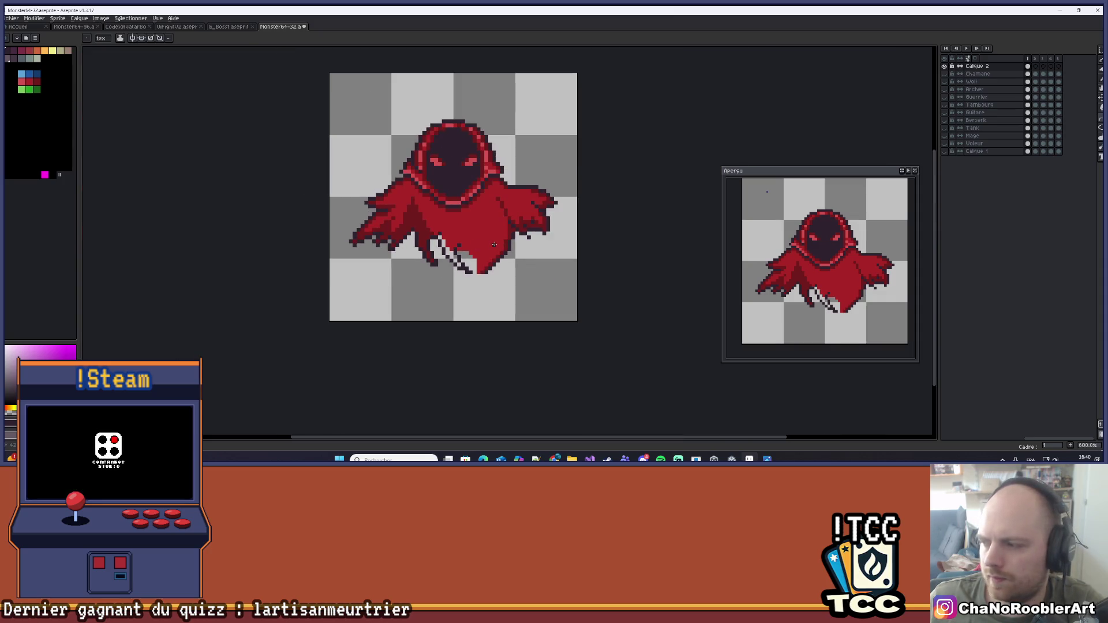
pyautogui.scroll(3, 497, 244)
# Paint red down to the cloak's bottom tip and redraw the dark tail reaching up right
pyautogui.moveTo(420, 230); pyautogui.dragTo(480, 291)
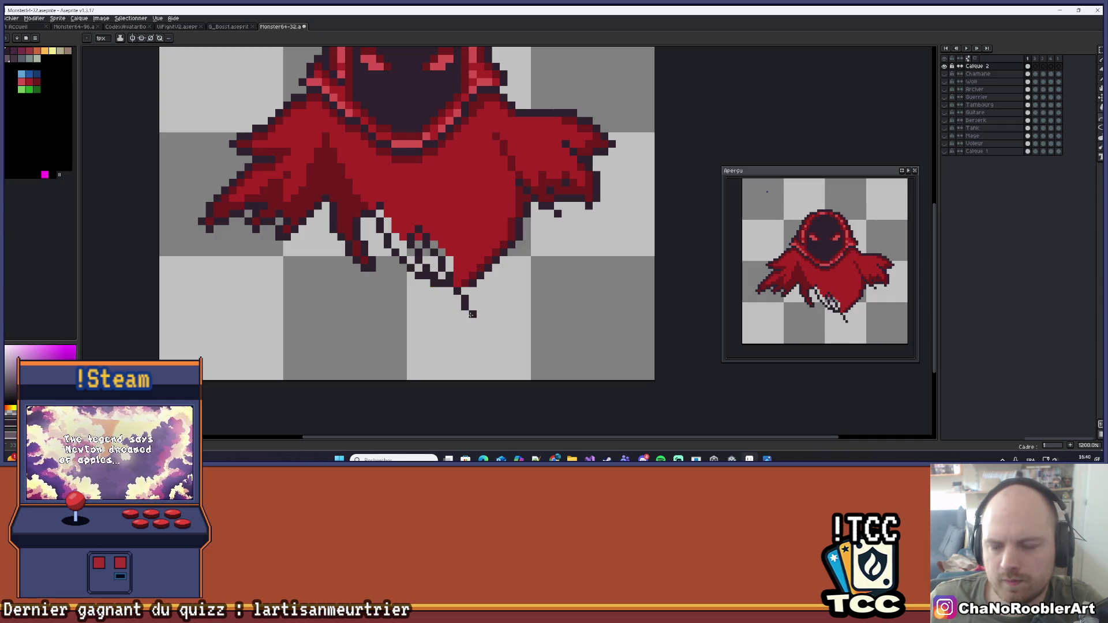
pyautogui.keyDown('shift'); pyautogui.click(473, 313); pyautogui.keyUp('shift')
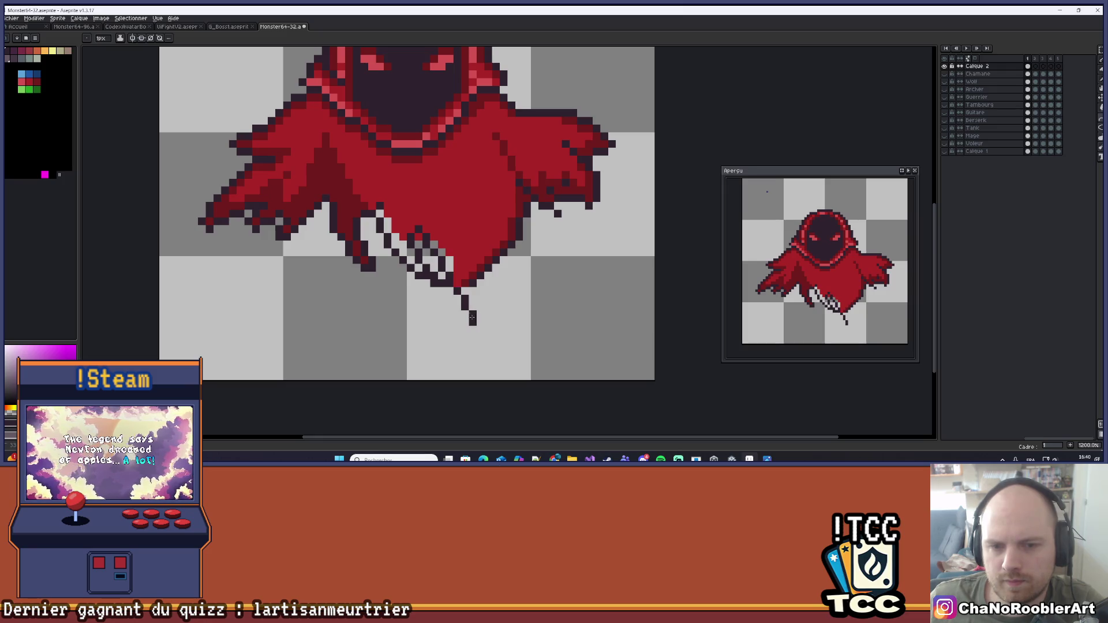
pyautogui.hotkey('ctrl', 'z')
pyautogui.hotkey('ctrl', 'z')
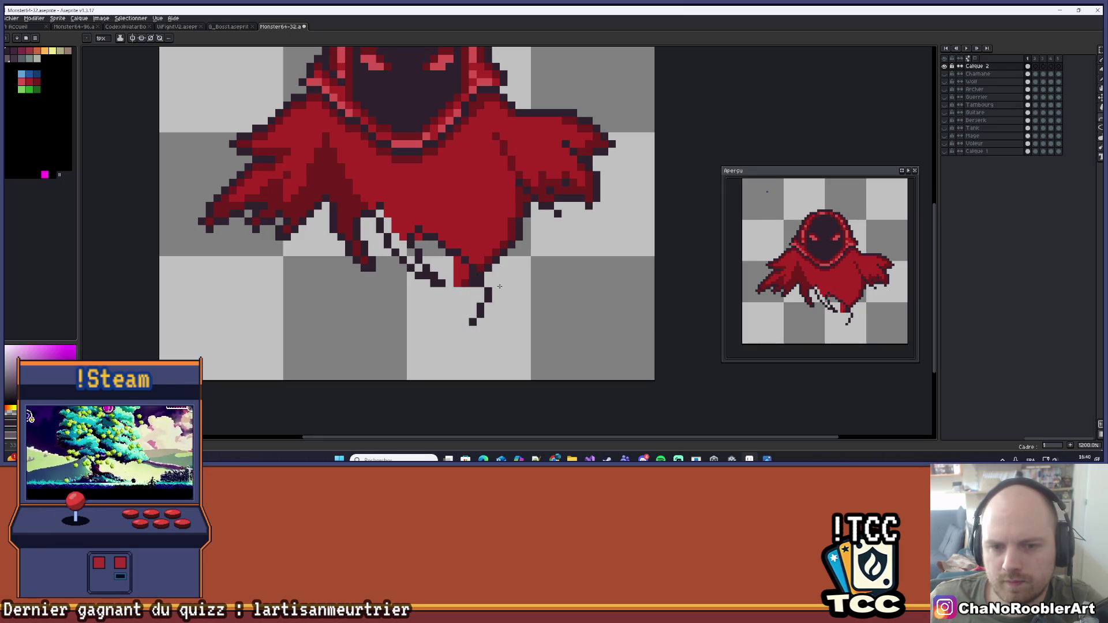
pyautogui.hotkey('ctrl', 'z')
pyautogui.hotkey('ctrl', 'y')
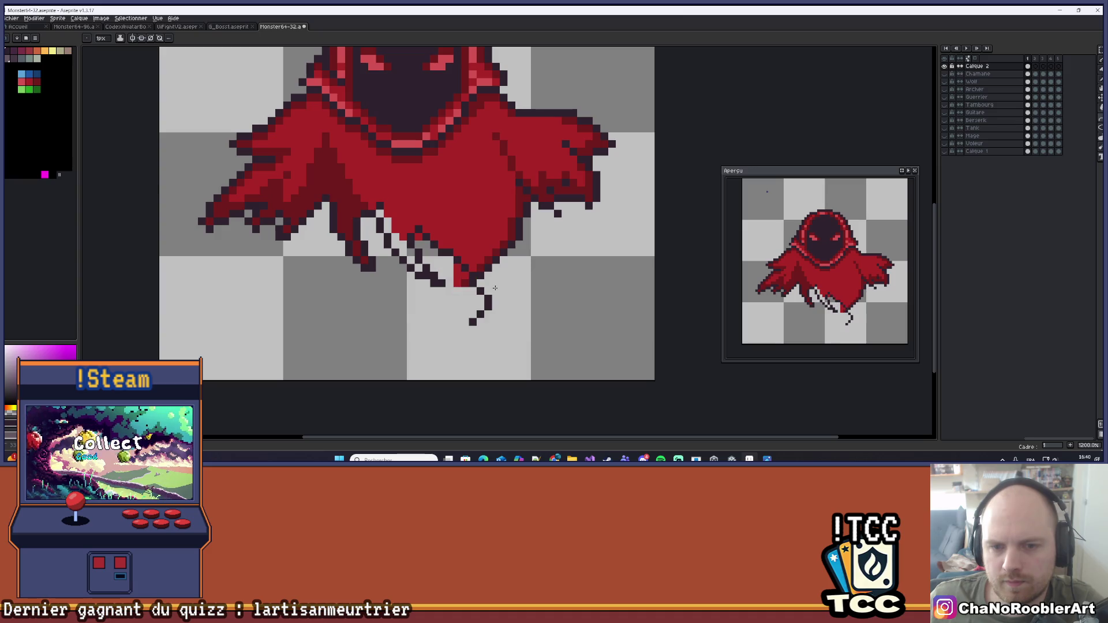
pyautogui.moveTo(519, 275); pyautogui.dragTo(523, 260)
pyautogui.scroll(-3, 549, 254)
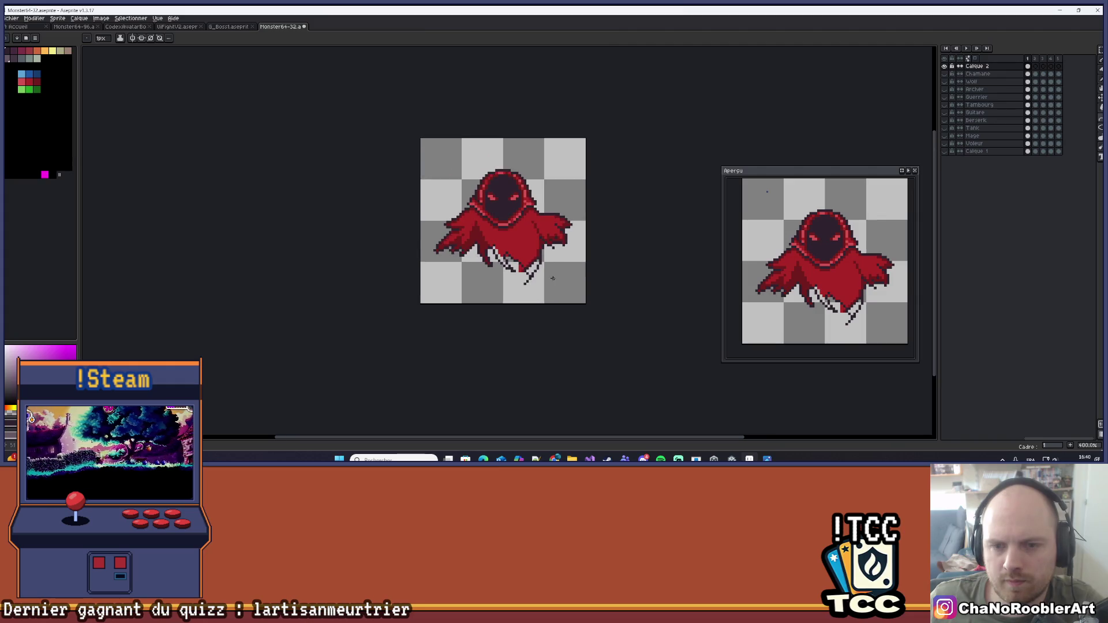
pyautogui.scroll(3, 523, 266)
# Reduce the pencil to 1 pixel and sample the cloak's red as the drawing colour
pyautogui.press('-')
pyautogui.press('-')
pyautogui.scroll(1, 523, 266)
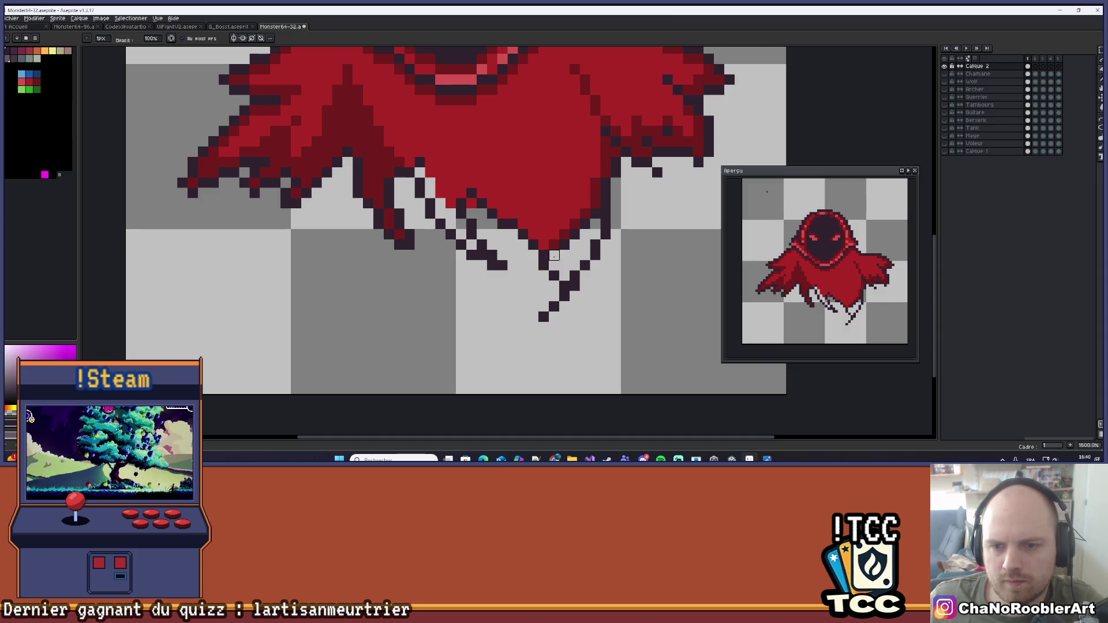
pyautogui.scroll(-5, 595, 224)
pyautogui.moveTo(616, 245); pyautogui.dragTo(549, 297)
pyautogui.scroll(-1, 536, 300)
pyautogui.scroll(1, 522, 290)
pyautogui.press('g')
pyautogui.keyDown('alt'); pyautogui.click(520, 277); pyautogui.keyUp('alt')
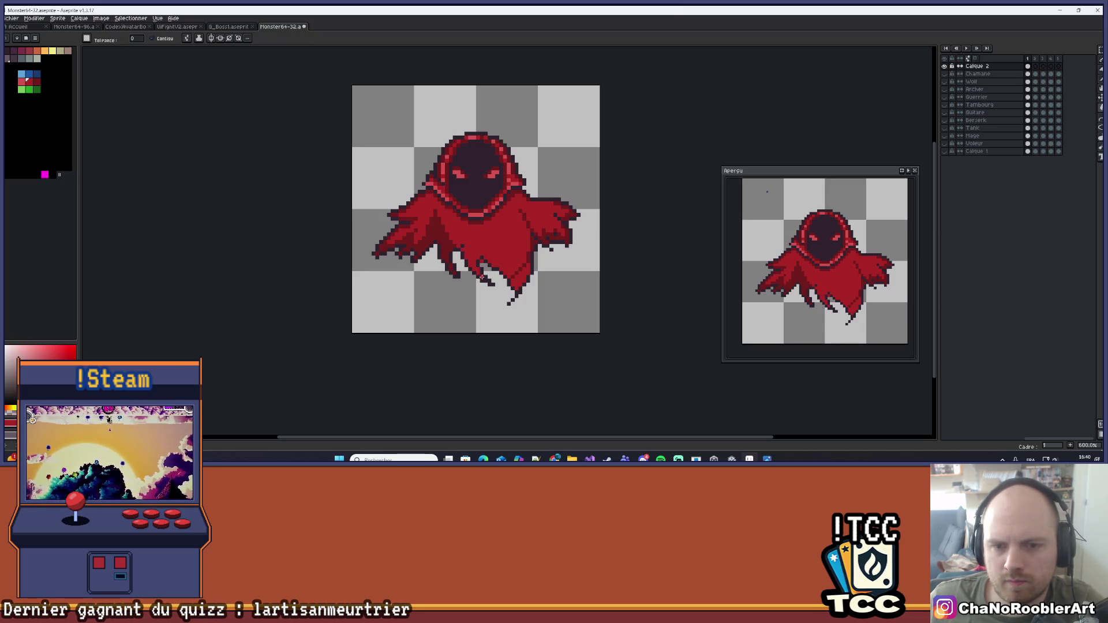
pyautogui.scroll(4, 482, 278)
pyautogui.press('b')
pyautogui.press('alt')
pyautogui.keyDown('alt'); pyautogui.click(530, 294); pyautogui.keyUp('alt')
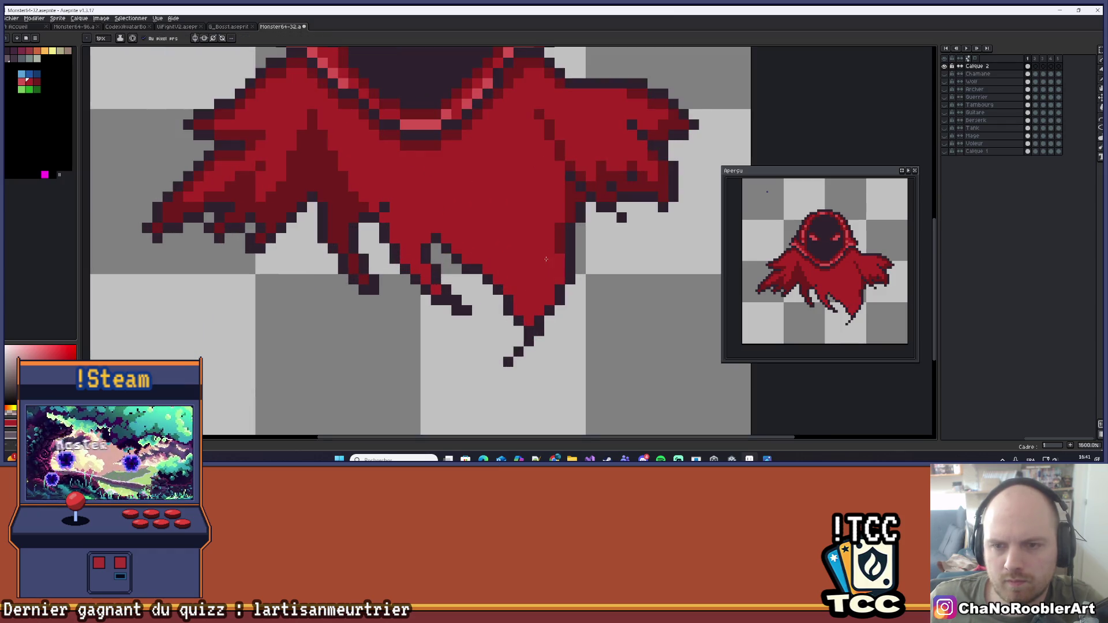
# Erase stray pixels beside the cloak and restore one red pixel on its edge
pyautogui.scroll(-5, 546, 259)
pyautogui.scroll(4, 550, 214)
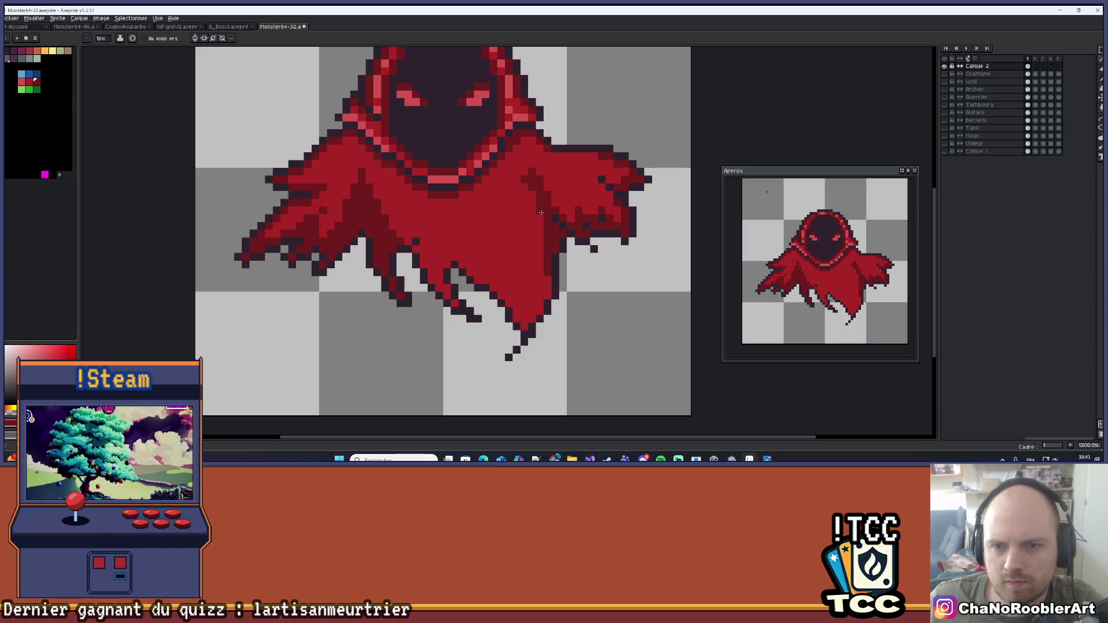
pyautogui.scroll(-3, 550, 179)
pyautogui.scroll(5, 550, 179)
pyautogui.press('e')
pyautogui.click(562, 176)
pyautogui.click(501, 176)
pyautogui.press('b')
pyautogui.click(501, 176)
# Zoom and pan around the sprite to inspect the finished shaded cloak
pyautogui.scroll(-3, 574, 197)
pyautogui.scroll(-3, 567, 184)
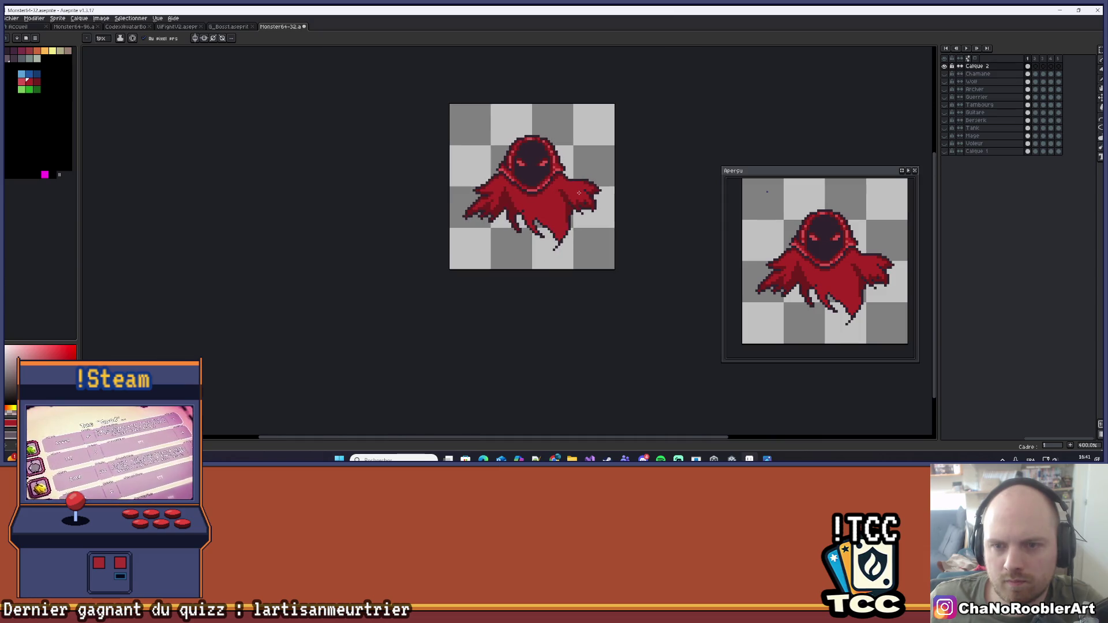
pyautogui.scroll(2, 573, 197)
pyautogui.scroll(1, 567, 246)
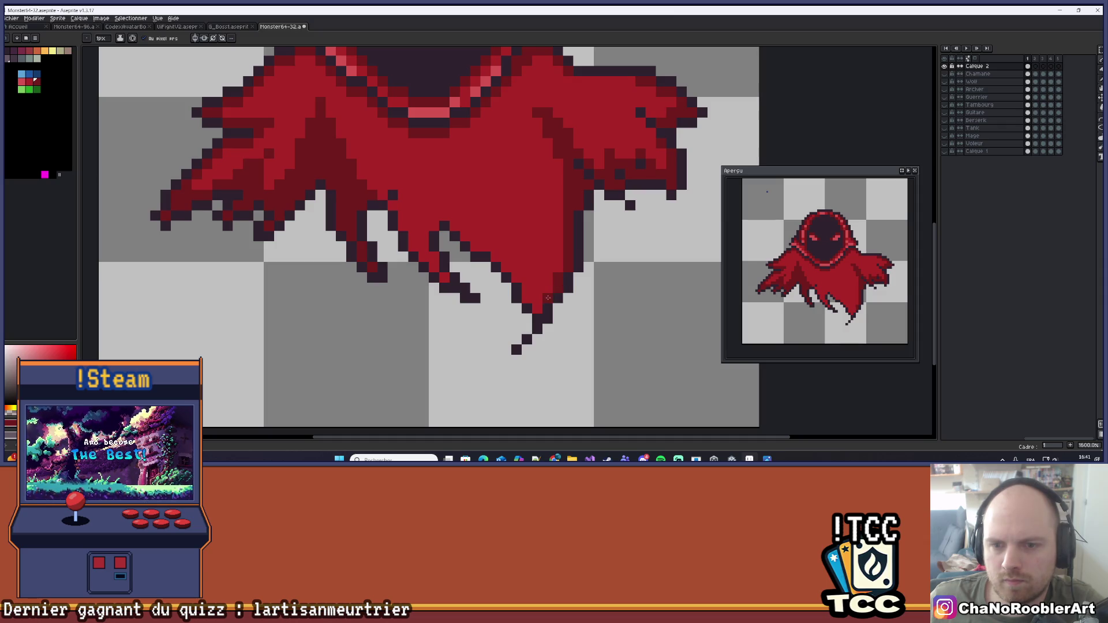
pyautogui.scroll(-5, 548, 298)
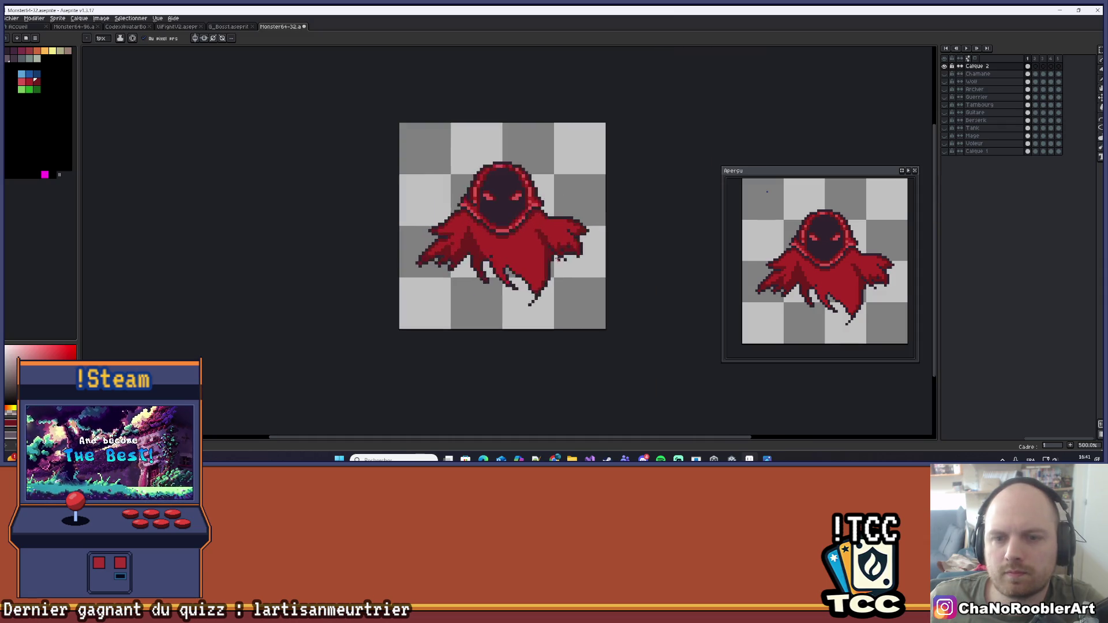
pyautogui.scroll(5, 504, 255)
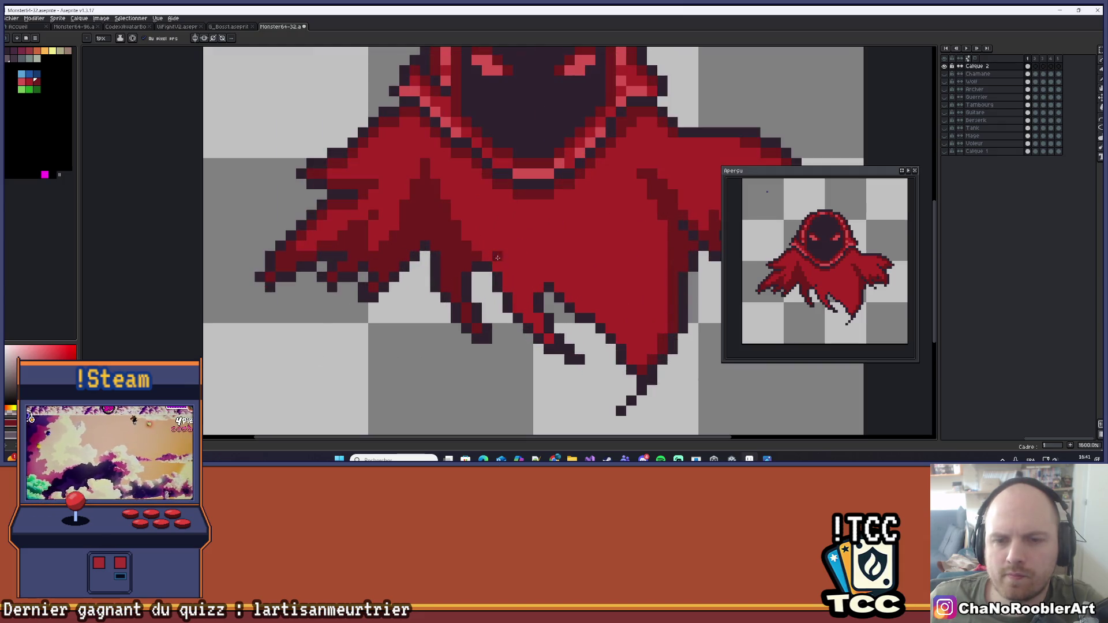
pyautogui.scroll(-4, 530, 248)
pyautogui.scroll(-2, 530, 248)
pyautogui.moveTo(585, 290)
pyautogui.mouseDown()
pyautogui.moveTo(545, 318)
pyautogui.moveTo(585, 307)
pyautogui.mouseUp()
pyautogui.scroll(1, 547, 322)
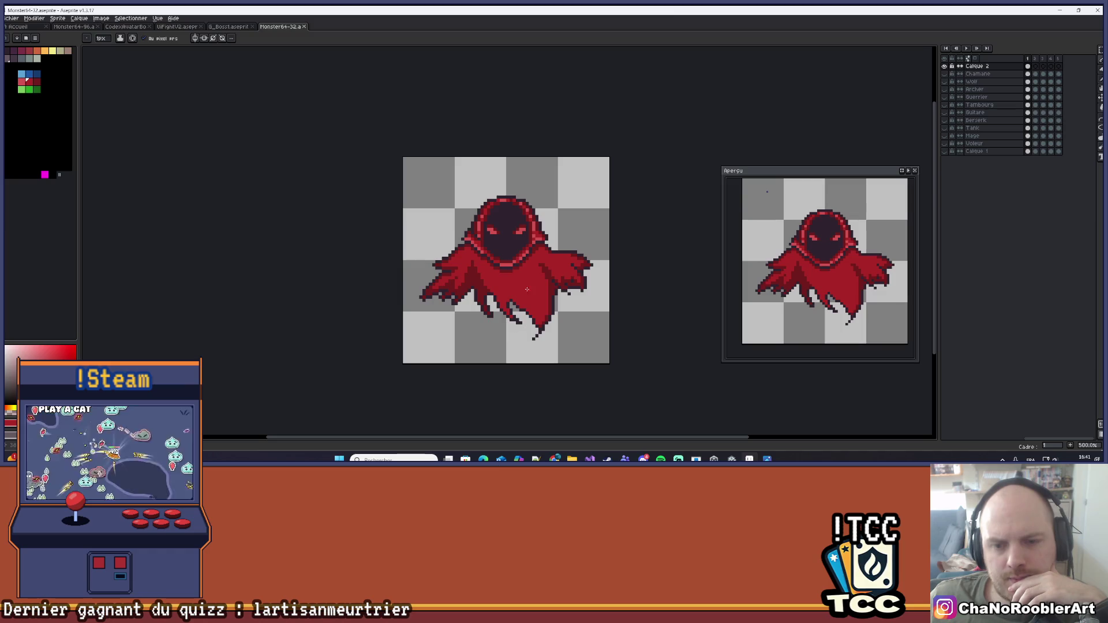
pyautogui.scroll(2, 527, 288)
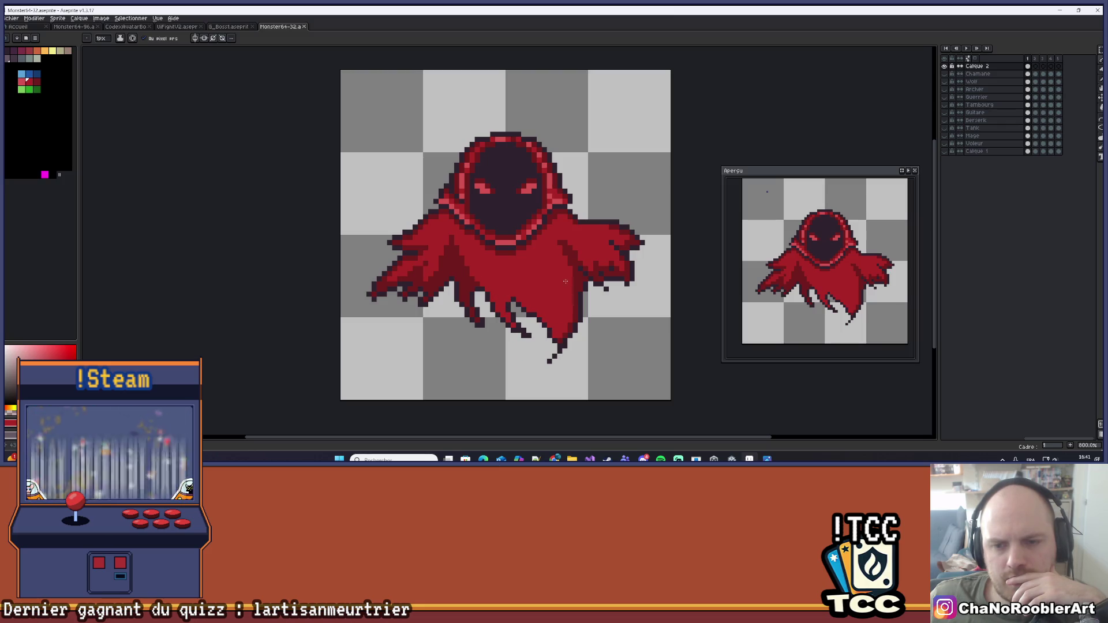
pyautogui.scroll(-4, 543, 353)
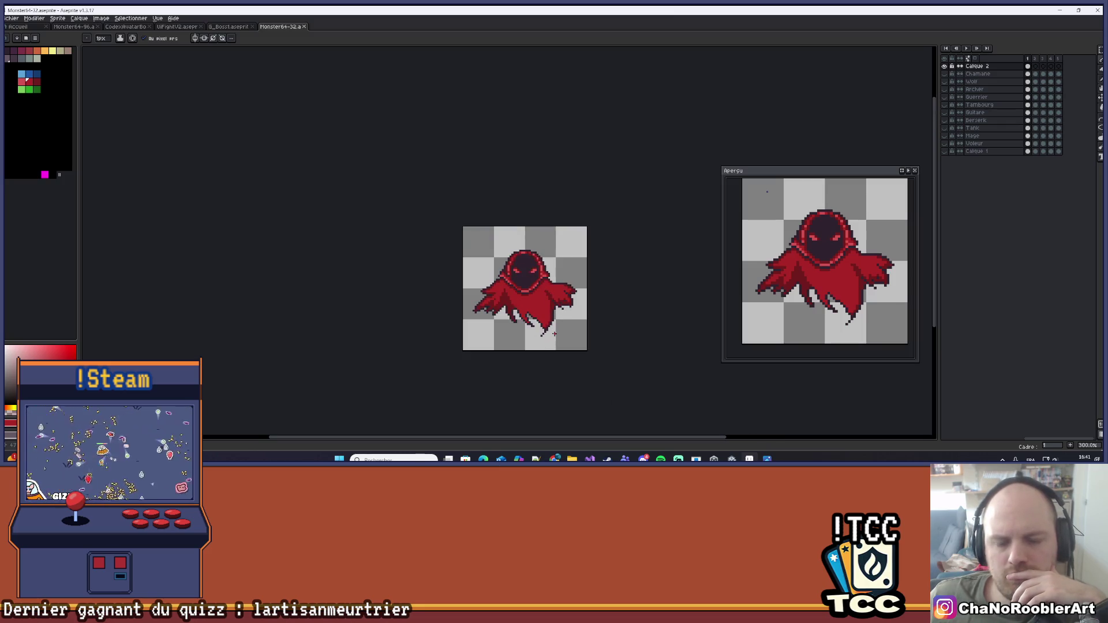
pyautogui.moveTo(538, 331); pyautogui.dragTo(524, 333)
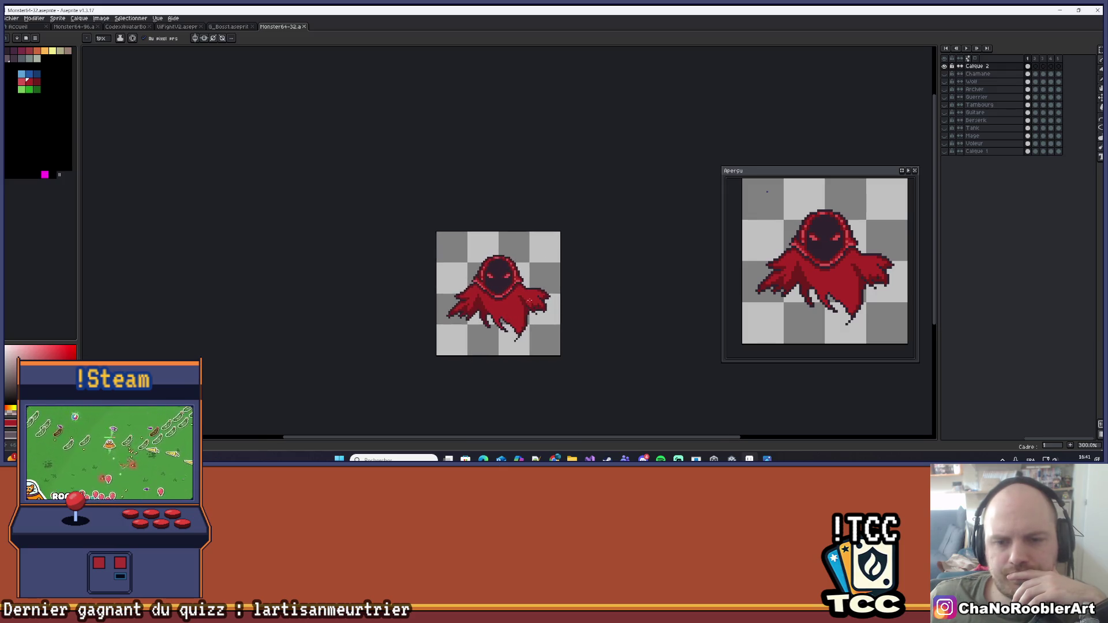
pyautogui.scroll(6, 528, 321)
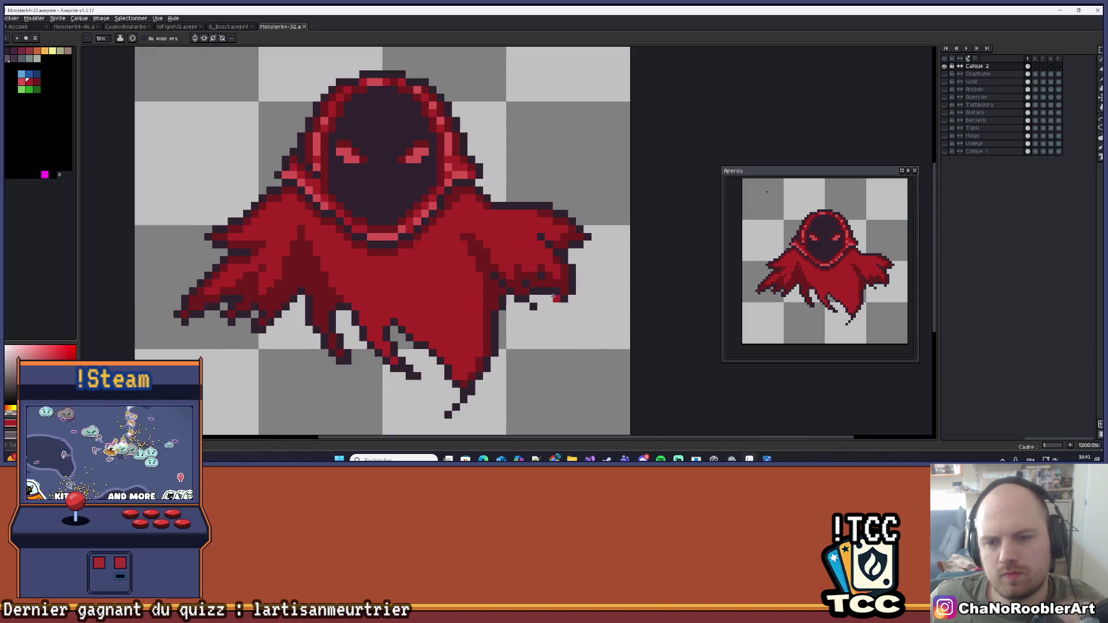
pyautogui.press('alt')
pyautogui.moveTo(535, 275); pyautogui.dragTo(524, 290)
pyautogui.scroll(-5, 555, 295)
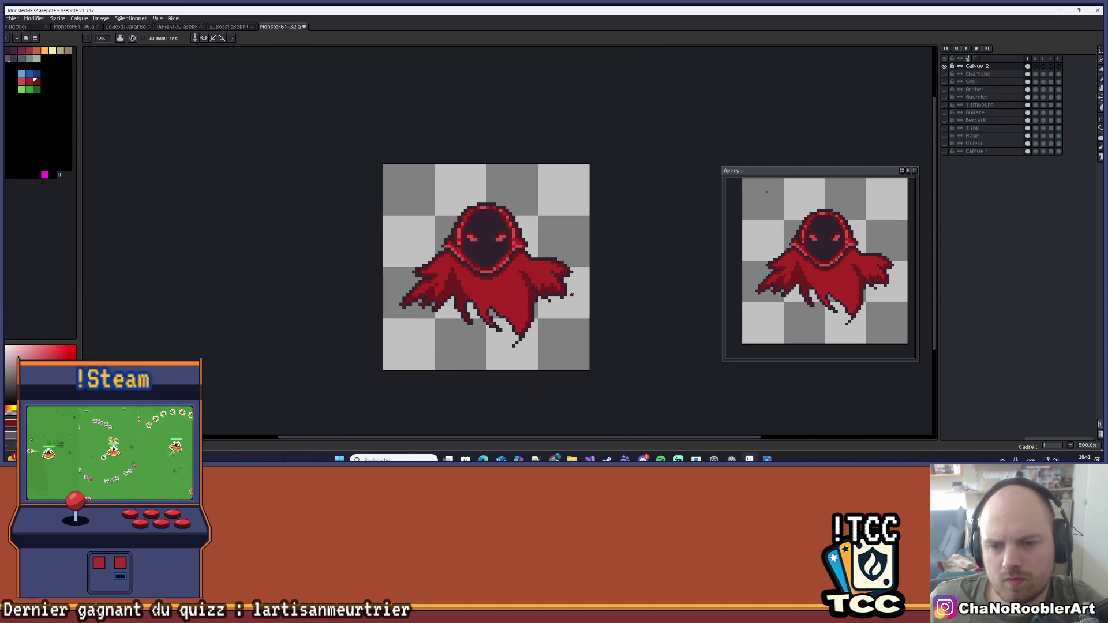
pyautogui.scroll(5, 561, 297)
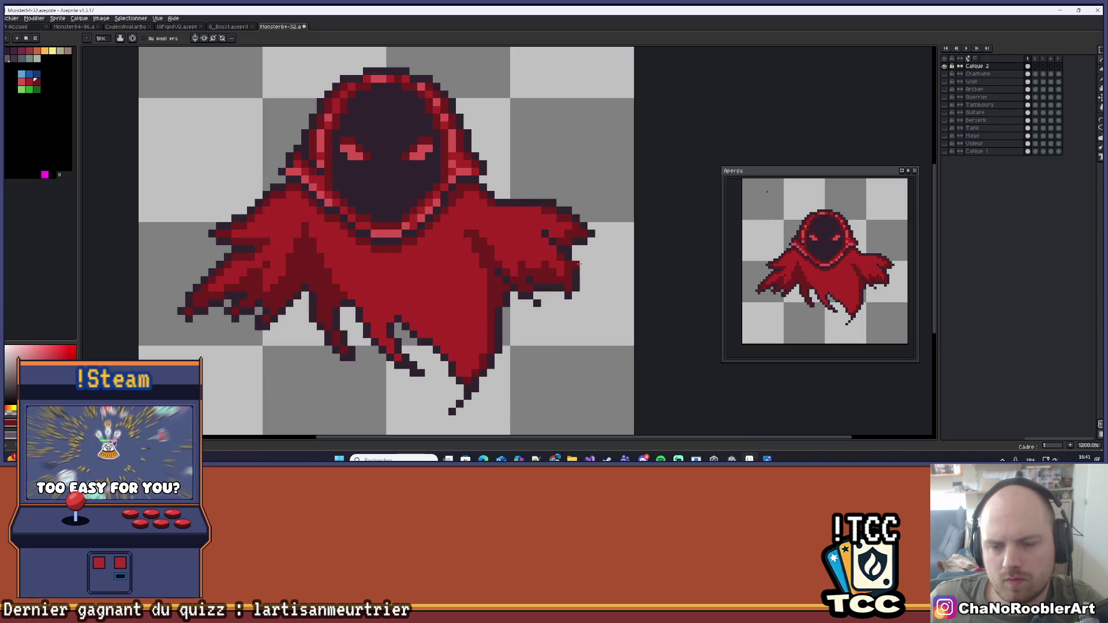
pyautogui.scroll(-5, 575, 266)
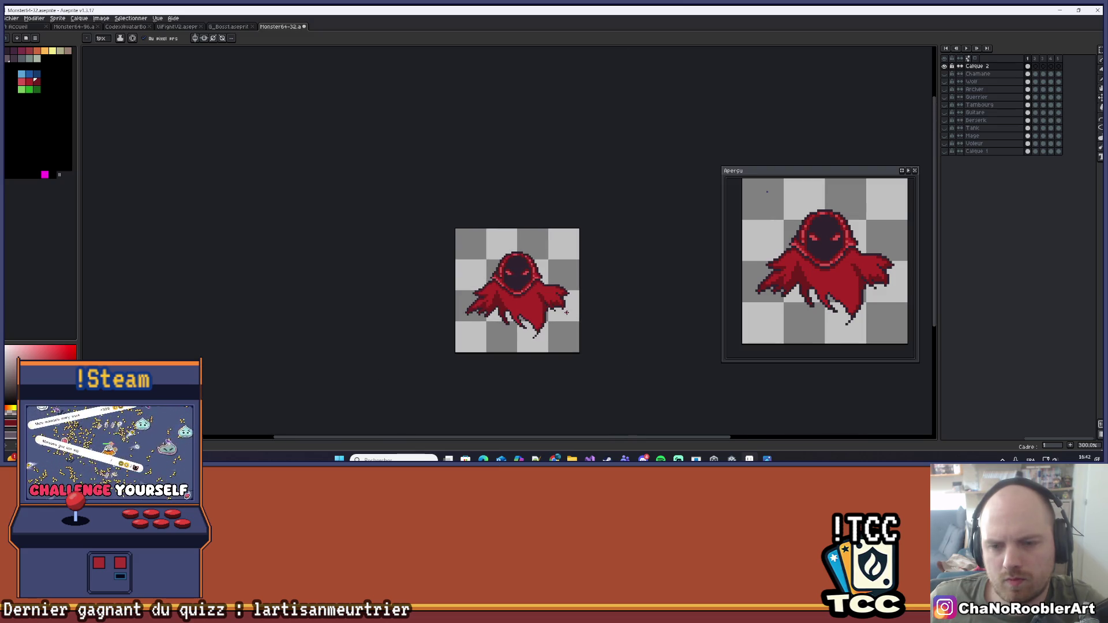
pyautogui.scroll(5, 566, 312)
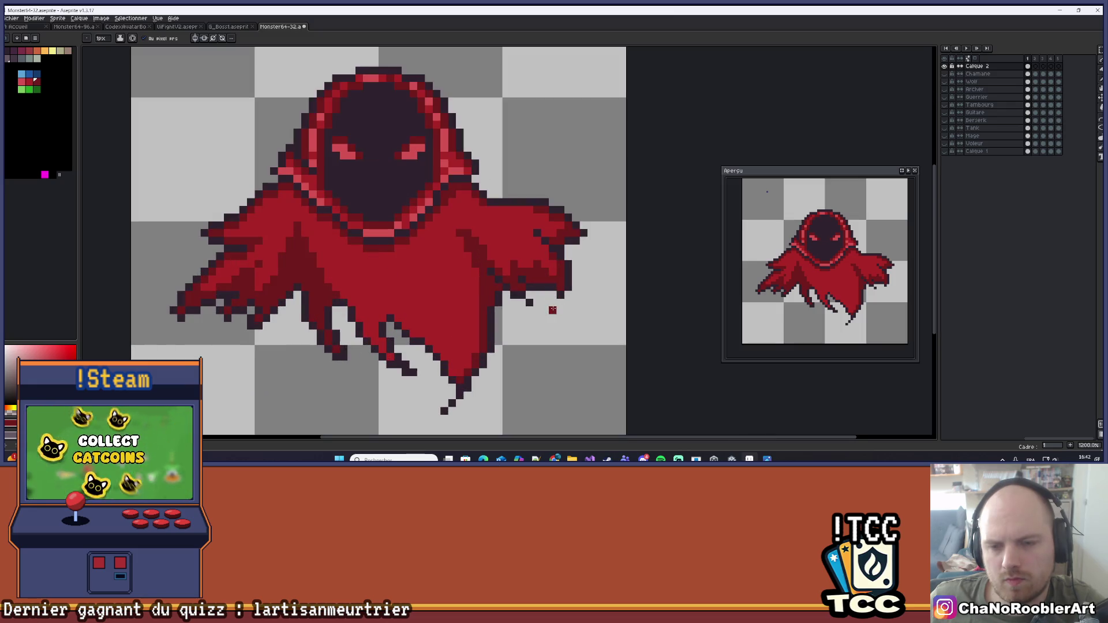
# Eyedrop the cloak red from the wing and add a red pixel near the right wing tip
pyautogui.scroll(3, 536, 310)
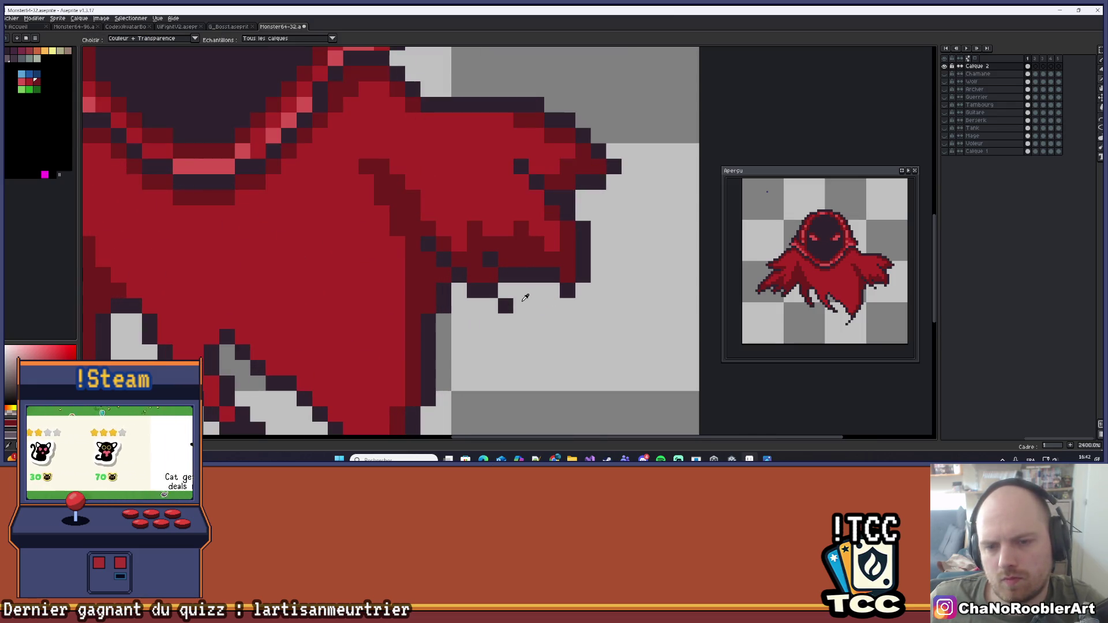
pyautogui.press('alt')
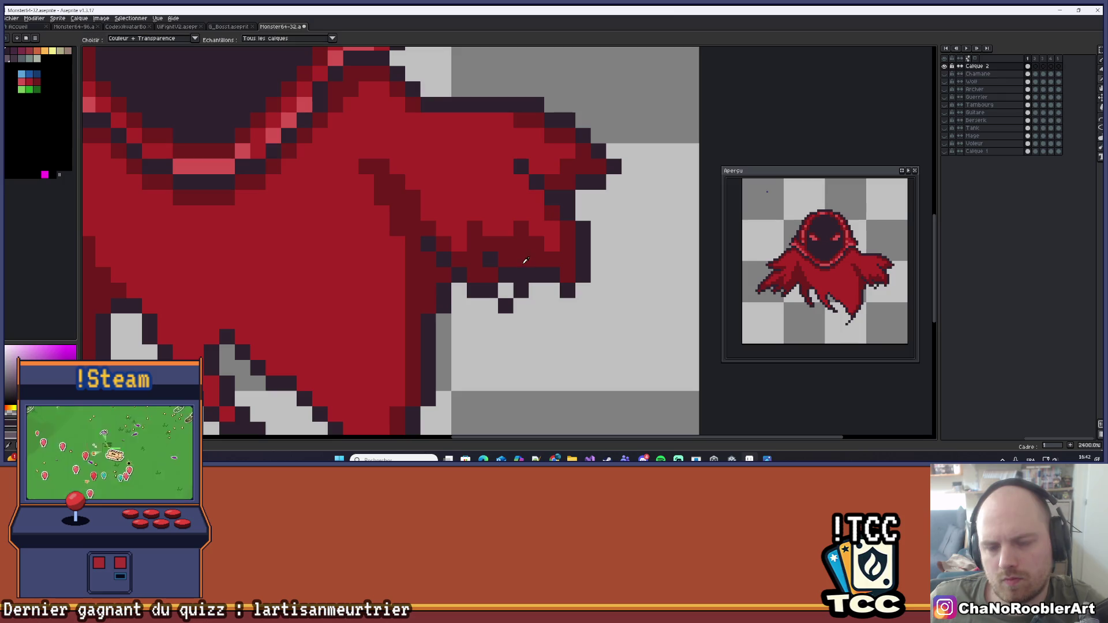
pyautogui.keyDown('alt'); pyautogui.click(462, 279); pyautogui.keyUp('alt')
pyautogui.click(504, 286)
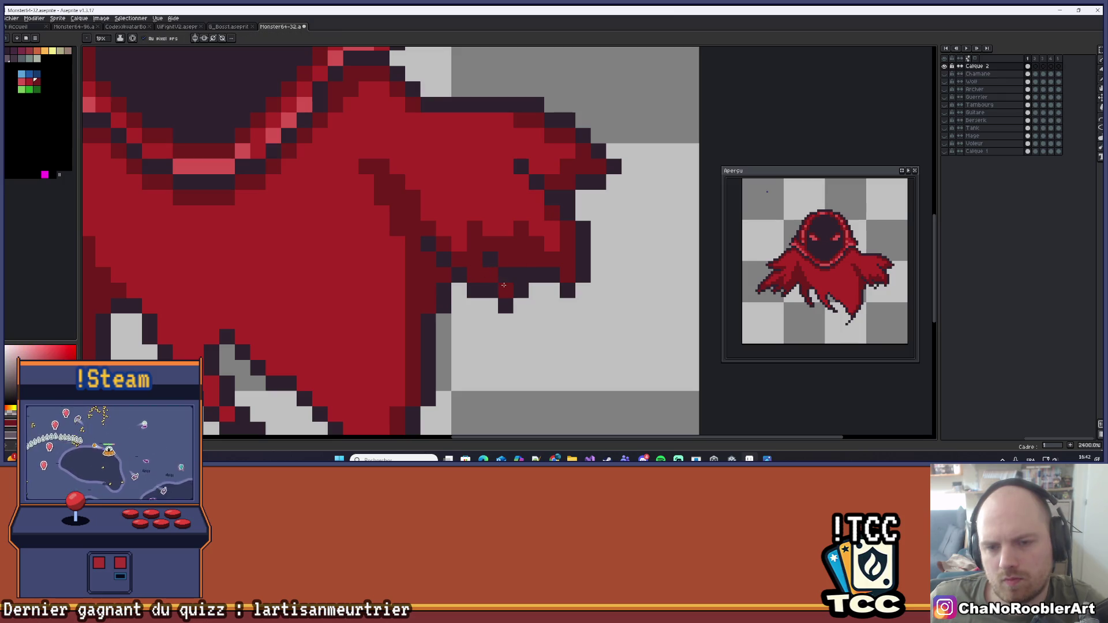
pyautogui.scroll(-3, 522, 267)
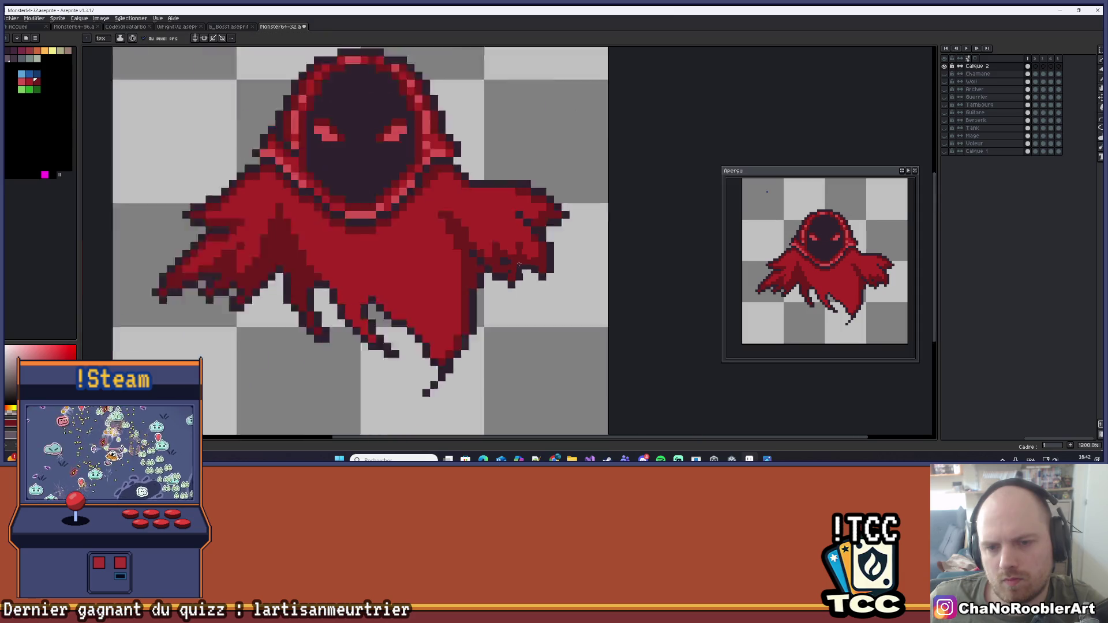
pyautogui.scroll(1, 501, 256)
# Eyedrop the matching cloak red from the lower right edge
pyautogui.press('alt')
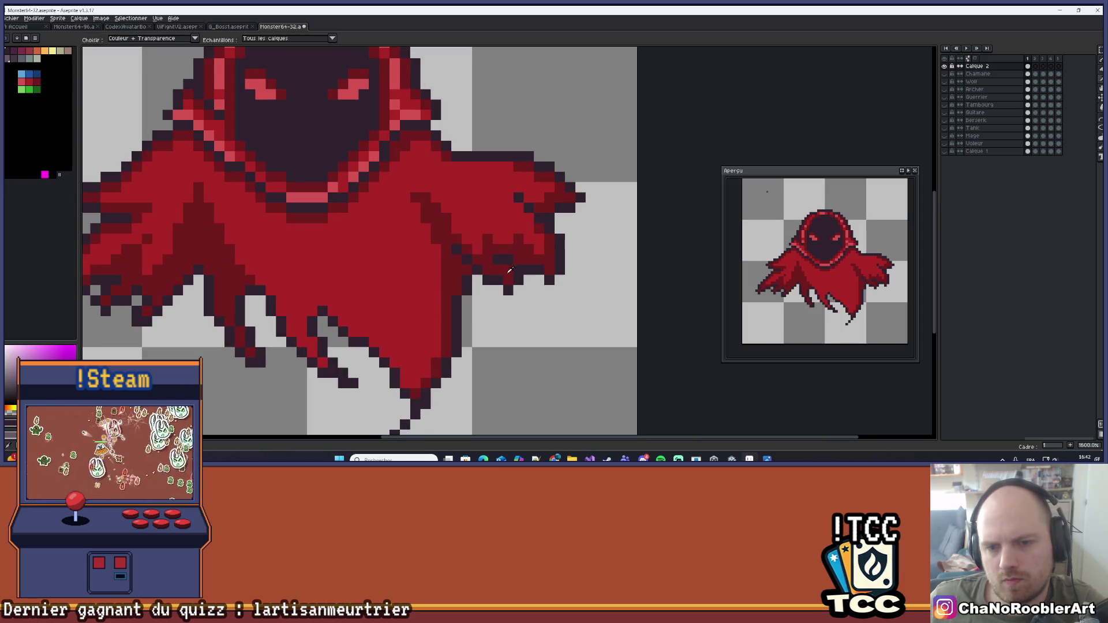
pyautogui.scroll(-3, 515, 287)
pyautogui.scroll(4, 514, 287)
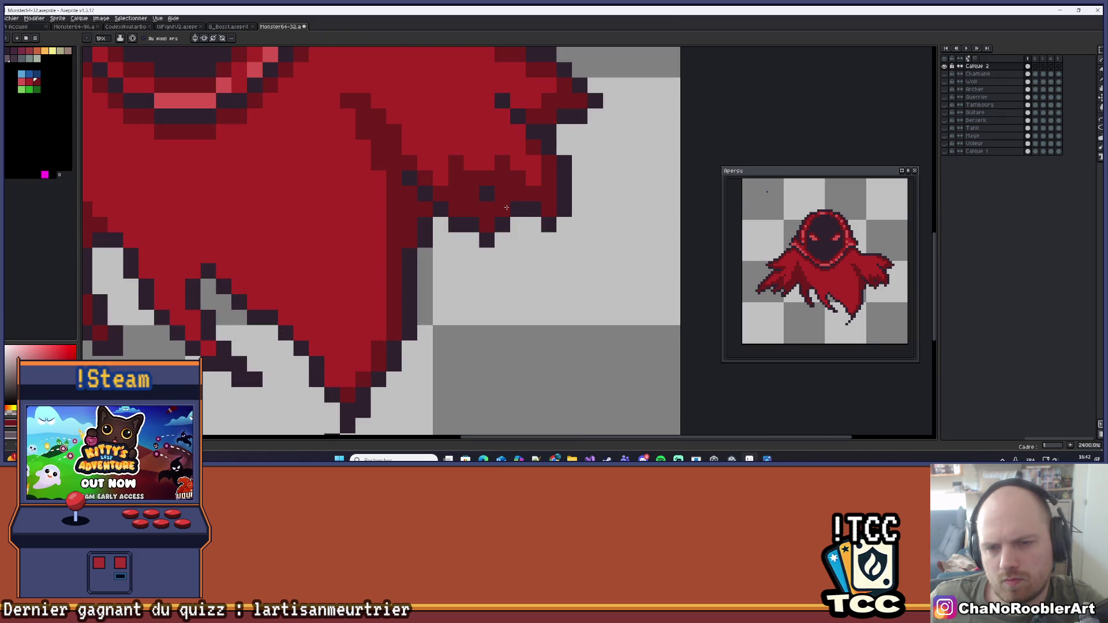
pyautogui.scroll(-4, 506, 207)
pyautogui.scroll(4, 513, 275)
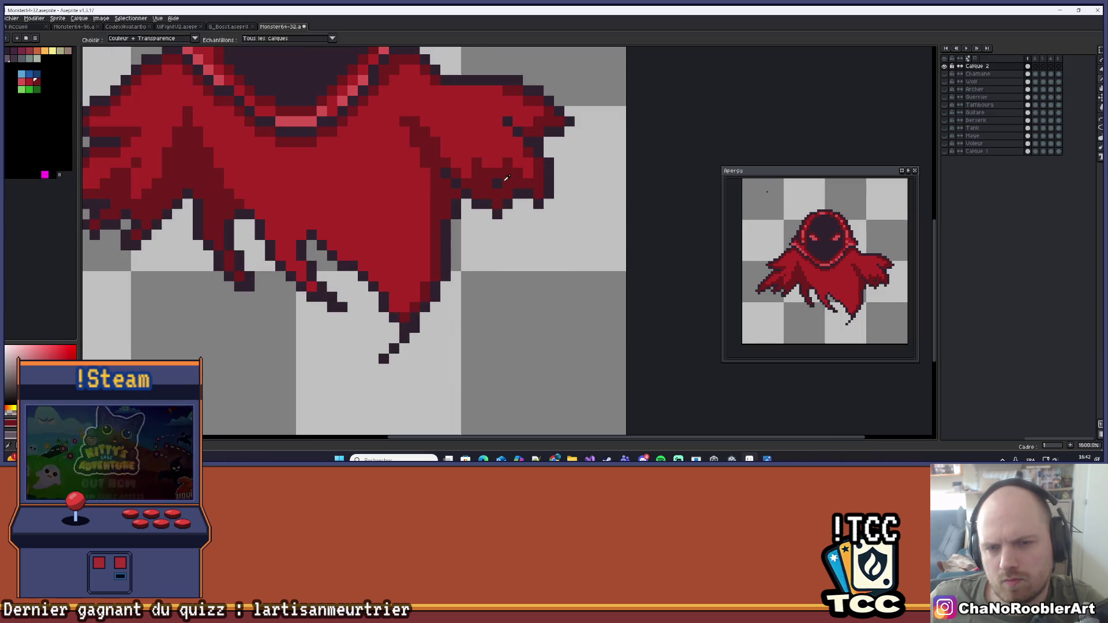
pyautogui.scroll(-6, 520, 230)
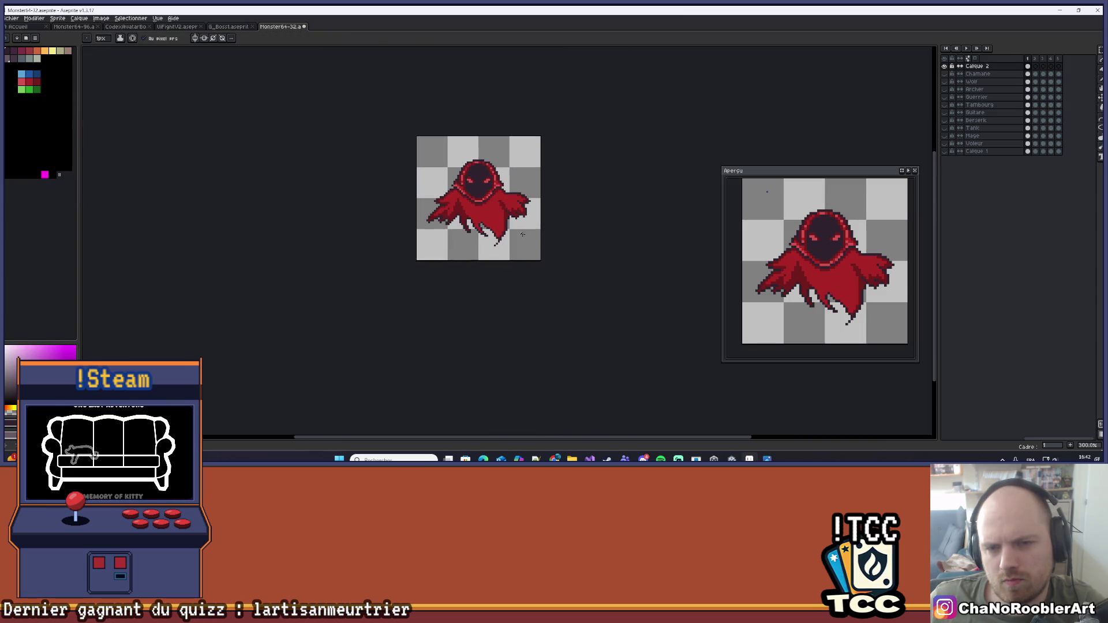
pyautogui.scroll(5, 521, 238)
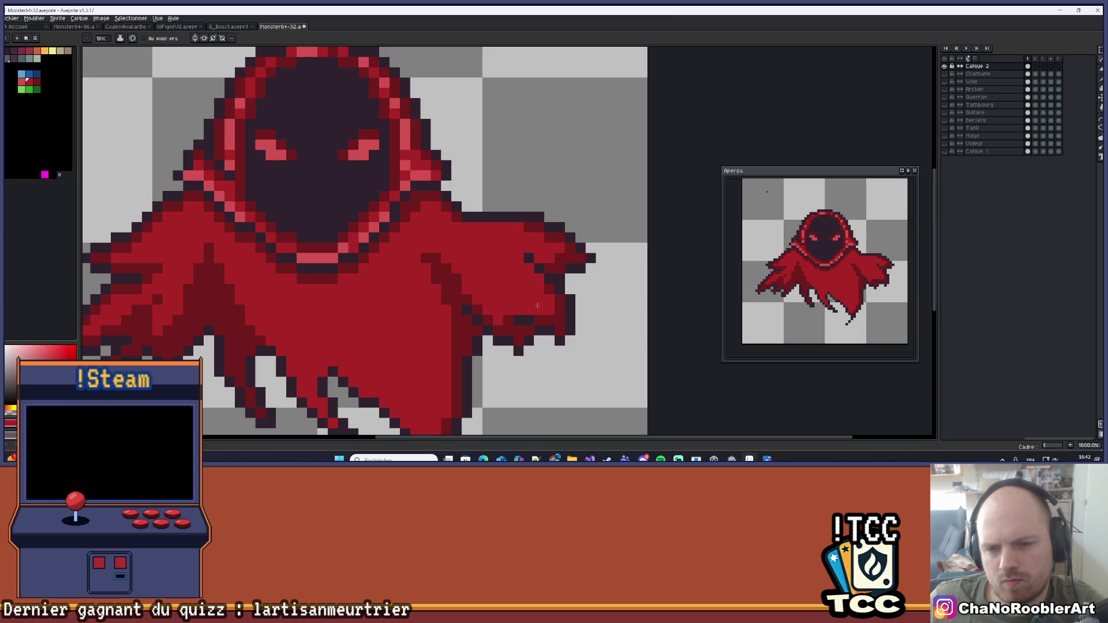
pyautogui.scroll(-6, 523, 273)
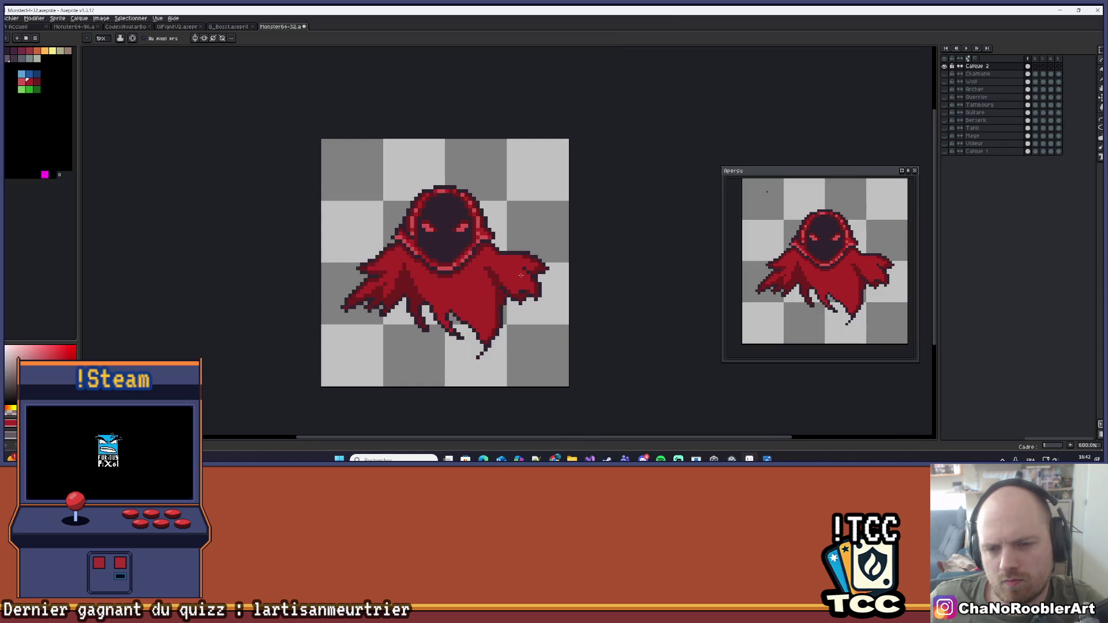
pyautogui.scroll(5, 530, 295)
pyautogui.keyDown('alt'); pyautogui.click(531, 301); pyautogui.keyUp('alt')
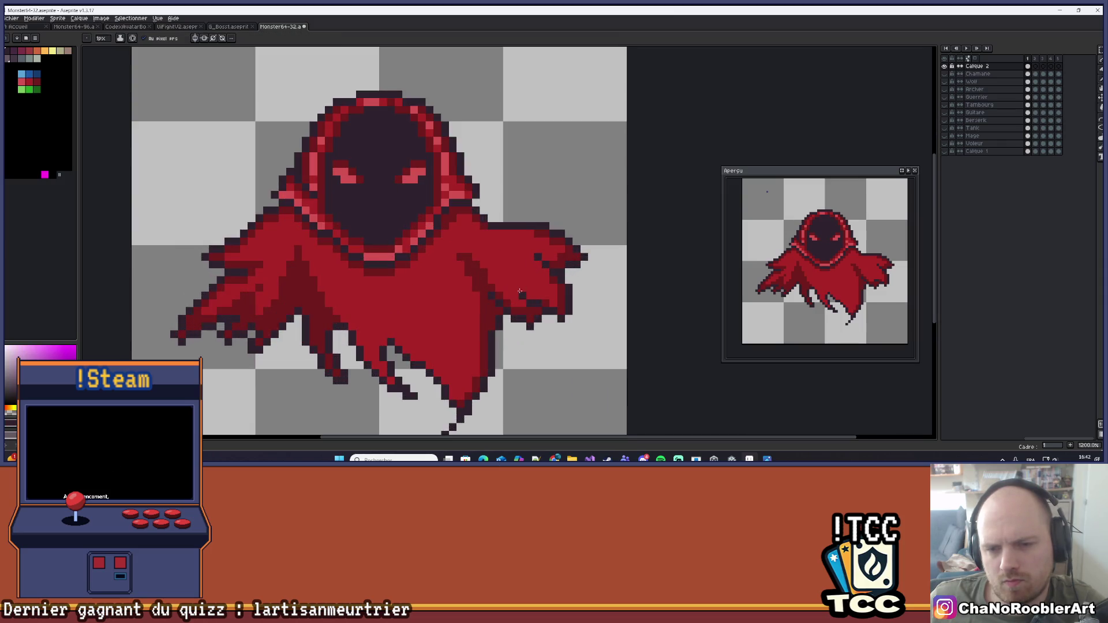
pyautogui.keyDown('alt'); pyautogui.click(523, 307); pyautogui.keyUp('alt')
# Draw a pencil stroke along the lower right edge, then undo it
pyautogui.scroll(-5, 523, 284)
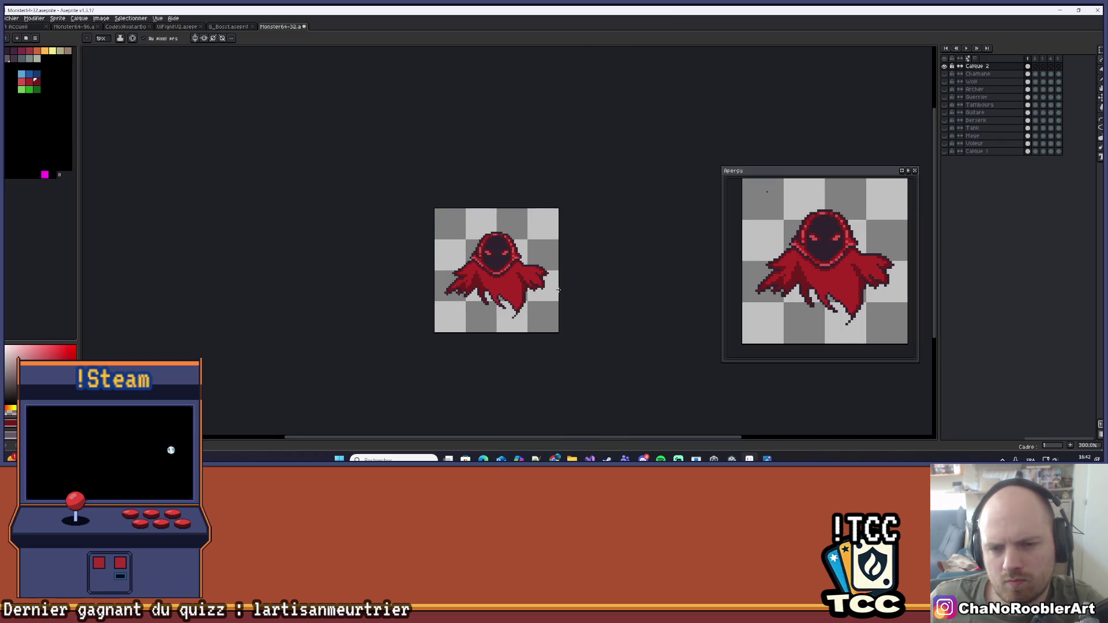
pyautogui.scroll(6, 554, 293)
pyautogui.scroll(-4, 532, 309)
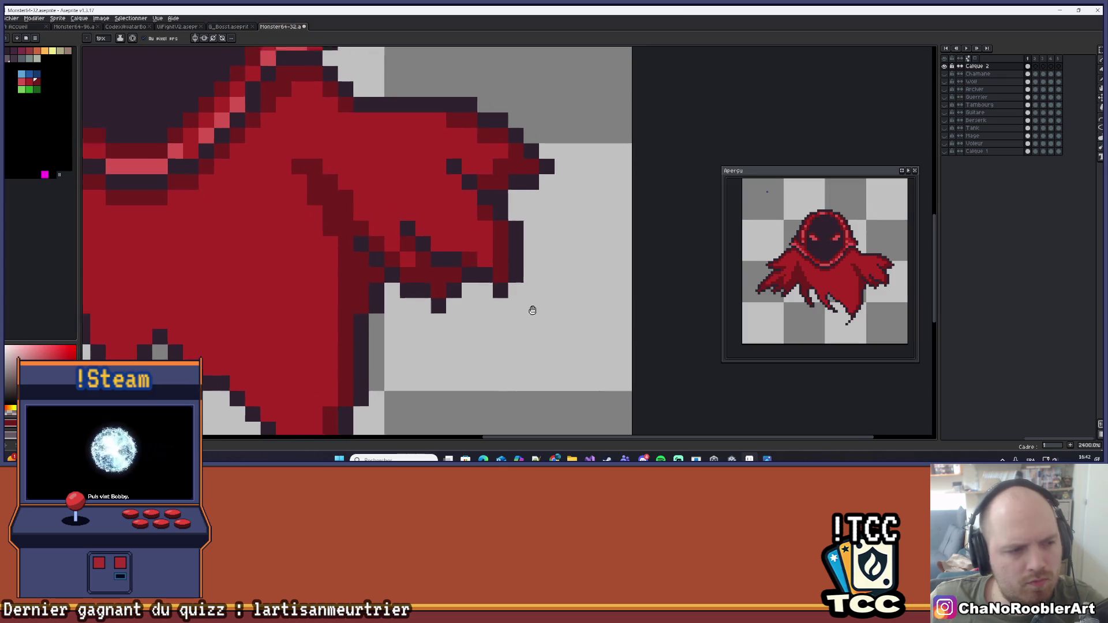
pyautogui.moveTo(543, 310); pyautogui.dragTo(562, 293)
pyautogui.press('v')
pyautogui.hotkey('ctrl', 'z')
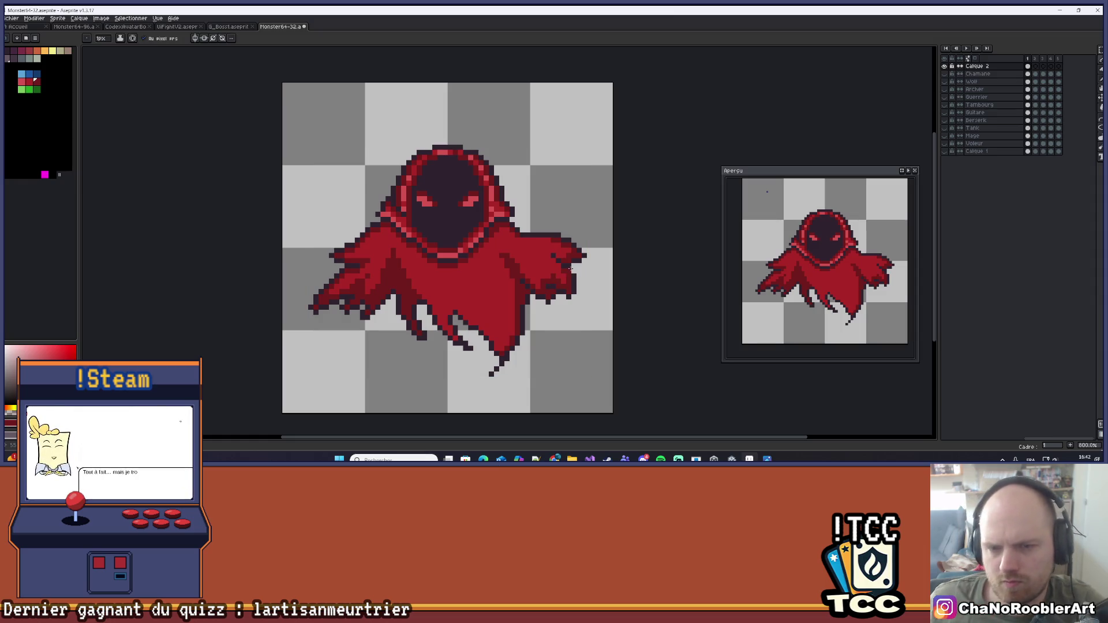
# Select the Calque 2 layer
pyautogui.scroll(-4, 556, 325)
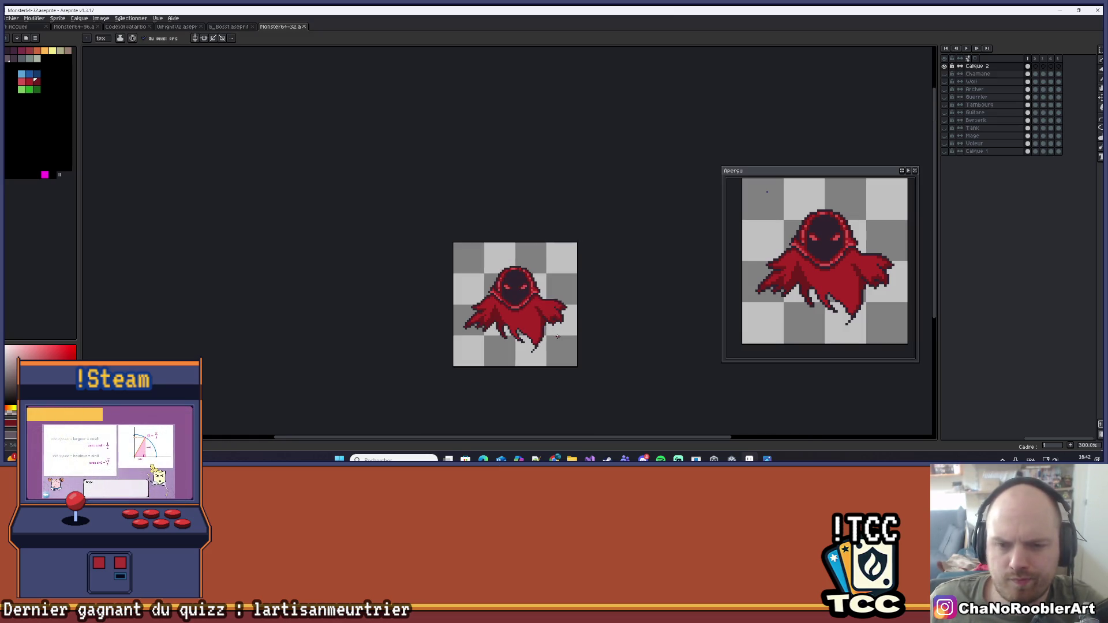
pyautogui.scroll(-1, 529, 327)
pyautogui.scroll(2, 527, 331)
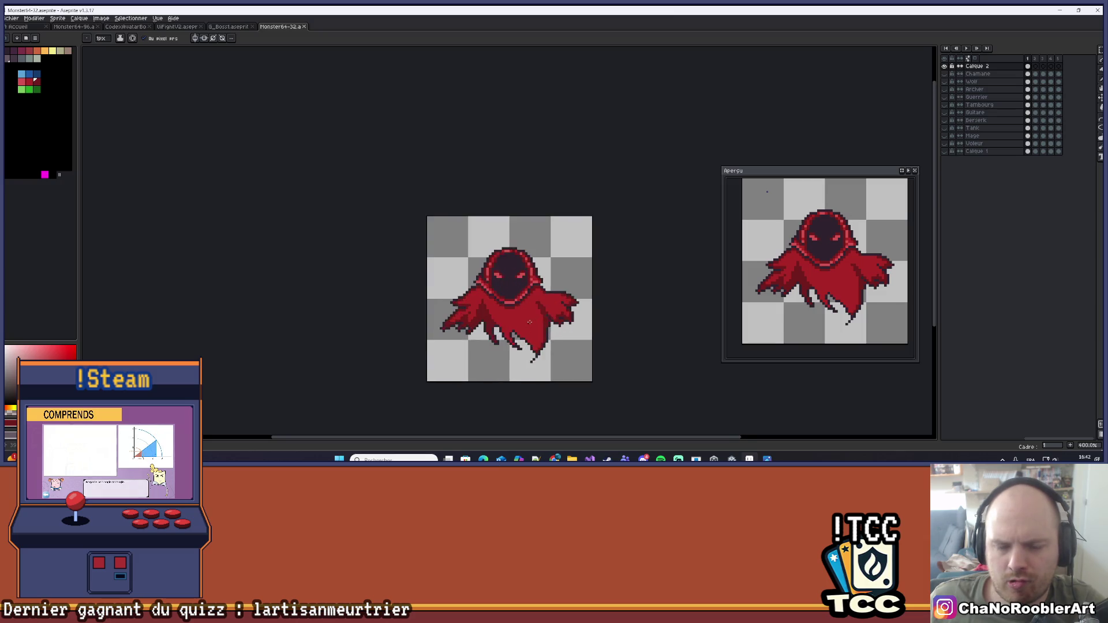
pyautogui.scroll(-1, 526, 333)
pyautogui.scroll(2, 517, 312)
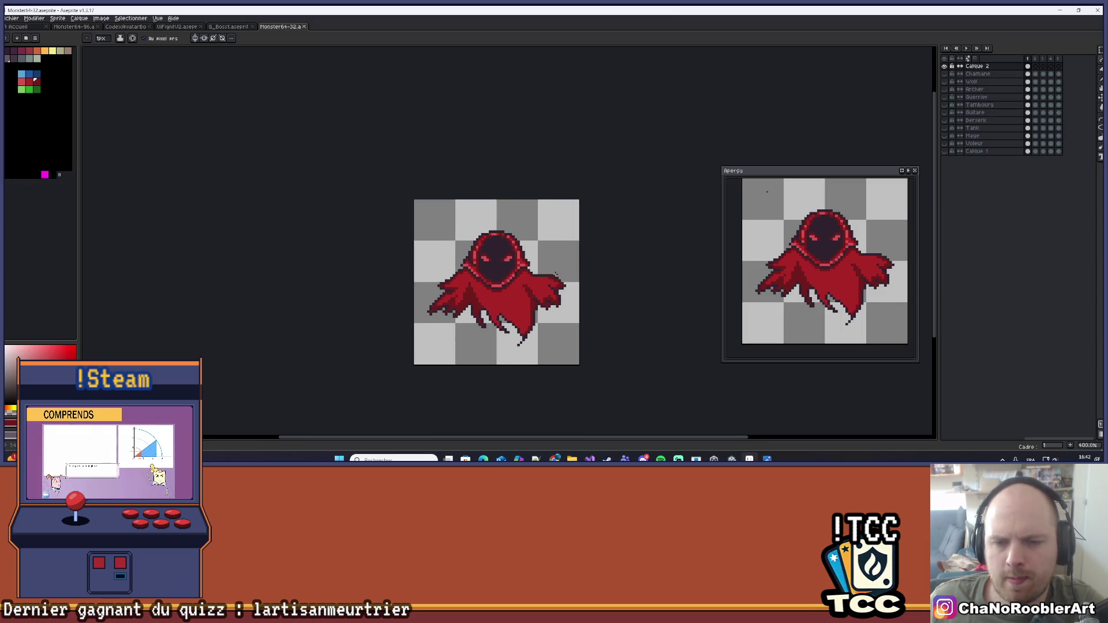
pyautogui.scroll(1, 509, 291)
pyautogui.click(989, 68)
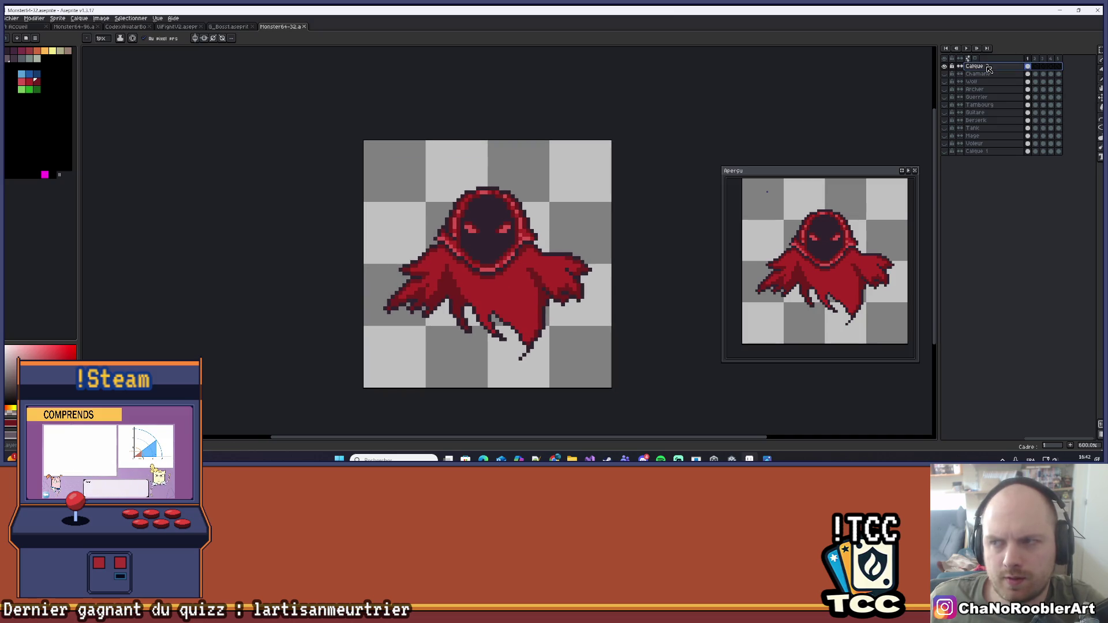
# Undo an accidental vertical flip and duplicate the Calque 2 layer
pyautogui.hotkey('shift', 'v')
pyautogui.hotkey('ctrl', 'z')
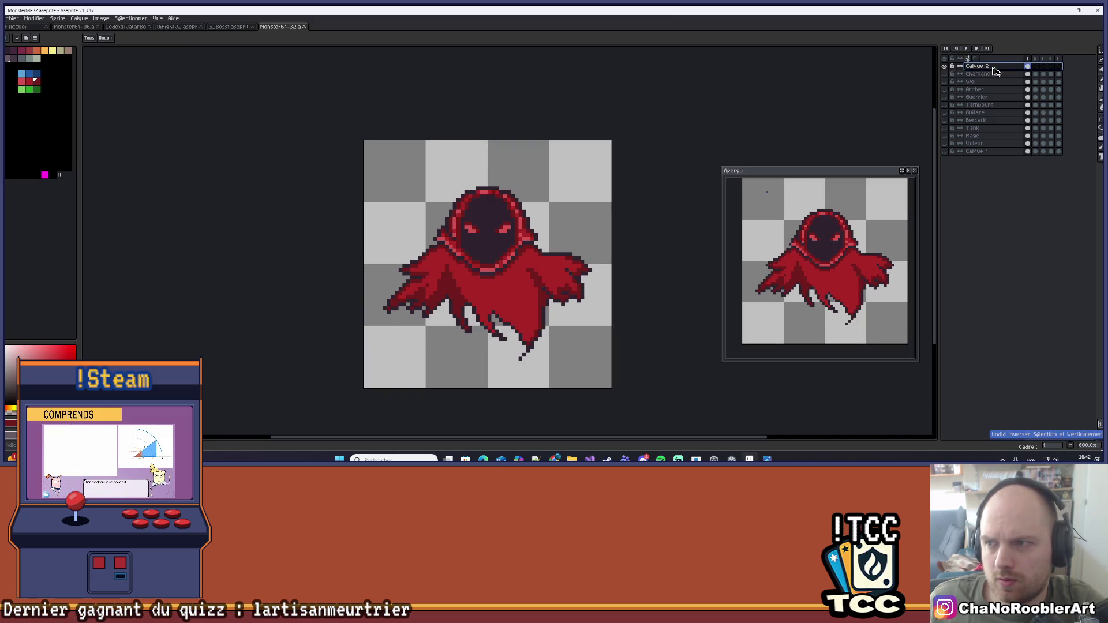
pyautogui.hotkey('ctrl', 'j')
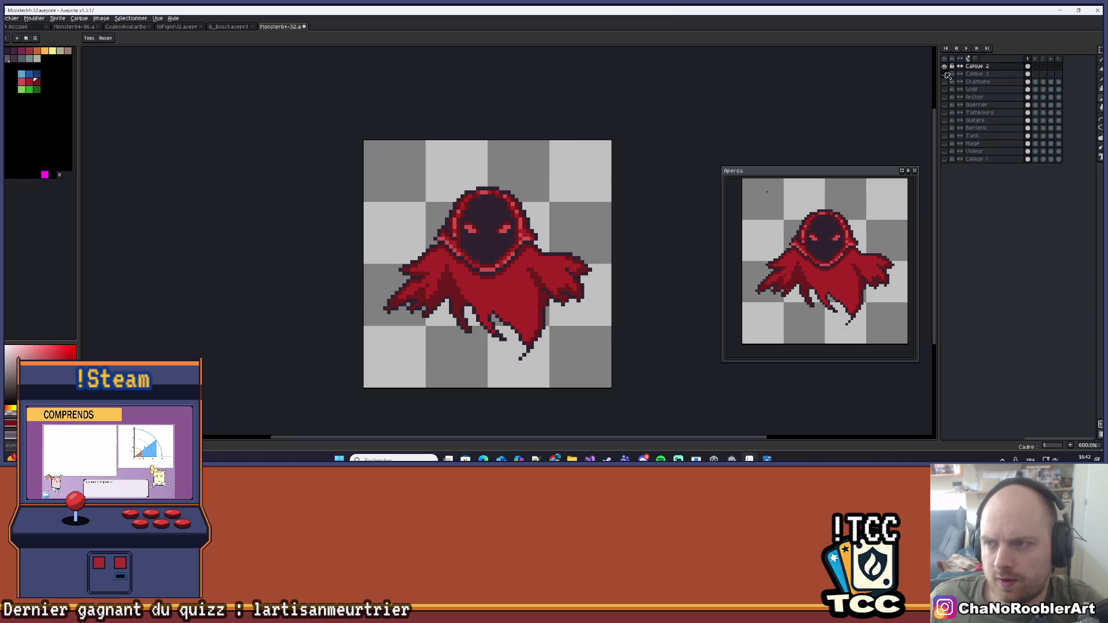
pyautogui.scroll(1, 643, 193)
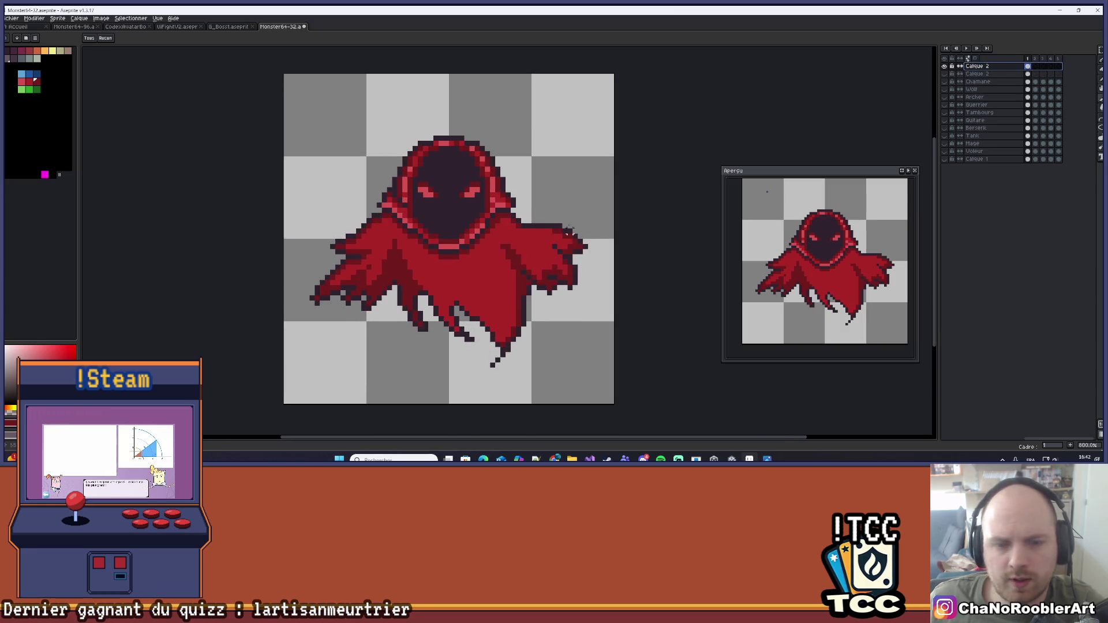
# Fill the dark-red shading and main red with blue, and the hood outline and eyes with light blue
pyautogui.click(37, 74)
pyautogui.press('g')
pyautogui.click(392, 268)
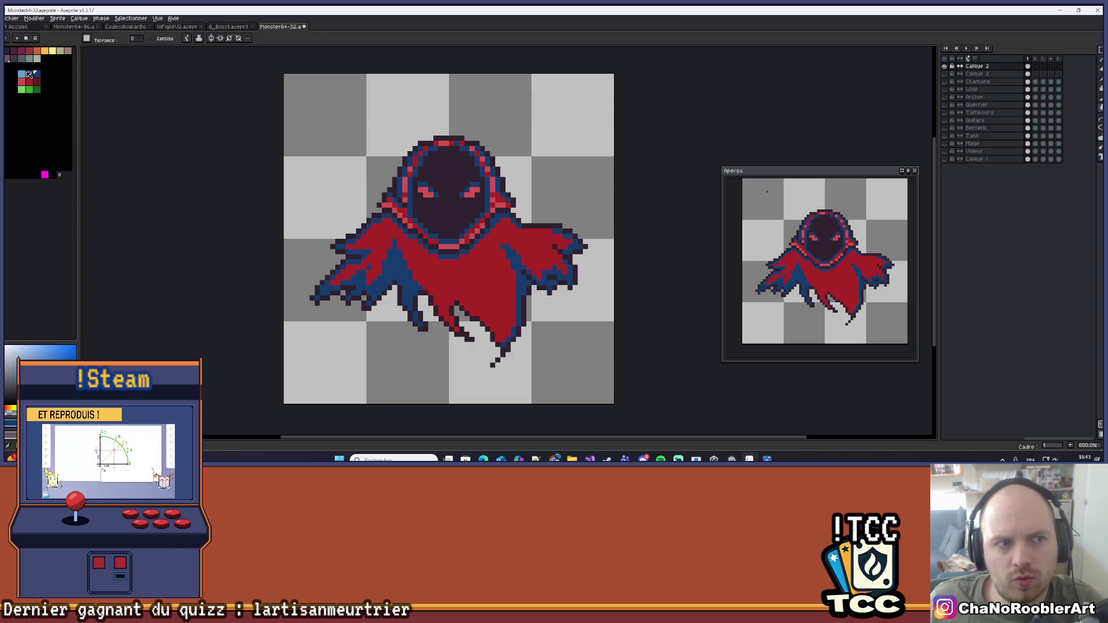
pyautogui.click(472, 283)
pyautogui.click(22, 74)
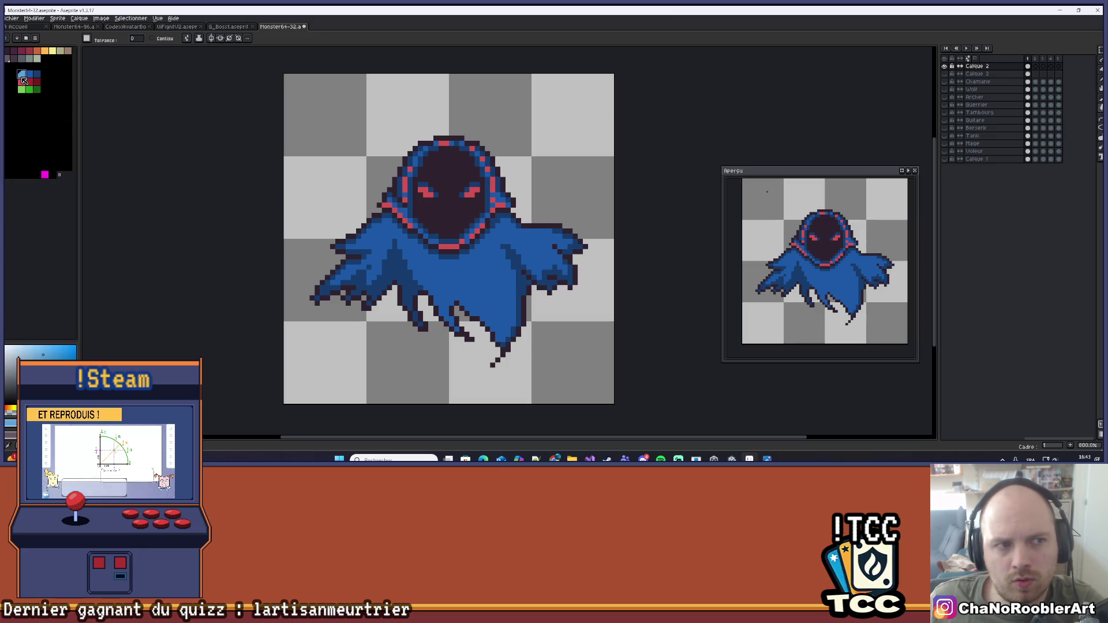
pyautogui.click(442, 246)
pyautogui.scroll(-4, 462, 265)
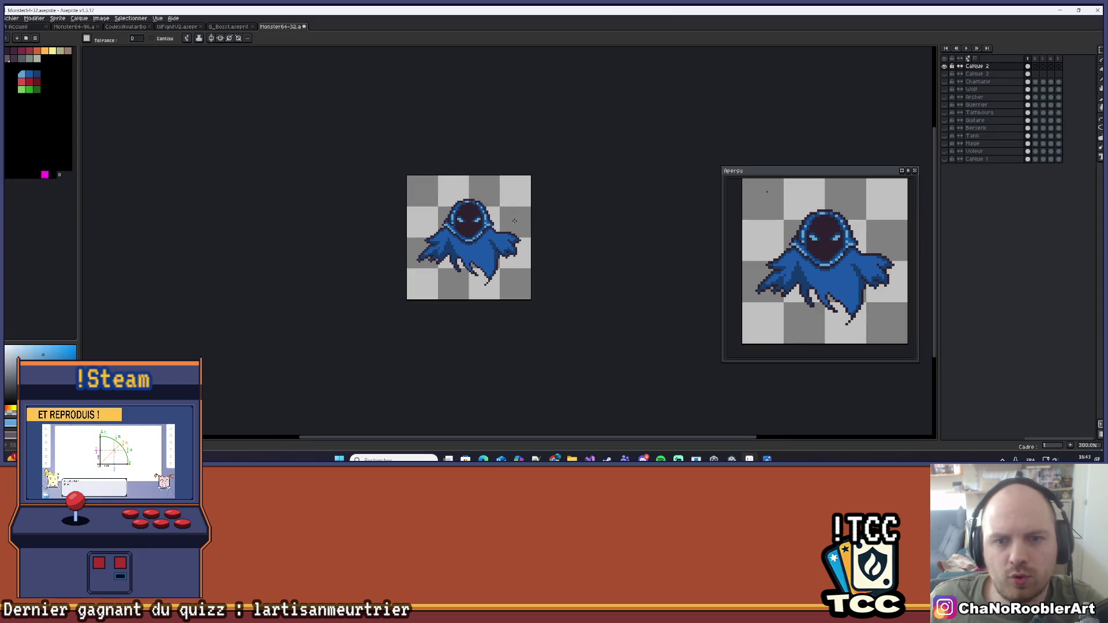
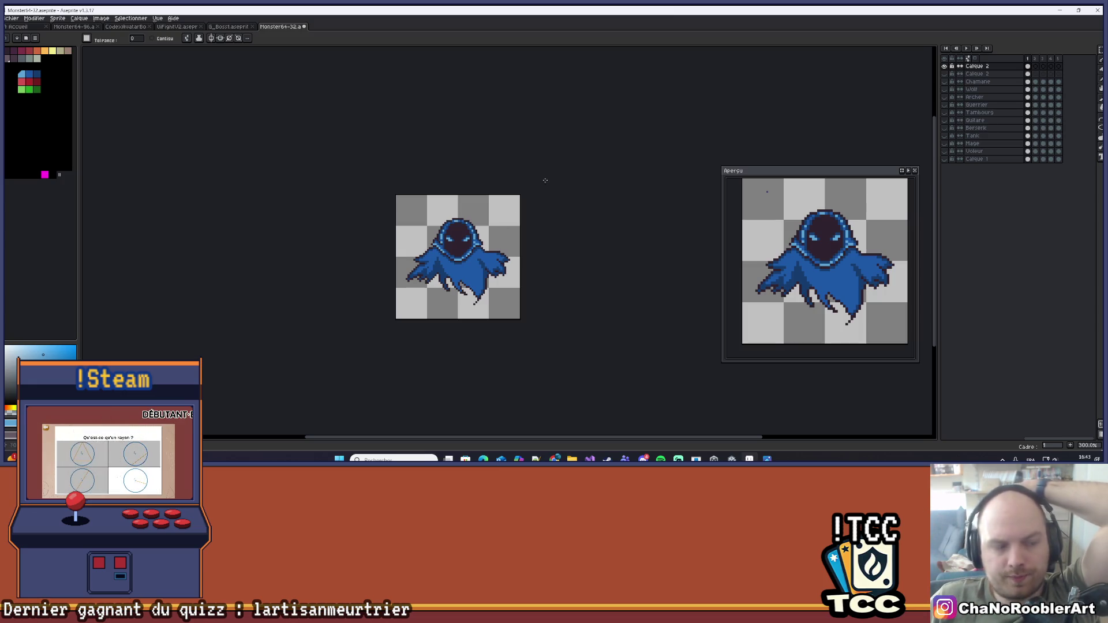
# Hide the blue Calque 2 ghost layer and show the red Calque 2 version
pyautogui.click(945, 66)
pyautogui.click(944, 67)
pyautogui.click(944, 67)
pyautogui.click(945, 74)
# Select the red Calque 2 layer for editing and switch to the pencil
pyautogui.scroll(3, 458, 256)
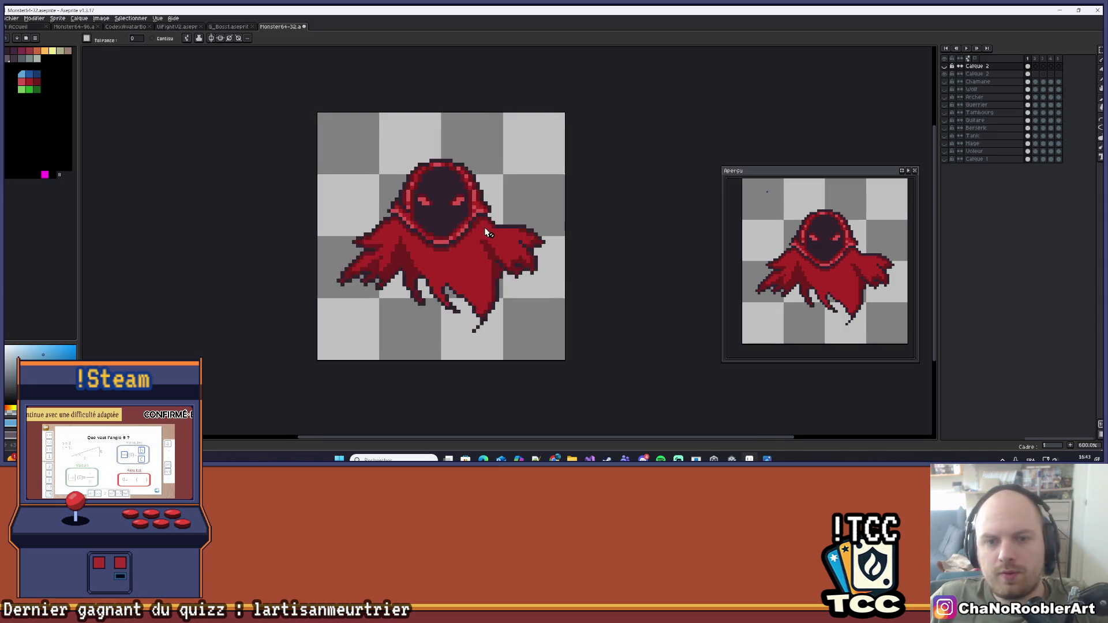
pyautogui.scroll(-2, 491, 277)
pyautogui.scroll(3, 517, 303)
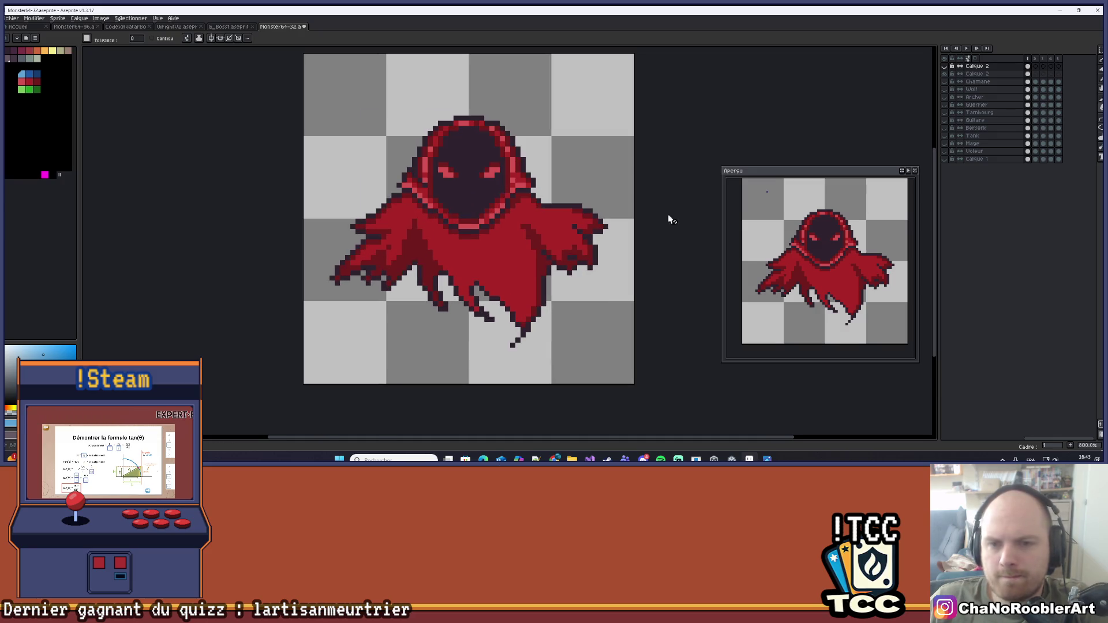
pyautogui.click(981, 74)
pyautogui.press('b')
pyautogui.scroll(-2, 517, 321)
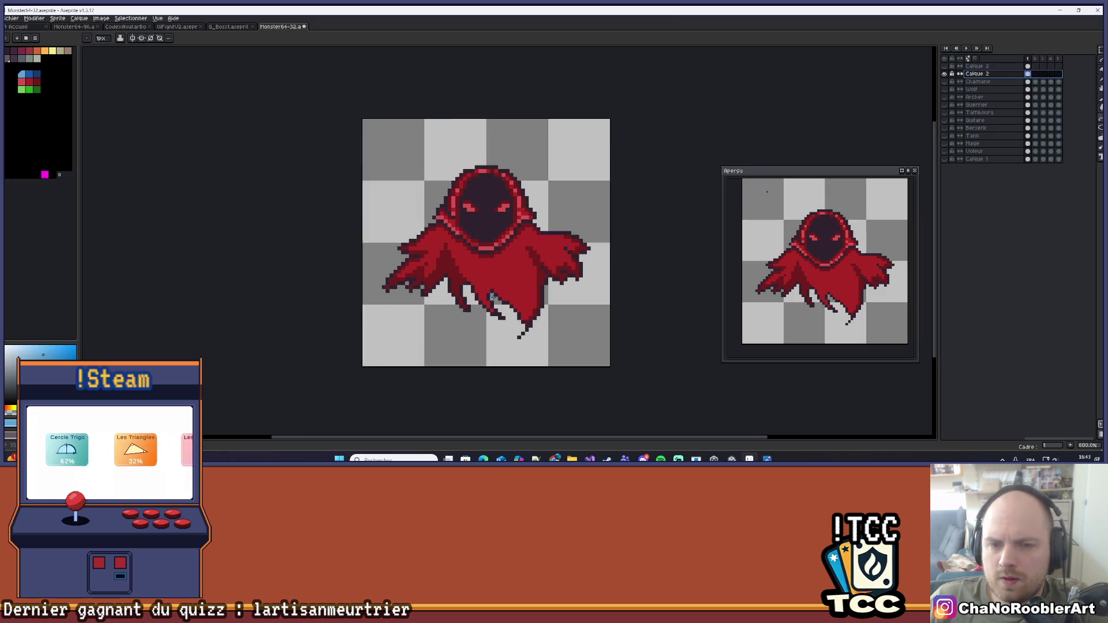
# Erase the pointed tail pixels below the red cloak with a 6px eraser
pyautogui.scroll(1, 517, 320)
pyautogui.press('e')
pyautogui.moveTo(517, 331)
pyautogui.mouseDown()
pyautogui.moveTo(495, 309)
pyautogui.moveTo(515, 322)
pyautogui.mouseUp()
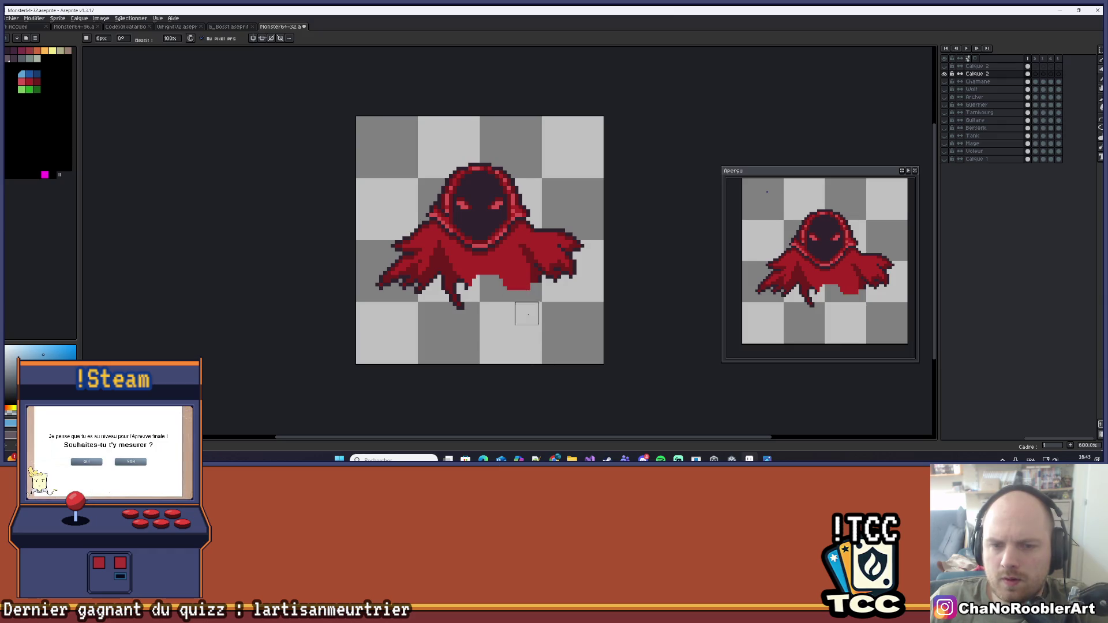
pyautogui.scroll(-4, 534, 352)
pyautogui.scroll(3, 536, 335)
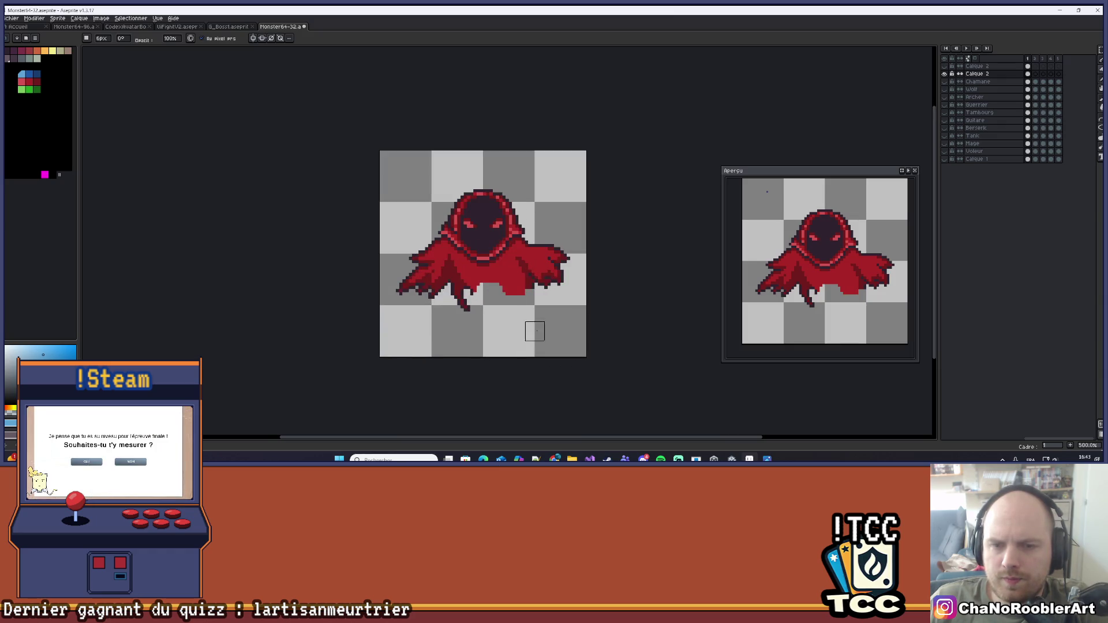
# Pan and zoom so the red wraith sprite sits centred in view
pyautogui.moveTo(535, 331); pyautogui.dragTo(549, 298)
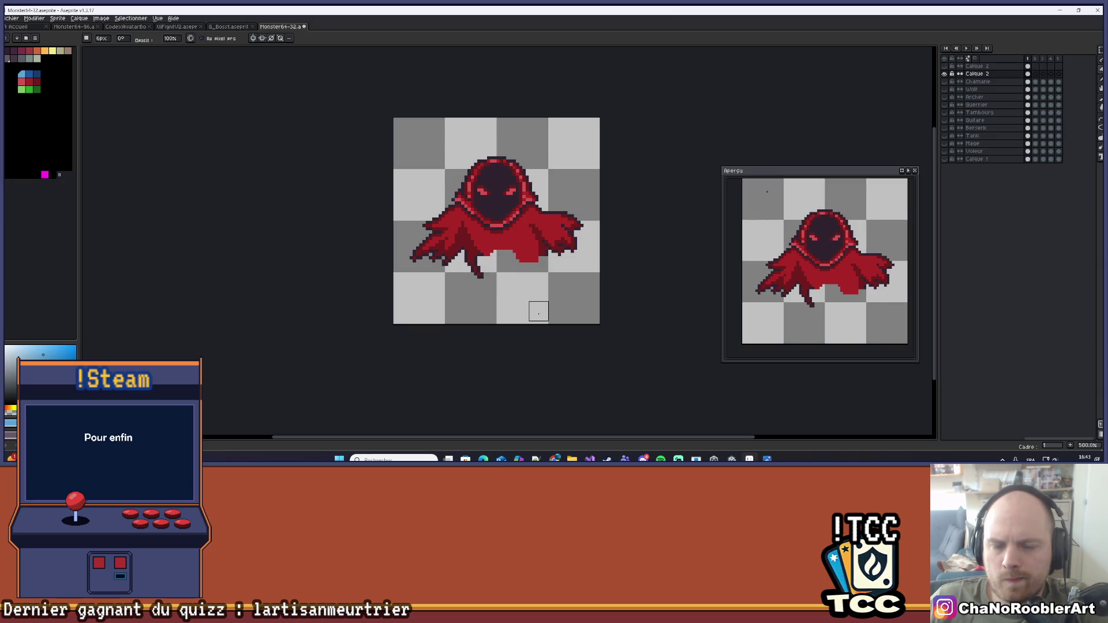
pyautogui.scroll(-3, 538, 312)
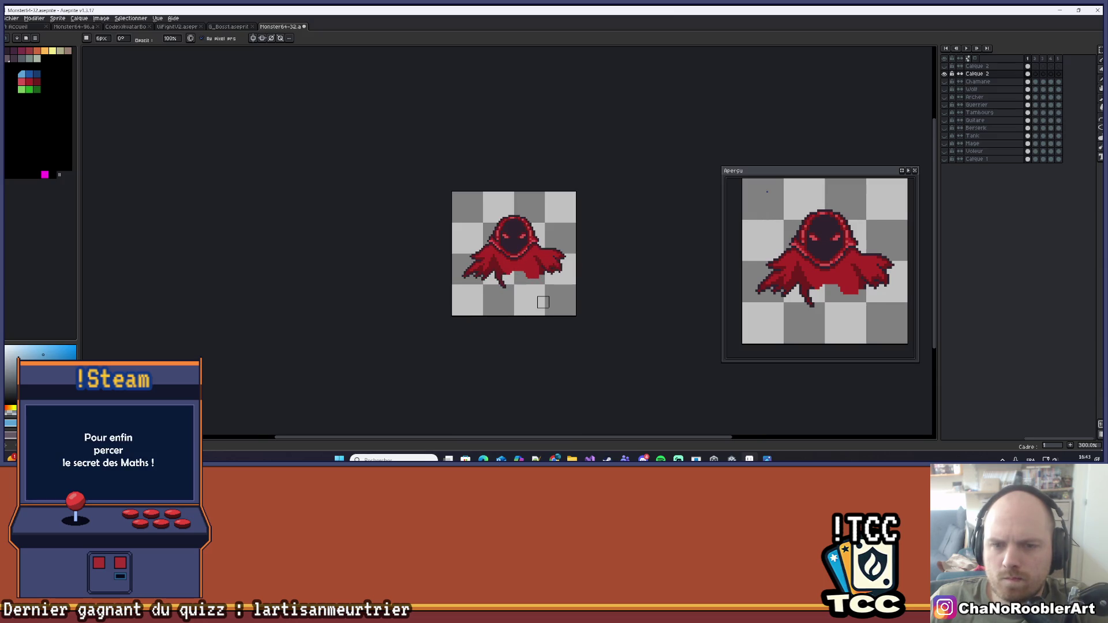
pyautogui.scroll(6, 543, 302)
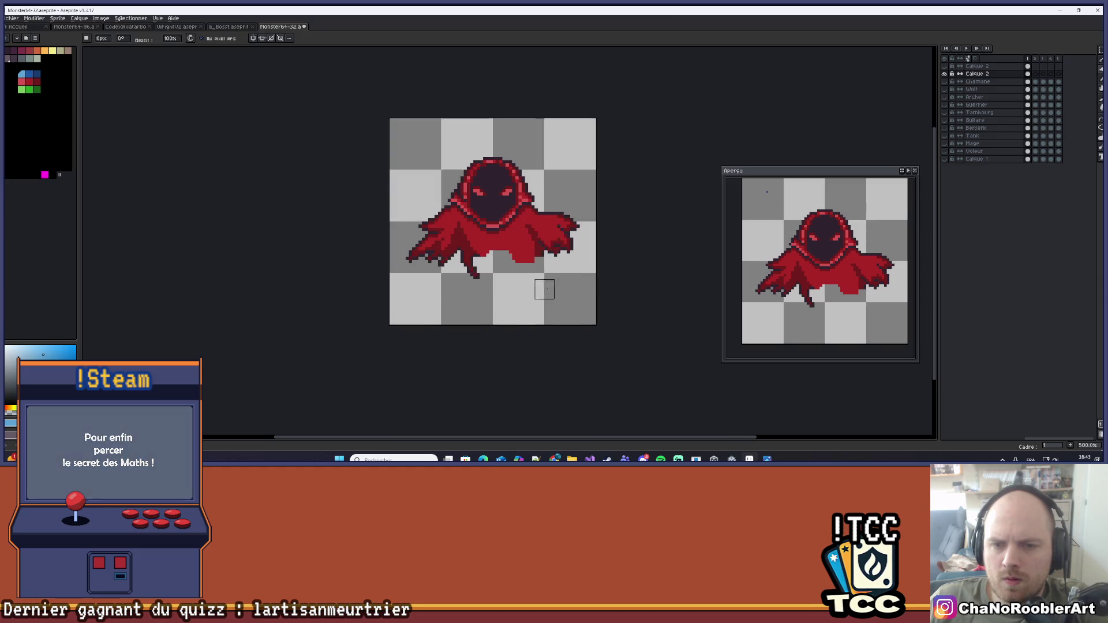
pyautogui.scroll(-4, 553, 231)
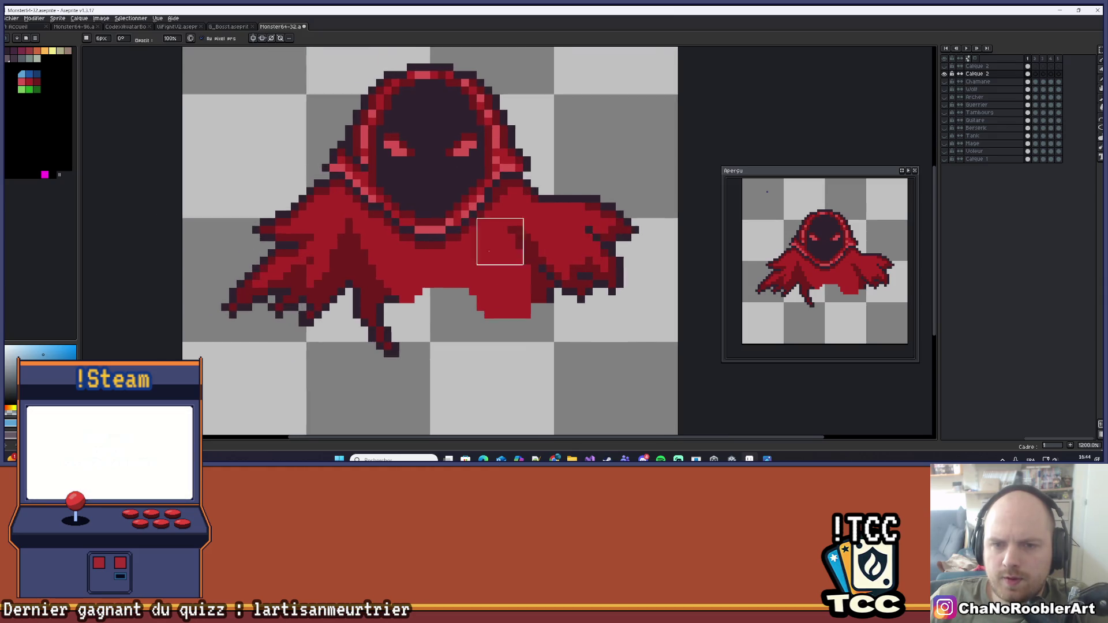
pyautogui.scroll(6, 485, 281)
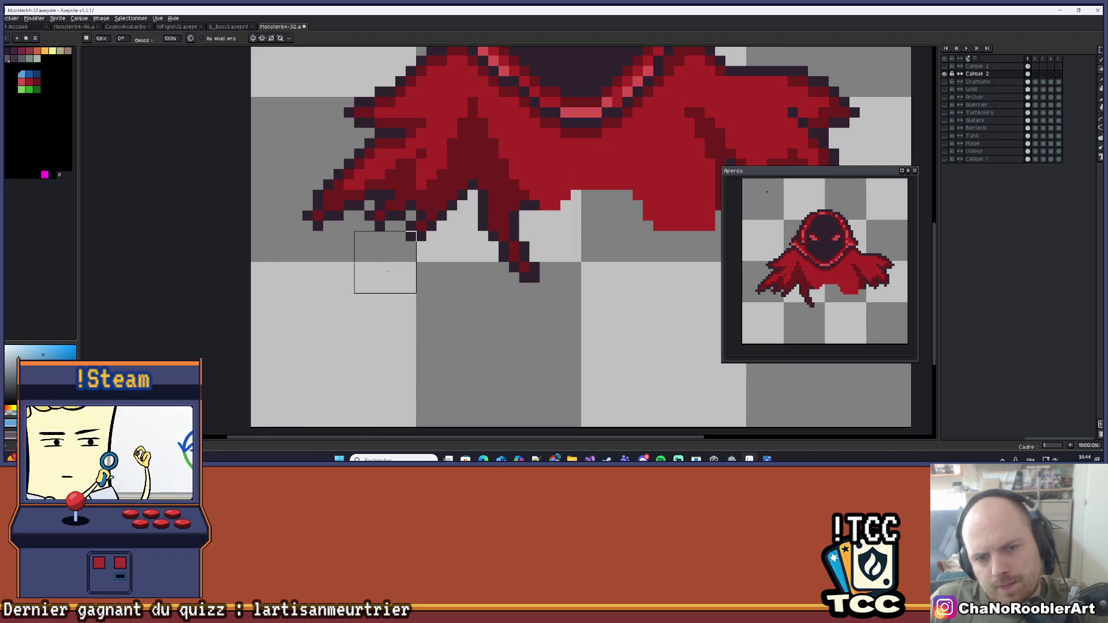
pyautogui.scroll(-4, 395, 315)
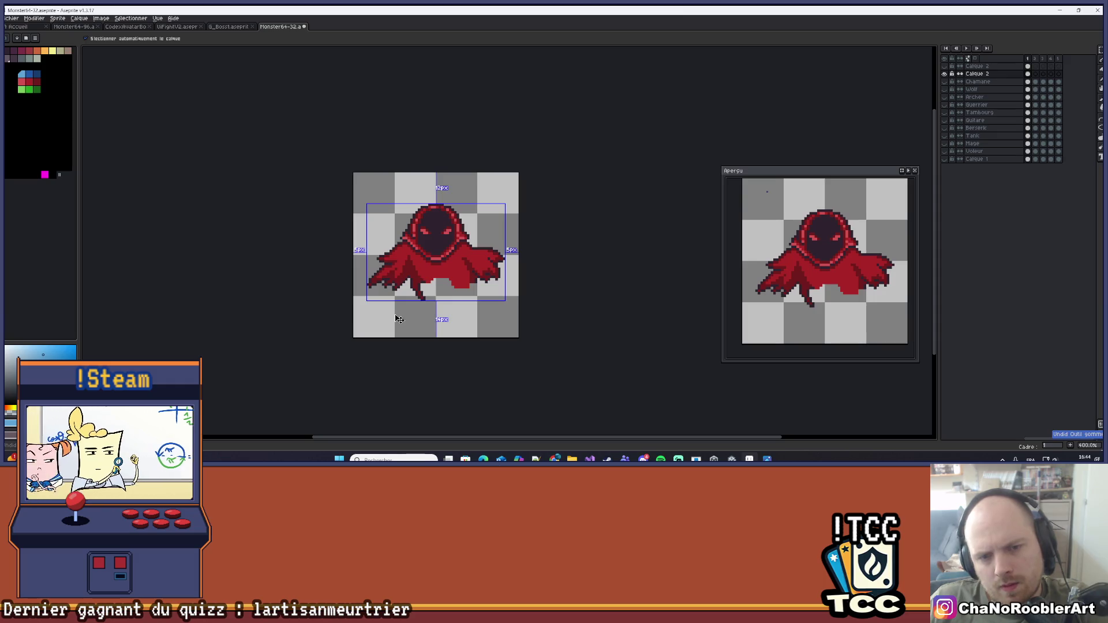
pyautogui.scroll(-4, 393, 300)
pyautogui.scroll(6, 407, 292)
# Cycle through the pencil and move tools, settling on a 2px eraser
pyautogui.press('b')
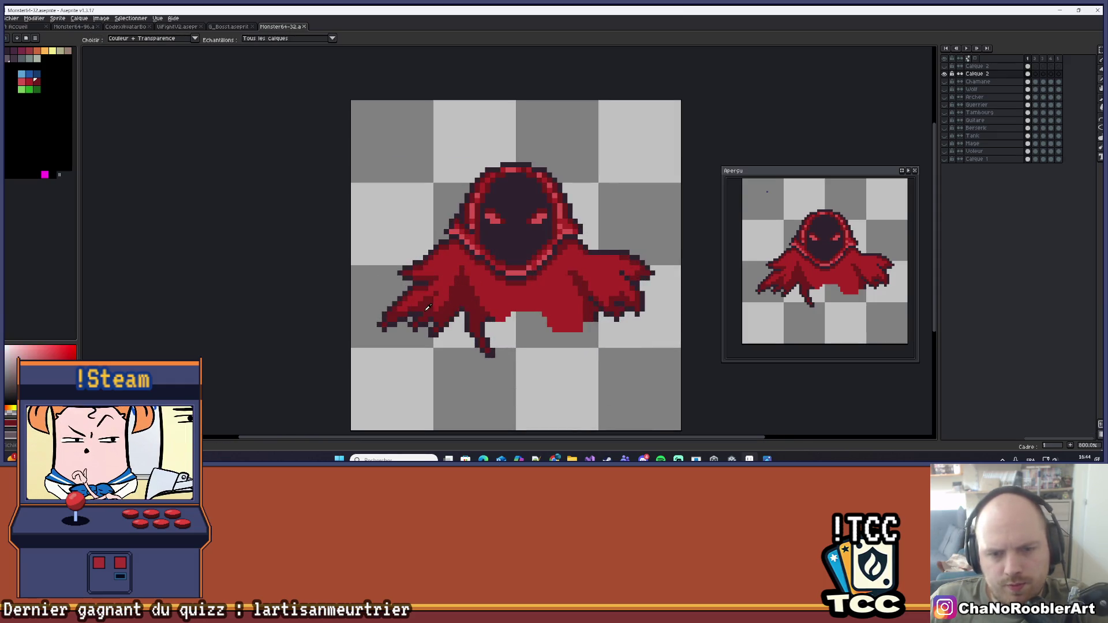
pyautogui.scroll(2, 430, 313)
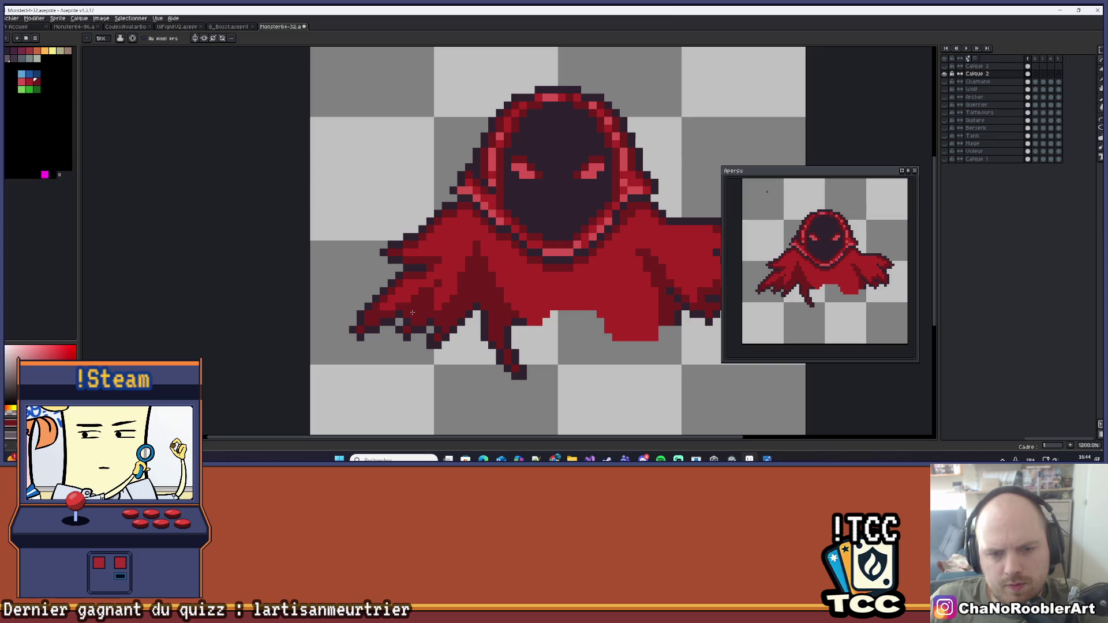
pyautogui.scroll(-3, 413, 312)
pyautogui.press('v')
pyautogui.press('b')
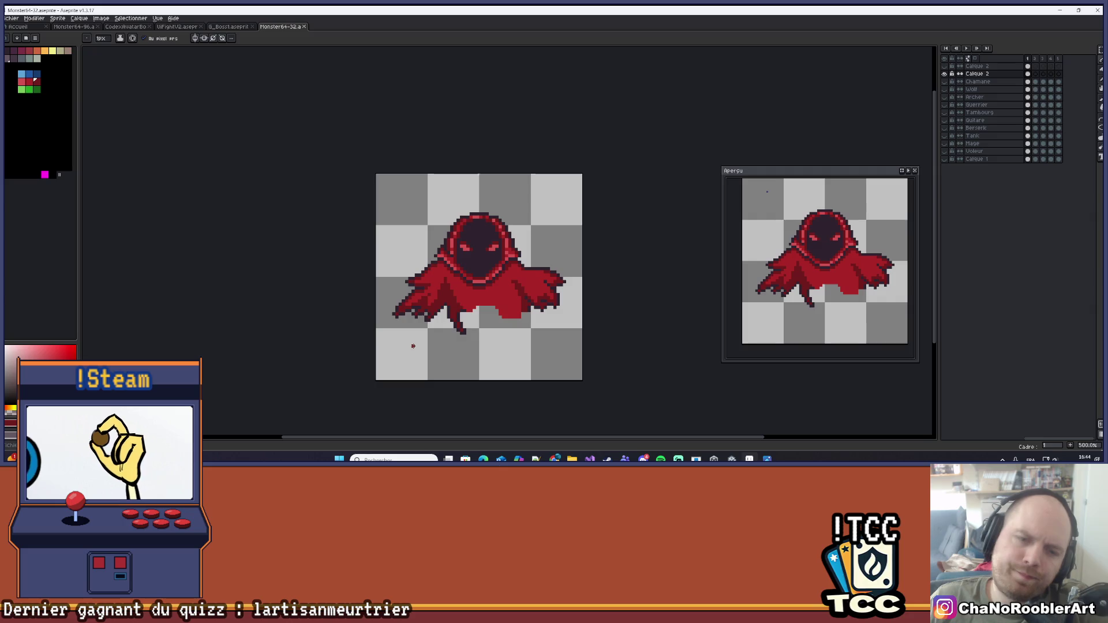
pyautogui.scroll(4, 413, 345)
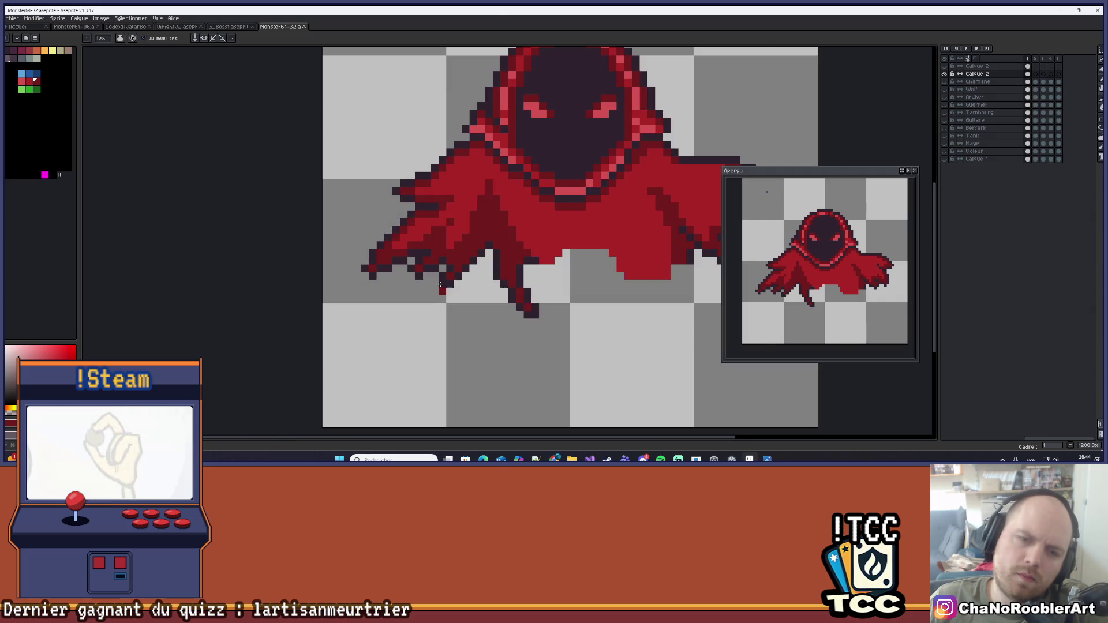
pyautogui.press('e')
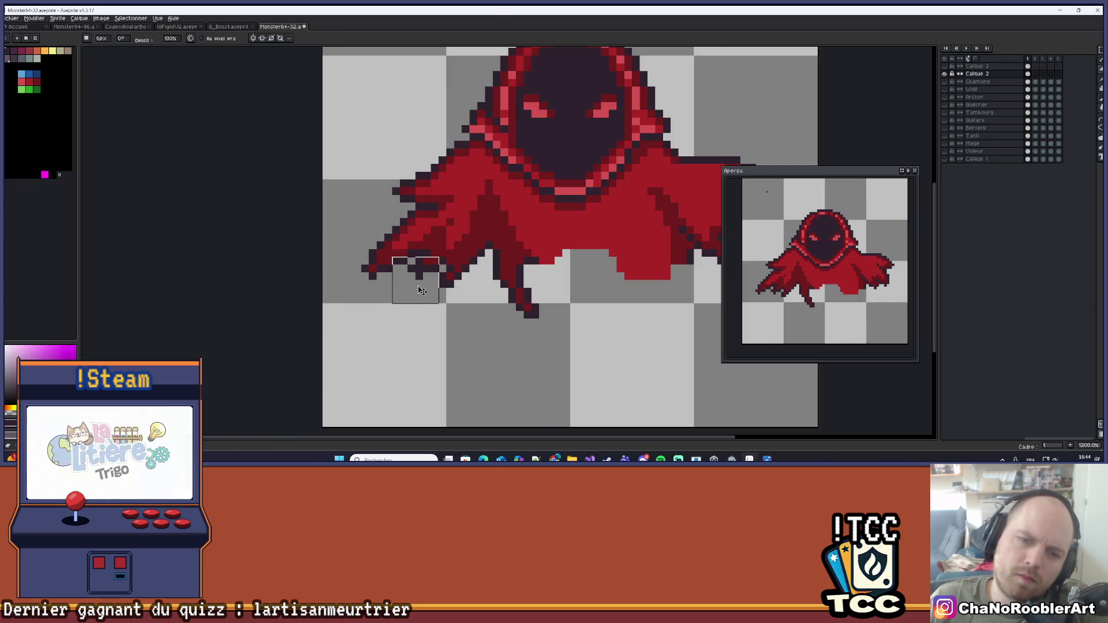
pyautogui.scroll(-5, 415, 279)
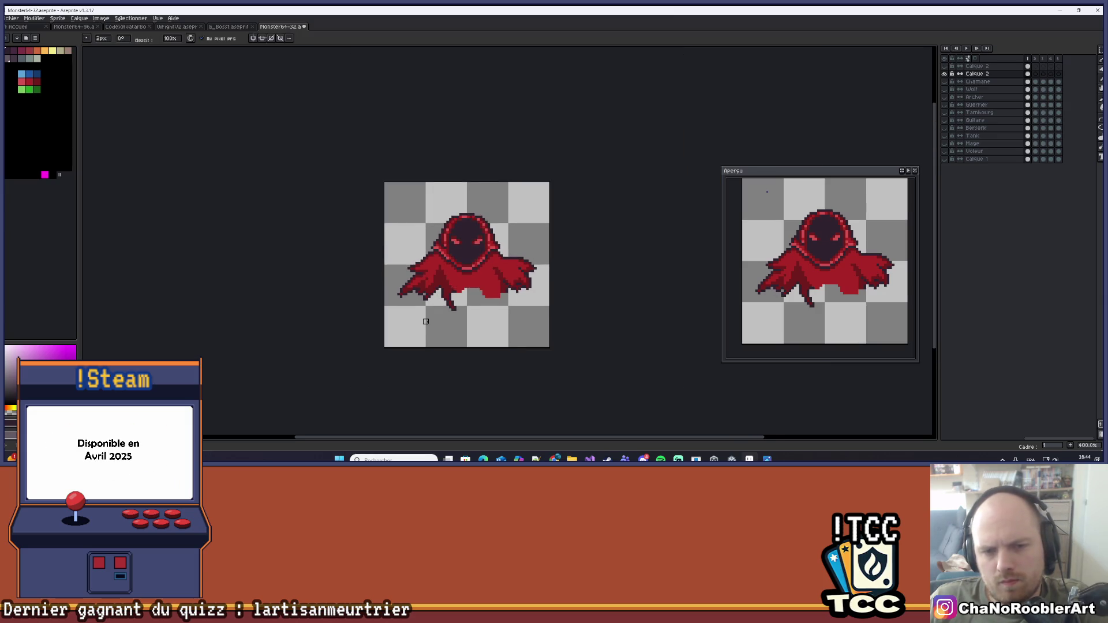
pyautogui.moveTo(426, 322); pyautogui.dragTo(398, 327)
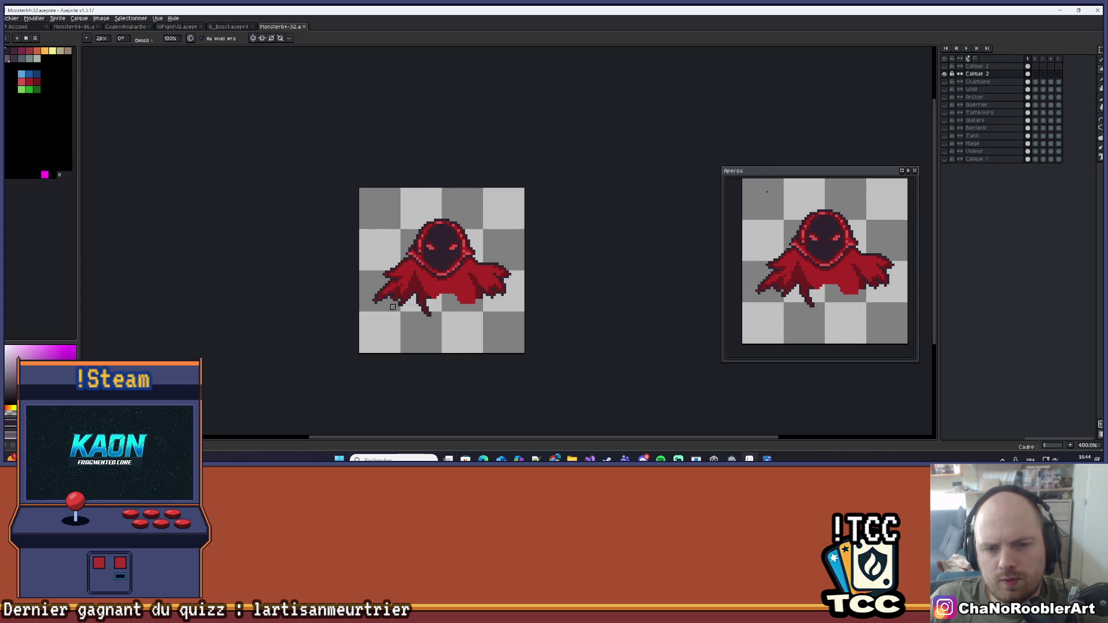
# Draw a dark shading line across the right sleeve and recolour two stray pixels red
pyautogui.hscroll(2, 392, 306)
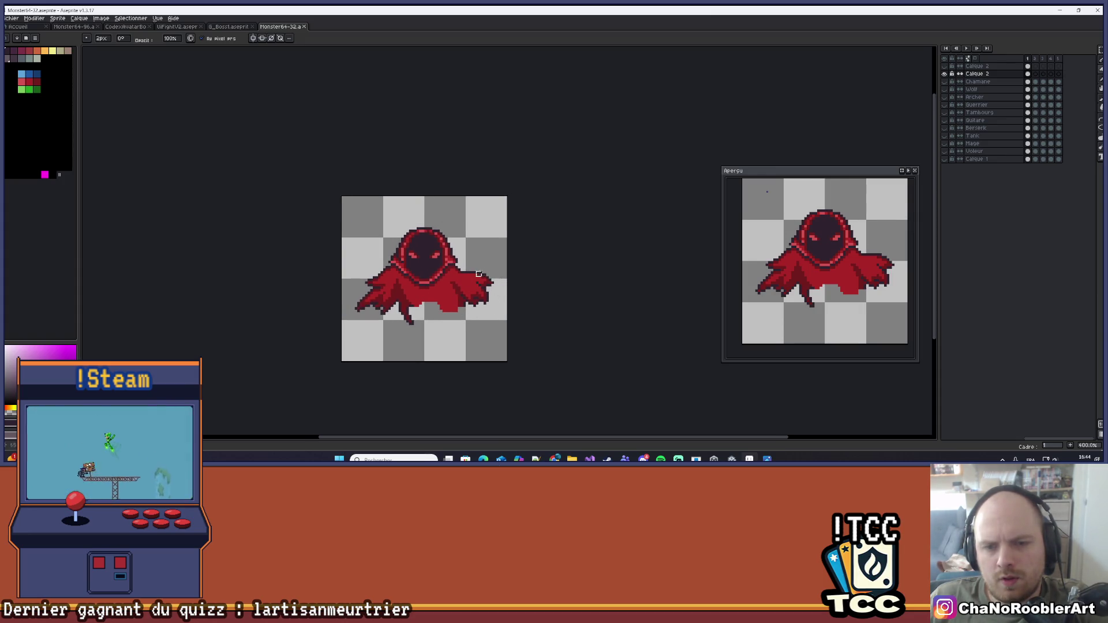
pyautogui.scroll(6, 479, 274)
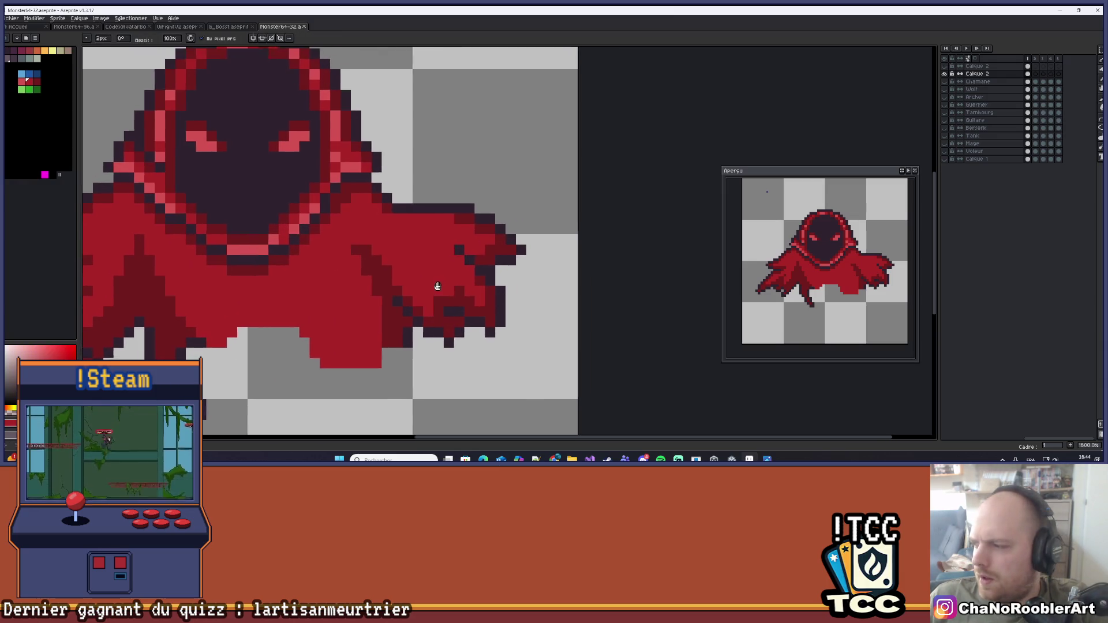
pyautogui.scroll(2, 437, 286)
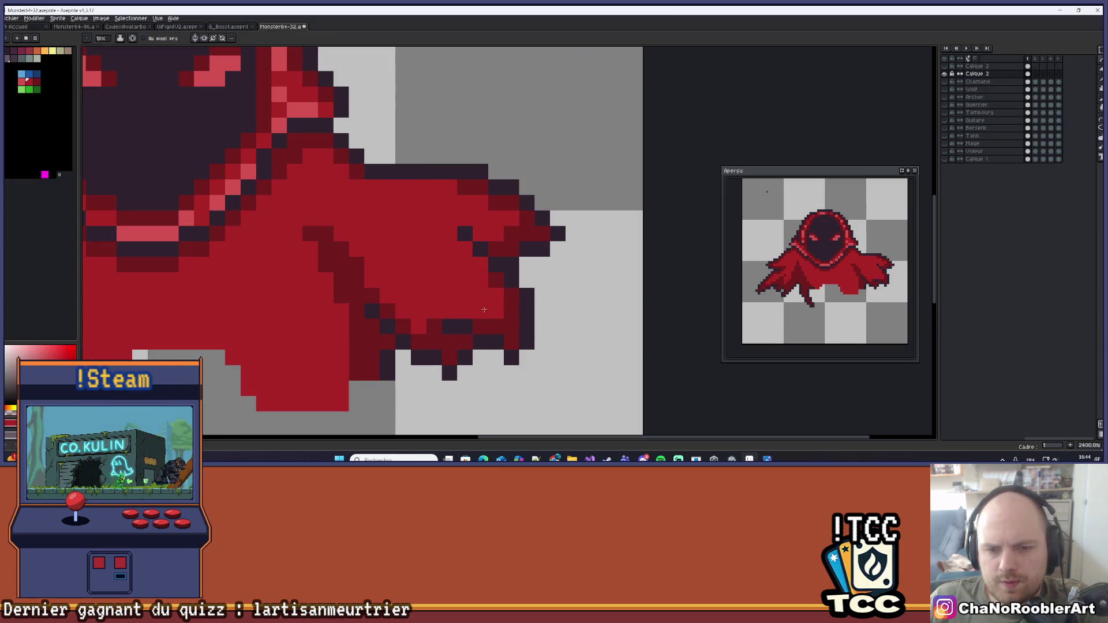
pyautogui.scroll(-7, 484, 310)
pyautogui.scroll(7, 487, 300)
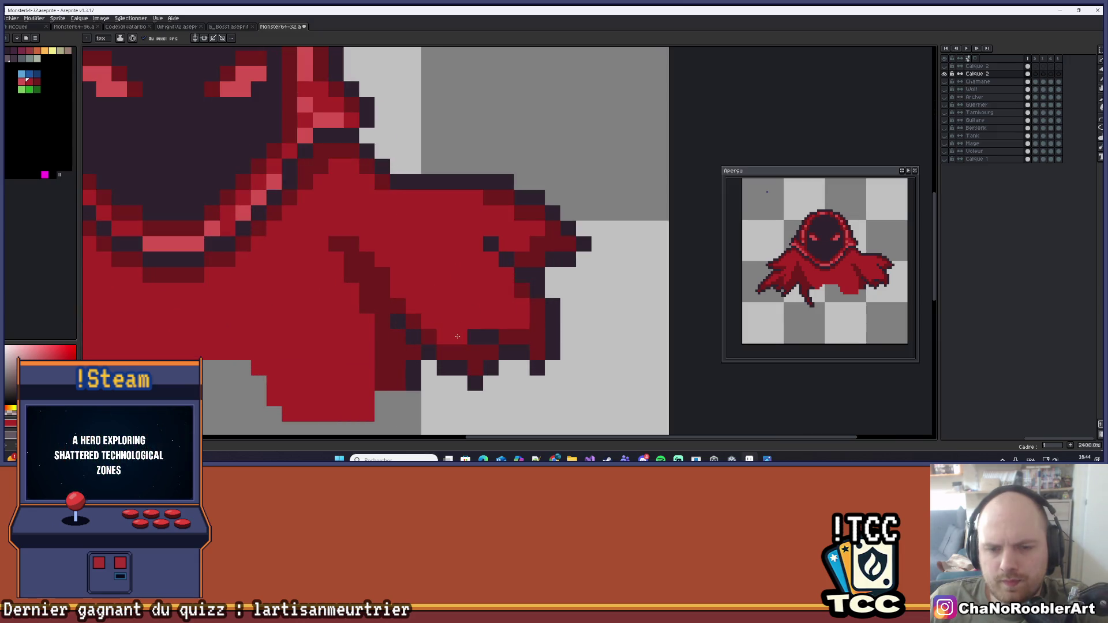
pyautogui.scroll(-6, 457, 336)
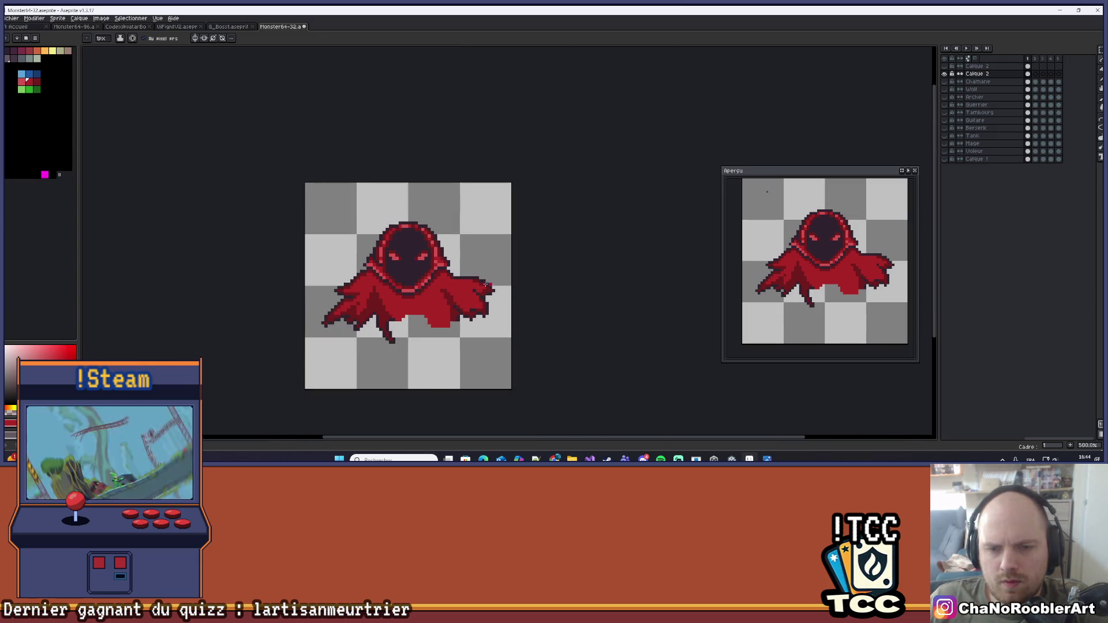
pyautogui.scroll(4, 486, 284)
pyautogui.scroll(3, 473, 304)
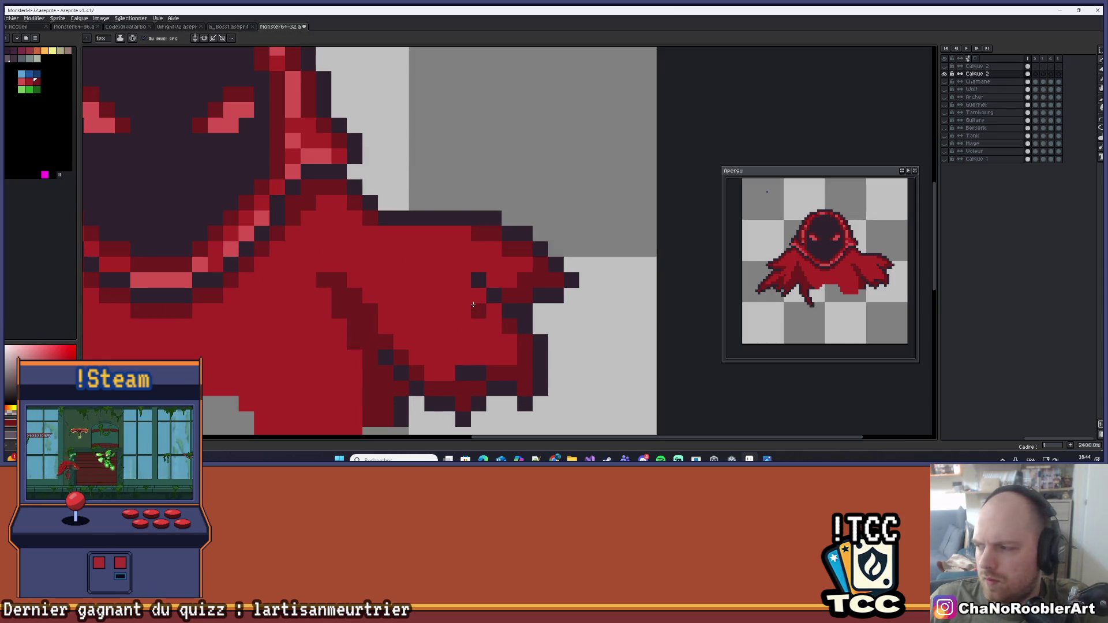
pyautogui.hotkey('ctrl', 'z')
pyautogui.moveTo(432, 280); pyautogui.dragTo(460, 281)
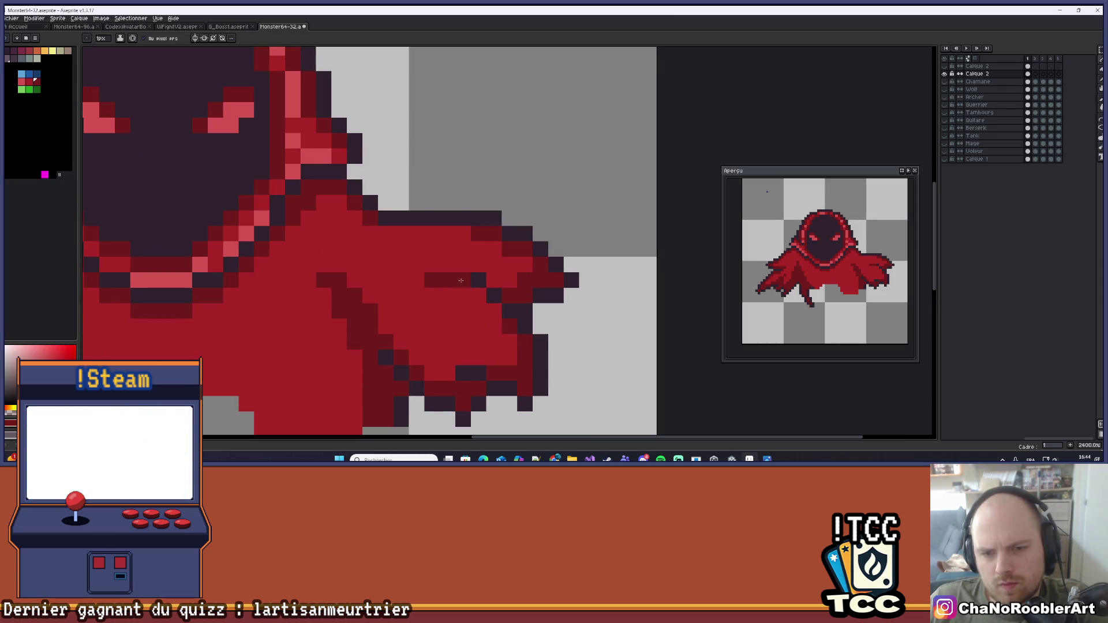
pyautogui.click(484, 308)
pyautogui.click(494, 283)
# Choose the lighter pink-red swatch from the palette as the foreground colour
pyautogui.scroll(-7, 498, 281)
pyautogui.scroll(4, 537, 312)
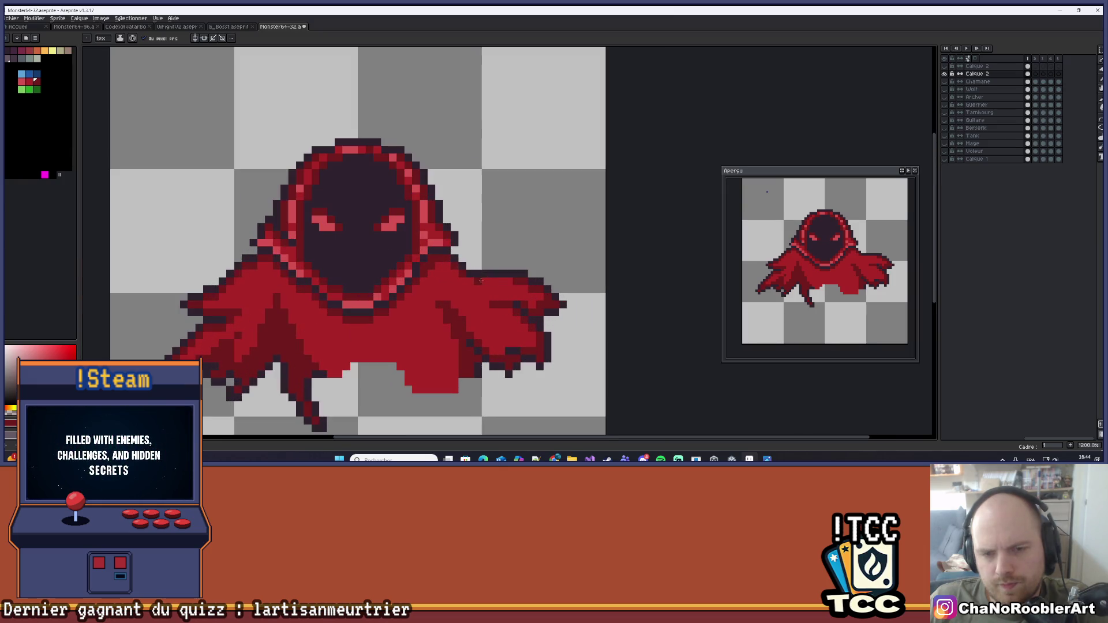
pyautogui.scroll(-4, 536, 275)
pyautogui.scroll(-3, 536, 275)
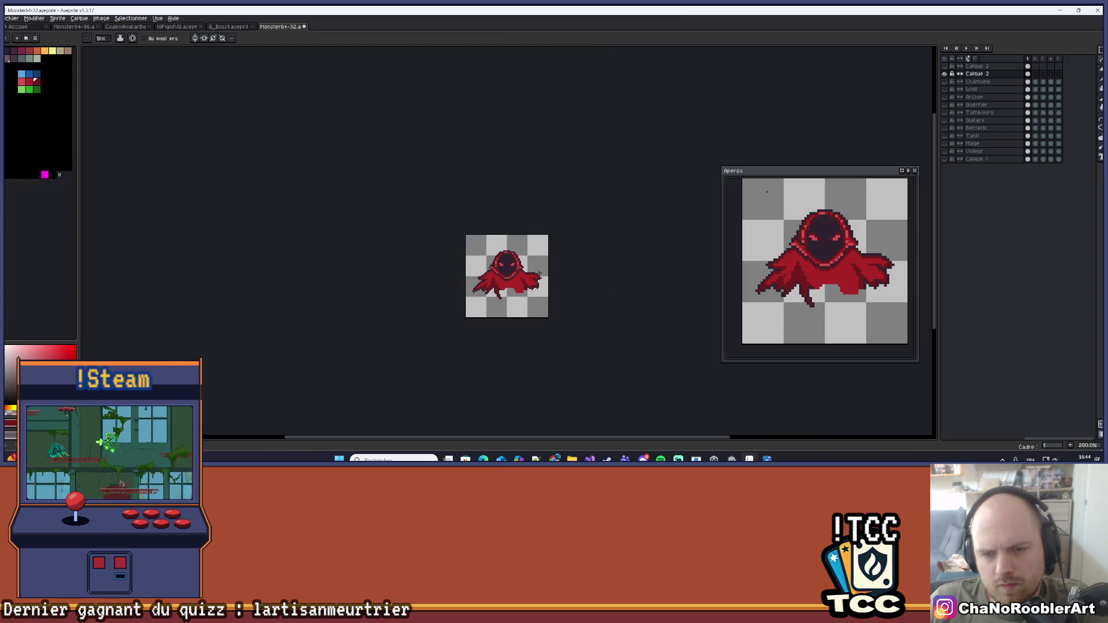
pyautogui.scroll(7, 540, 290)
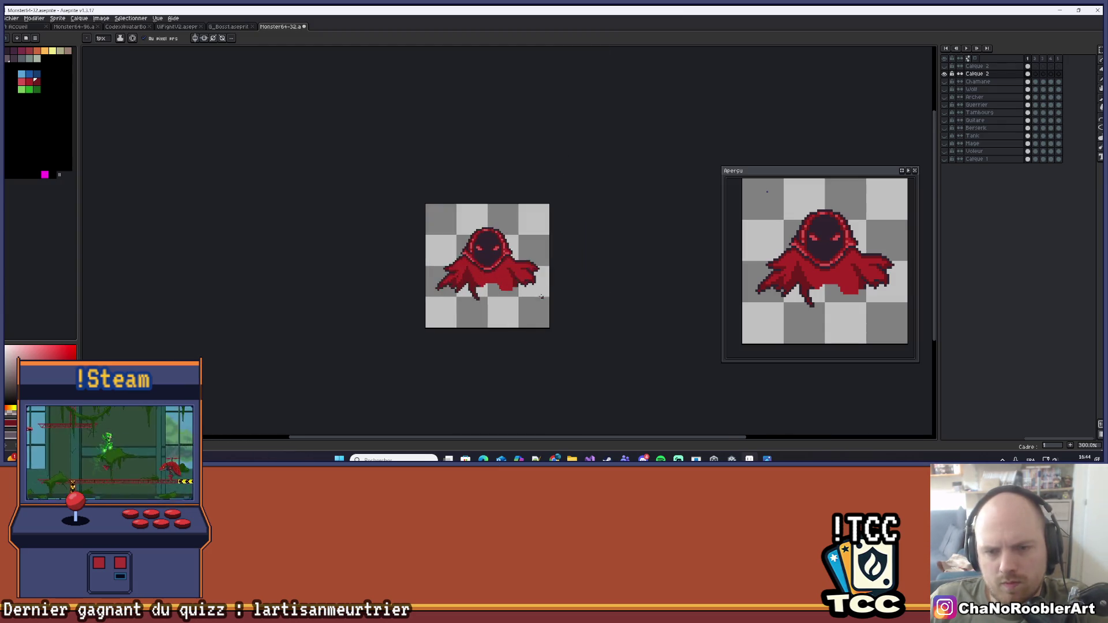
pyautogui.moveTo(531, 287); pyautogui.dragTo(522, 316)
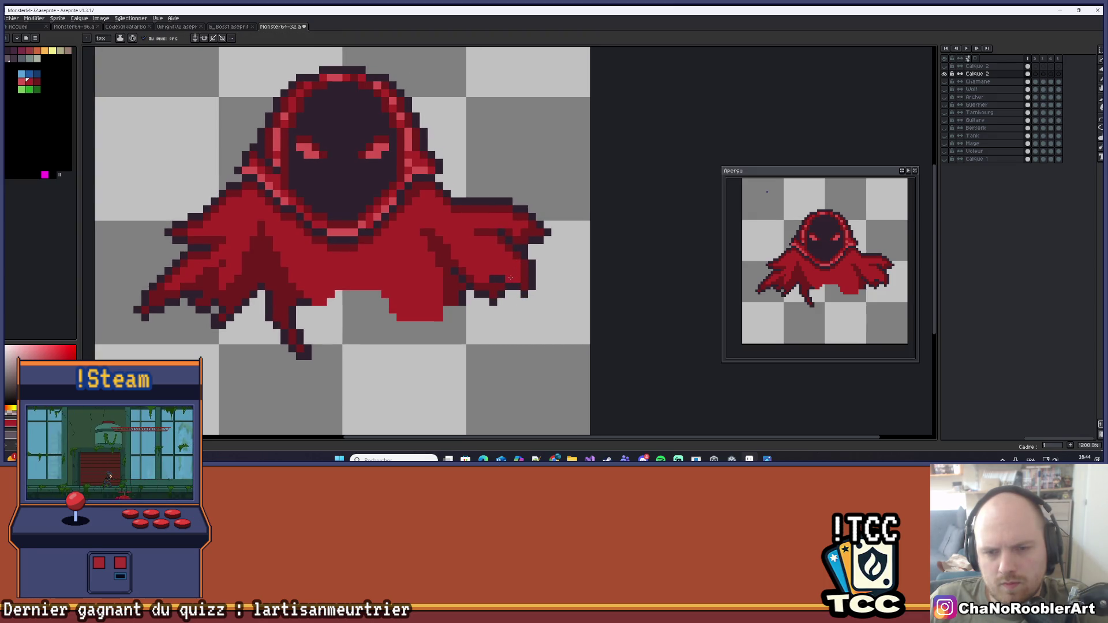
pyautogui.scroll(-5, 510, 277)
pyautogui.scroll(5, 523, 283)
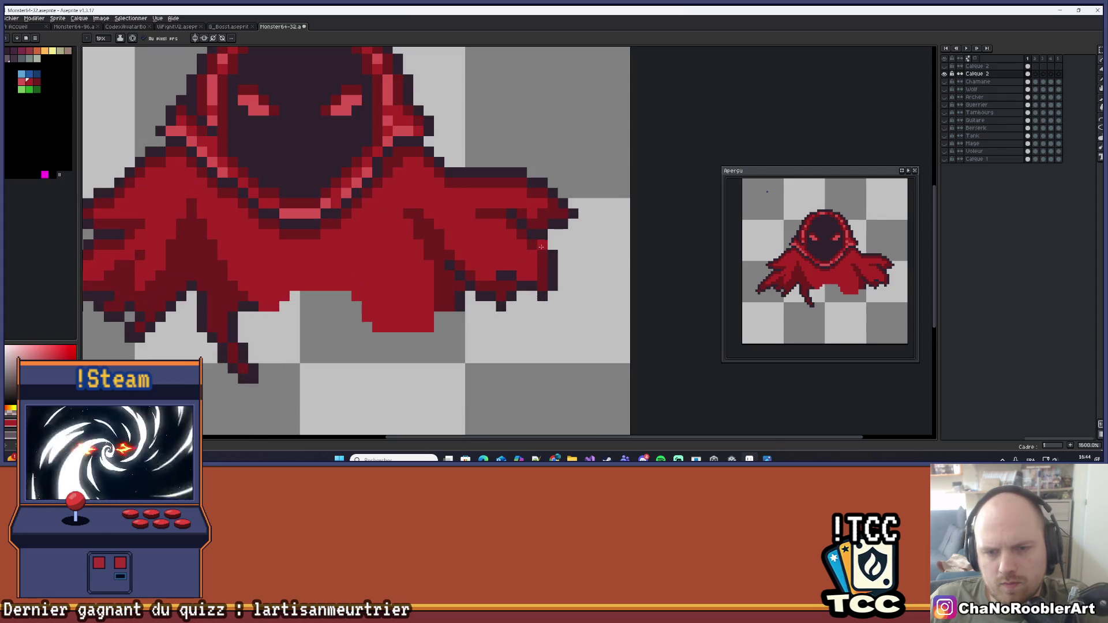
pyautogui.click(20, 84)
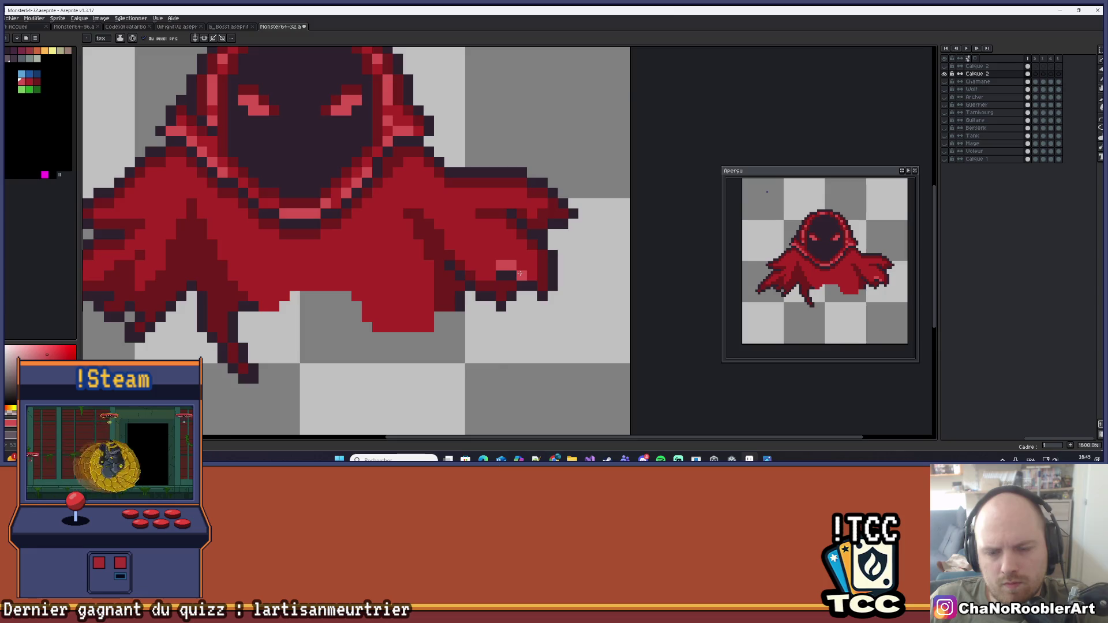
# Paint a diagonal light pink highlight line along the cloak's right sleeve
pyautogui.scroll(-5, 520, 283)
pyautogui.scroll(-2, 520, 302)
pyautogui.scroll(5, 517, 283)
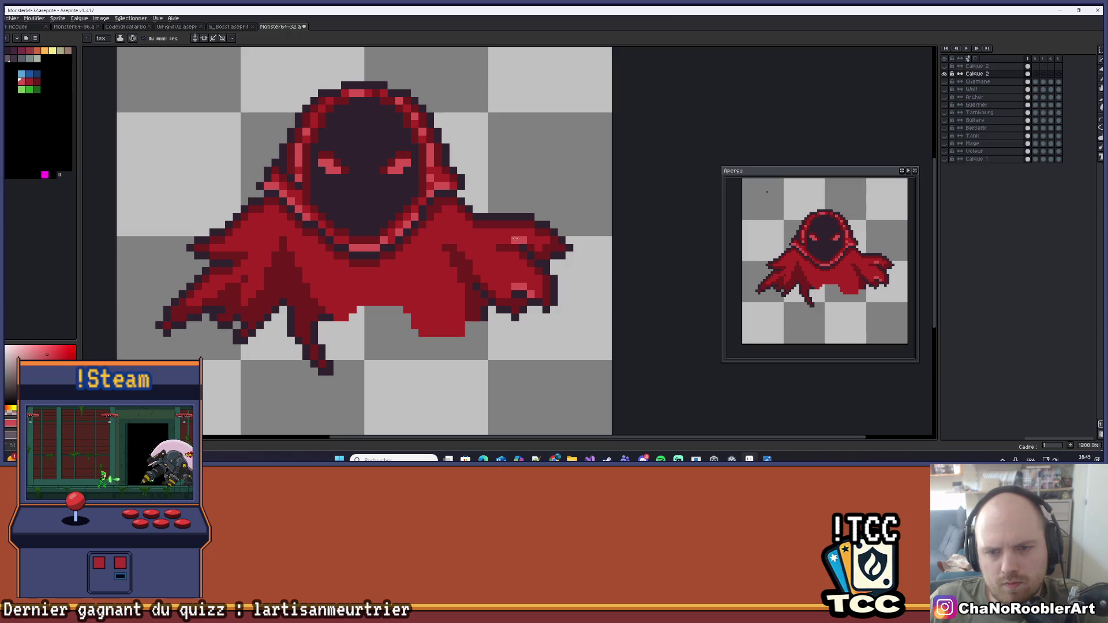
pyautogui.scroll(-6, 485, 240)
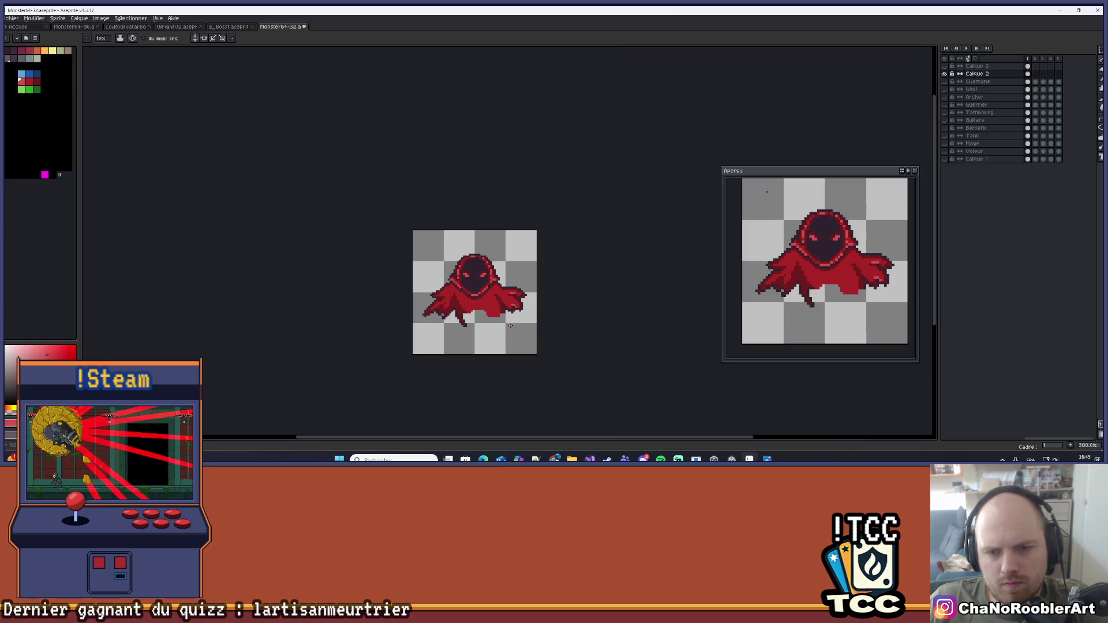
pyautogui.scroll(3, 523, 291)
pyautogui.scroll(-4, 519, 288)
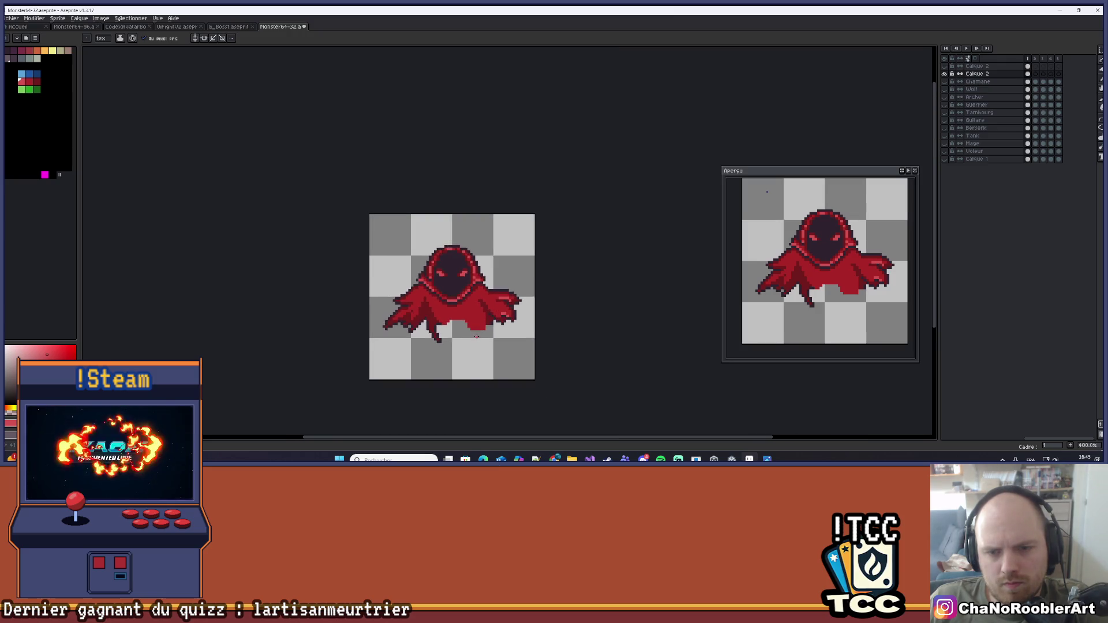
pyautogui.scroll(7, 477, 337)
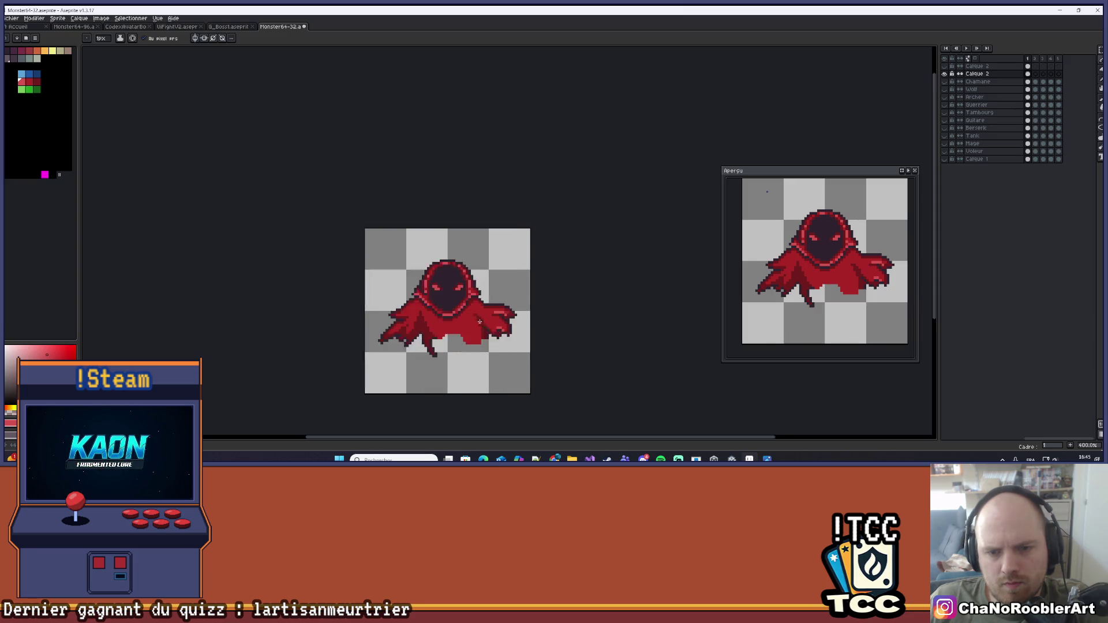
pyautogui.moveTo(447, 265); pyautogui.dragTo(490, 290)
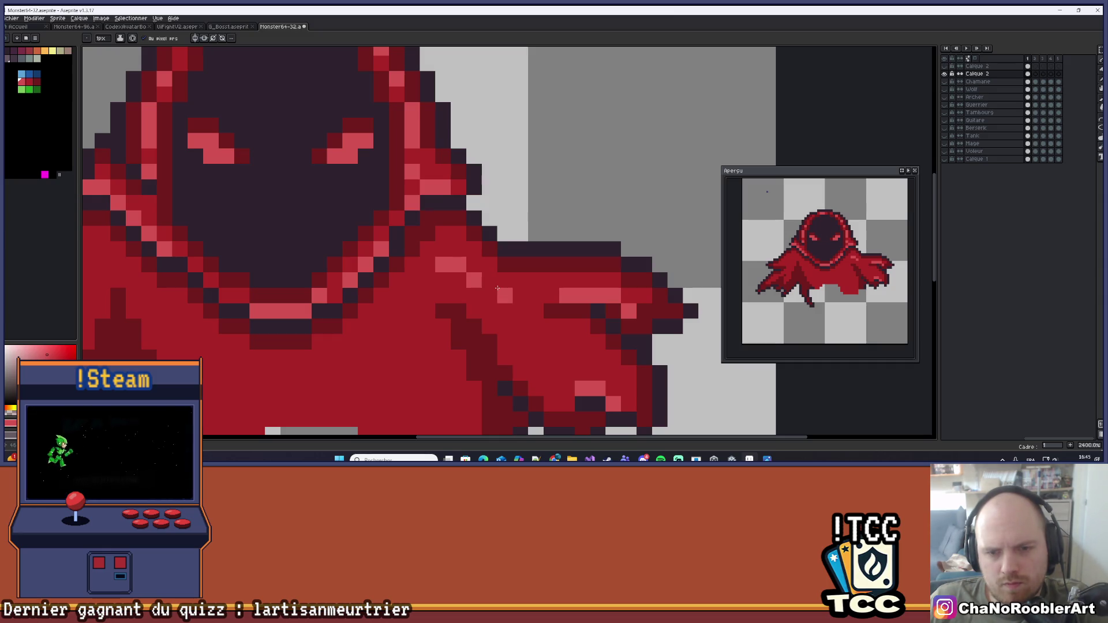
pyautogui.scroll(-8, 497, 288)
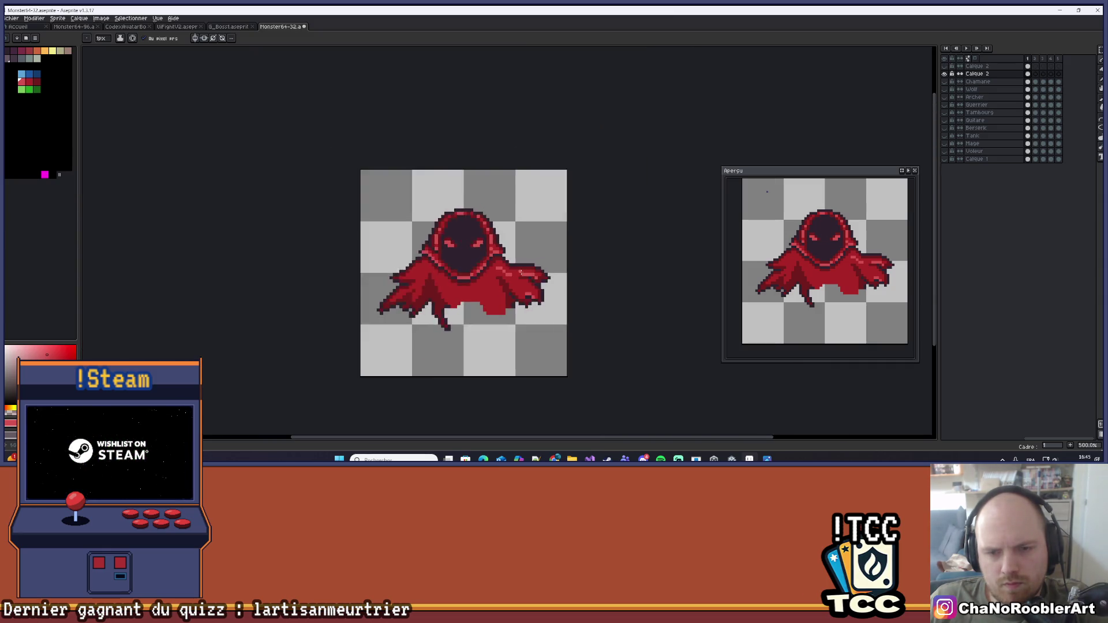
pyautogui.scroll(-1, 516, 299)
pyautogui.scroll(3, 510, 298)
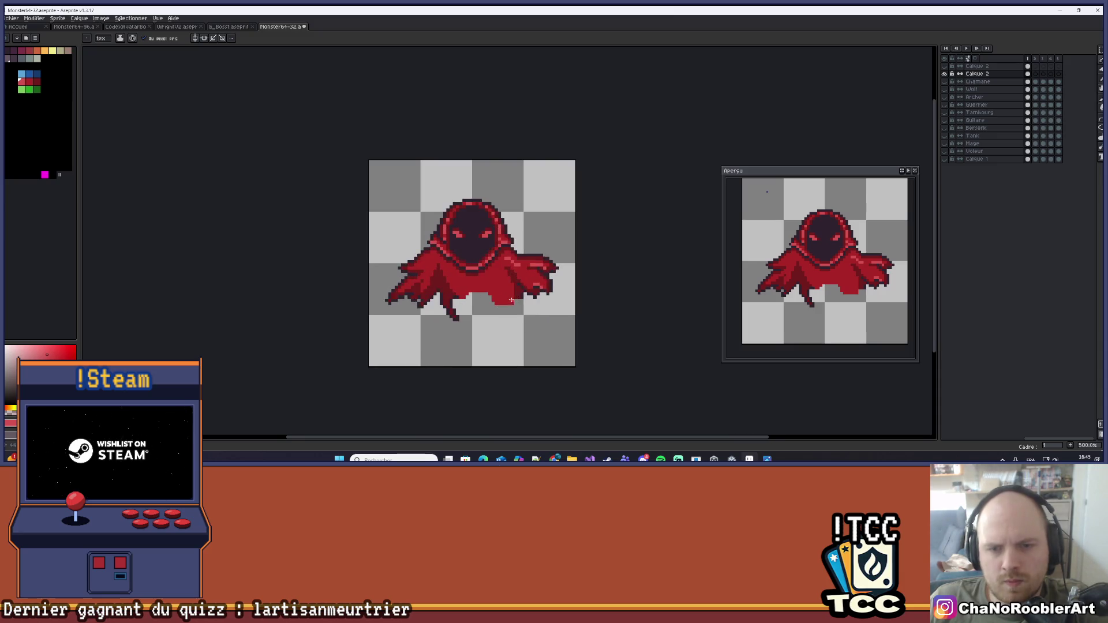
pyautogui.scroll(-1, 506, 298)
pyautogui.scroll(4, 507, 297)
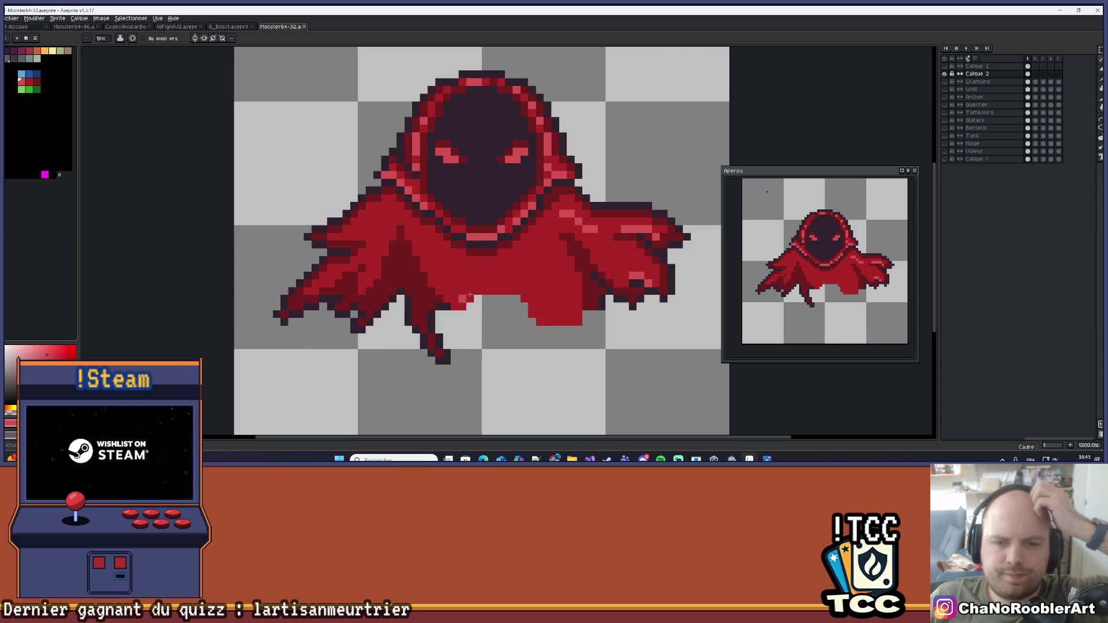
pyautogui.scroll(-3, 447, 292)
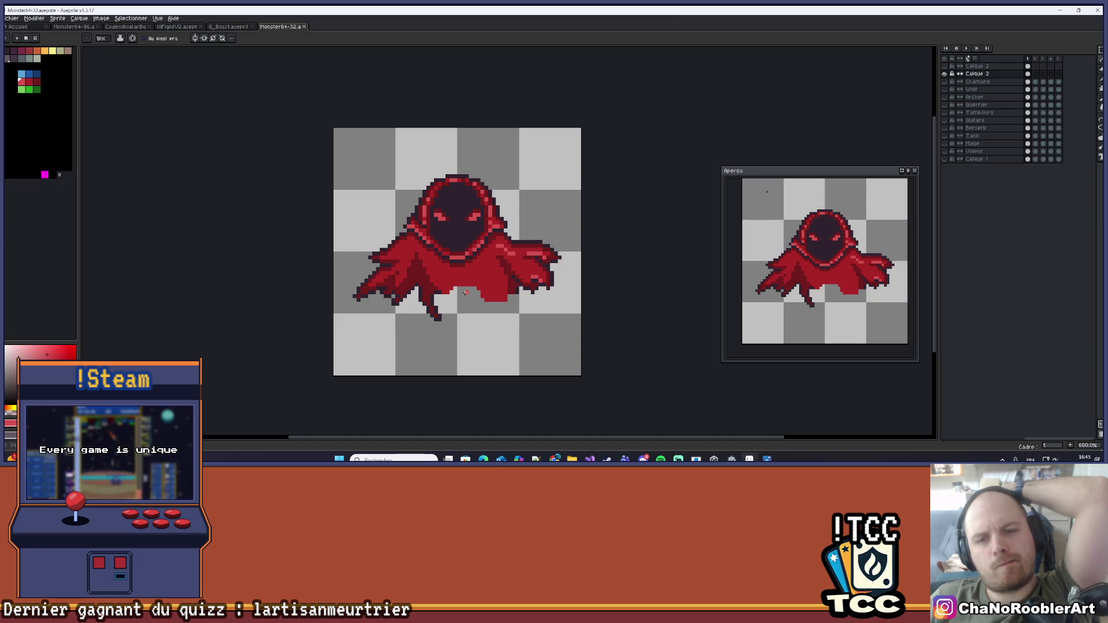
# Draw two curved dark outlines below the cloak to shape the pointed tail
pyautogui.click(1100, 117)
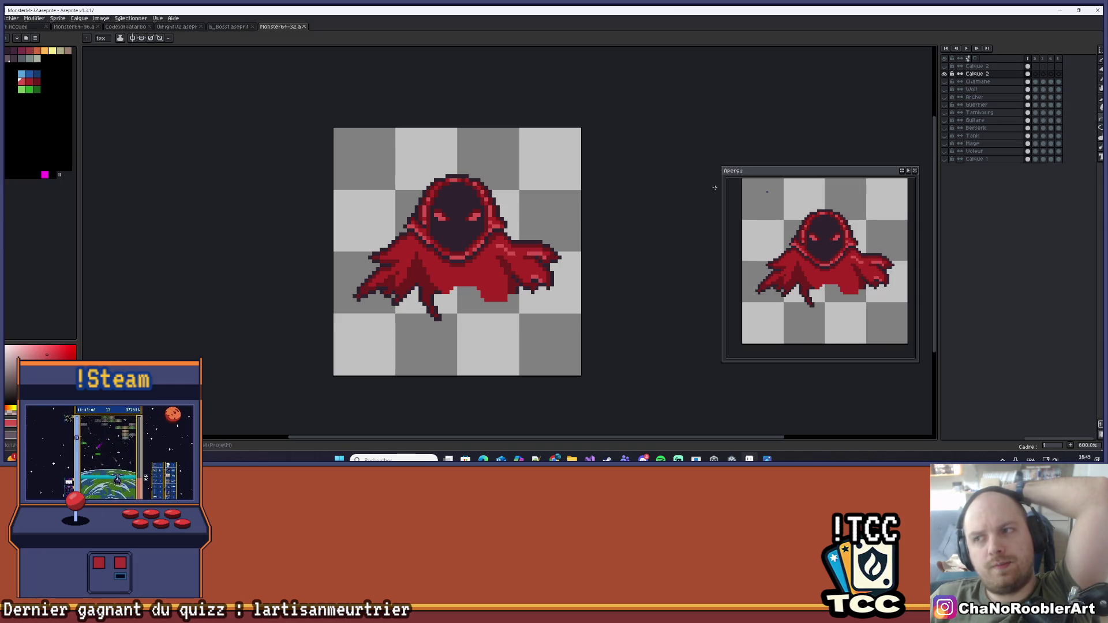
pyautogui.scroll(1, 462, 241)
pyautogui.scroll(2, 462, 241)
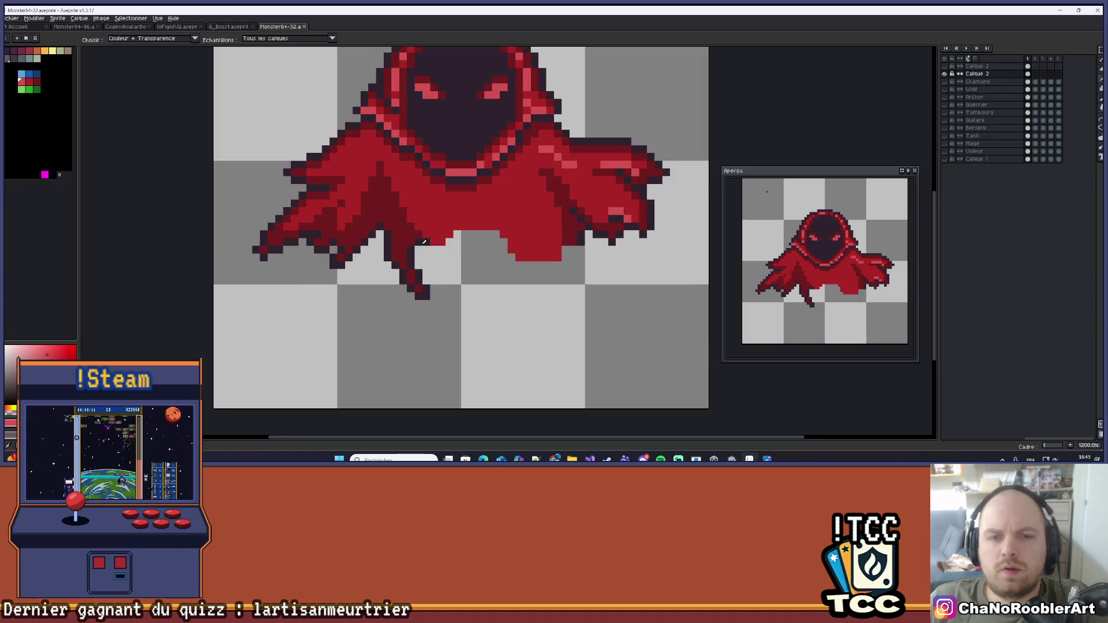
pyautogui.moveTo(458, 366)
pyautogui.mouseDown()
pyautogui.moveTo(569, 280)
pyautogui.moveTo(579, 250)
pyautogui.mouseUp()
pyautogui.moveTo(550, 309); pyautogui.dragTo(549, 317)
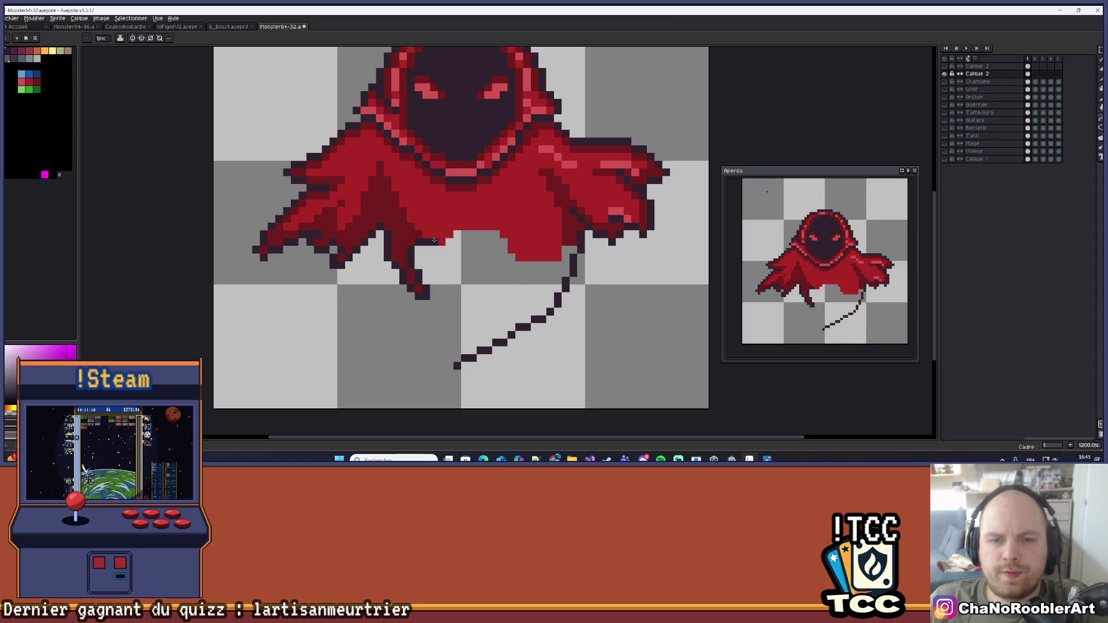
pyautogui.moveTo(428, 241)
pyautogui.mouseDown()
pyautogui.moveTo(456, 277)
pyautogui.moveTo(457, 363)
pyautogui.moveTo(478, 299)
pyautogui.mouseUp()
# Flood-fill the tail outline with red, after undoing an accidental fill
pyautogui.scroll(-4, 488, 295)
pyautogui.press('g')
pyautogui.click(498, 246)
pyautogui.hotkey('ctrl', 'z')
pyautogui.press('v')
pyautogui.press('g')
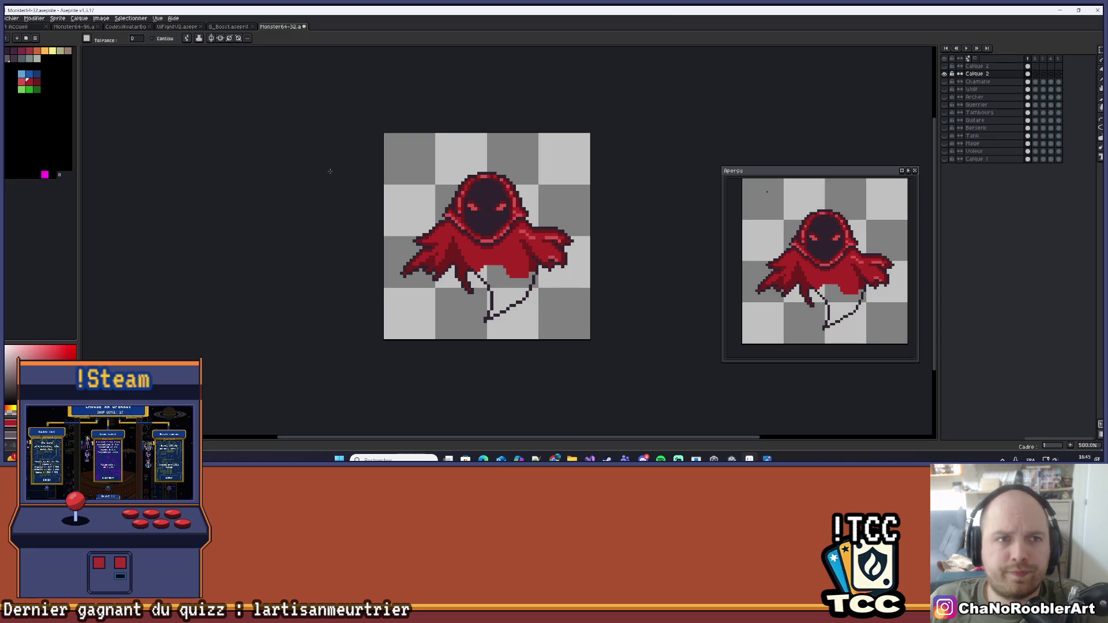
pyautogui.click(511, 297)
pyautogui.scroll(-2, 542, 315)
pyautogui.scroll(2, 556, 295)
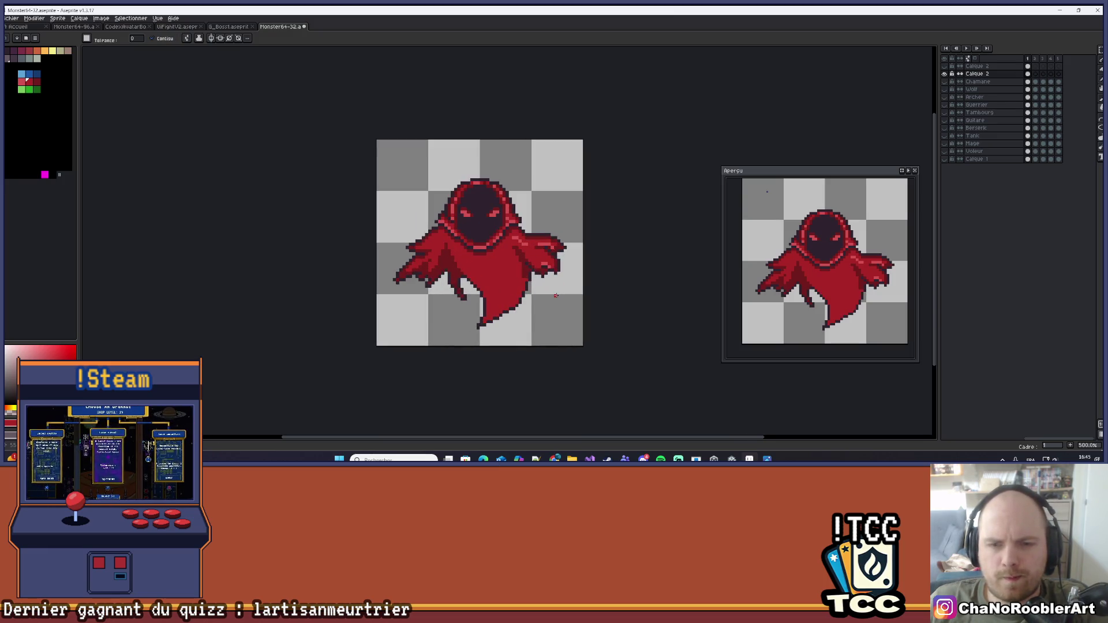
pyautogui.scroll(-2, 556, 296)
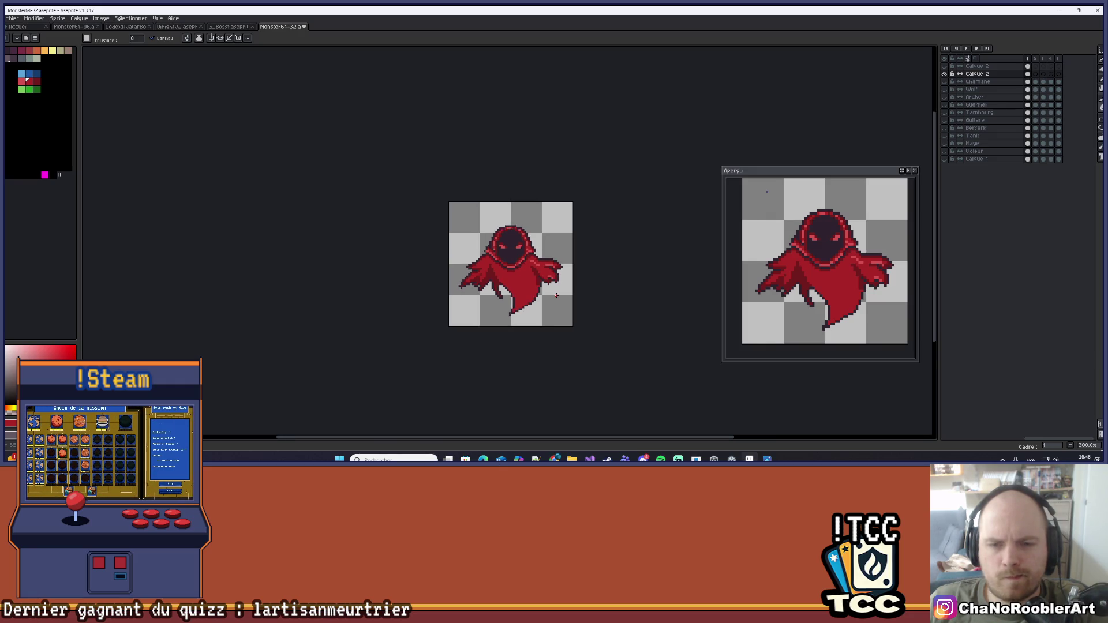
pyautogui.scroll(2, 556, 296)
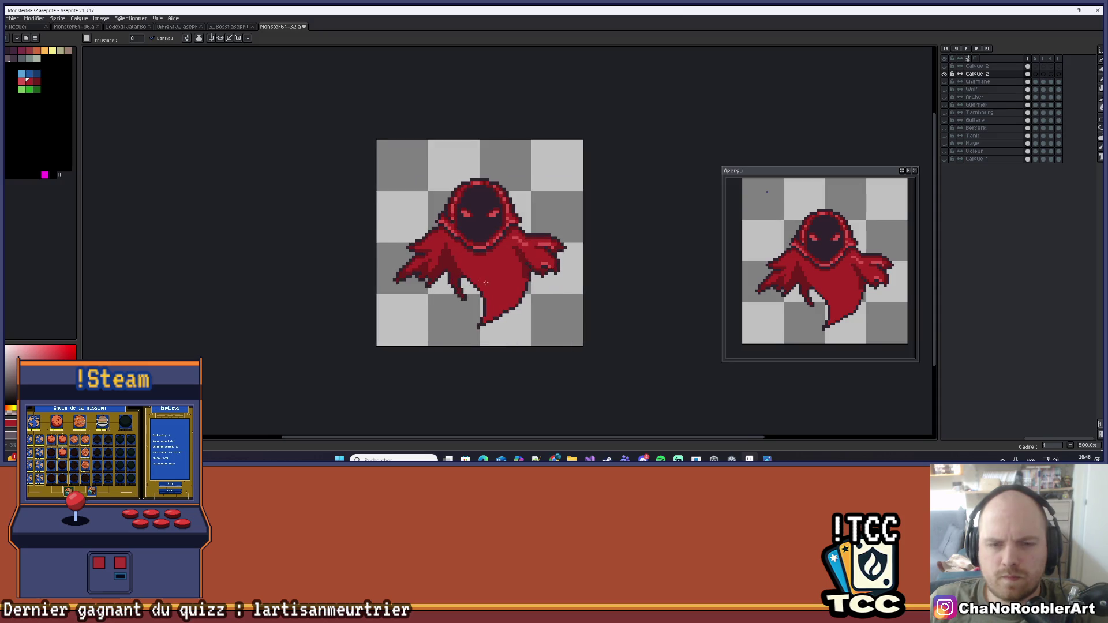
pyautogui.scroll(5, 509, 278)
pyautogui.press('i')
pyautogui.press('w')
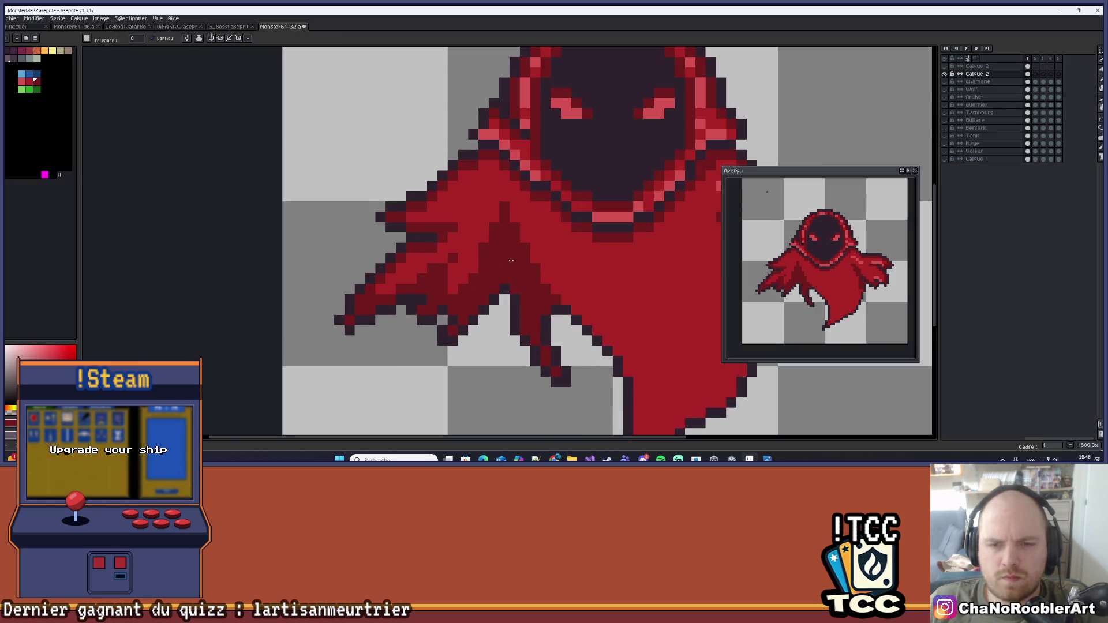
pyautogui.click(510, 268)
pyautogui.press('b')
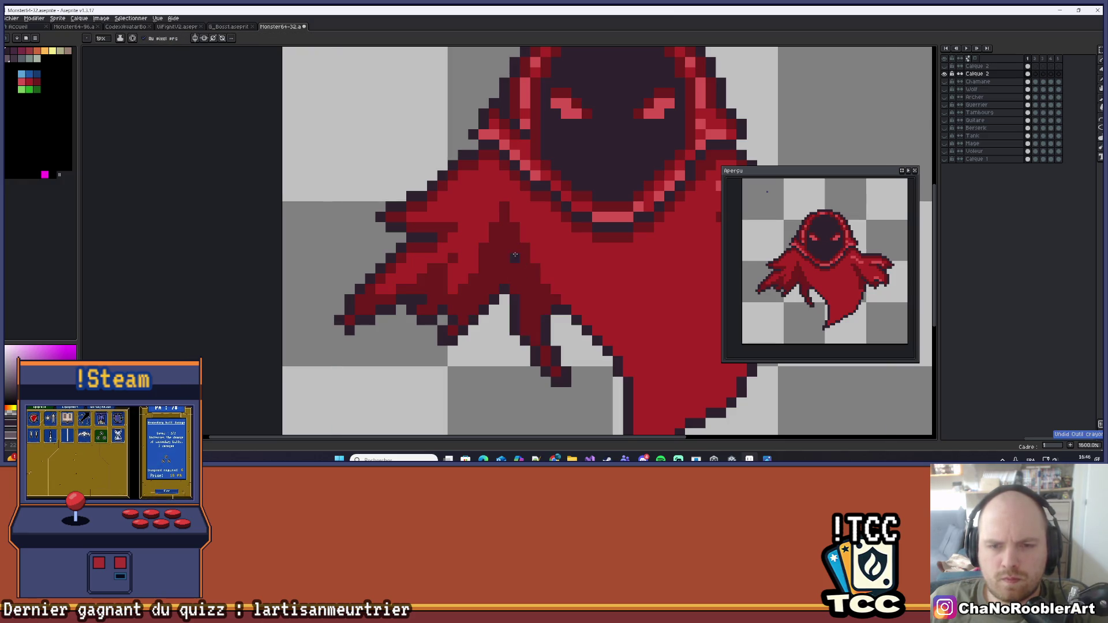
pyautogui.scroll(-4, 545, 256)
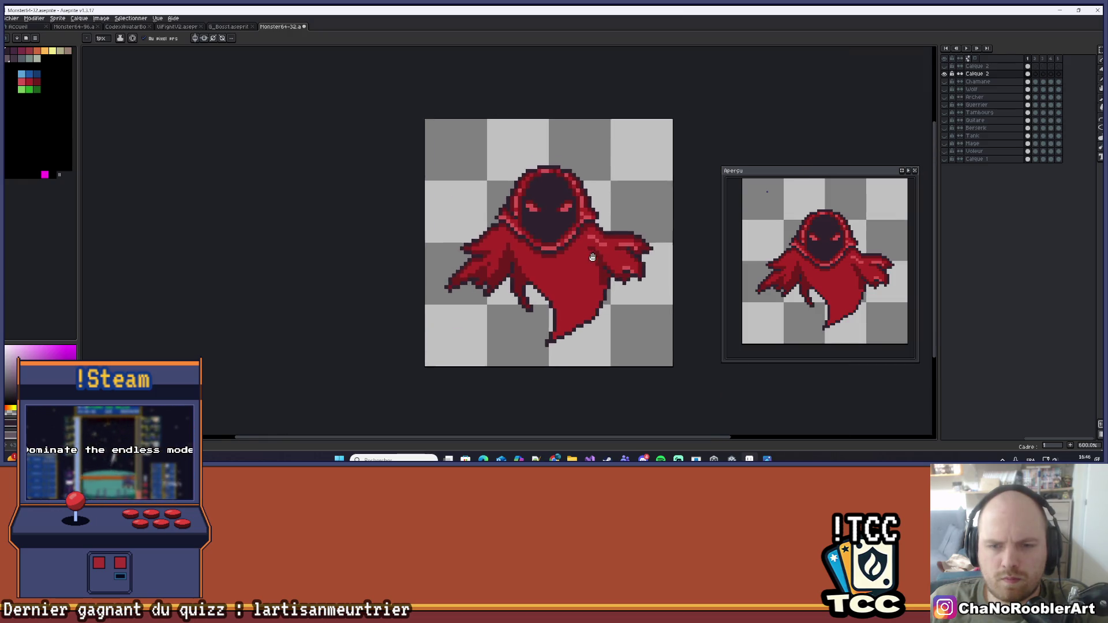
pyautogui.scroll(4, 547, 292)
pyautogui.hotkey('ctrl', 'z')
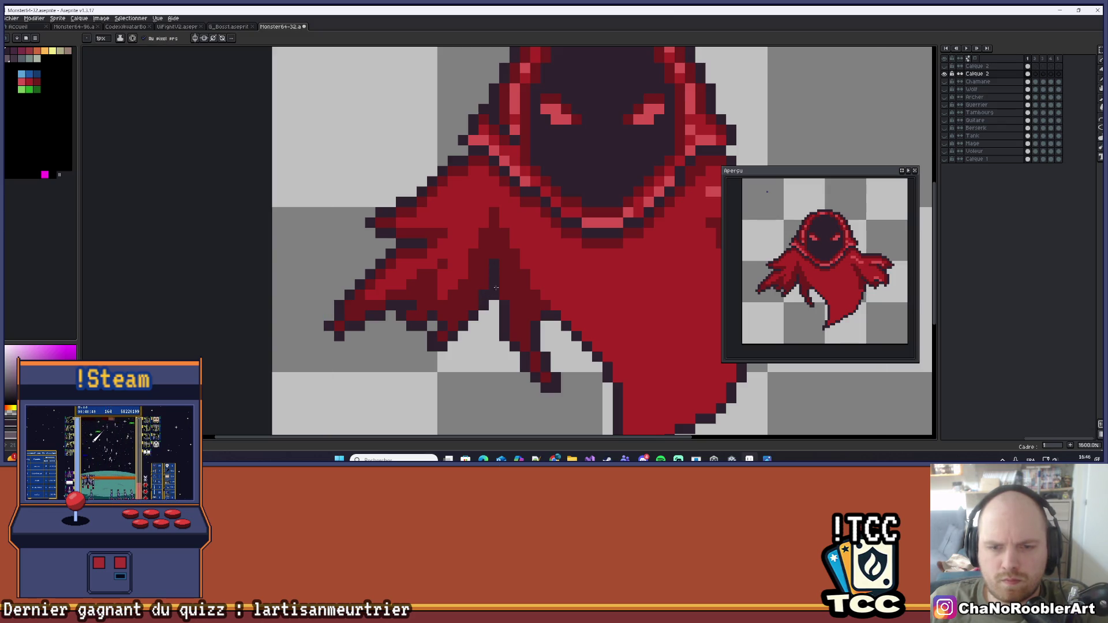
pyautogui.scroll(-3, 496, 287)
pyautogui.scroll(3, 478, 304)
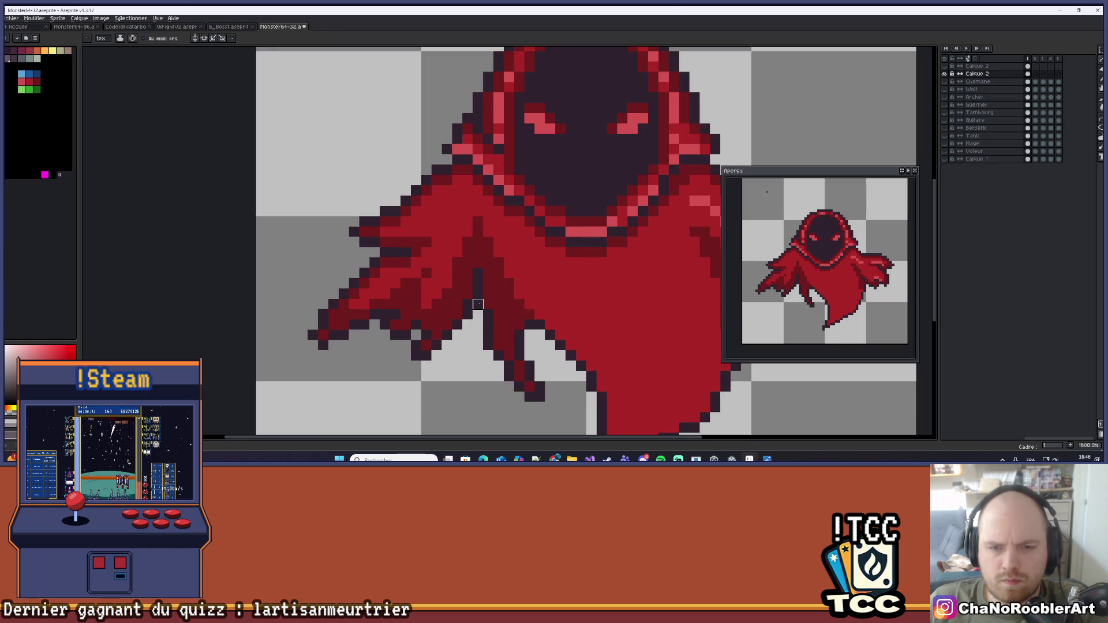
pyautogui.keyDown('alt'); pyautogui.click(486, 309); pyautogui.keyUp('alt')
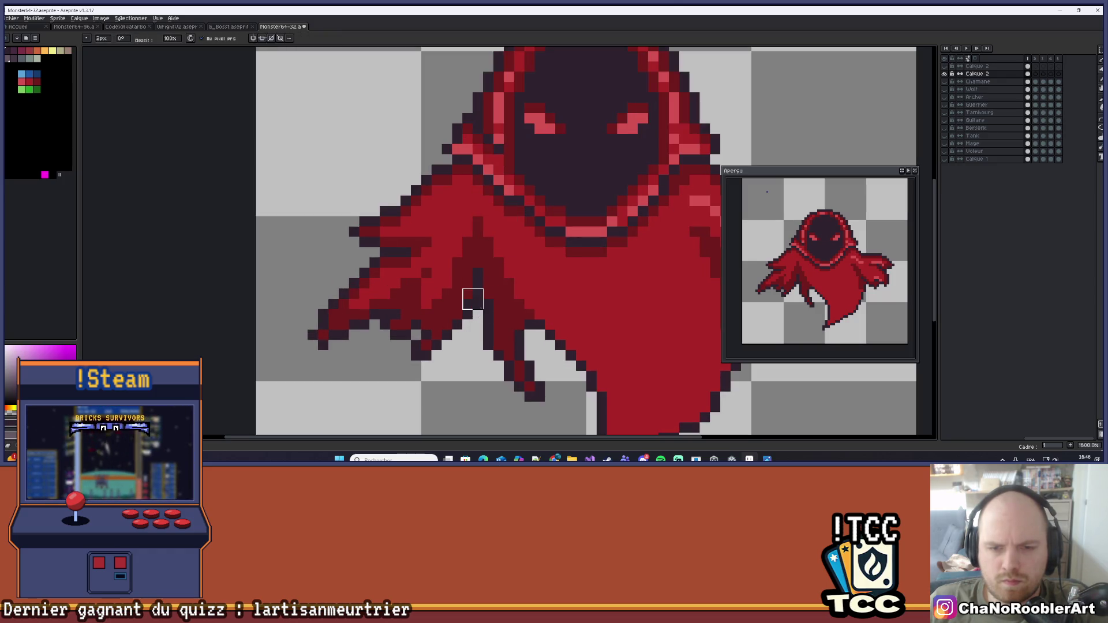
pyautogui.scroll(-3, 479, 306)
pyautogui.scroll(-2, 538, 282)
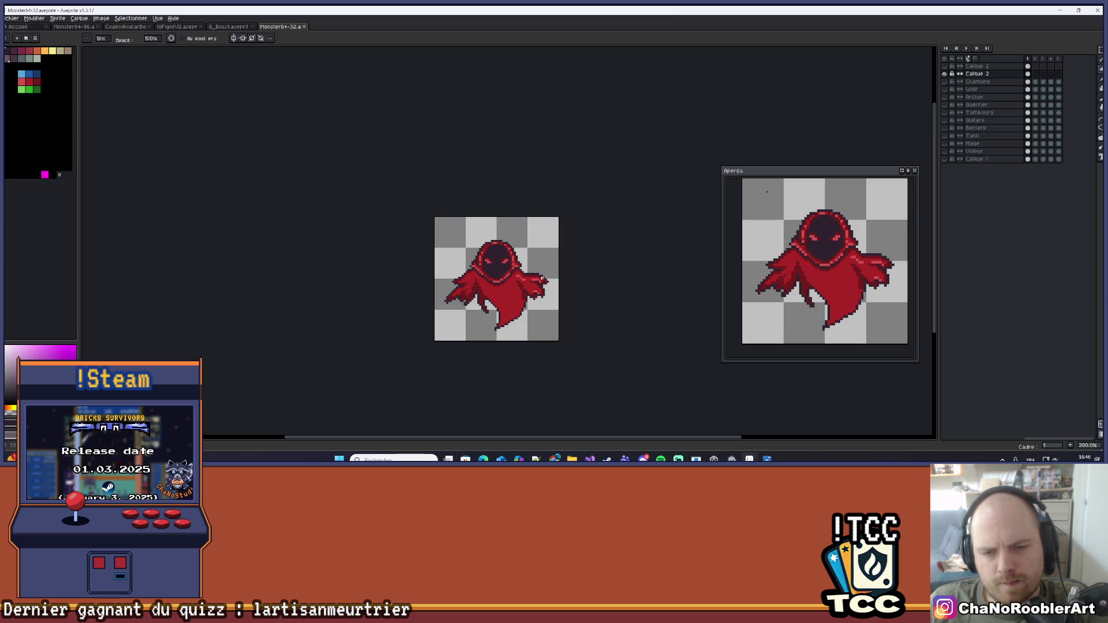
pyautogui.scroll(2, 497, 279)
pyautogui.scroll(-2, 497, 279)
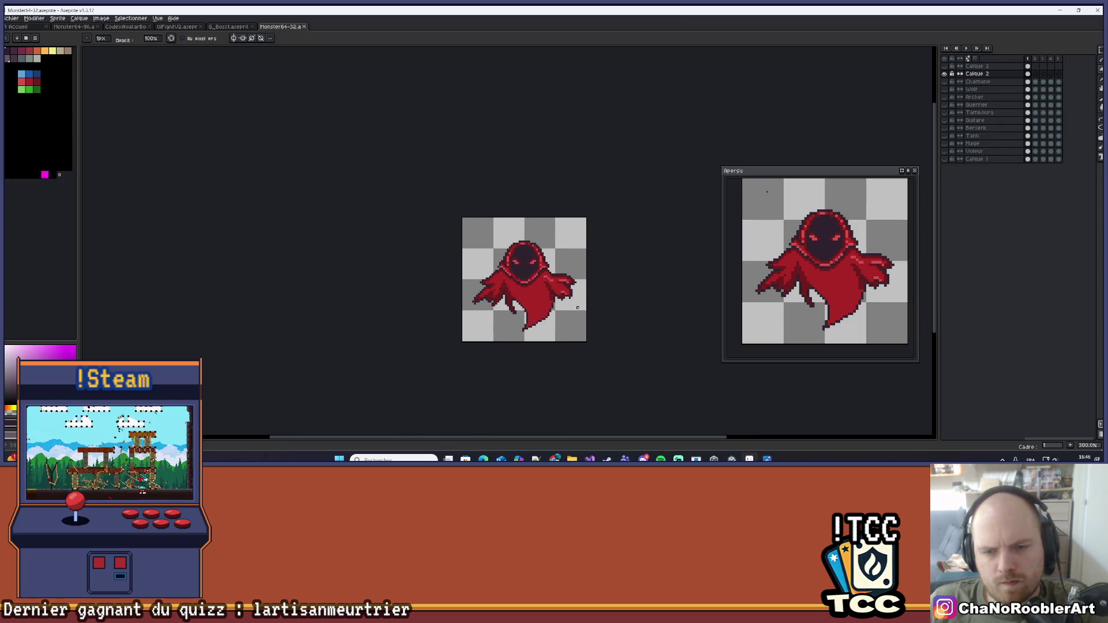
pyautogui.scroll(7, 564, 312)
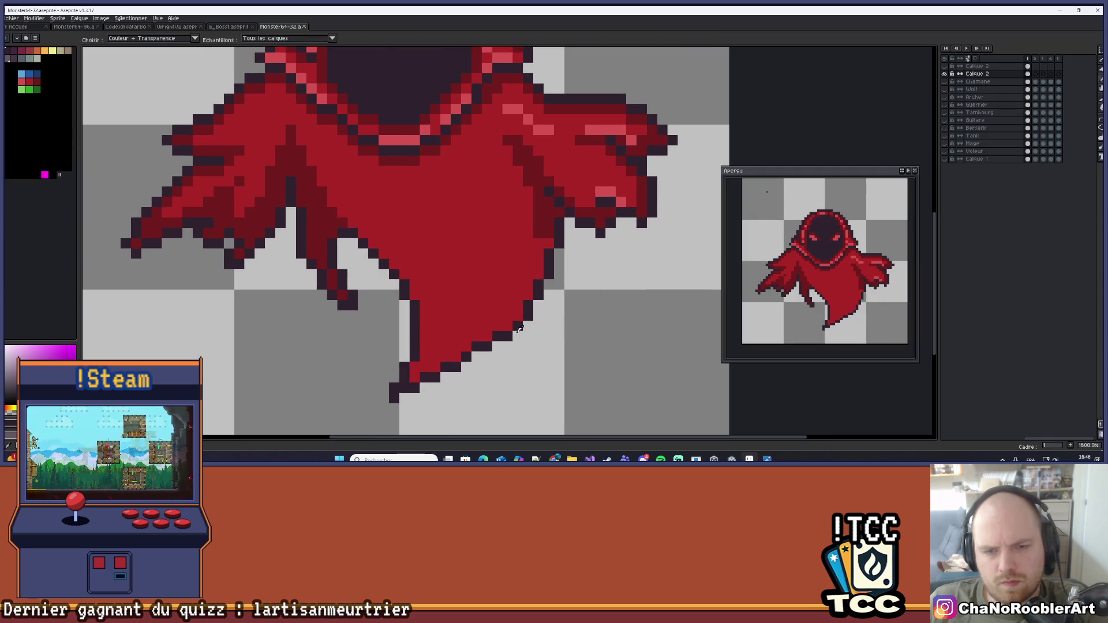
# Draw a straight dark line down the tail's right edge with the Line tool
pyautogui.click(1100, 116)
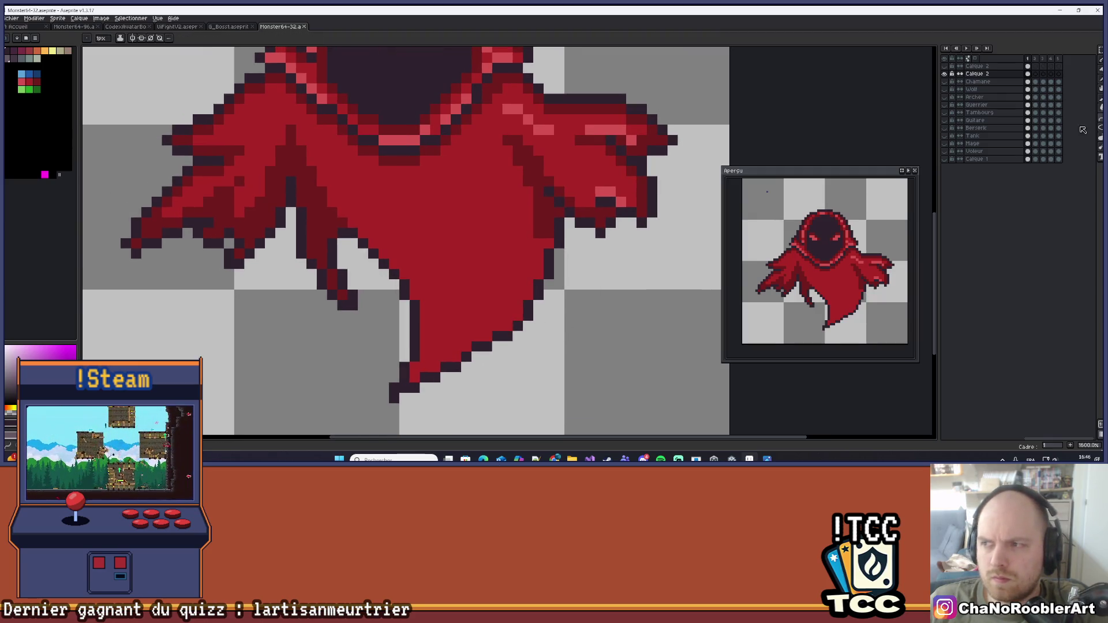
pyautogui.moveTo(514, 245)
pyautogui.mouseDown()
pyautogui.moveTo(456, 369)
pyautogui.moveTo(438, 378)
pyautogui.moveTo(502, 341)
pyautogui.mouseUp()
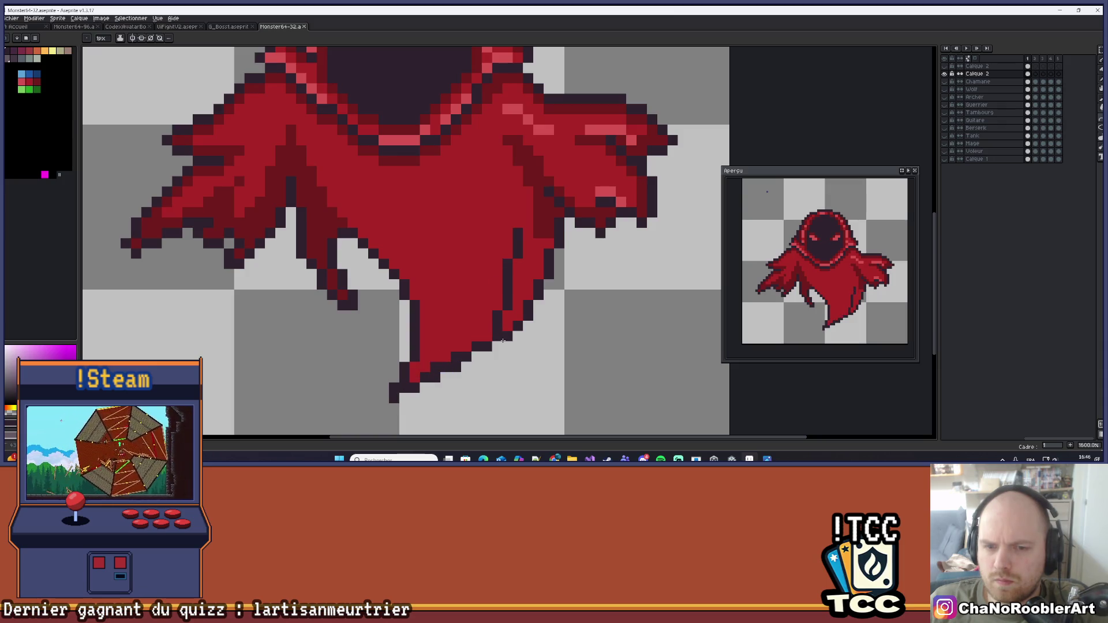
pyautogui.scroll(-6, 504, 340)
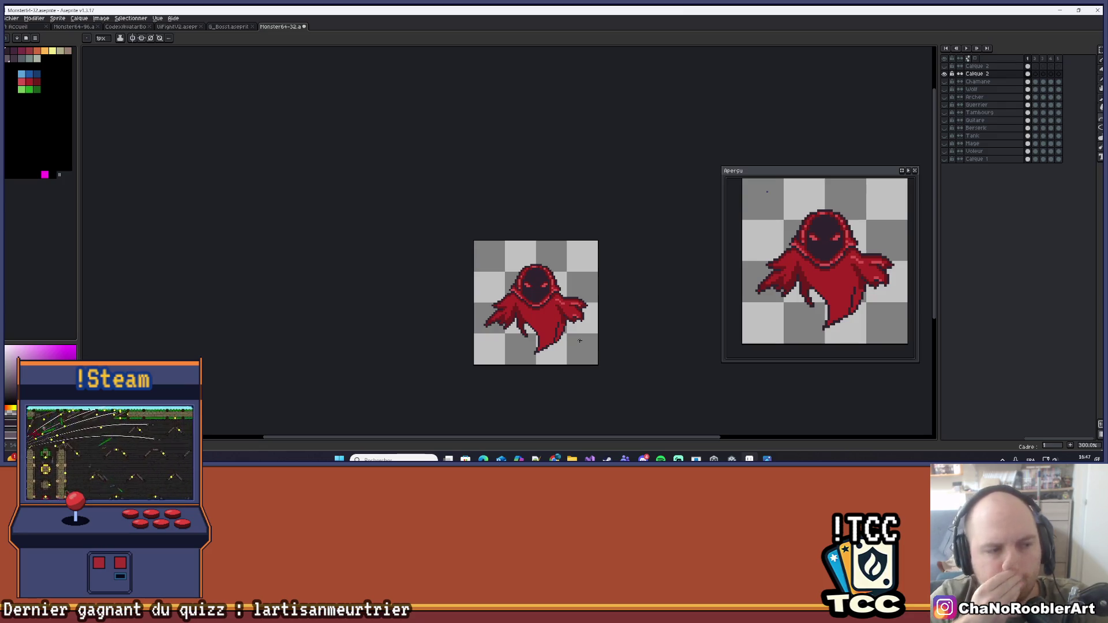
# Try a dark diagonal outline up from the cloak's tip, then undo both attempts
pyautogui.scroll(4, 583, 332)
pyautogui.press('v')
pyautogui.press('b')
pyautogui.scroll(-2, 553, 296)
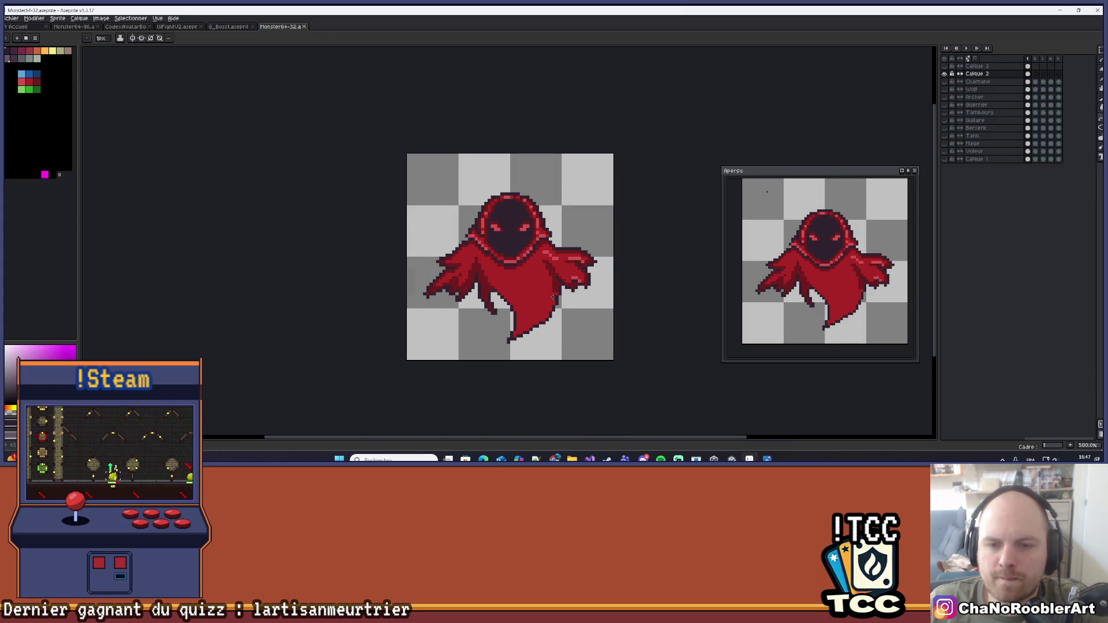
pyautogui.scroll(4, 553, 296)
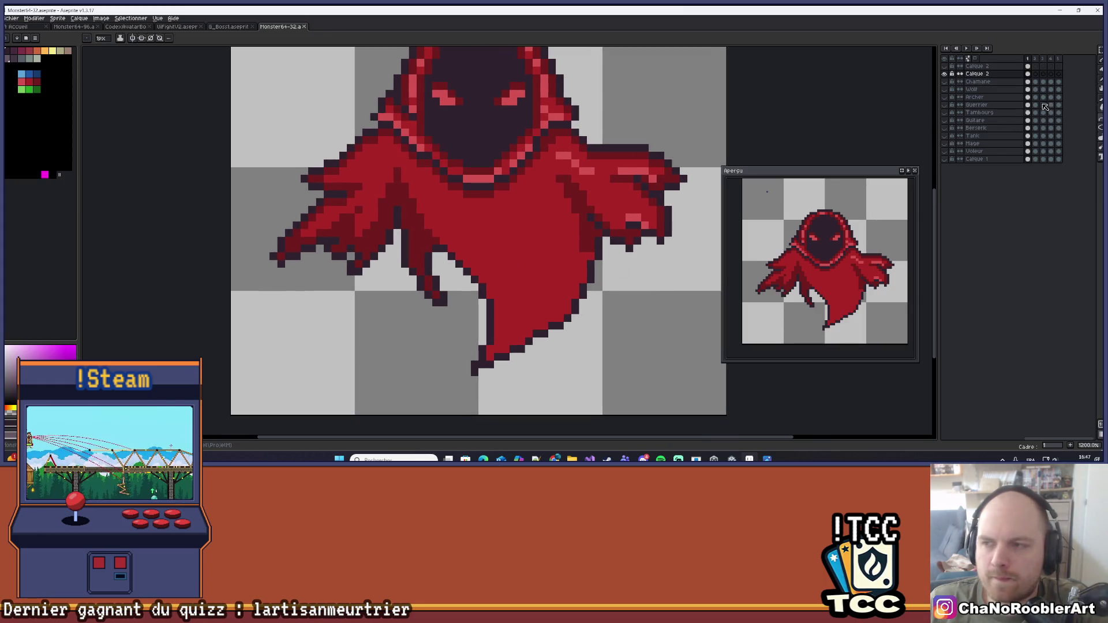
pyautogui.moveTo(474, 378); pyautogui.dragTo(594, 242)
pyautogui.hotkey('ctrl', 'z')
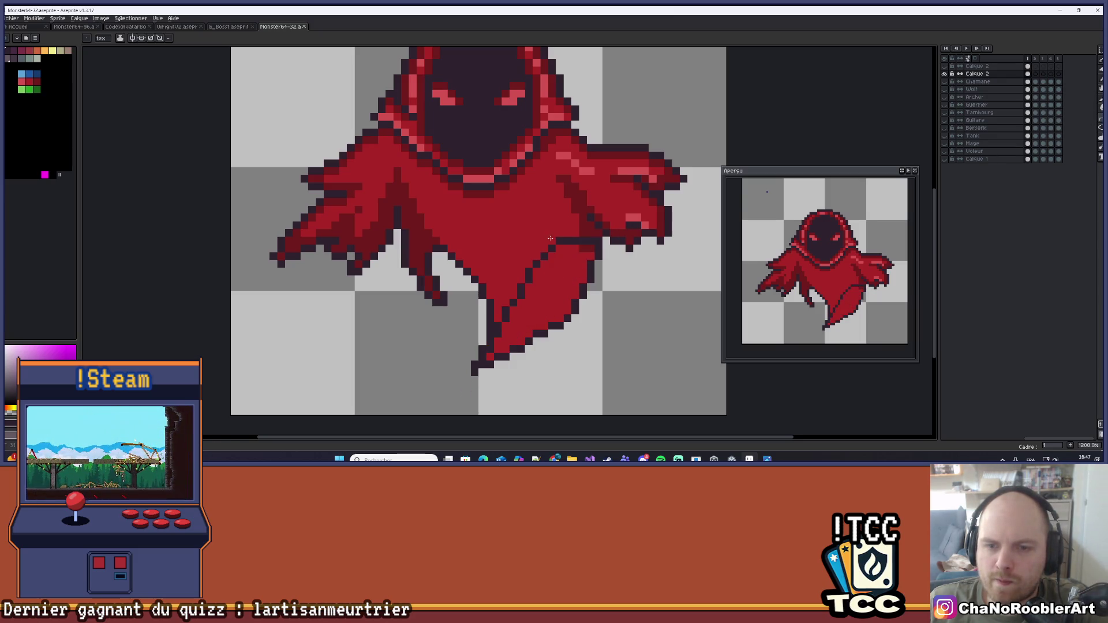
pyautogui.keyDown('shift'); pyautogui.click(558, 247); pyautogui.keyUp('shift')
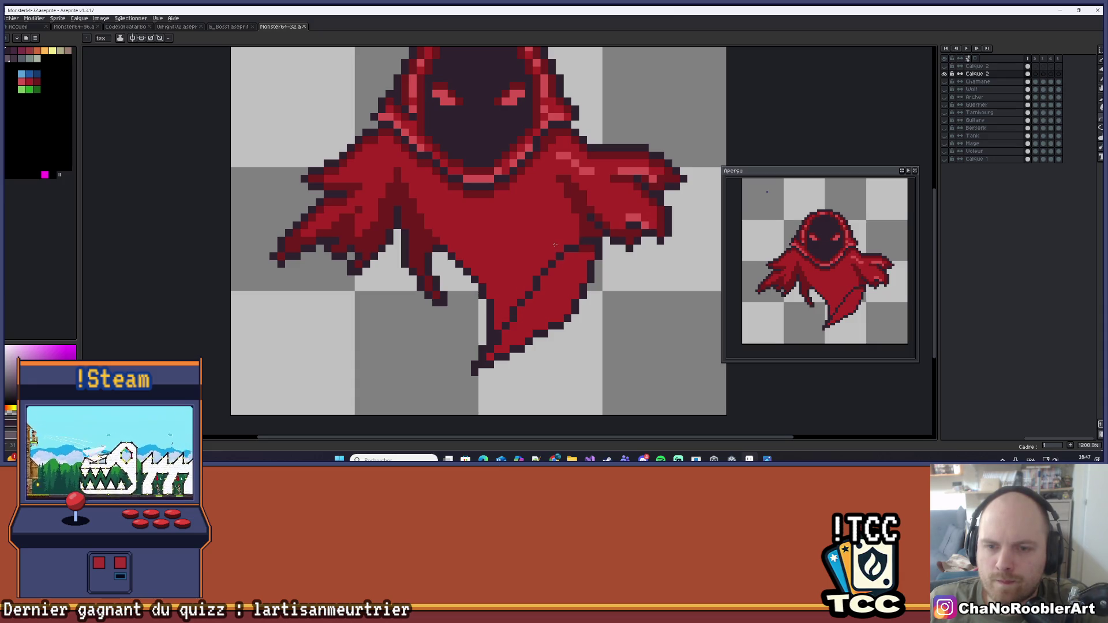
pyautogui.hotkey('ctrl', 'z')
pyautogui.hotkey('ctrl', 'z')
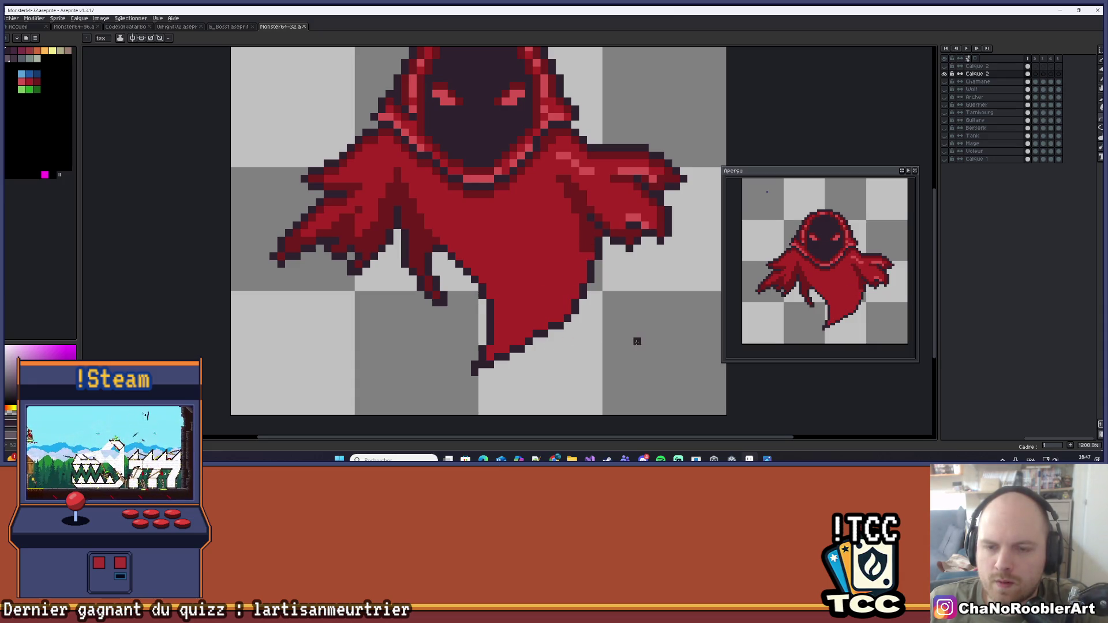
pyautogui.press('b')
# Erase the dark outline along the tail's lower-right edge with a 3px eraser
pyautogui.press('e')
pyautogui.moveTo(569, 297)
pyautogui.mouseDown()
pyautogui.moveTo(569, 237)
pyautogui.moveTo(523, 322)
pyautogui.moveTo(468, 373)
pyautogui.mouseUp()
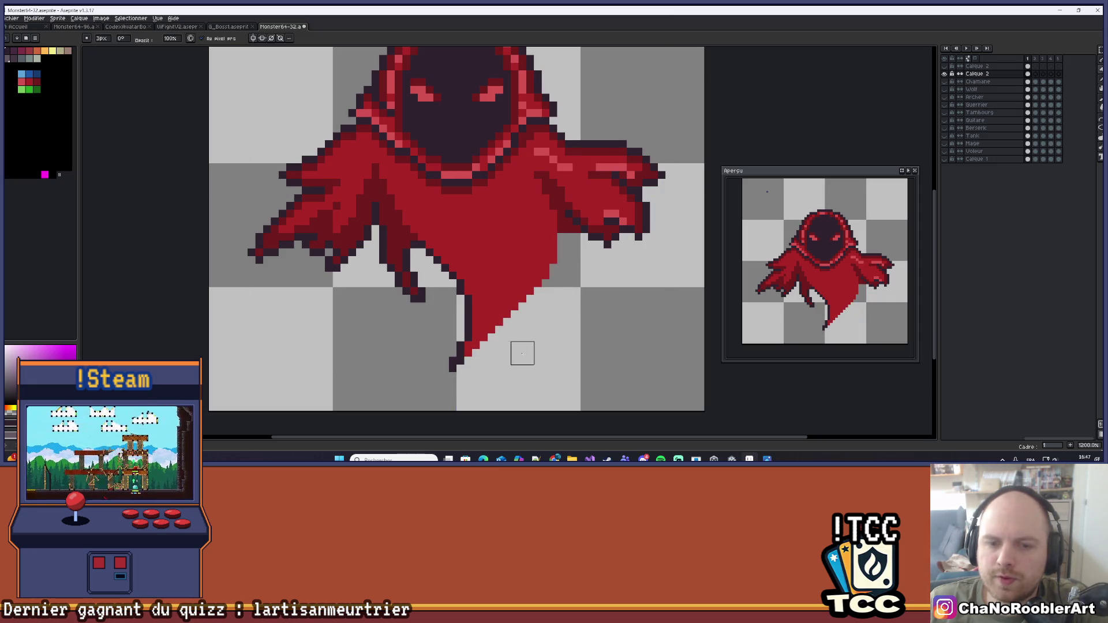
pyautogui.scroll(-3, 522, 352)
pyautogui.scroll(-2, 554, 342)
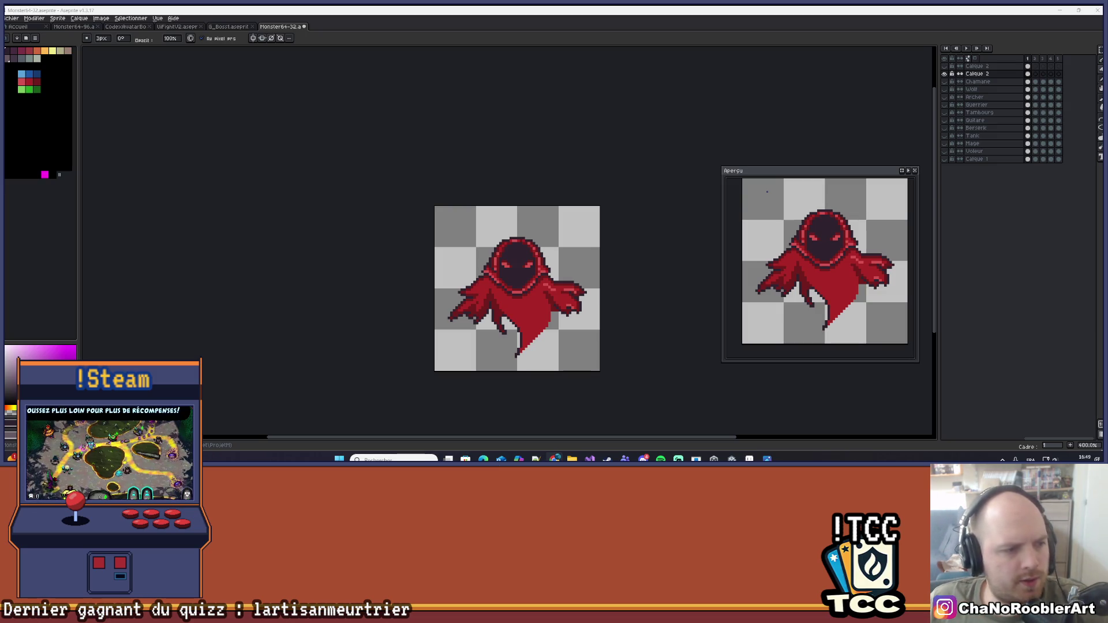
# Frame the lower cloak in view and return to the one-pixel pencil
pyautogui.scroll(3, 531, 366)
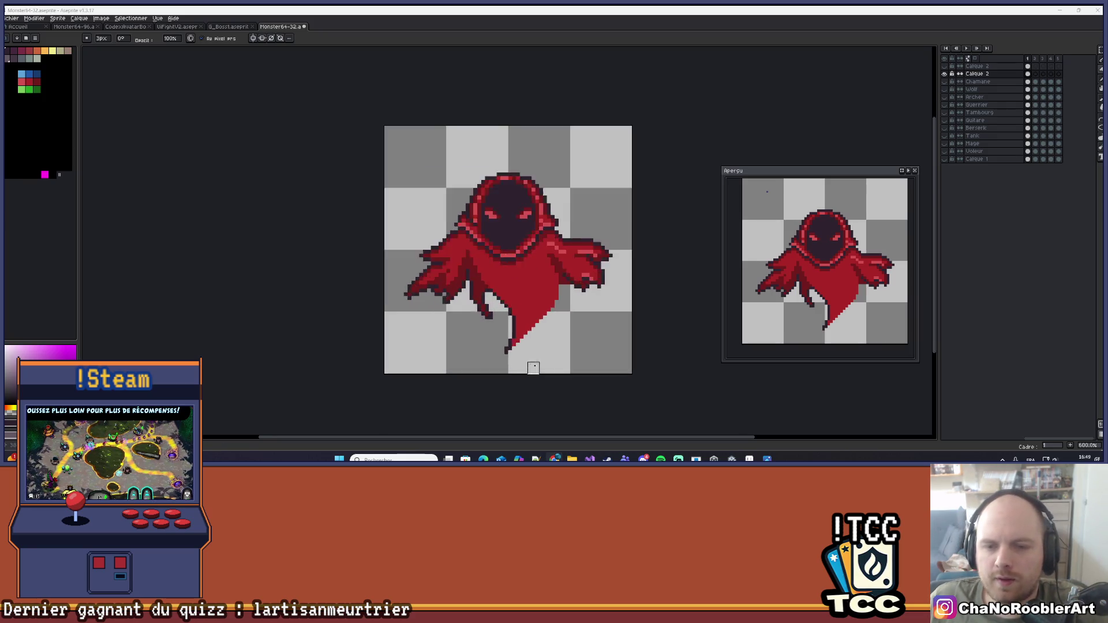
pyautogui.scroll(-1, 576, 292)
pyautogui.moveTo(576, 293); pyautogui.dragTo(537, 312)
pyautogui.scroll(2, 580, 267)
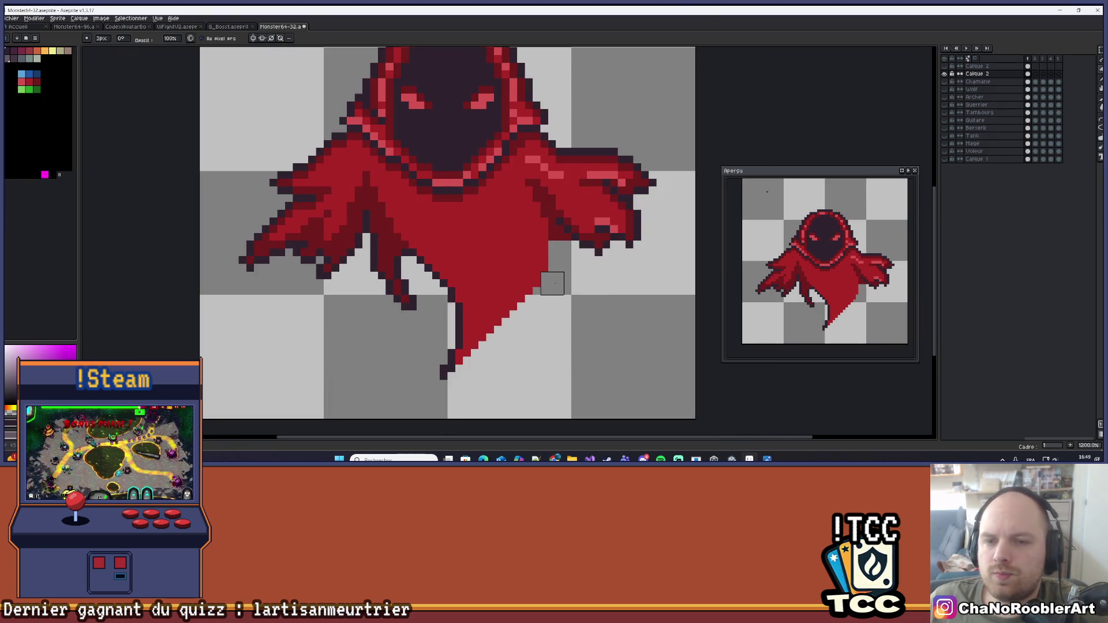
pyautogui.press('m')
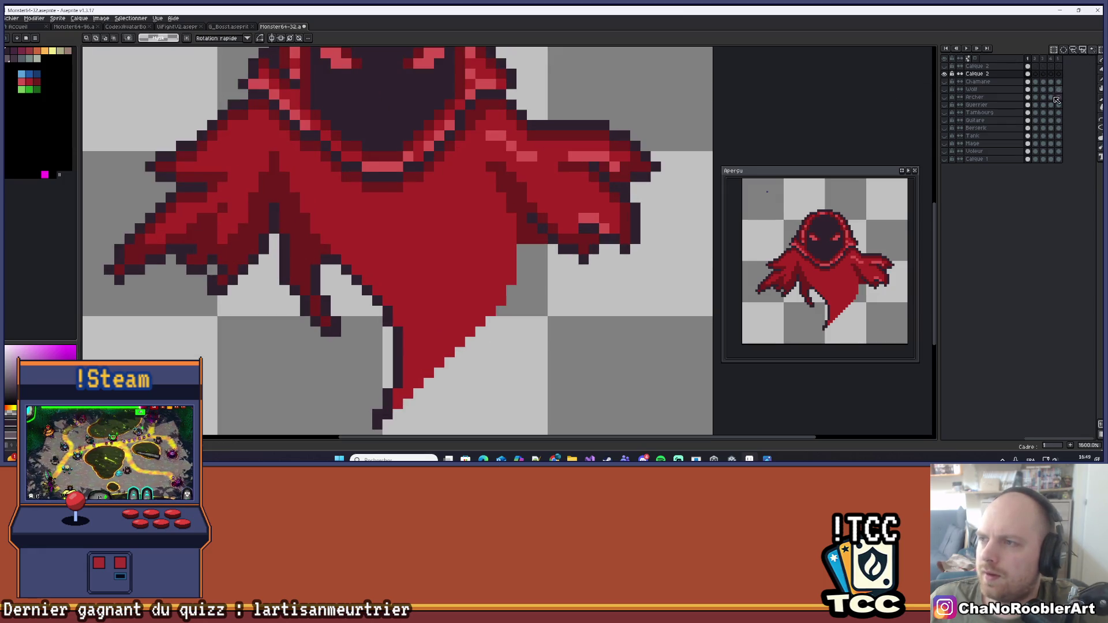
pyautogui.moveTo(517, 297); pyautogui.dragTo(517, 263)
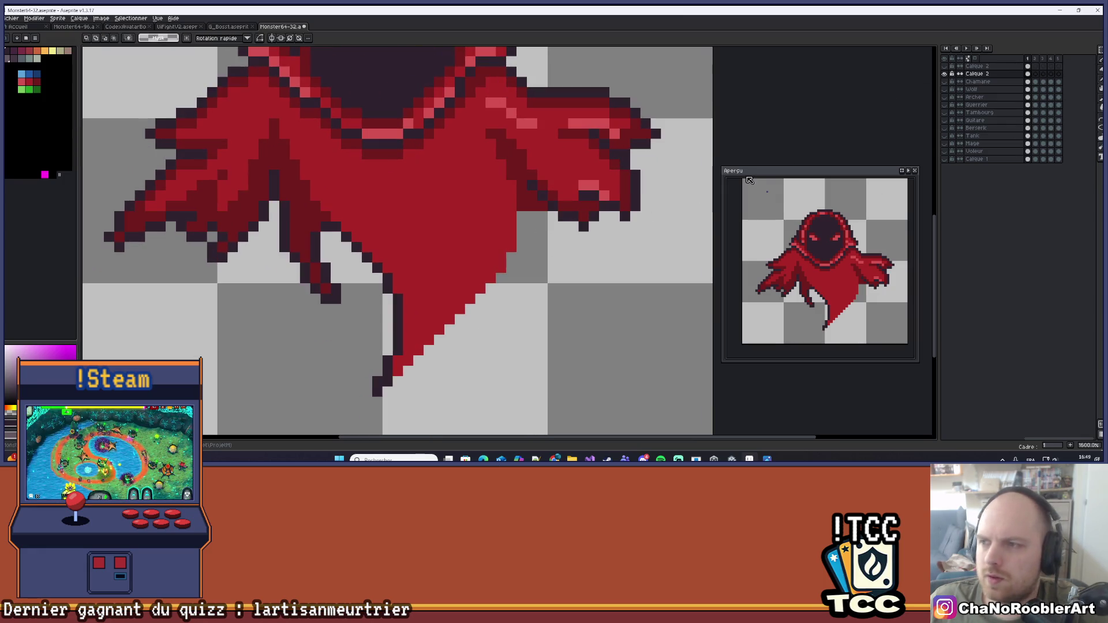
pyautogui.scroll(-1, 626, 204)
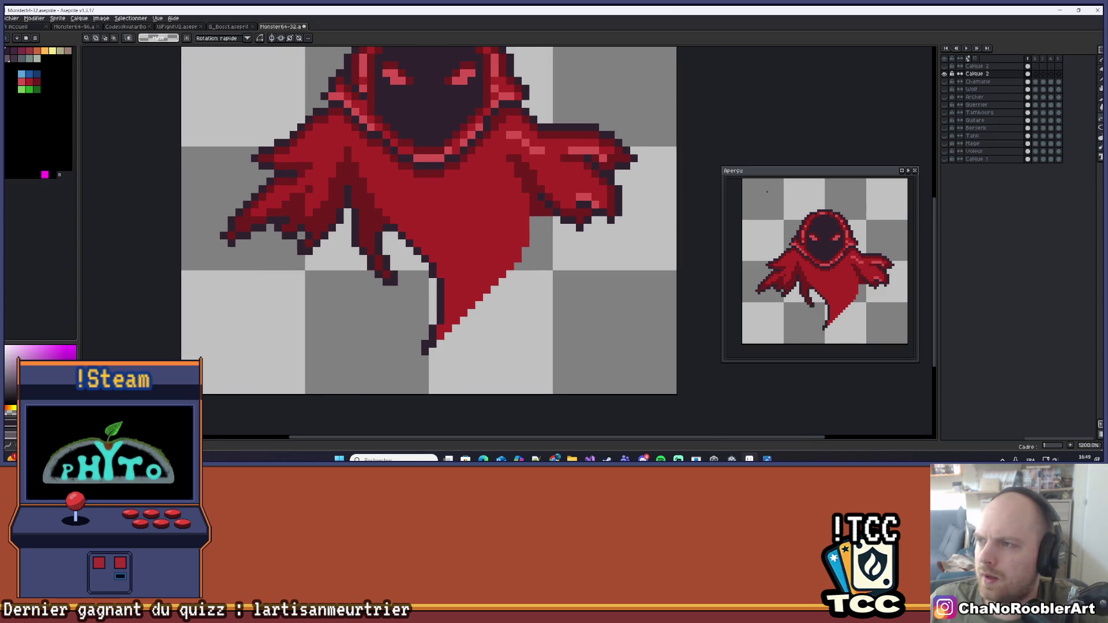
pyautogui.press('b')
pyautogui.scroll(3, 572, 159)
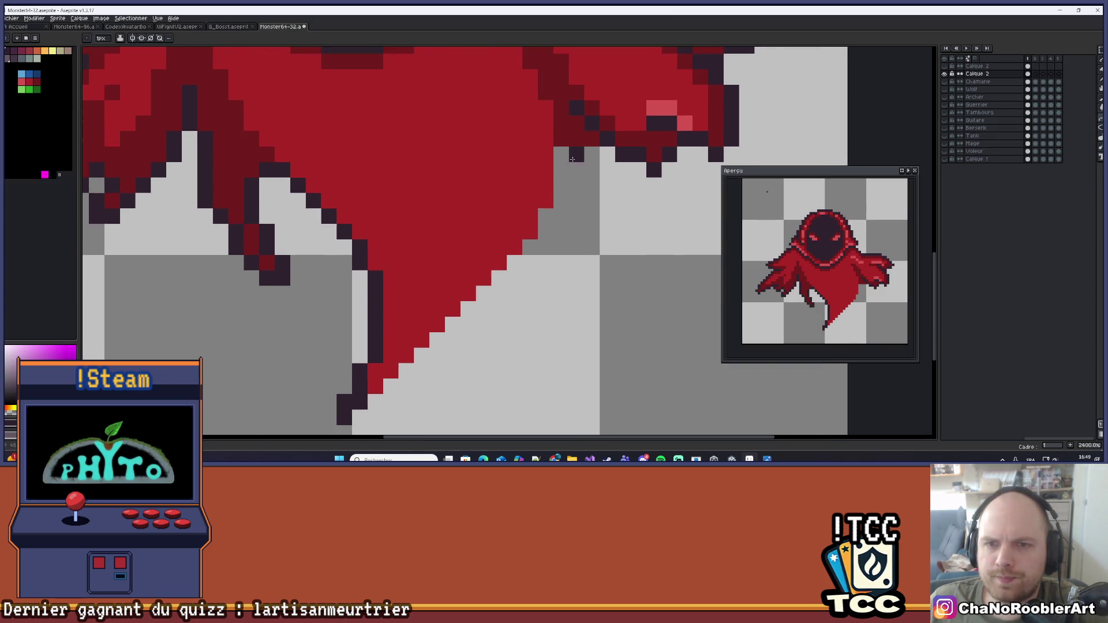
pyautogui.scroll(-2, 572, 159)
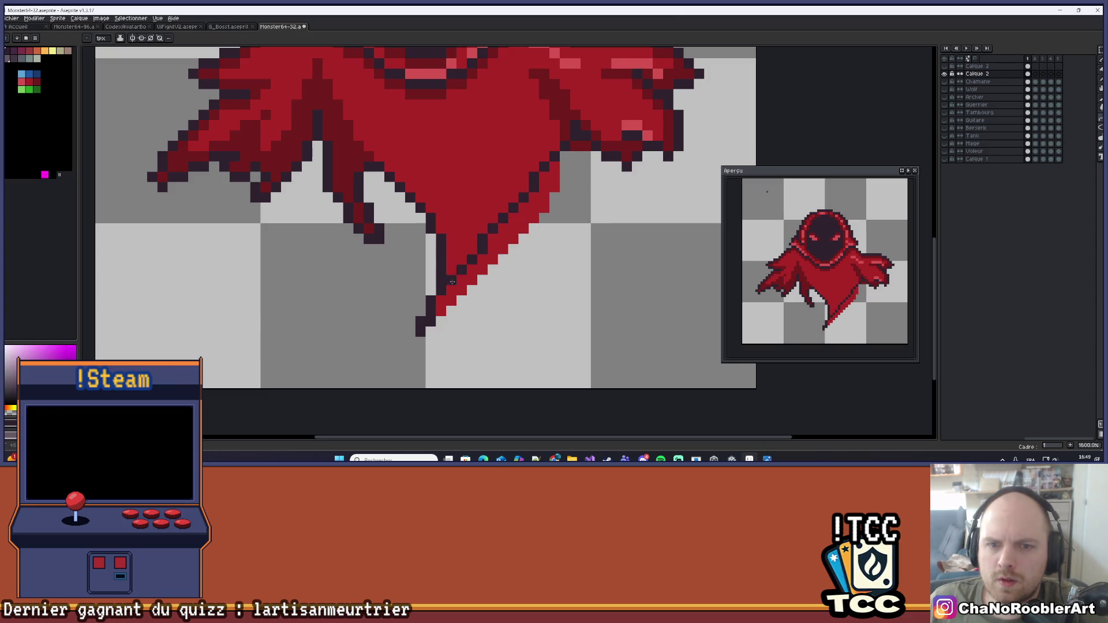
# Test three diagonal outline placements on the tail's right edge, undoing each
pyautogui.keyDown('shift'); pyautogui.click(437, 320); pyautogui.keyUp('shift')
pyautogui.hotkey('ctrl', 'z')
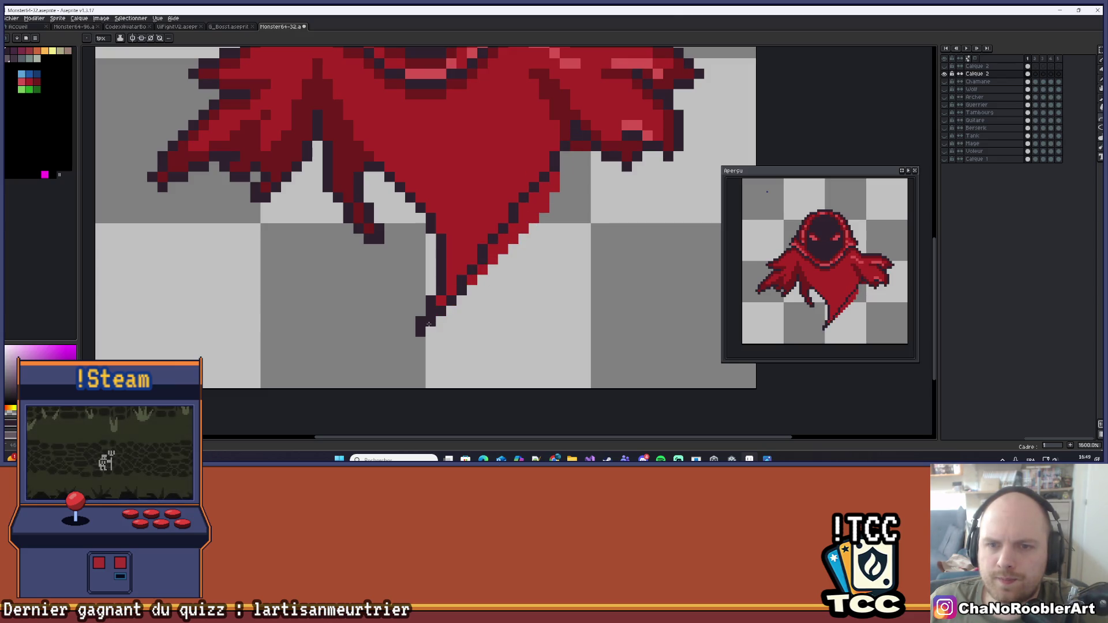
pyautogui.keyDown('shift'); pyautogui.click(564, 209); pyautogui.keyUp('shift')
pyautogui.hotkey('ctrl', 'z')
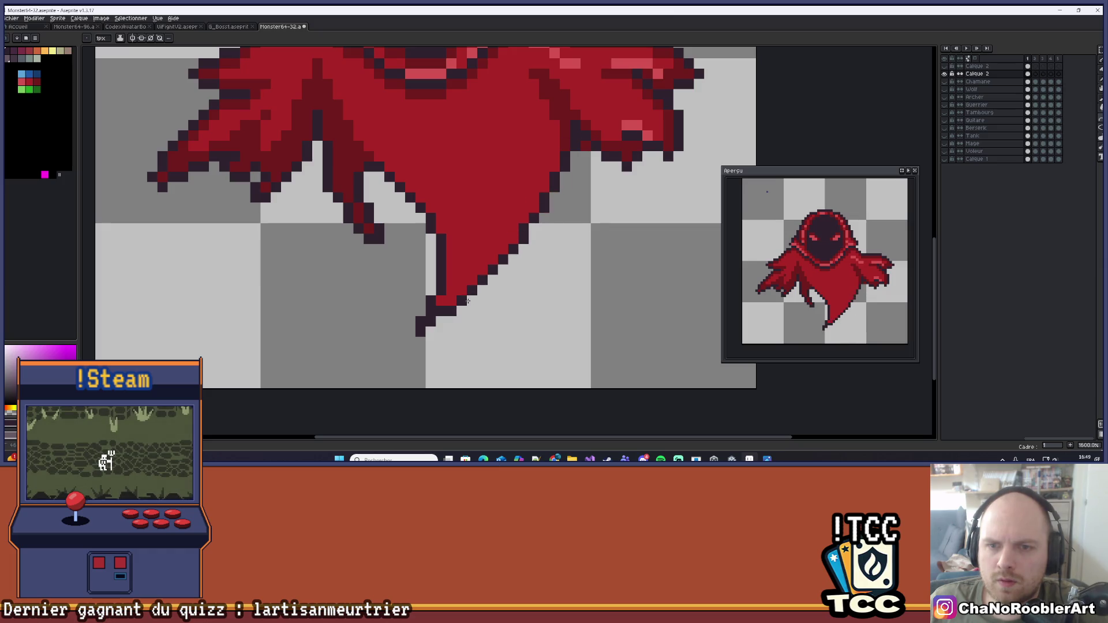
pyautogui.keyDown('shift'); pyautogui.click(456, 262); pyautogui.keyUp('shift')
pyautogui.hotkey('ctrl', 'z')
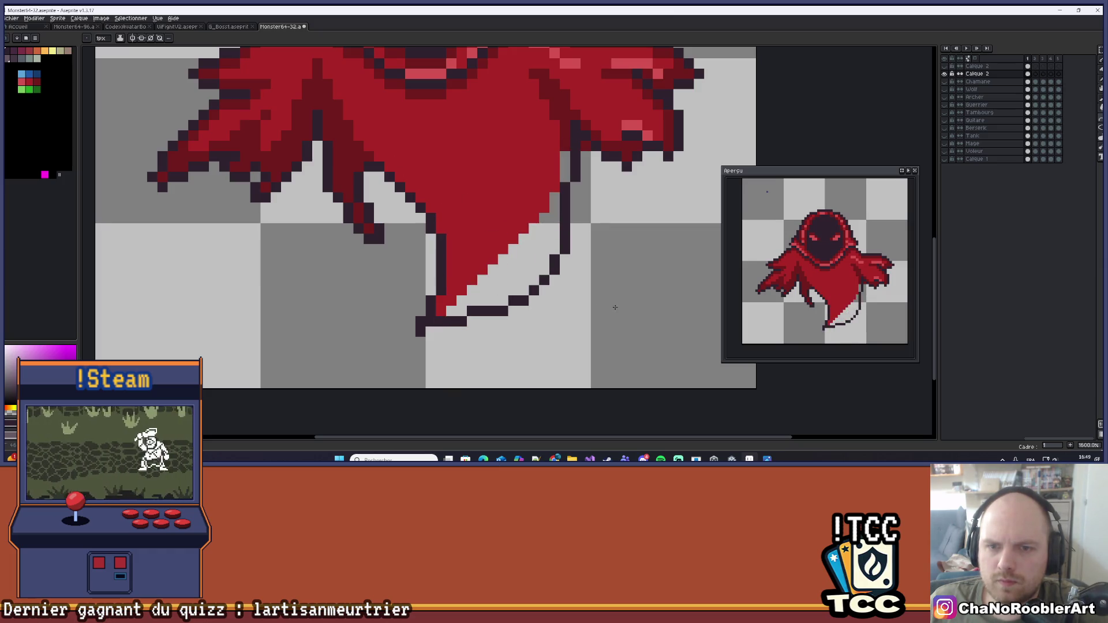
# Redraw the tail's right edge as stair-steps one pixel further out, filling red behind it
pyautogui.scroll(-3, 553, 258)
pyautogui.scroll(2, 552, 271)
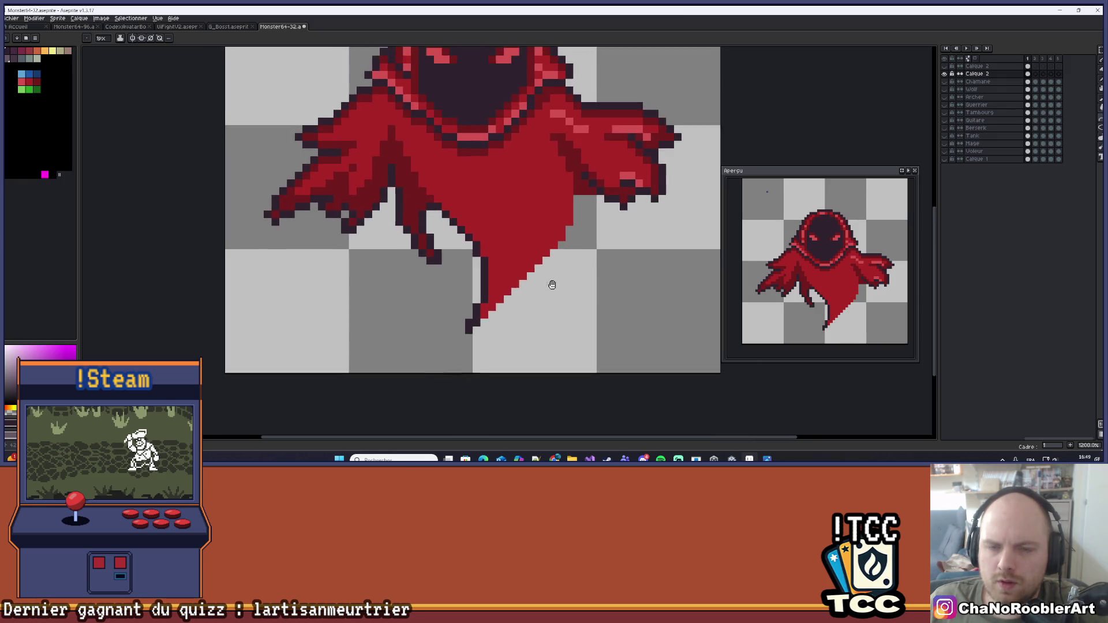
pyautogui.scroll(-2, 566, 242)
pyautogui.scroll(2, 587, 202)
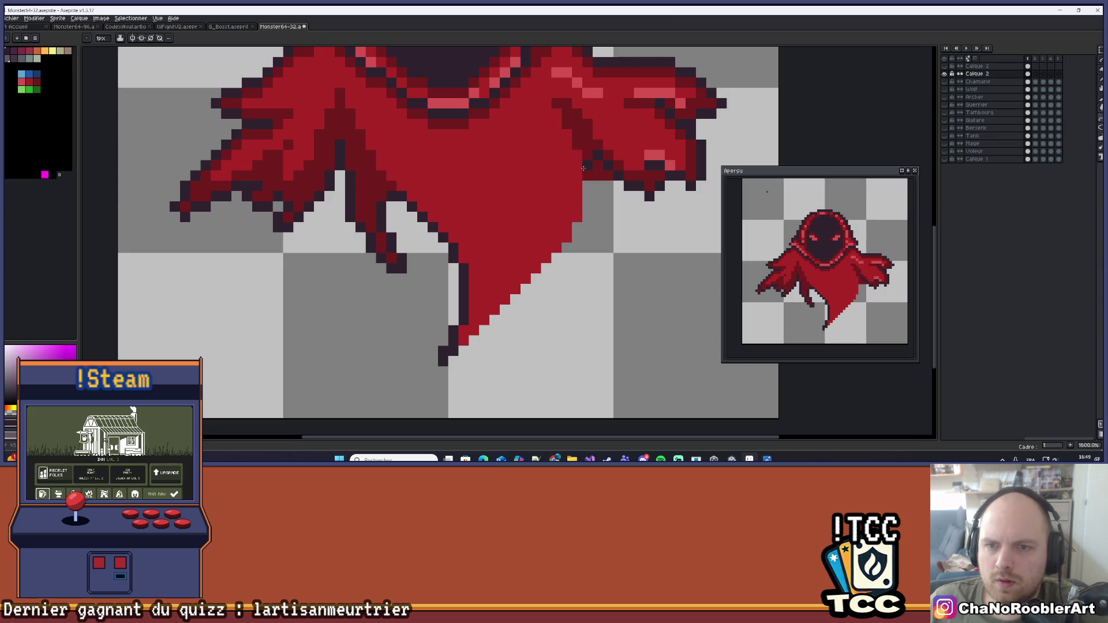
pyautogui.press('b')
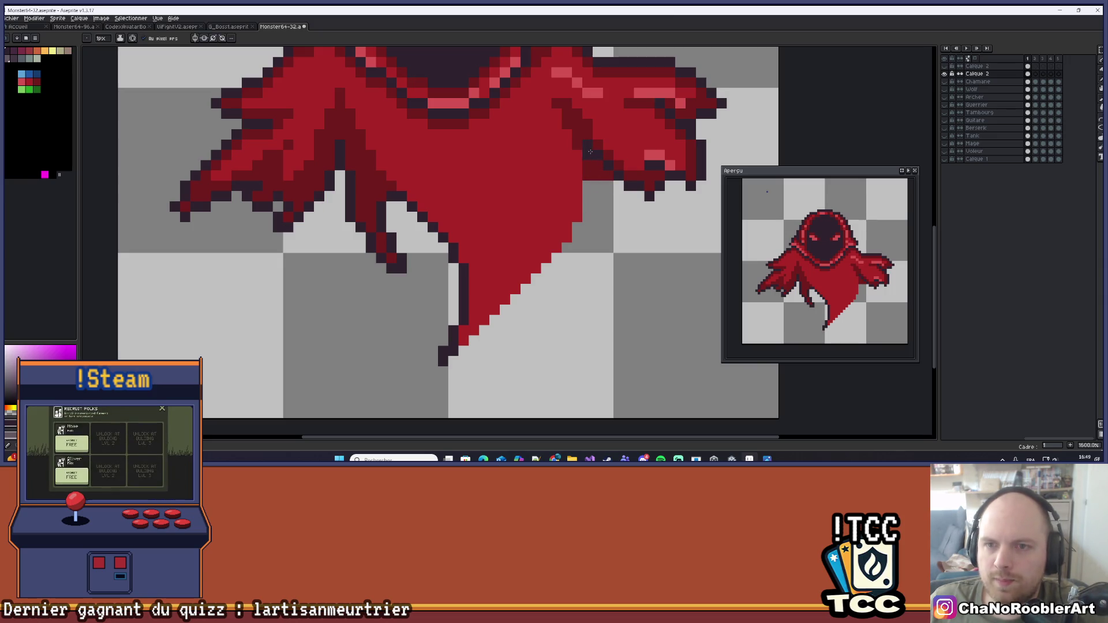
pyautogui.press('e')
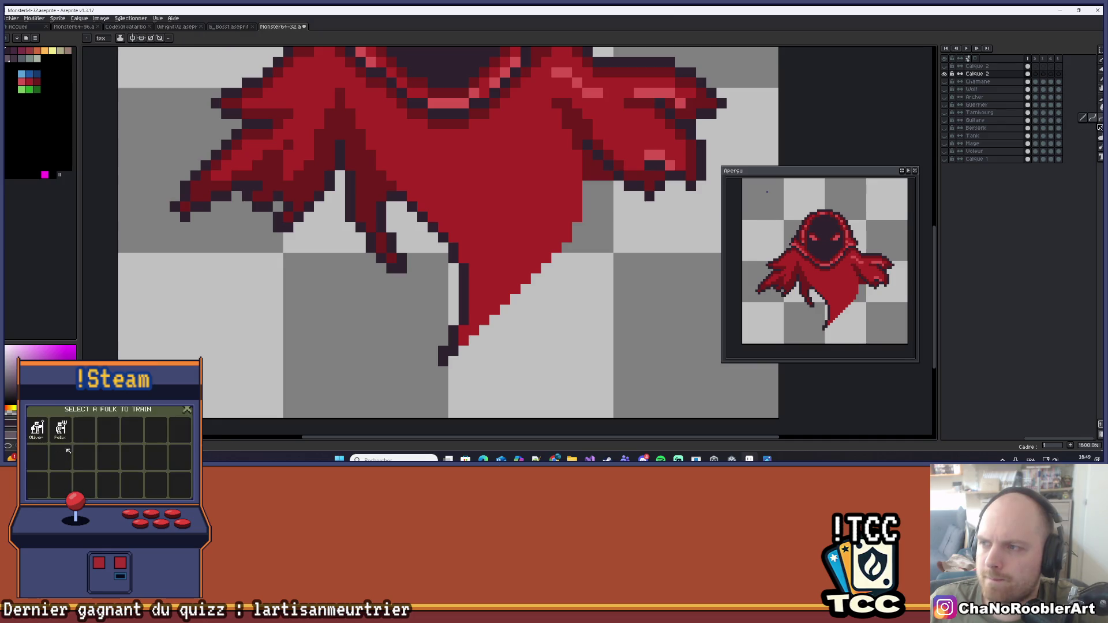
pyautogui.moveTo(577, 184); pyautogui.dragTo(514, 289)
pyautogui.moveTo(559, 229); pyautogui.dragTo(522, 274)
pyautogui.moveTo(594, 191)
pyautogui.mouseDown()
pyautogui.moveTo(540, 273)
pyautogui.moveTo(594, 211)
pyautogui.mouseUp()
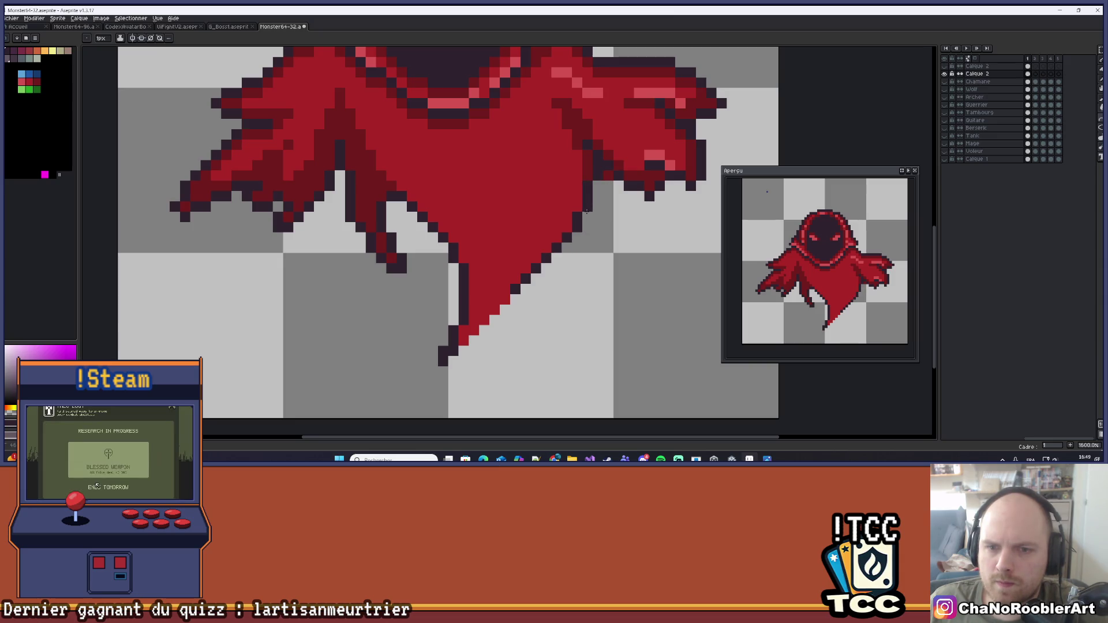